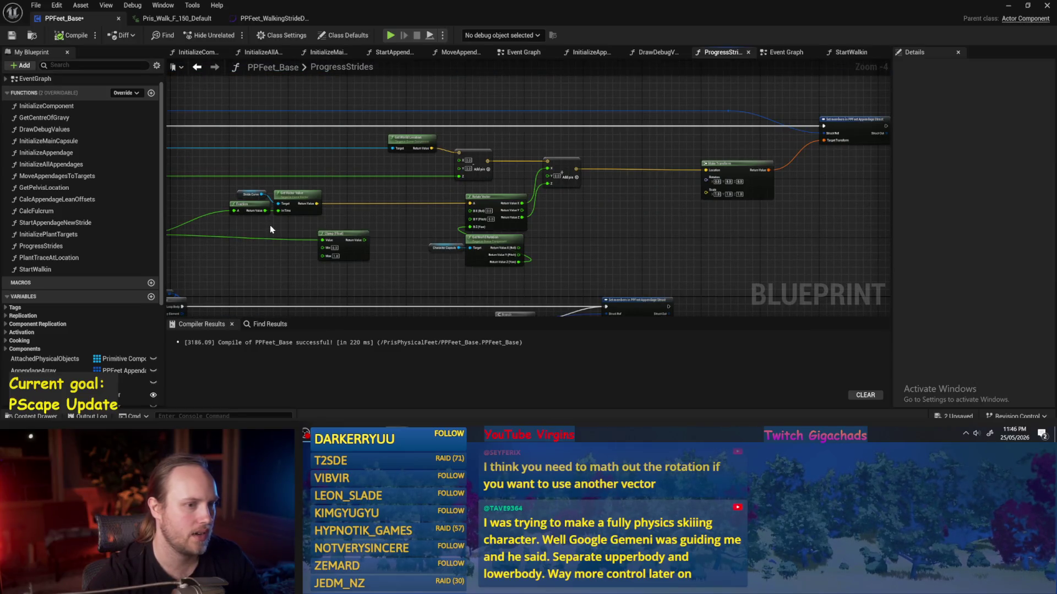
- Expose Stride Progress as an input pin on the Set members node
left_click_drag(270, 229, 368, 175)
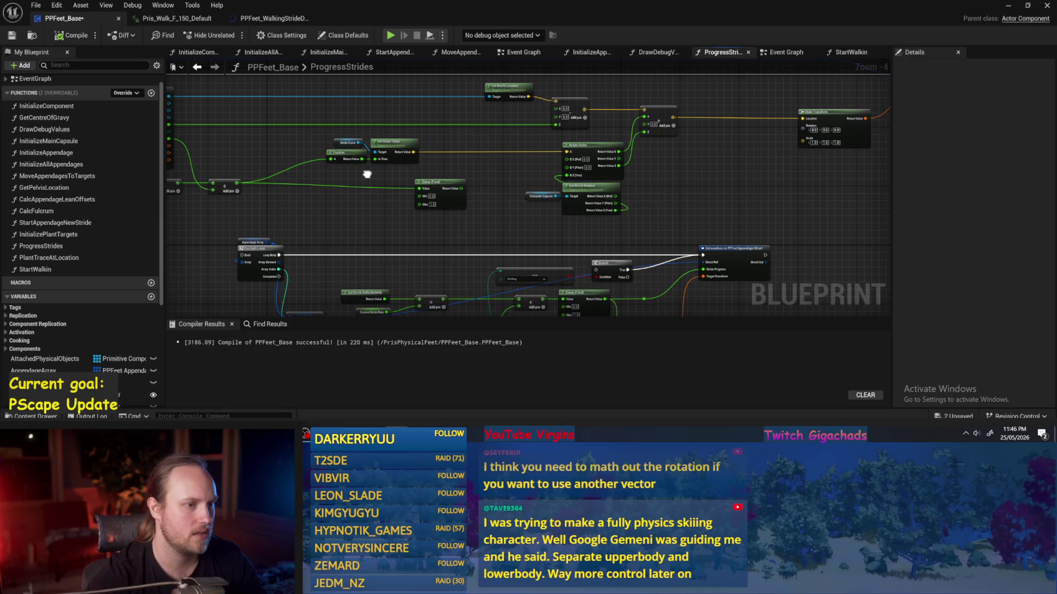
key("ctrl+z")
scroll(753, 159, "up", 3)
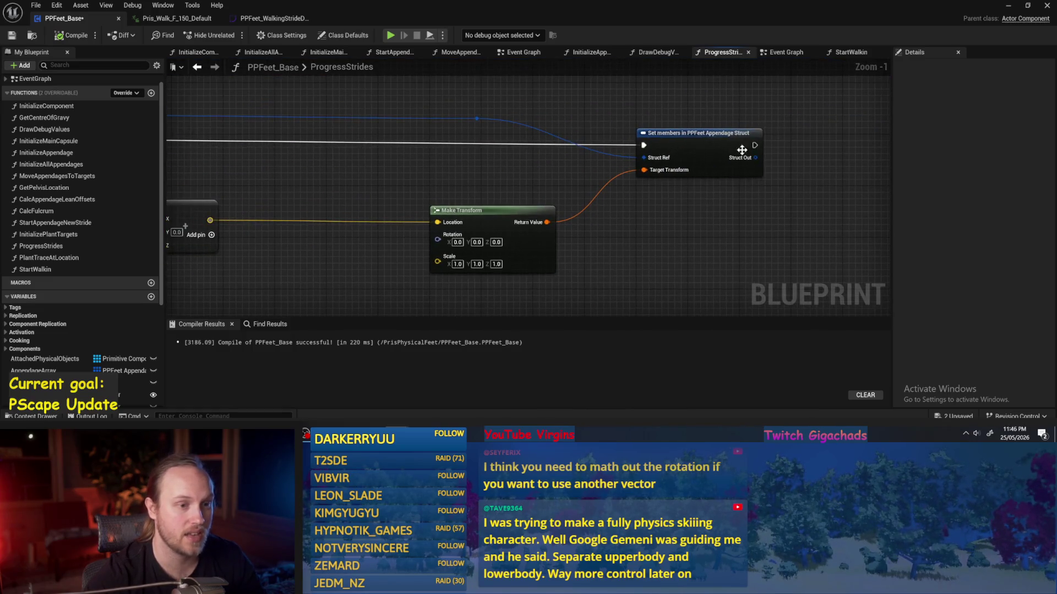
scroll(672, 215, "down", 5)
scroll(737, 187, "up", 4)
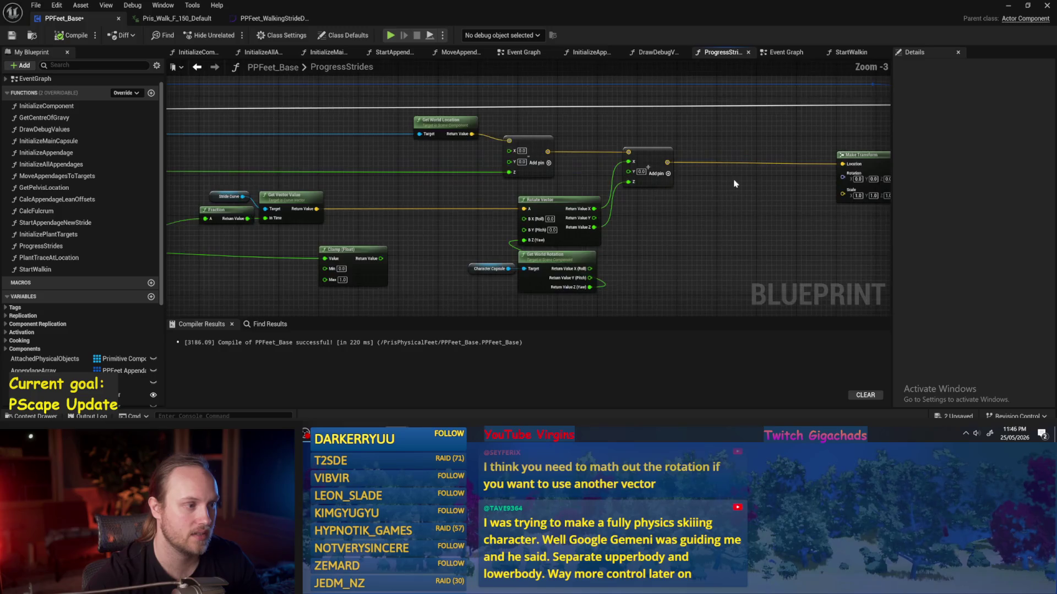
left_click(579, 149)
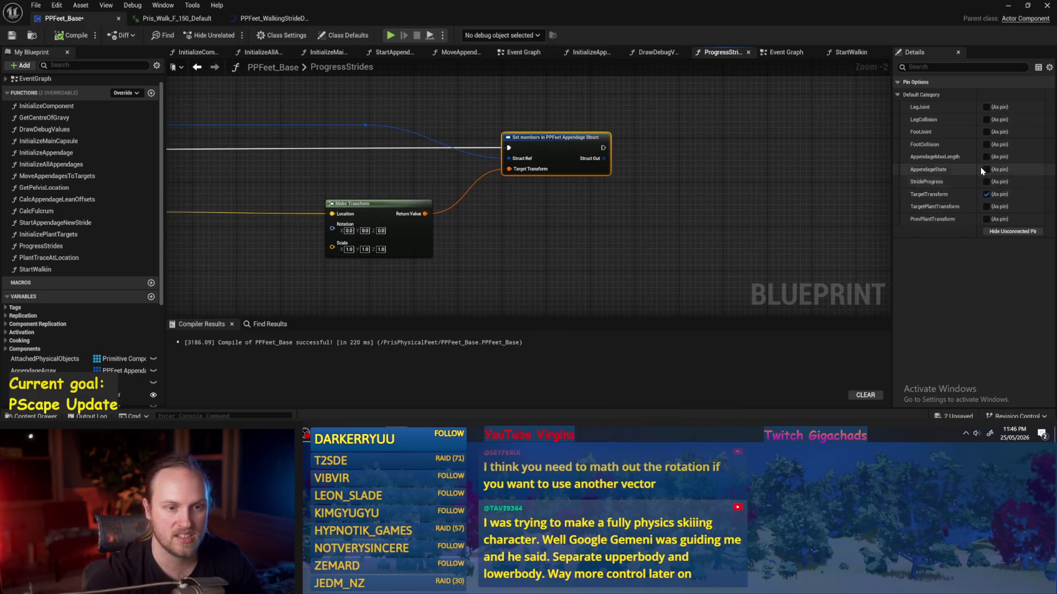
left_click(986, 182)
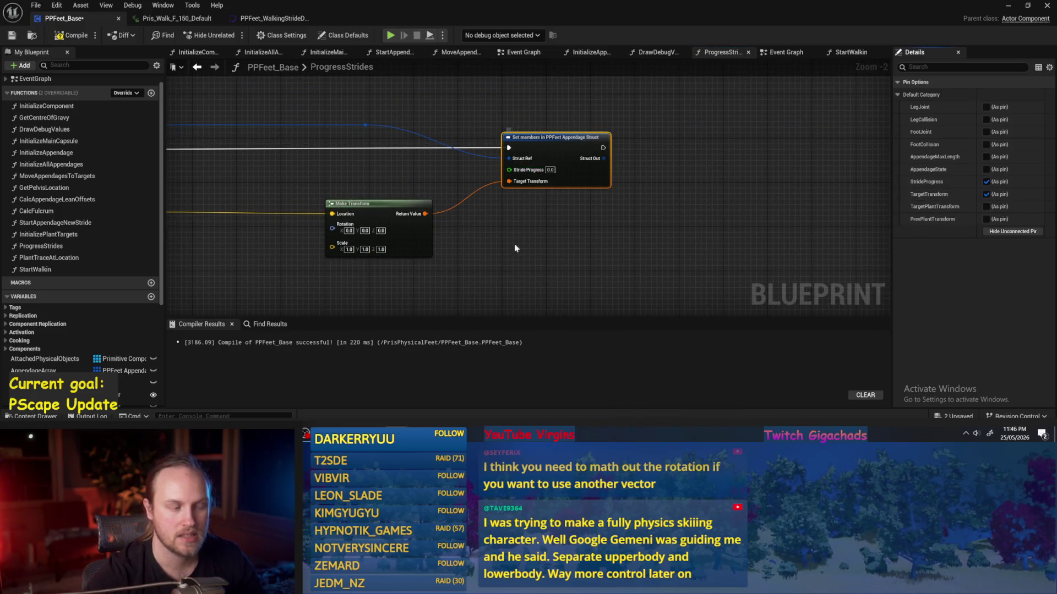
scroll(551, 231, "down", 3)
right_click(496, 207)
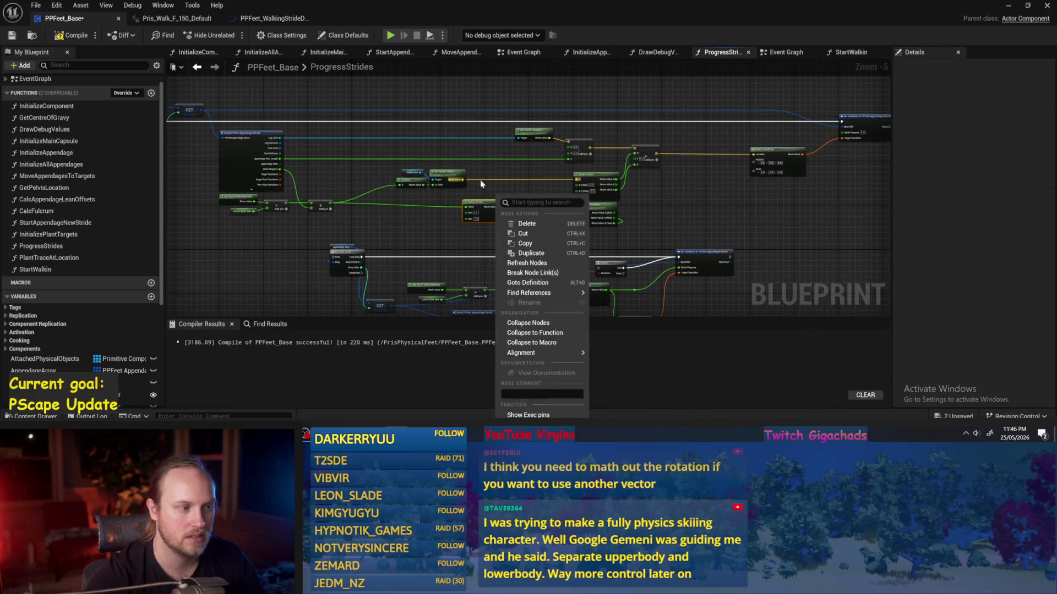
key("Escape")
scroll(550, 234, "up", 1)
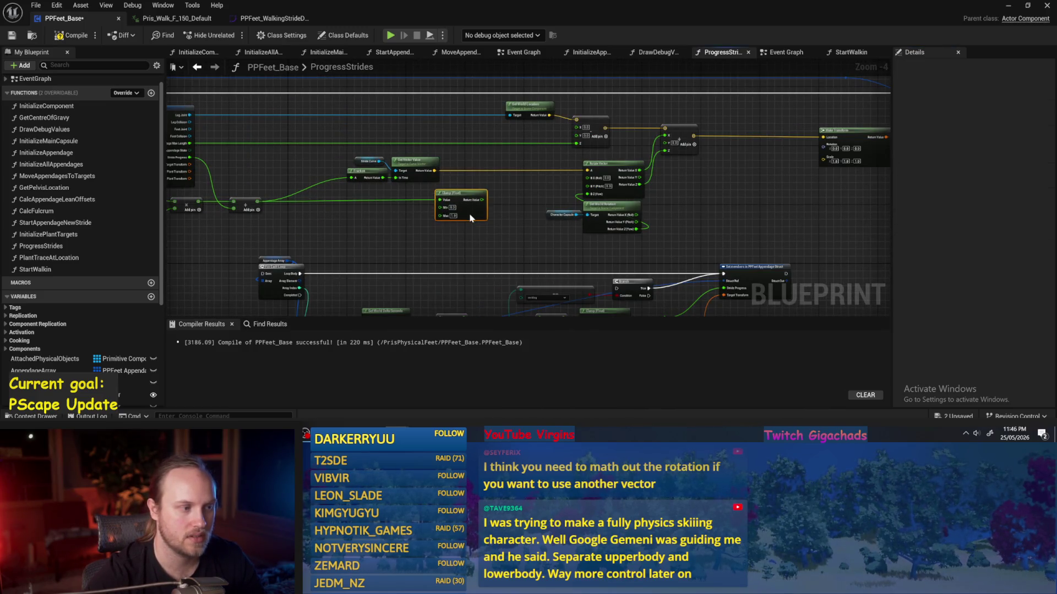
- Wire the Return Value into Stride Progress and add two reroute knots on that wire
mouse_move(383, 178)
left_mouse_down()
mouse_move(721, 203)
mouse_move(755, 110)
mouse_move(746, 111)
left_mouse_up()
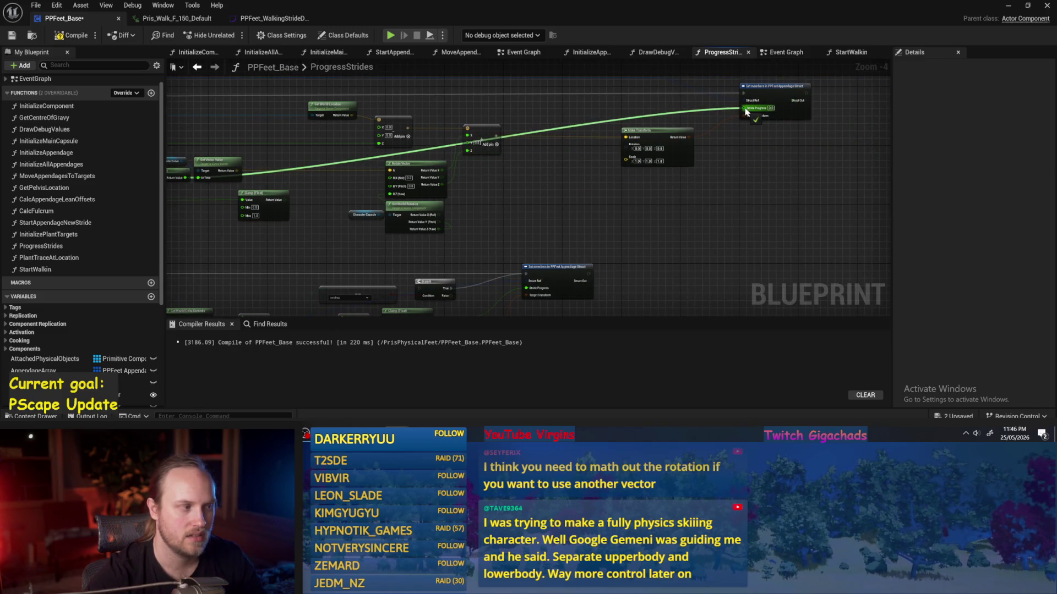
left_click_drag(746, 112, 747, 111)
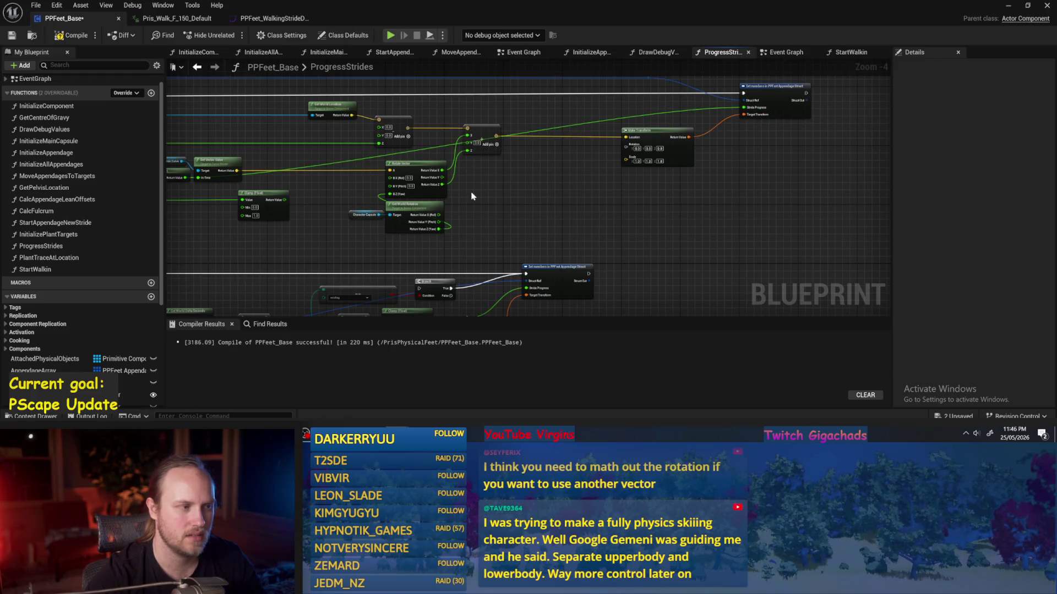
mouse_move(319, 165)
left_mouse_down()
mouse_move(507, 153)
mouse_move(376, 180)
left_mouse_up()
double_click(513, 153)
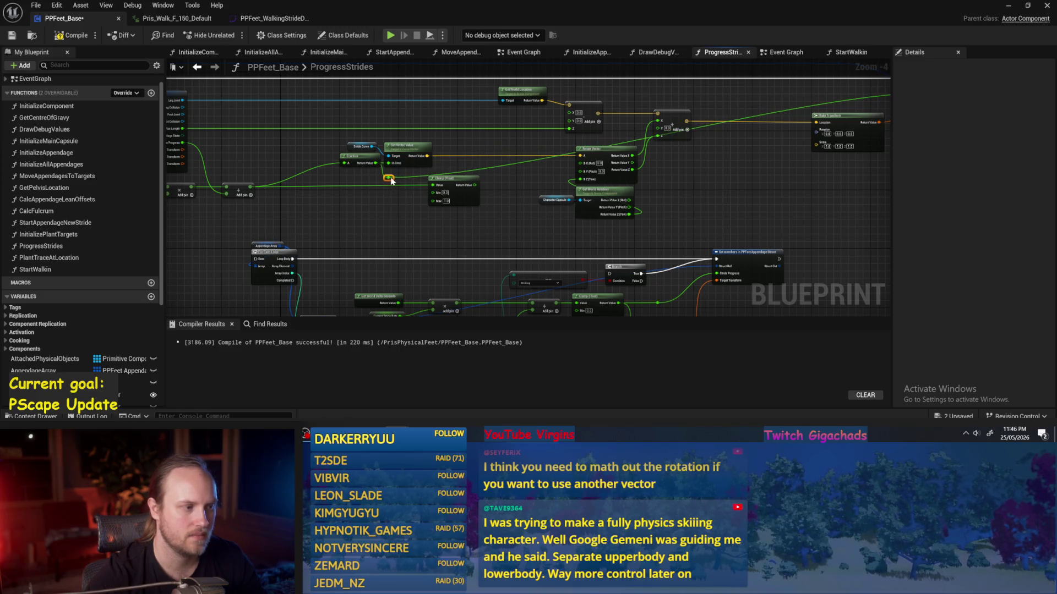
left_click_drag(679, 158, 752, 120)
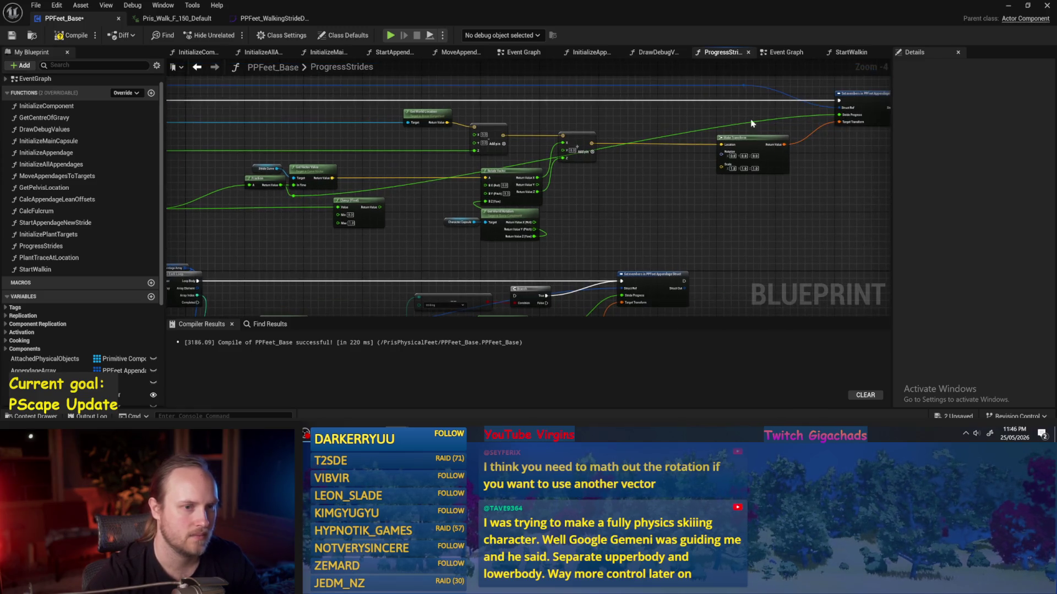
double_click(792, 117)
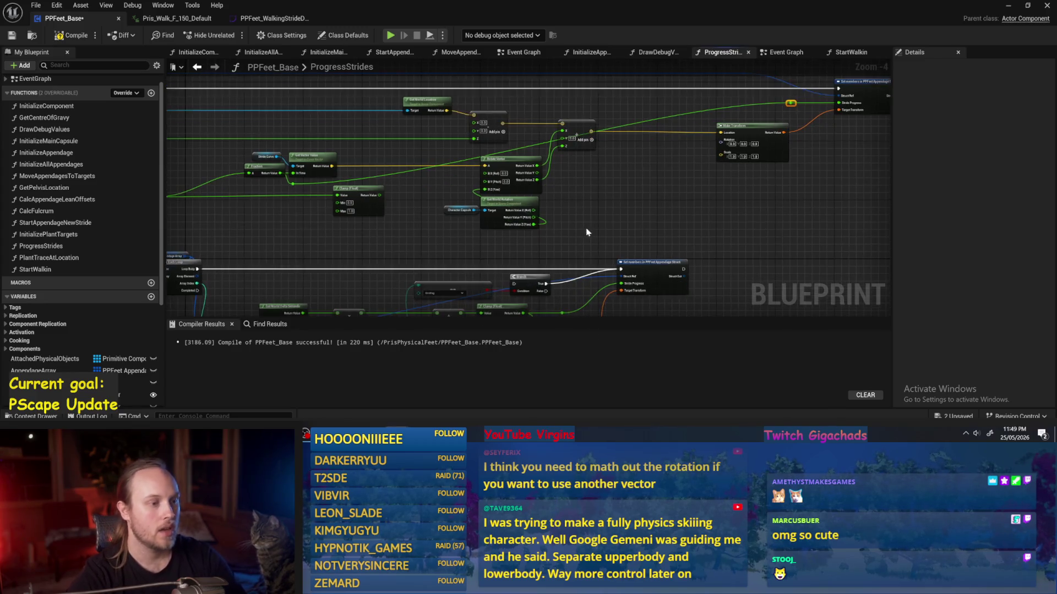
- Move the Get World Rotation and Character Capsule nodes down and to the left
left_click_drag(569, 153, 541, 171)
key("ctrl+s")
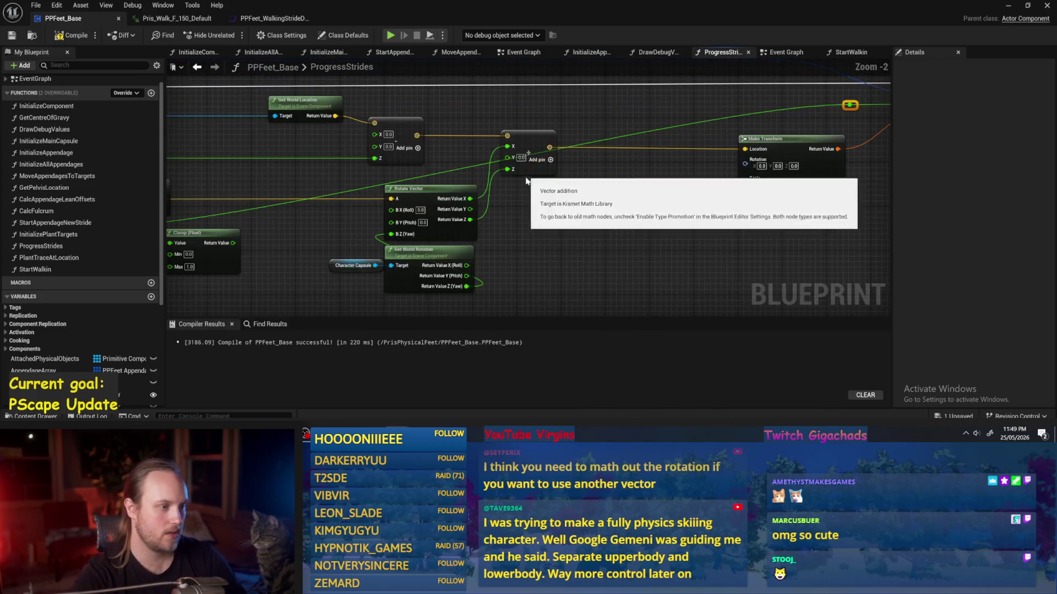
scroll(548, 194, "up", 2)
left_click(498, 207)
left_click(434, 215, "ctrl")
mouse_move(497, 207)
left_mouse_down()
mouse_move(388, 208)
mouse_move(359, 245)
left_mouse_up()
- Delete the Clamp (Float) node
scroll(364, 207, "down", 1)
left_click_drag(364, 206, 582, 195)
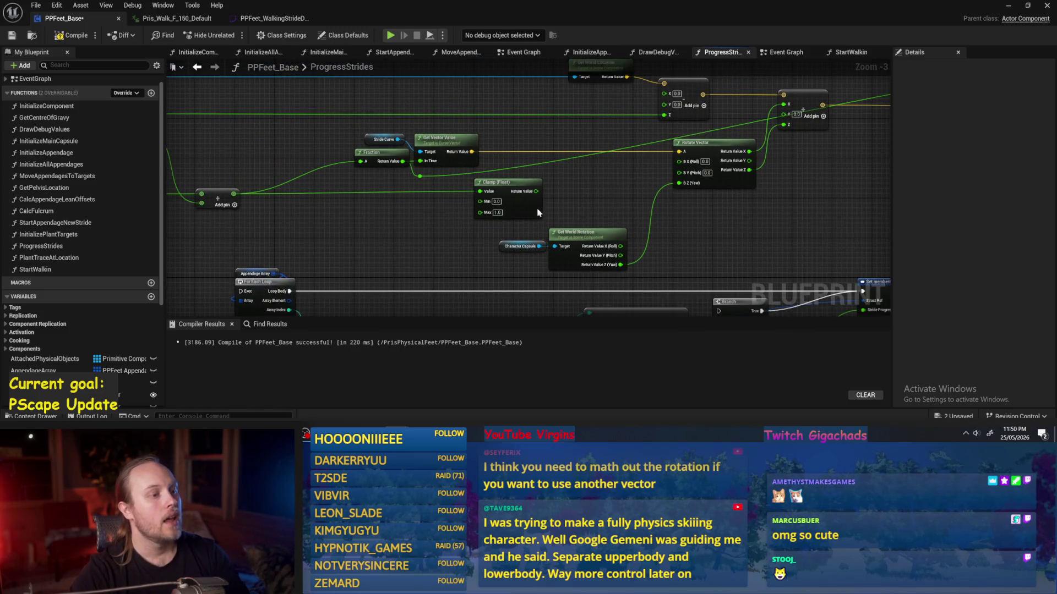
mouse_move(499, 183)
left_mouse_down()
mouse_move(366, 185)
mouse_move(373, 208)
left_mouse_up()
key("Delete")
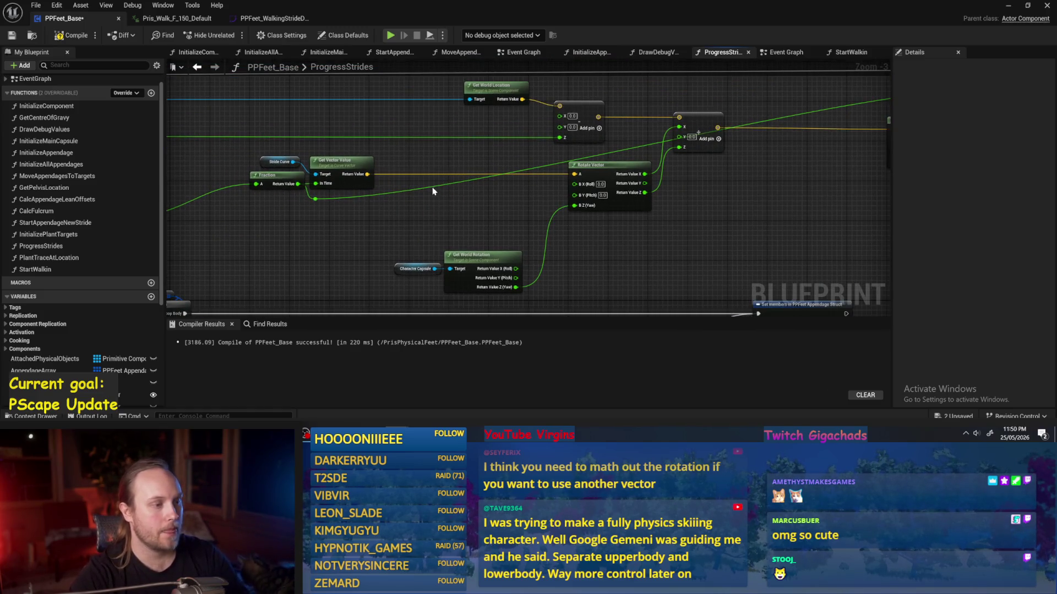
- Add reroute knots along the green stride-progress wire, lowering them and aligning one with Stride Progress
double_click(433, 191)
left_click_drag(432, 191, 500, 205)
left_click_drag(336, 208, 314, 202)
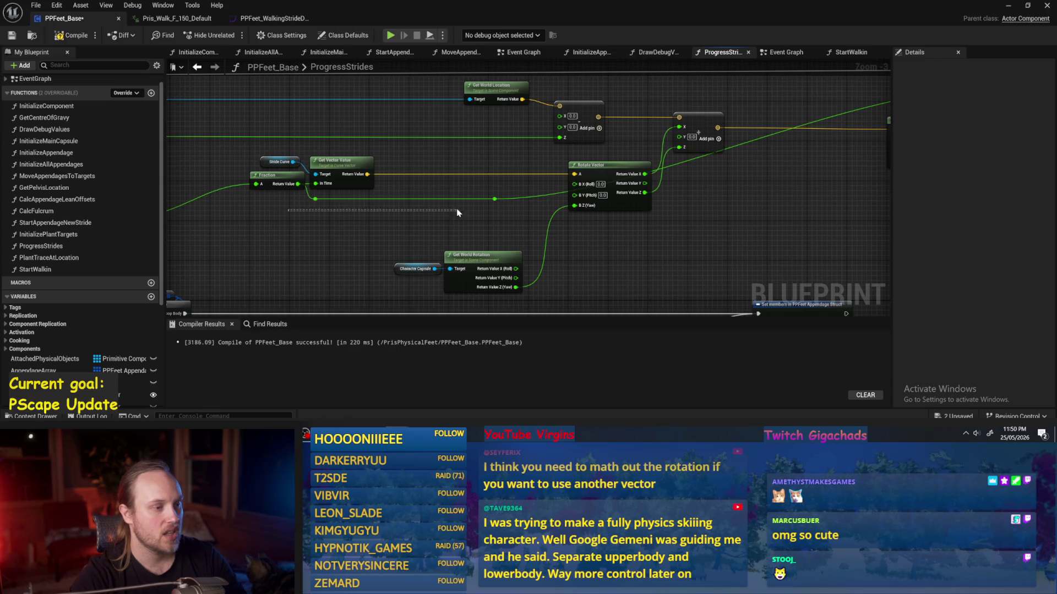
left_click_drag(496, 204, 501, 233)
left_click(495, 219)
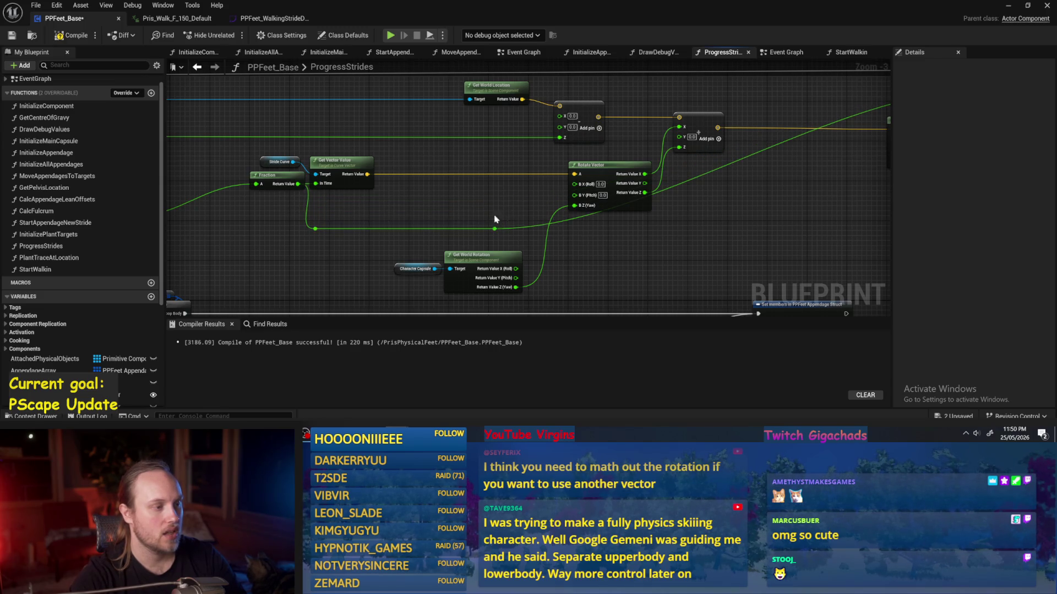
mouse_move(407, 238)
left_mouse_down()
mouse_move(330, 207)
mouse_move(802, 210)
mouse_move(661, 271)
left_mouse_up()
double_click(679, 137)
left_click_drag(678, 137, 711, 137)
left_click(762, 228)
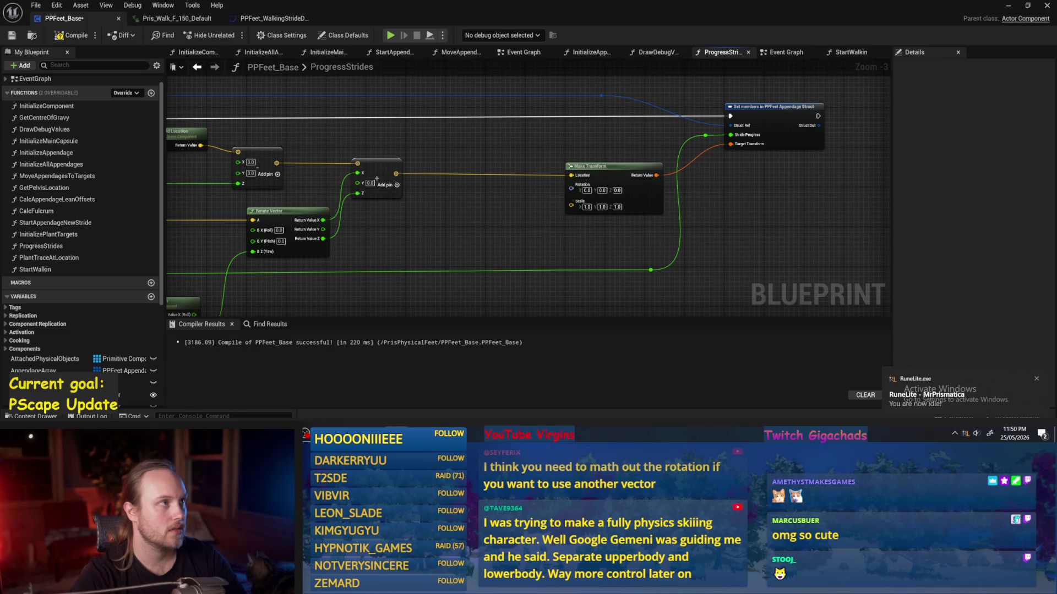
- Move the Make Transform node left and save the blueprint
left_click_drag(549, 247, 533, 229)
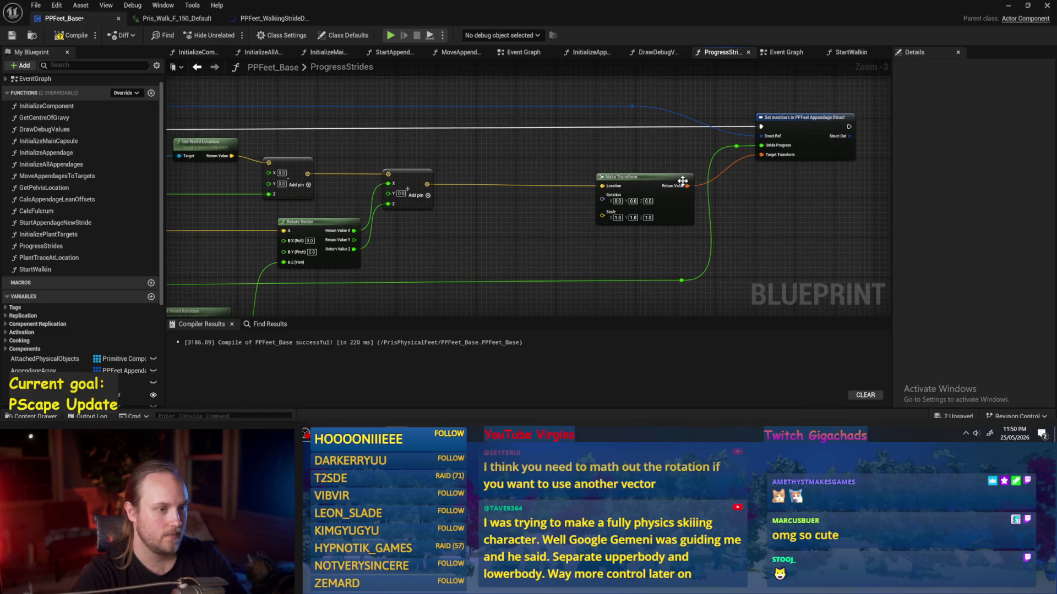
left_click_drag(682, 181, 642, 181)
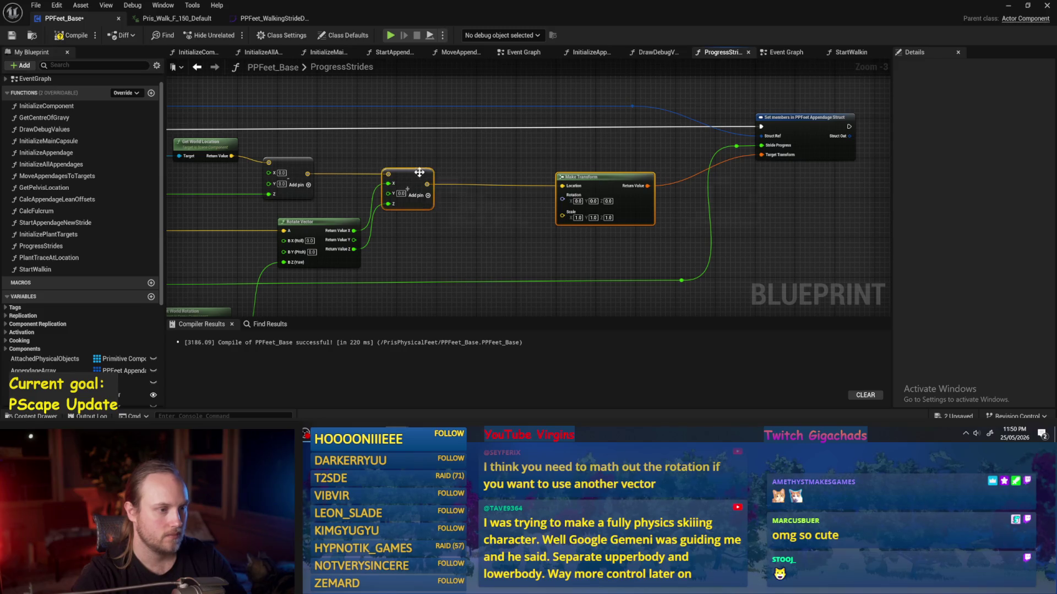
left_click(495, 153)
left_click(10, 37)
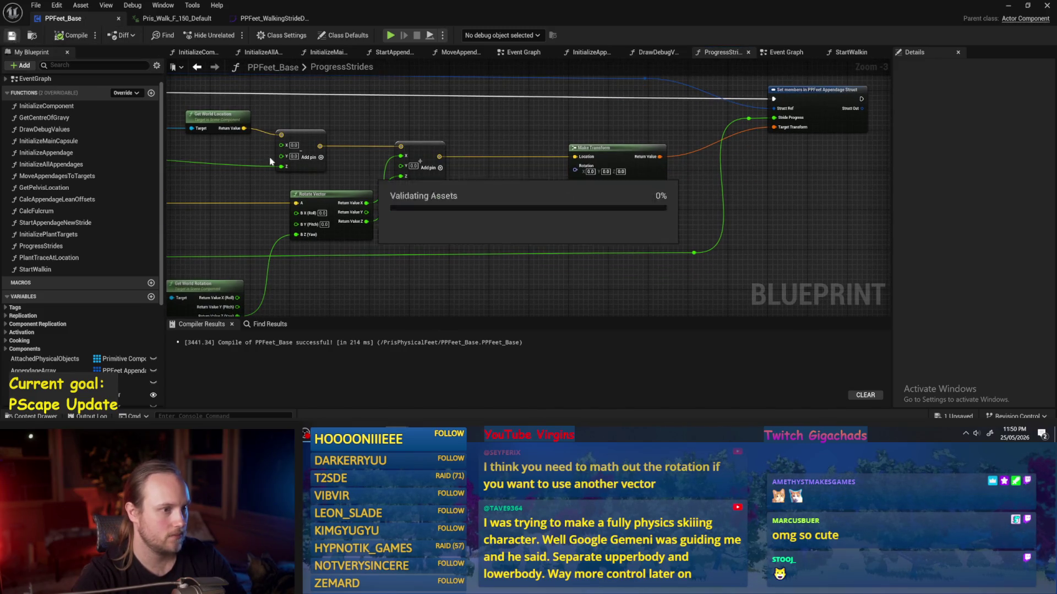
scroll(539, 194, "up", 1)
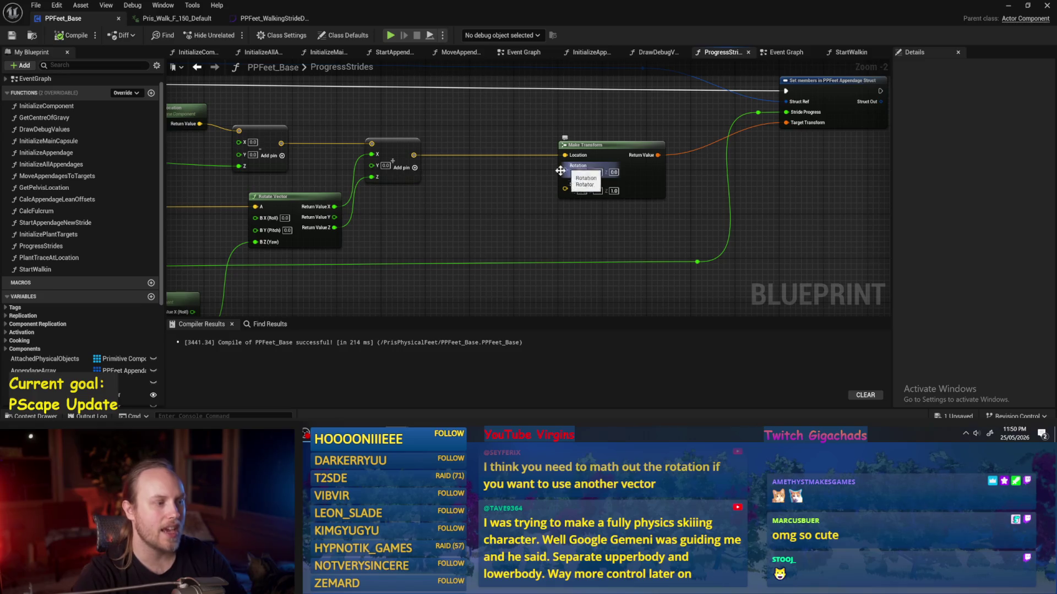
- Check the Character Capsule node, then compile and save PPFeet_Base
left_click_drag(564, 167, 616, 143)
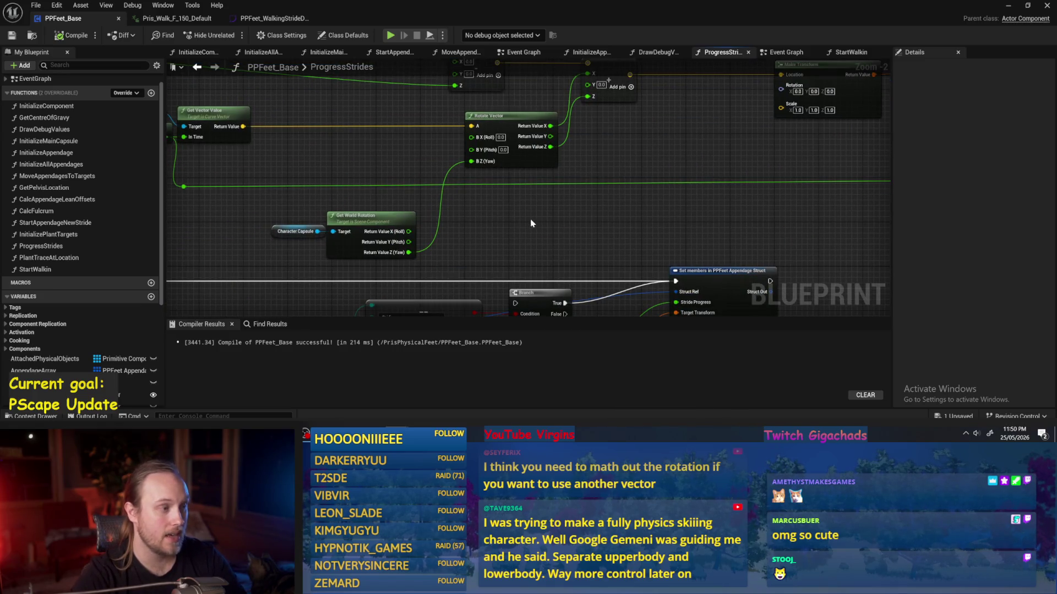
mouse_move(529, 222)
left_mouse_down()
mouse_move(642, 219)
mouse_move(622, 225)
left_mouse_up()
left_click(363, 238)
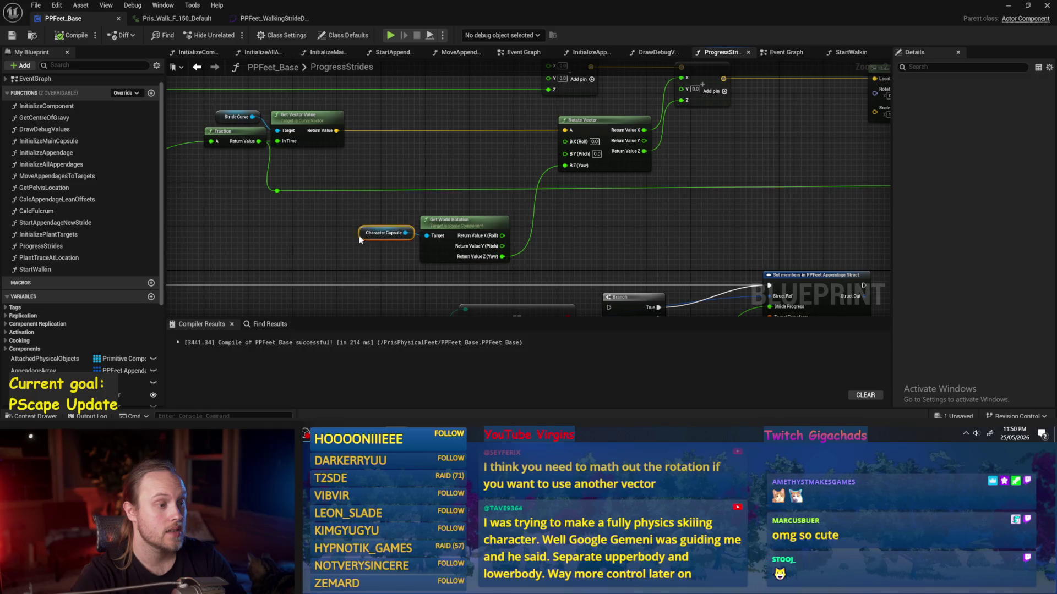
left_click(445, 225)
left_click(448, 200)
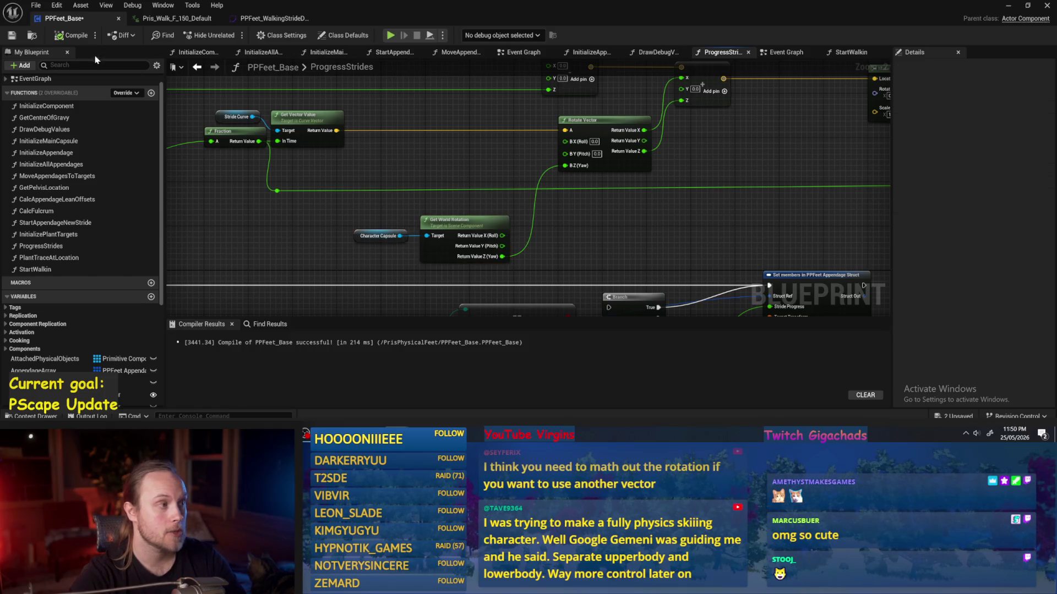
left_click(11, 35)
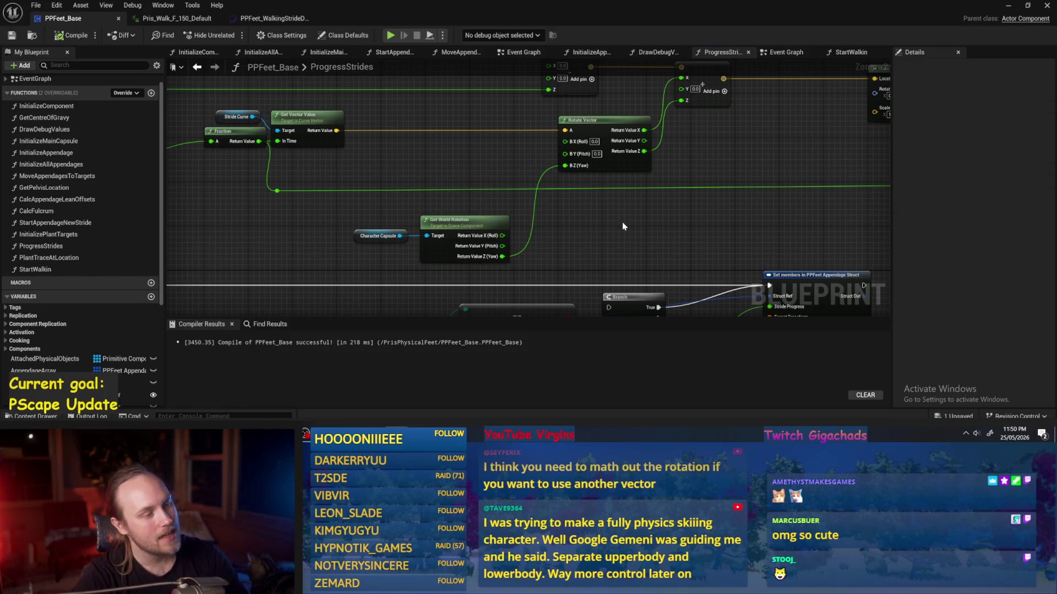
- Look over the whole ProgressStrides function from Rotate Vector to Set members, then recompile
mouse_move(623, 223)
left_mouse_down()
mouse_move(375, 230)
mouse_move(476, 222)
mouse_move(202, 347)
left_mouse_up()
scroll(476, 223, "up", 1)
scroll(515, 191, "down", 1)
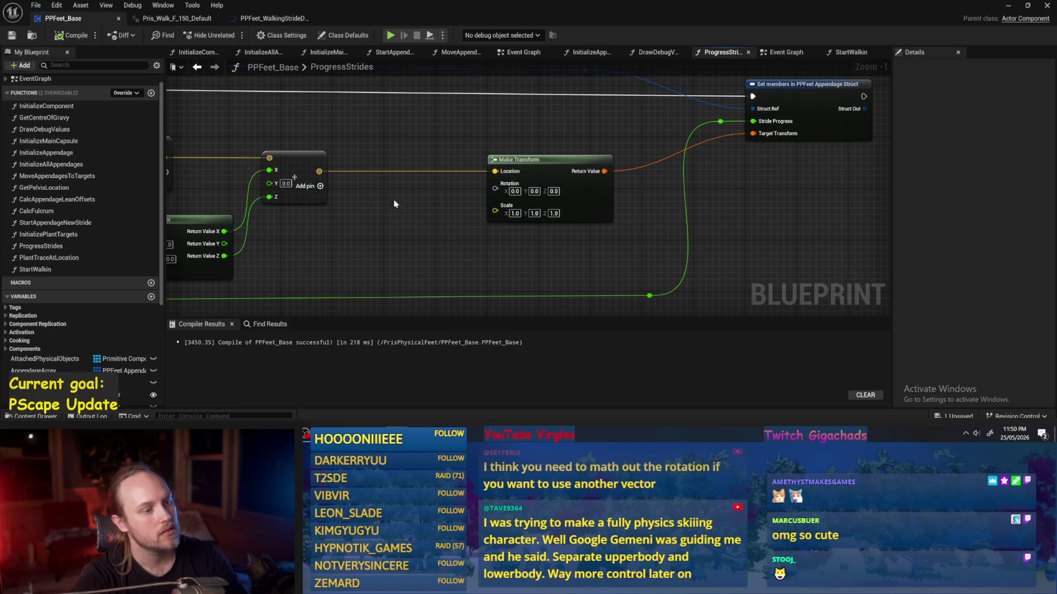
mouse_move(467, 203)
left_mouse_down()
mouse_move(549, 199)
mouse_move(593, 170)
left_mouse_up()
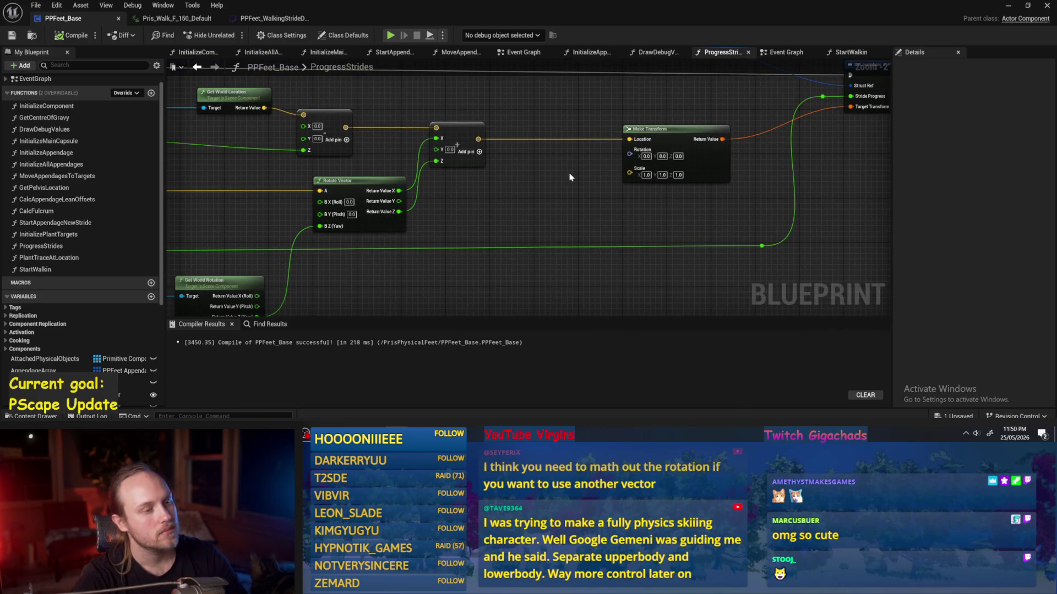
scroll(369, 216, "down", 2)
left_click_drag(368, 216, 944, 209)
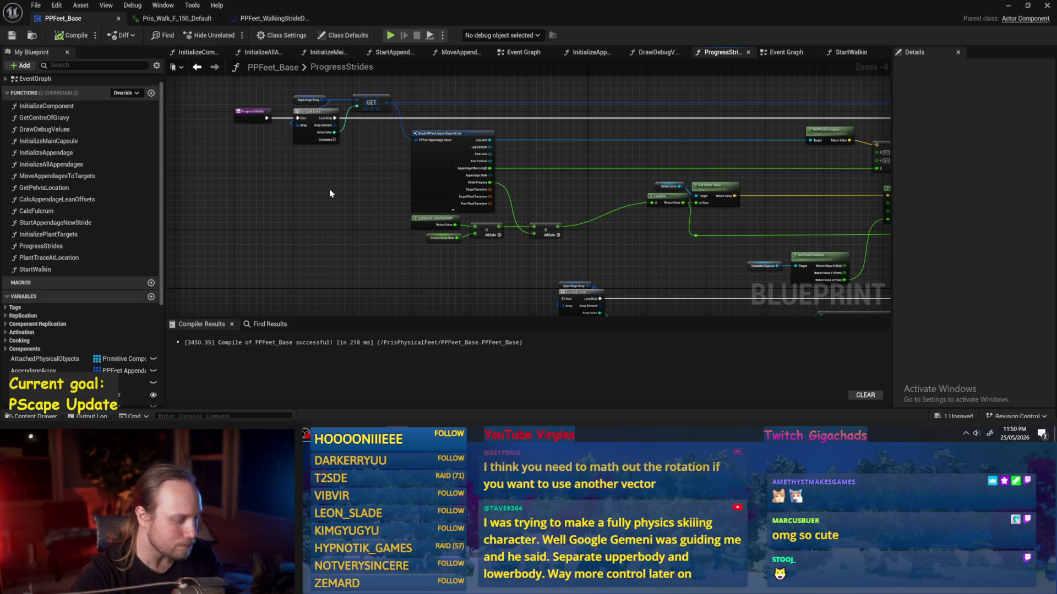
left_click_drag(543, 305, 424, 219)
left_click_drag(637, 238, 572, 264)
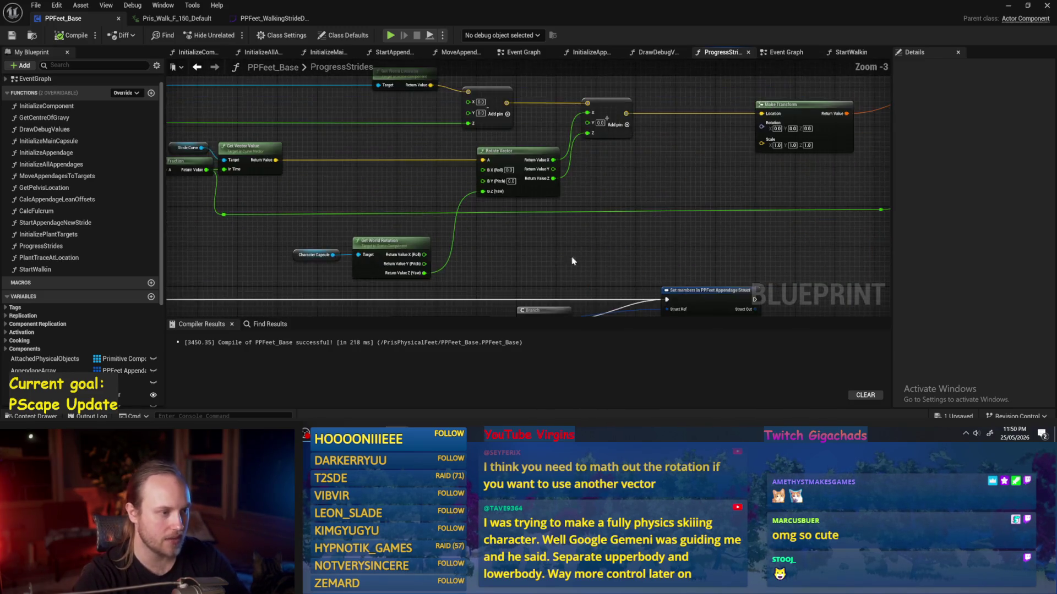
scroll(575, 248, "up", 1)
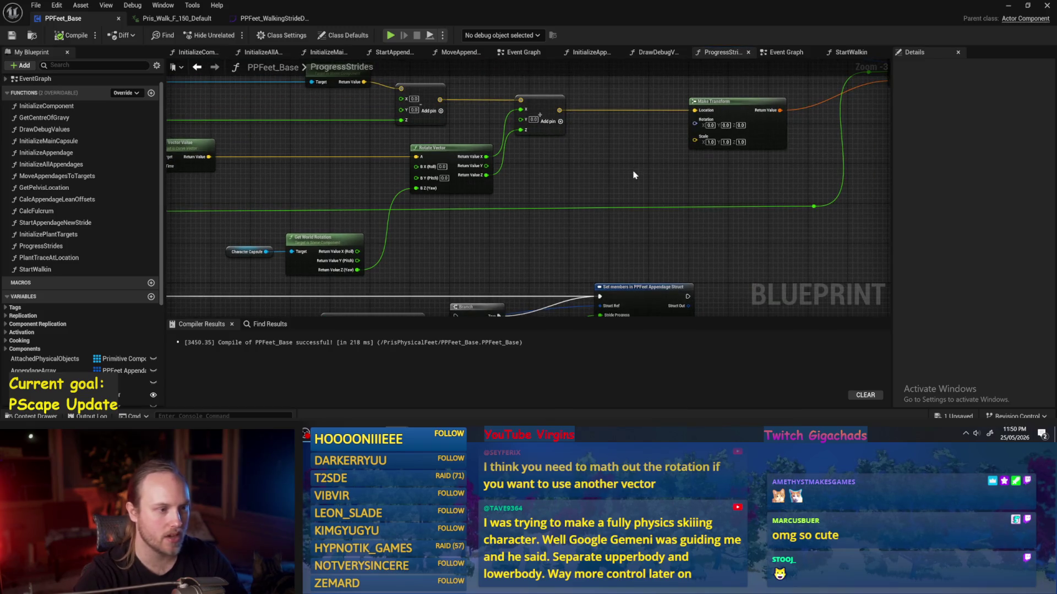
mouse_move(777, 178)
left_mouse_down()
mouse_move(901, 215)
mouse_move(176, 204)
mouse_move(388, 198)
left_mouse_up()
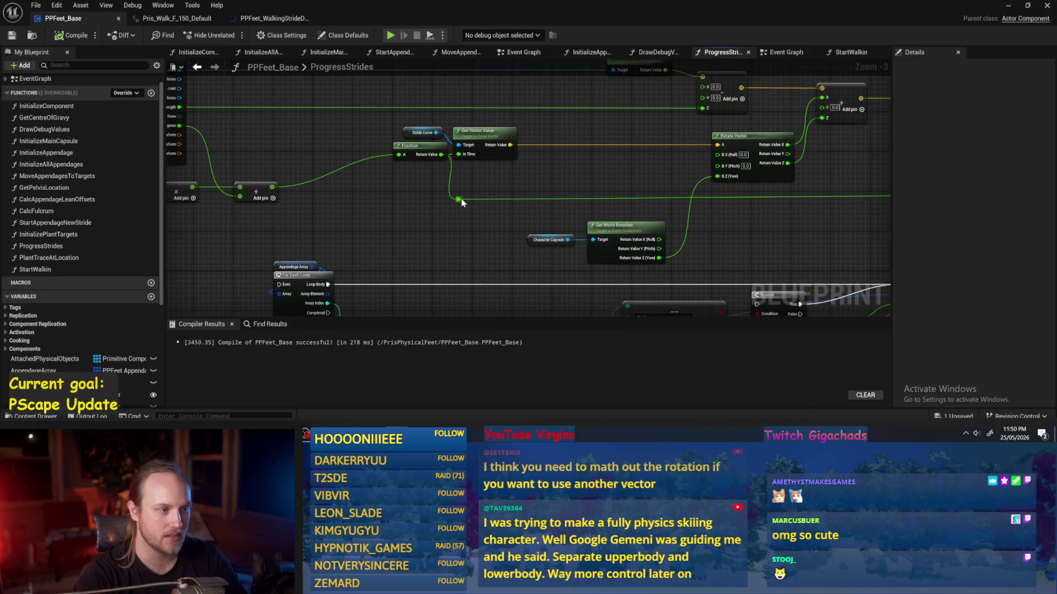
mouse_move(463, 199)
left_mouse_down()
mouse_move(488, 170)
mouse_move(332, 137)
left_mouse_up()
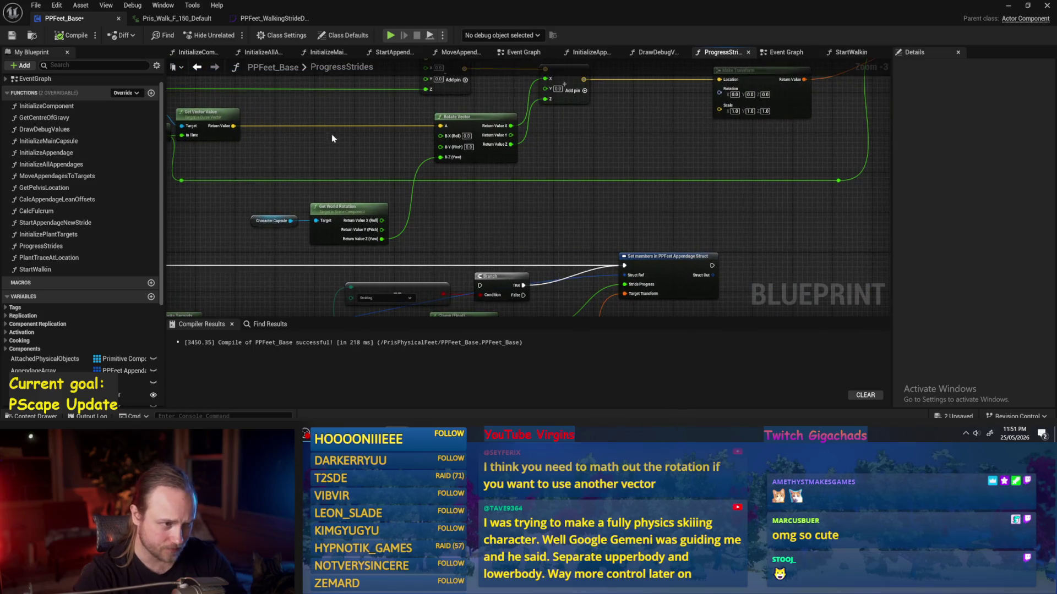
left_click(71, 35)
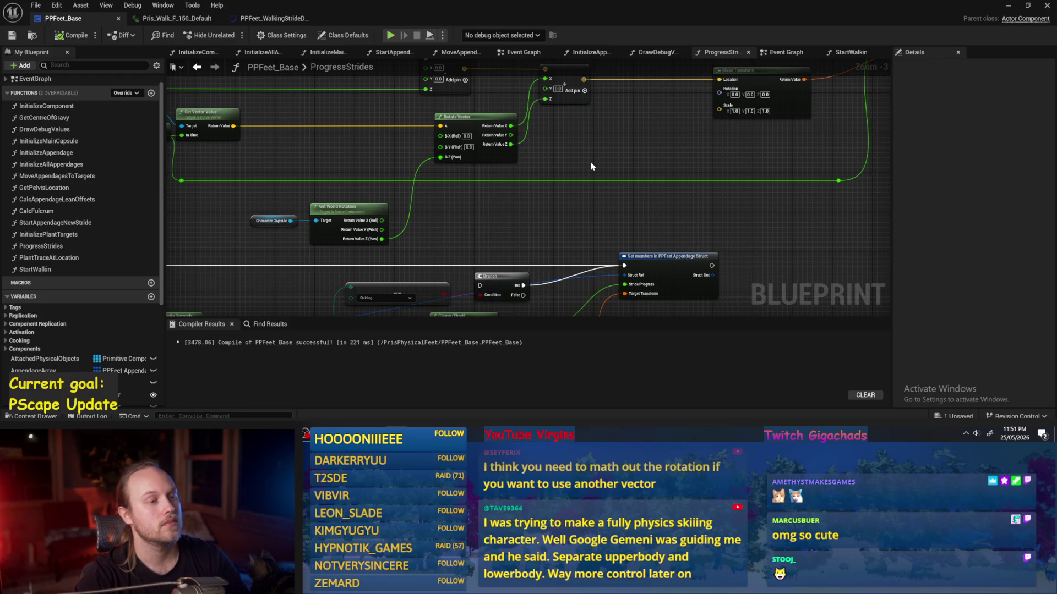
mouse_move(592, 166)
left_mouse_down()
mouse_move(553, 209)
mouse_move(489, 233)
left_mouse_up()
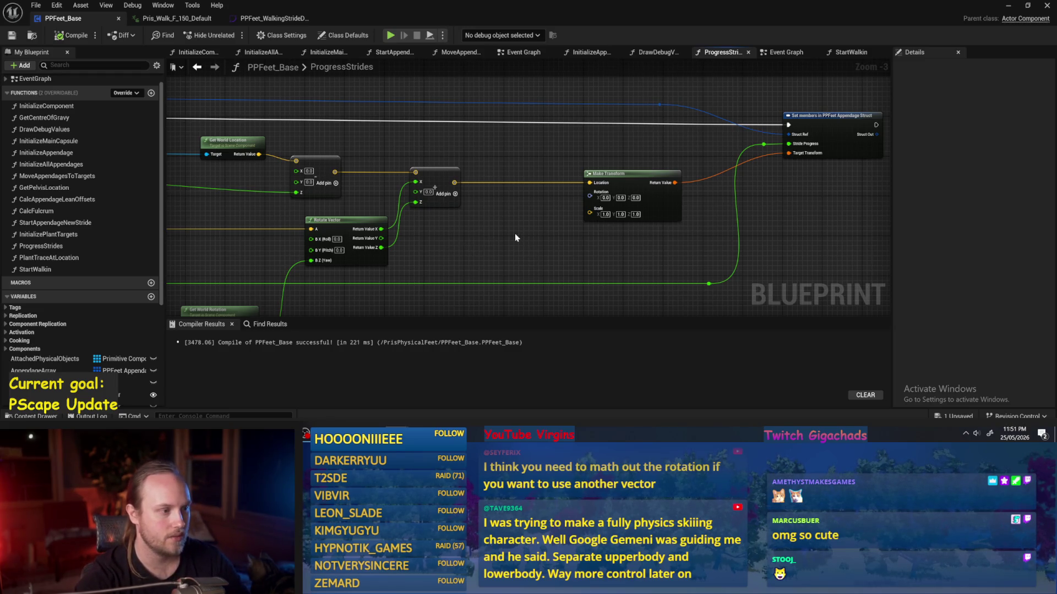
- Split Make Transform's Rotation pin and wire Get World Rotation's Z (Yaw) into Rotation Z (Yaw)
mouse_move(516, 238)
left_mouse_down()
mouse_move(516, 149)
mouse_move(676, 149)
left_mouse_up()
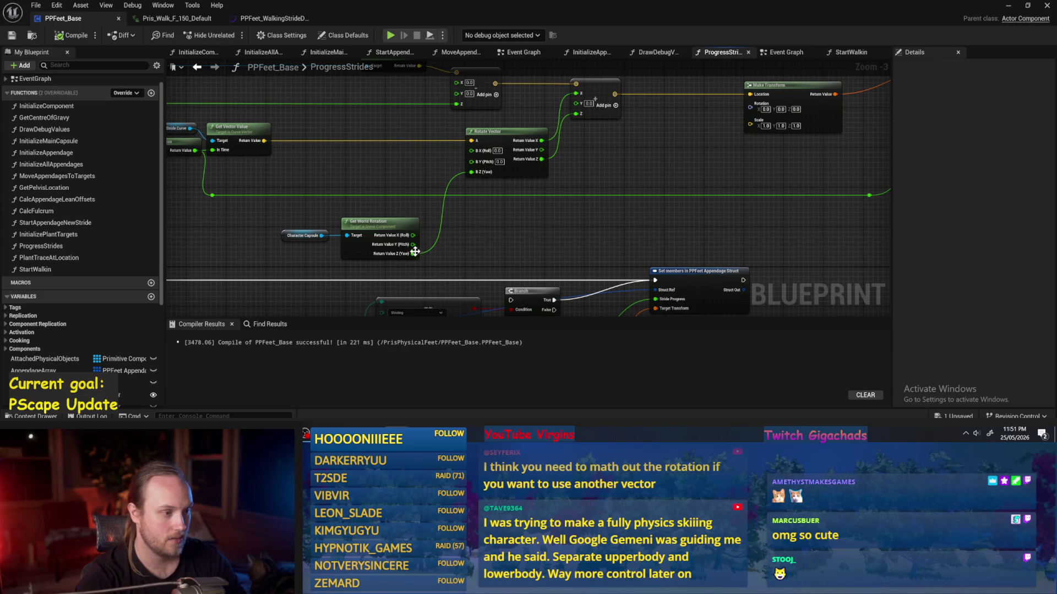
mouse_move(414, 252)
left_mouse_down()
mouse_move(721, 122)
mouse_move(757, 128)
mouse_move(721, 117)
mouse_move(759, 106)
left_mouse_up()
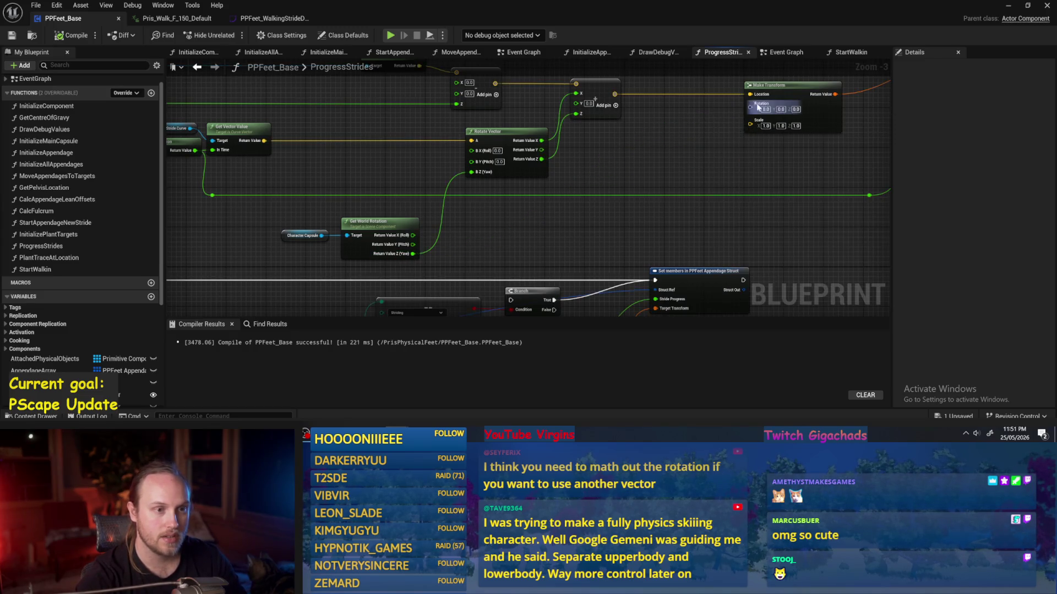
right_click(758, 107)
left_click(762, 148)
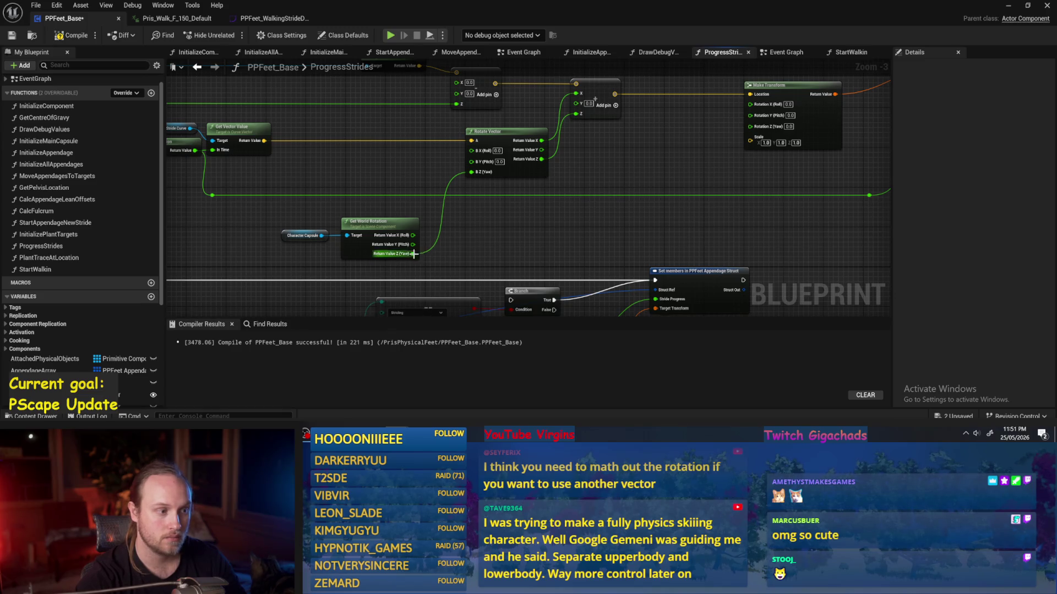
left_click_drag(414, 254, 751, 126)
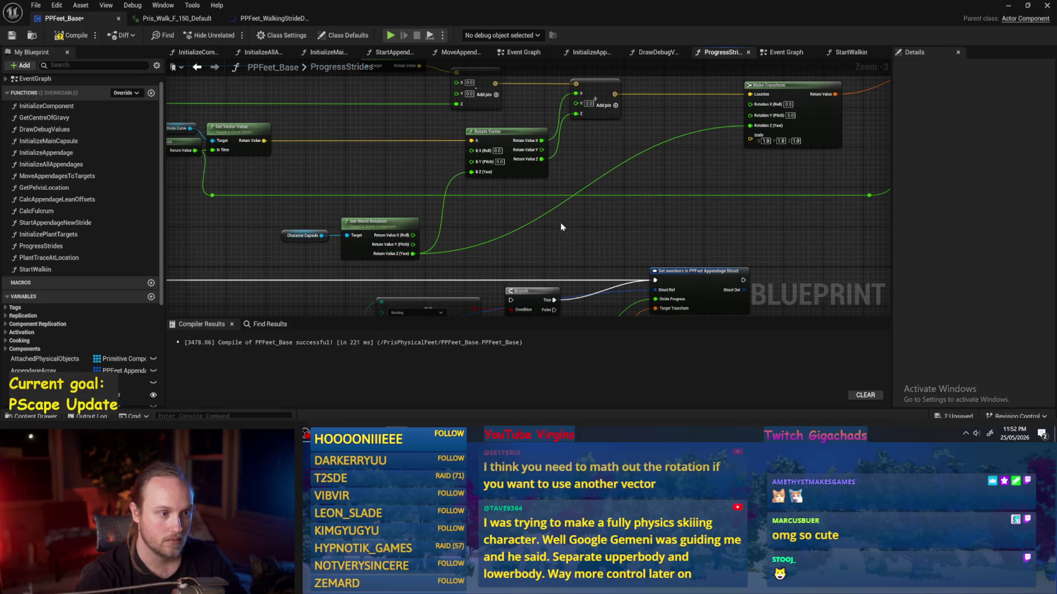
- Add a reroute knot on the yaw wire and move the capsule and rotation nodes up
double_click(545, 220)
left_click_drag(545, 219, 708, 260)
left_click_drag(466, 222, 272, 261)
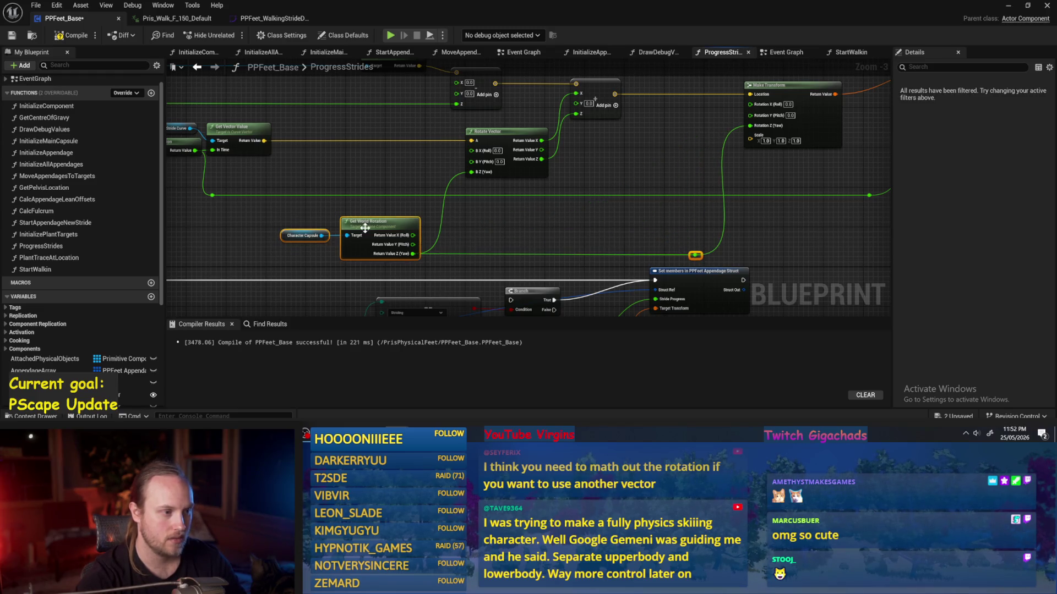
left_click_drag(383, 227, 398, 158)
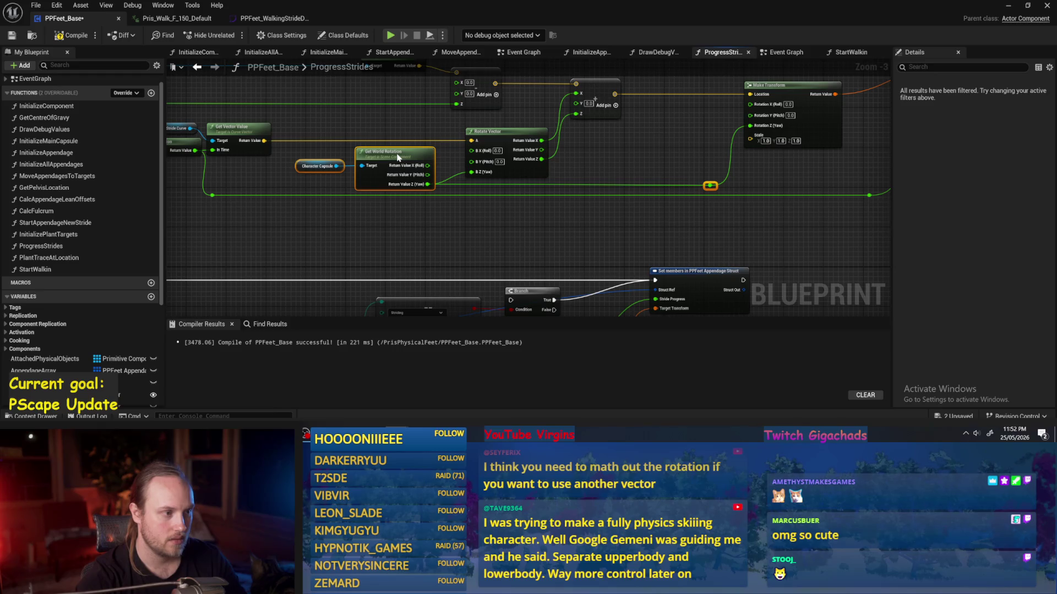
left_click(586, 205)
scroll(633, 216, "up", 1)
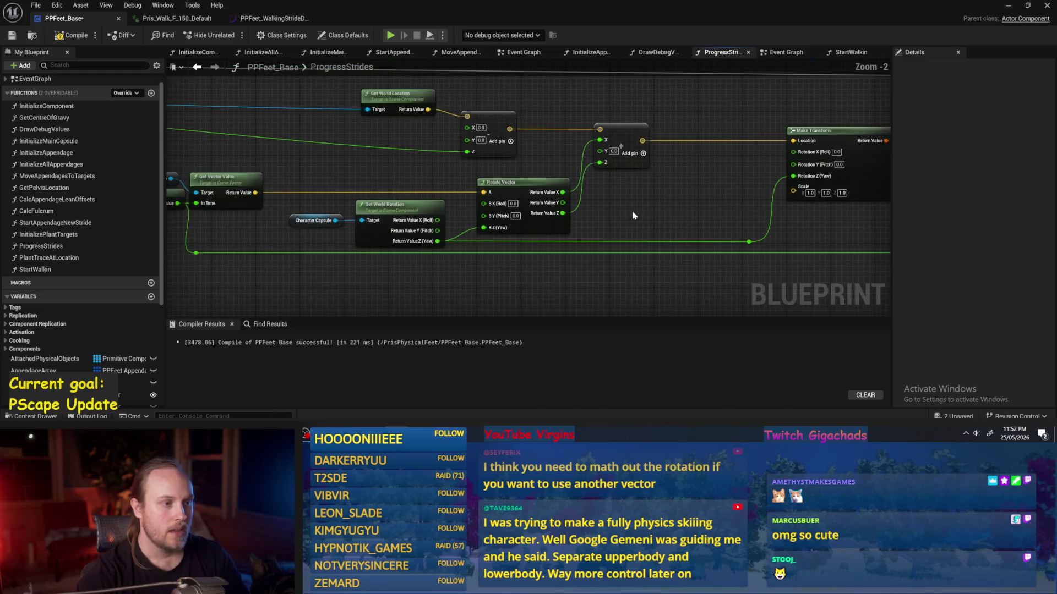
scroll(633, 216, "down", 1)
mouse_move(632, 210)
left_mouse_down()
mouse_move(696, 184)
mouse_move(547, 206)
left_mouse_up()
- Tidy the vector nodes, reroute the green wire leftward, and save the blueprint
left_click_drag(605, 177, 585, 158)
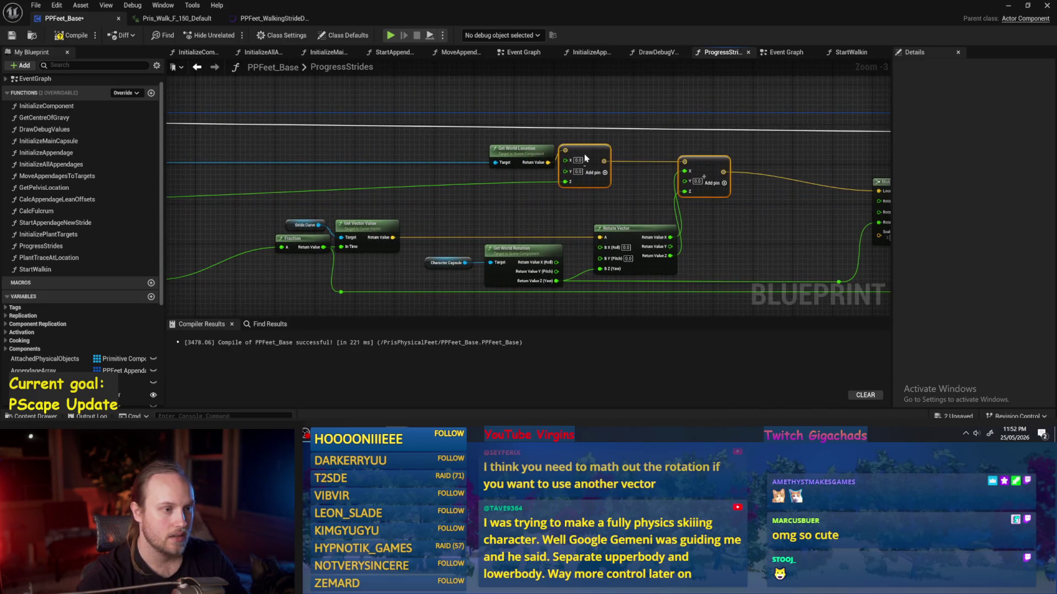
left_click(583, 160)
scroll(581, 161, "down", 2)
scroll(579, 164, "up", 2)
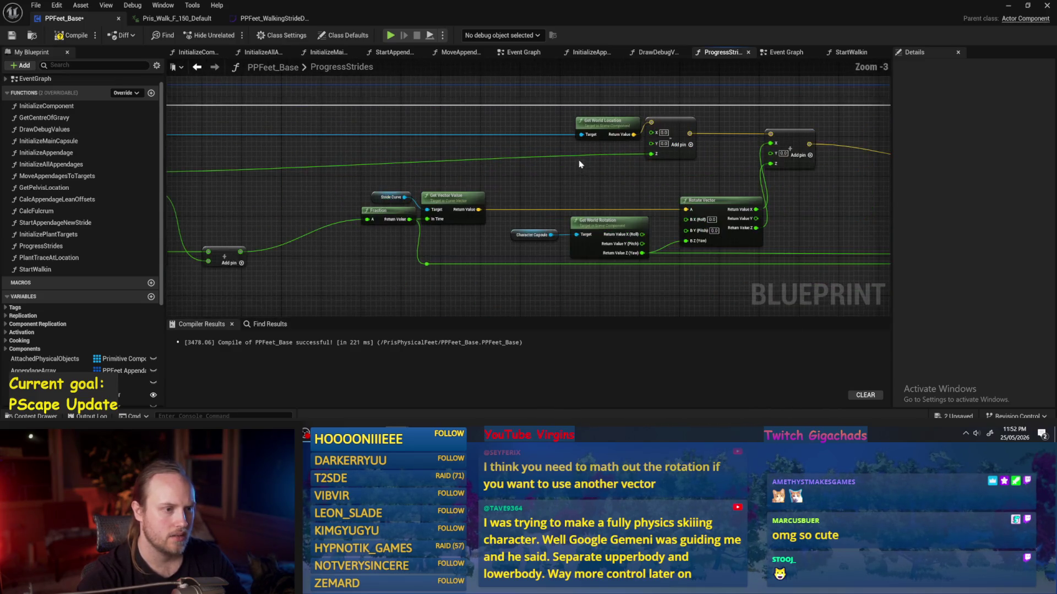
double_click(570, 155)
mouse_move(566, 154)
left_mouse_down()
mouse_move(182, 157)
mouse_move(214, 159)
left_mouse_up()
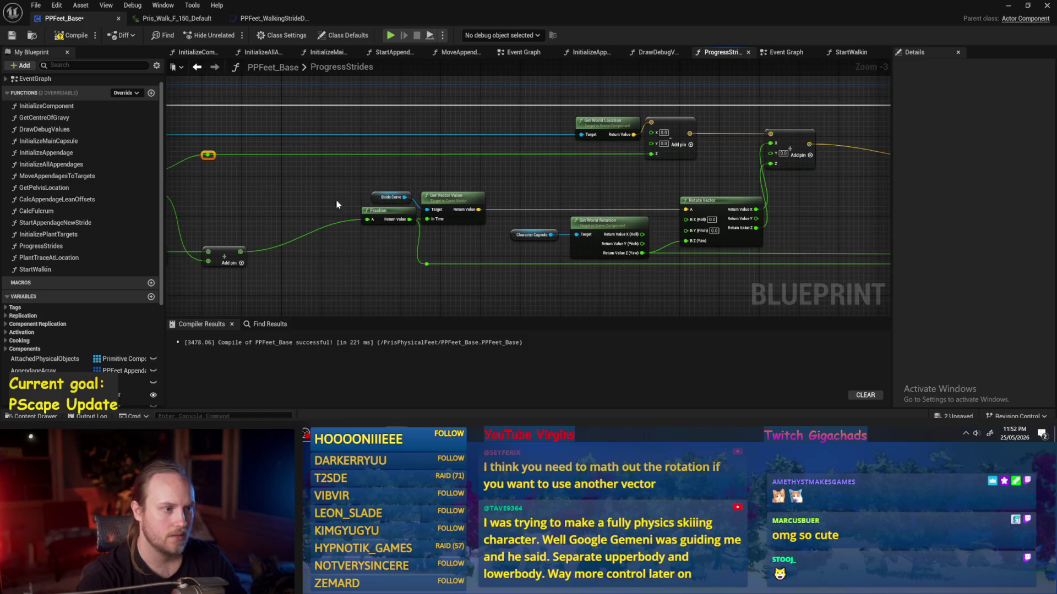
left_click_drag(645, 184, 481, 182)
scroll(638, 219, "up", 1)
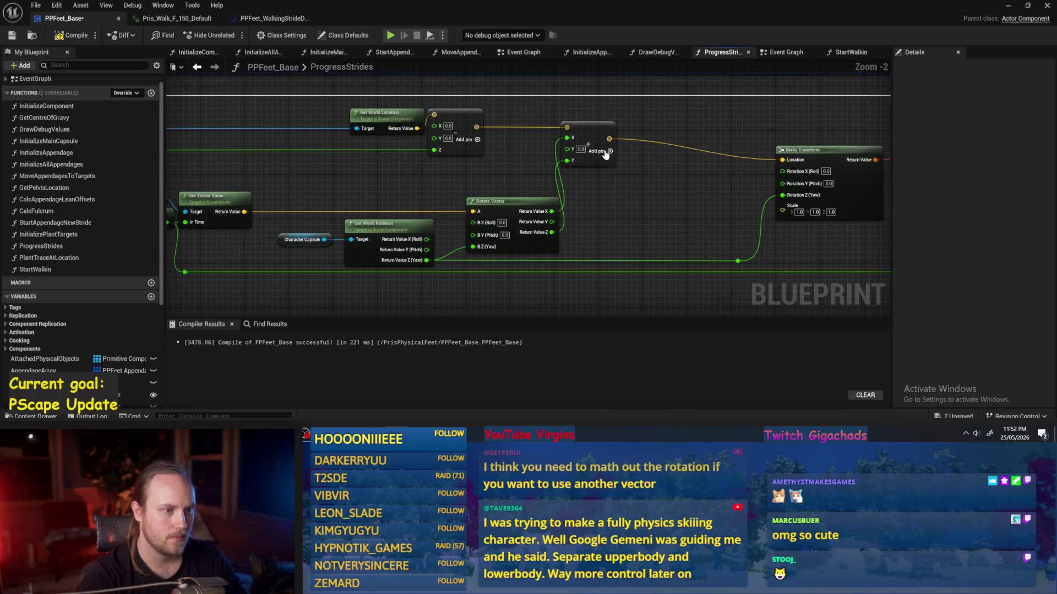
mouse_move(602, 126)
left_mouse_down()
mouse_move(695, 126)
mouse_move(685, 126)
left_mouse_up()
left_click_drag(691, 194, 646, 196)
key("ctrl+s")
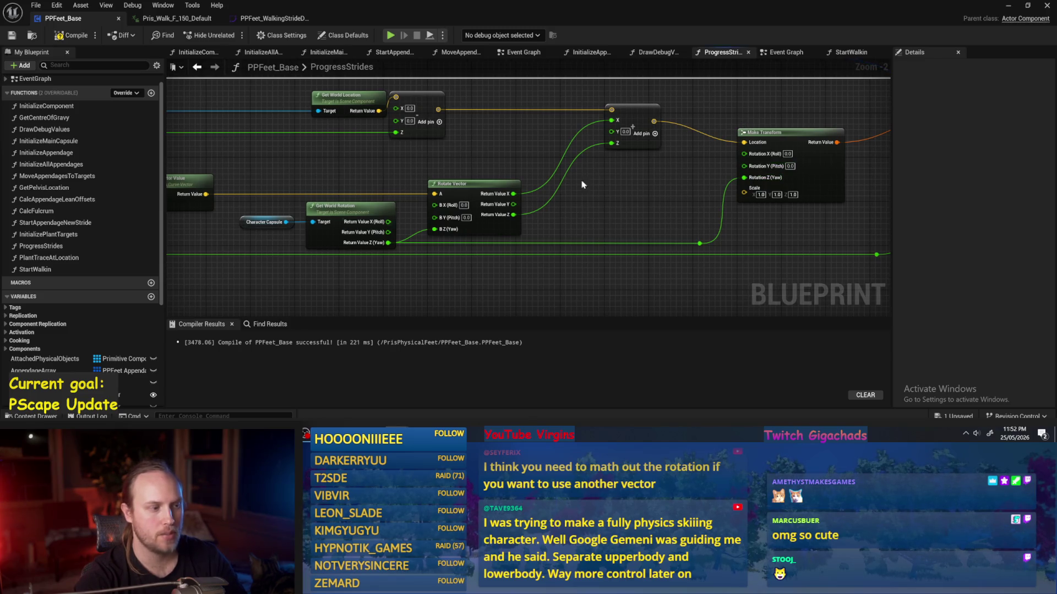
- Move the Fraction node further left beside the stride curve nodes
left_click_drag(363, 179, 451, 172)
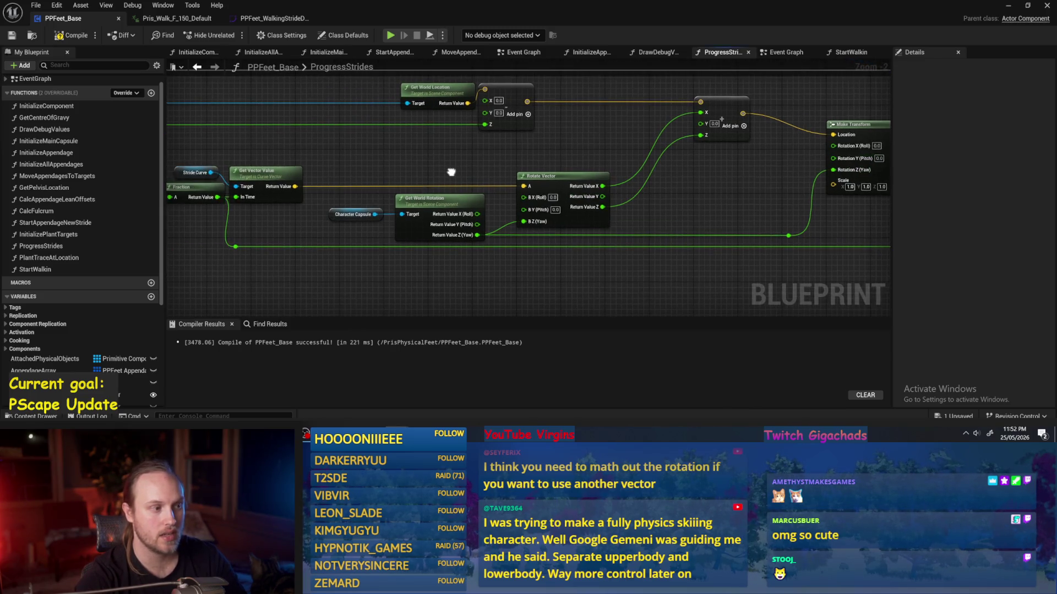
left_click_drag(669, 225, 658, 229)
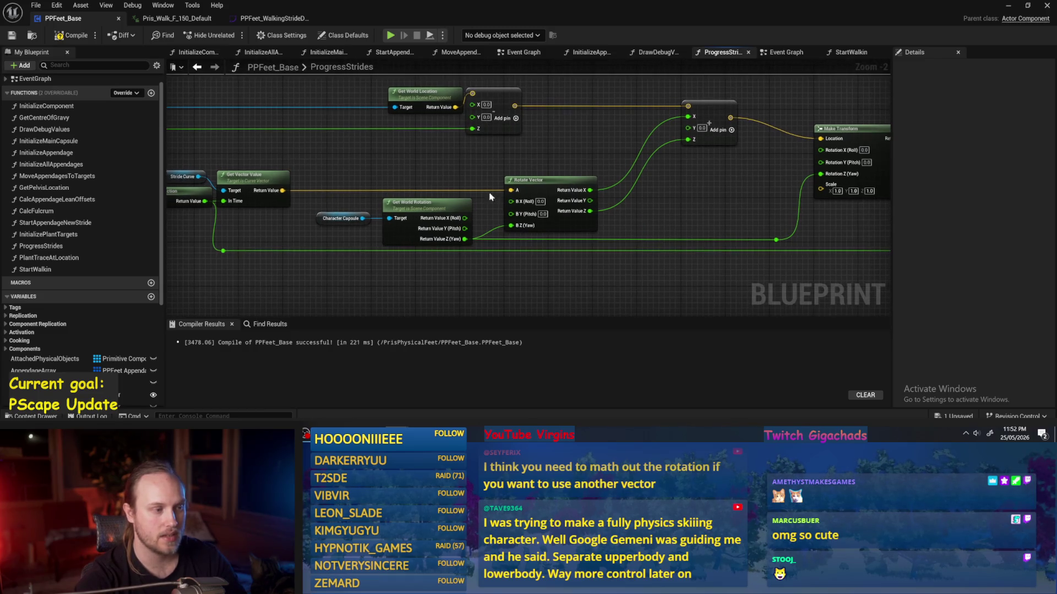
left_click_drag(538, 154, 563, 154)
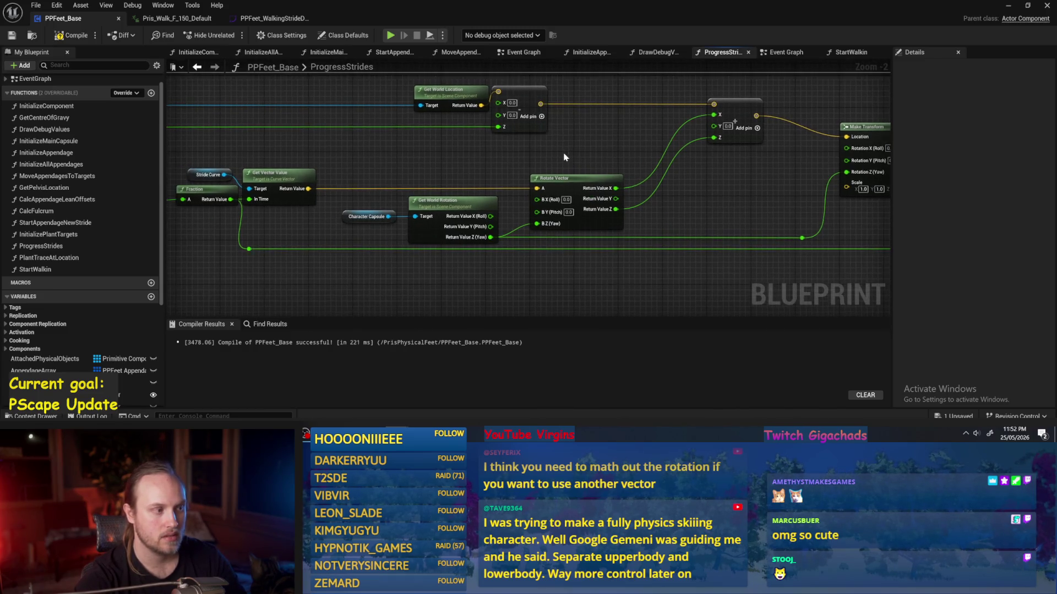
scroll(564, 156, "up", 1)
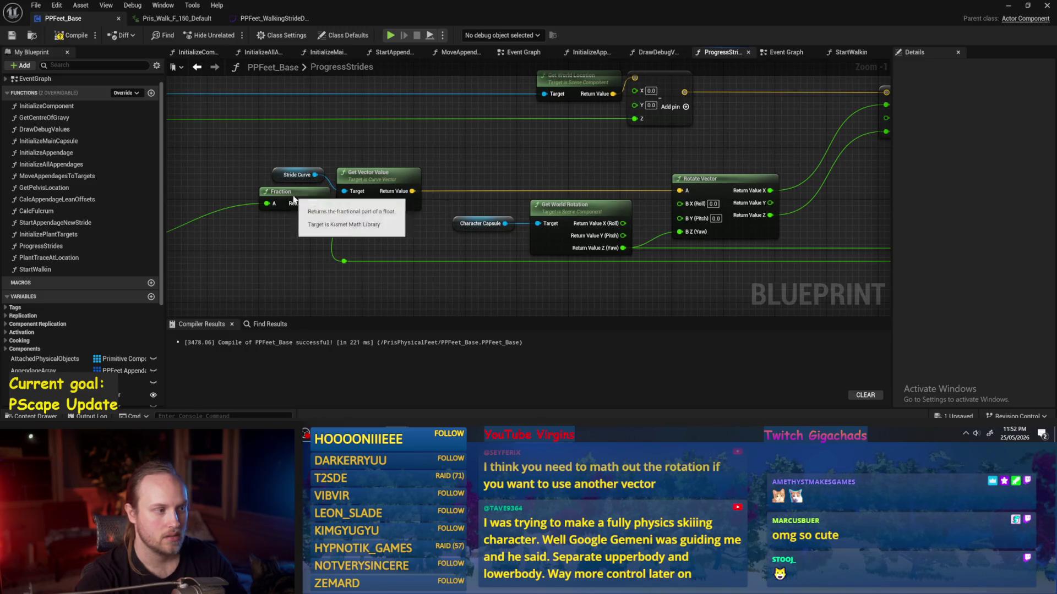
left_click_drag(298, 199, 246, 198)
left_click(376, 249)
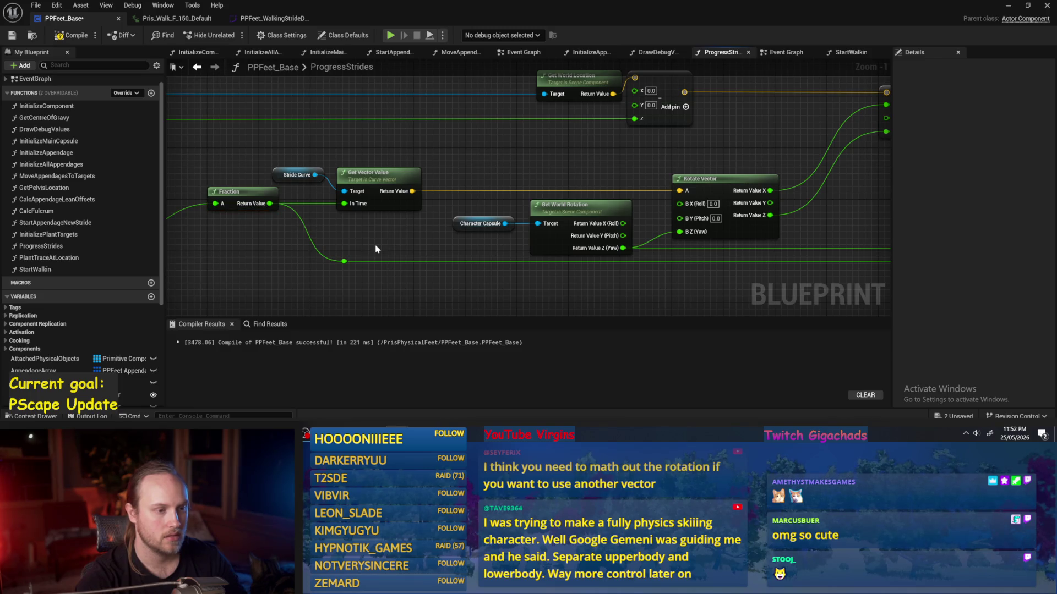
- Unlink the curve vector from Rotate Vector's A pin and add a Break Vector from Get Vector Value
left_click_drag(461, 198, 433, 188)
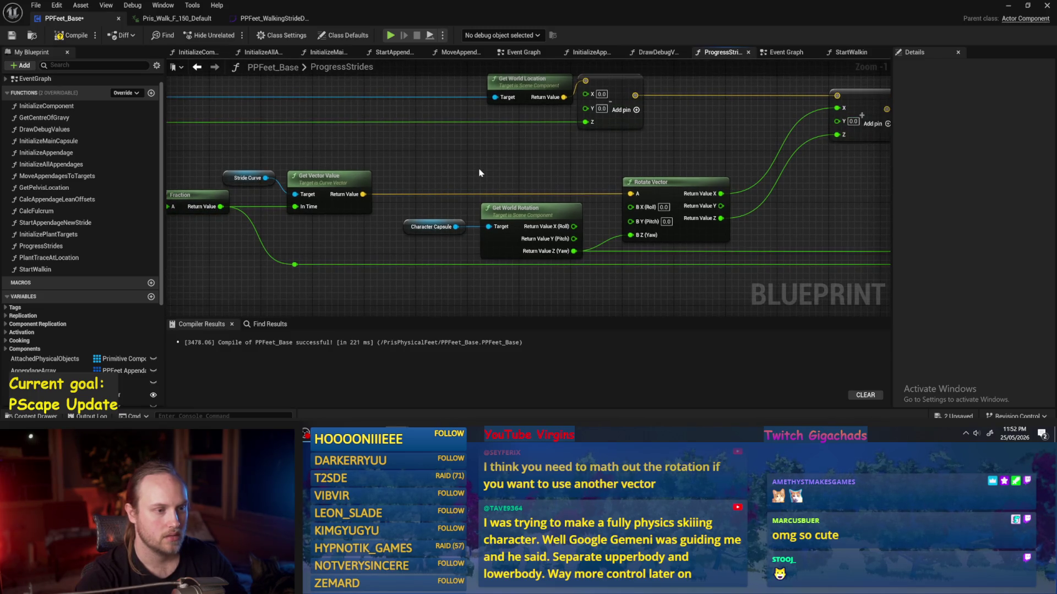
left_click(630, 194, "alt")
mouse_move(365, 202)
left_mouse_down()
mouse_move(432, 189)
mouse_move(477, 162)
mouse_move(501, 169)
left_mouse_up()
left_click(507, 181)
left_click(608, 147)
- Add a Make Vector node feeding Rotate Vector's A input
left_click_drag(690, 186, 612, 160)
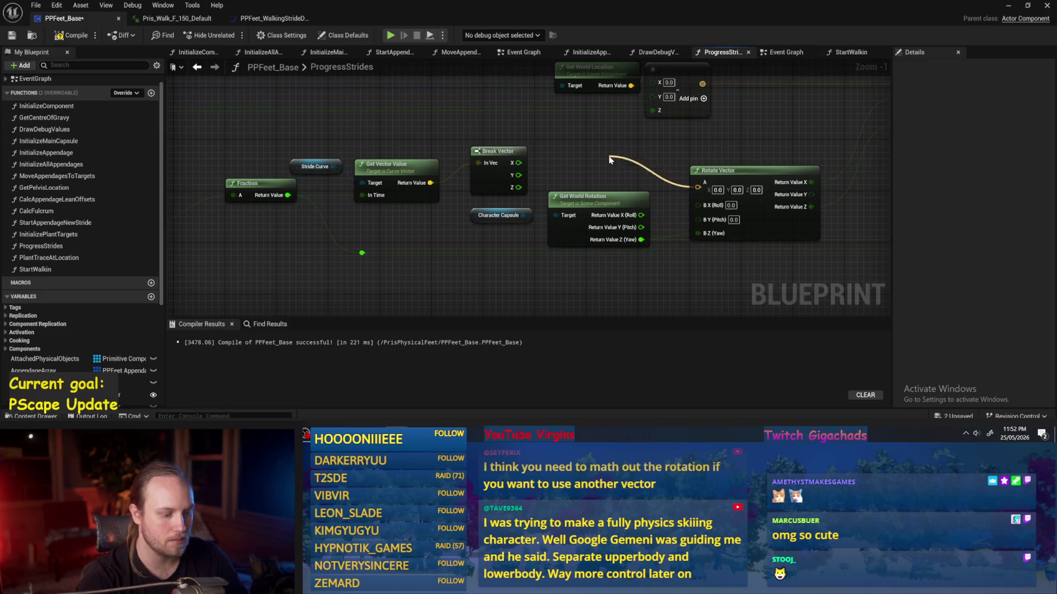
type("make")
left_click(649, 338)
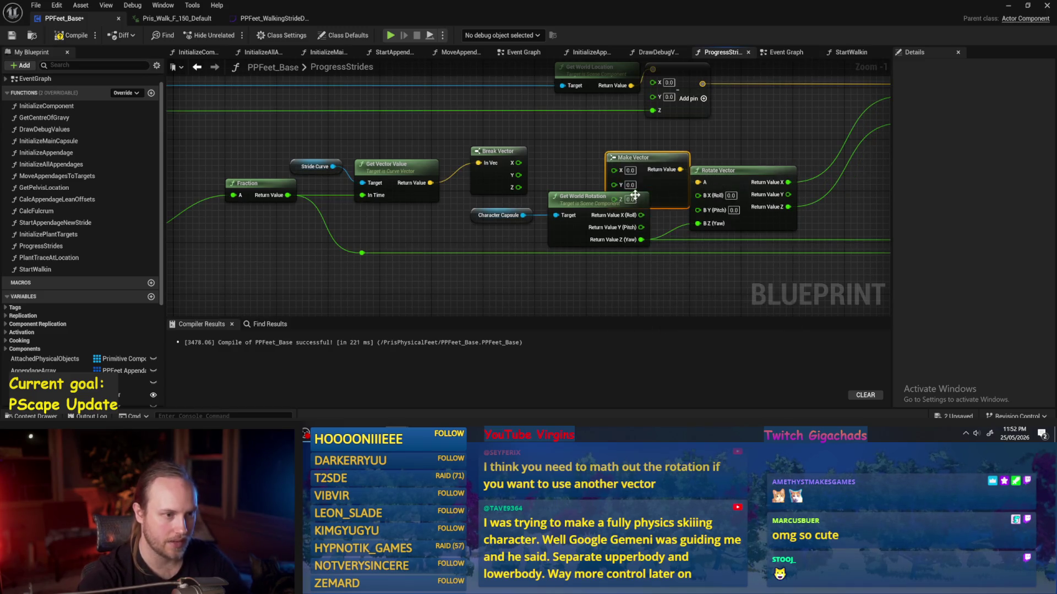
left_click_drag(671, 192, 633, 175)
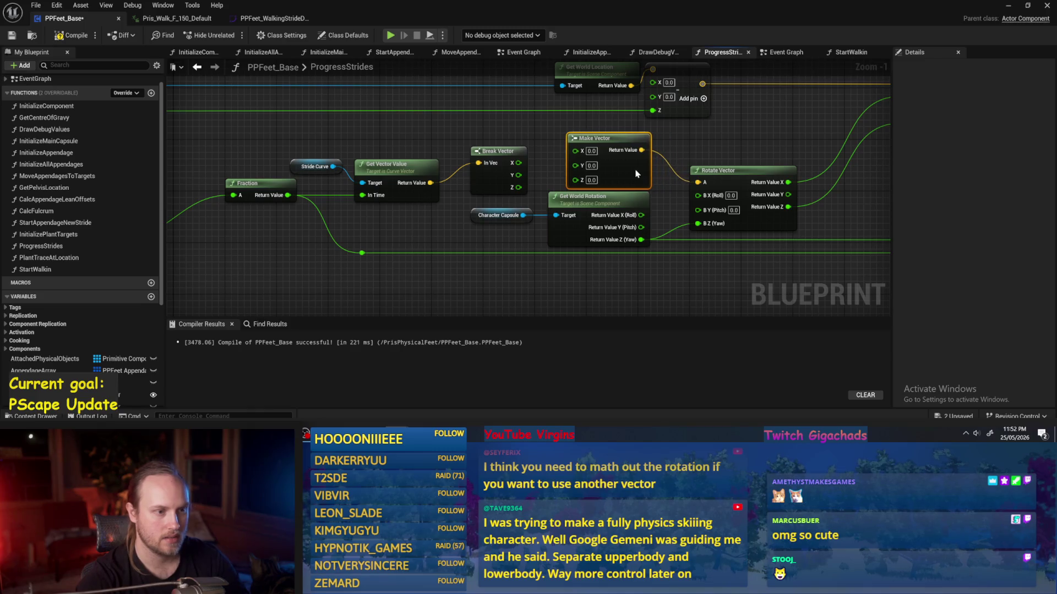
left_click_drag(495, 190, 592, 142)
scroll(500, 184, "up", 1)
- Wire Break Vector's Y into Make Vector's X and Z into Z, line up the nodes, and save
left_click_drag(531, 177, 589, 173)
left_click(504, 165)
left_click(641, 167, "ctrl")
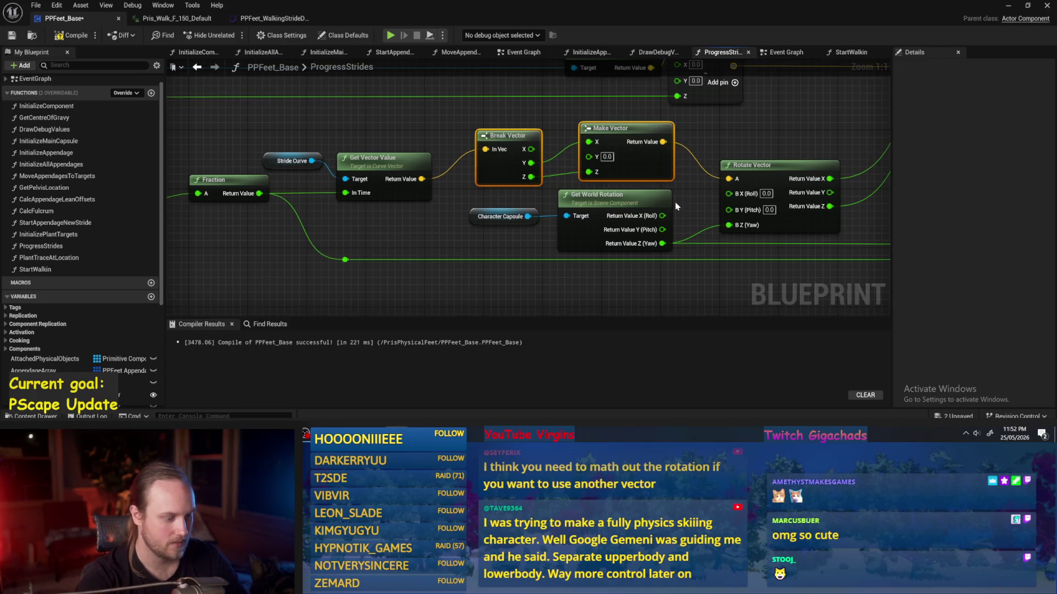
left_click(642, 170, "ctrl")
left_click_drag(498, 174, 518, 175)
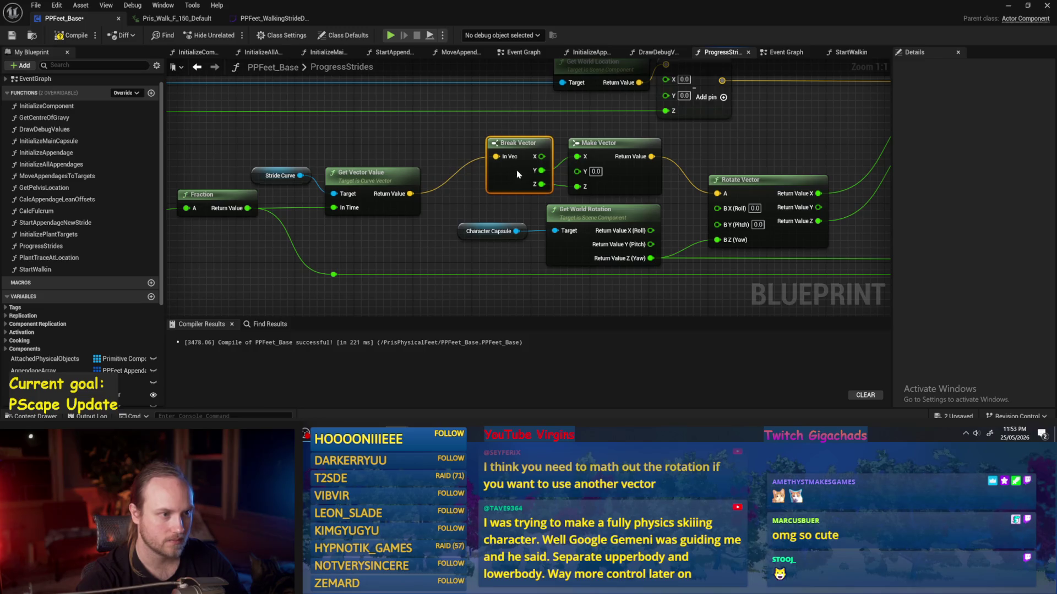
scroll(462, 201, "down", 1)
key("ctrl+s")
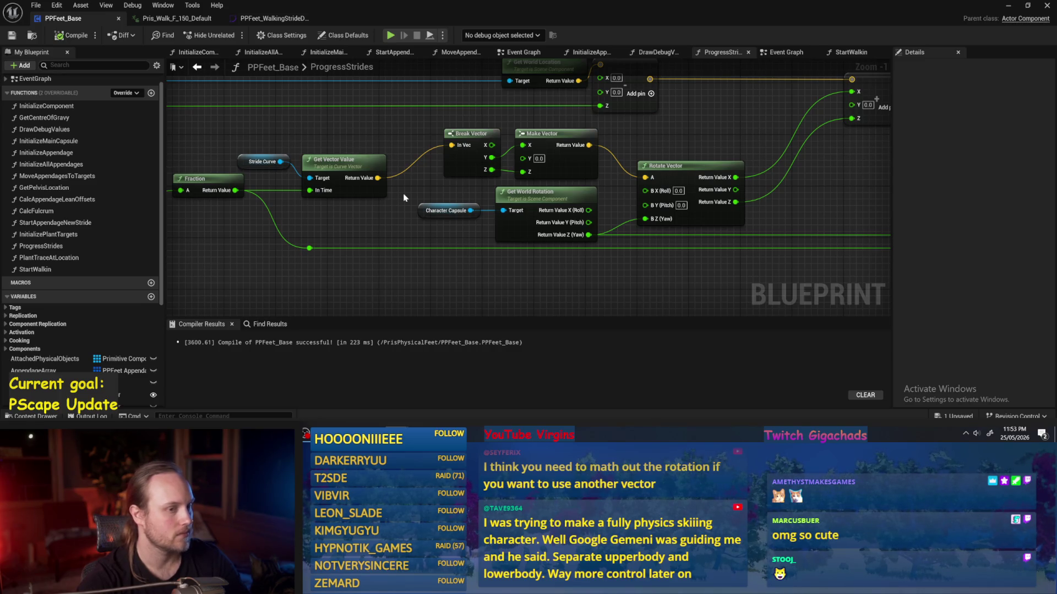
left_click_drag(700, 260, 652, 258)
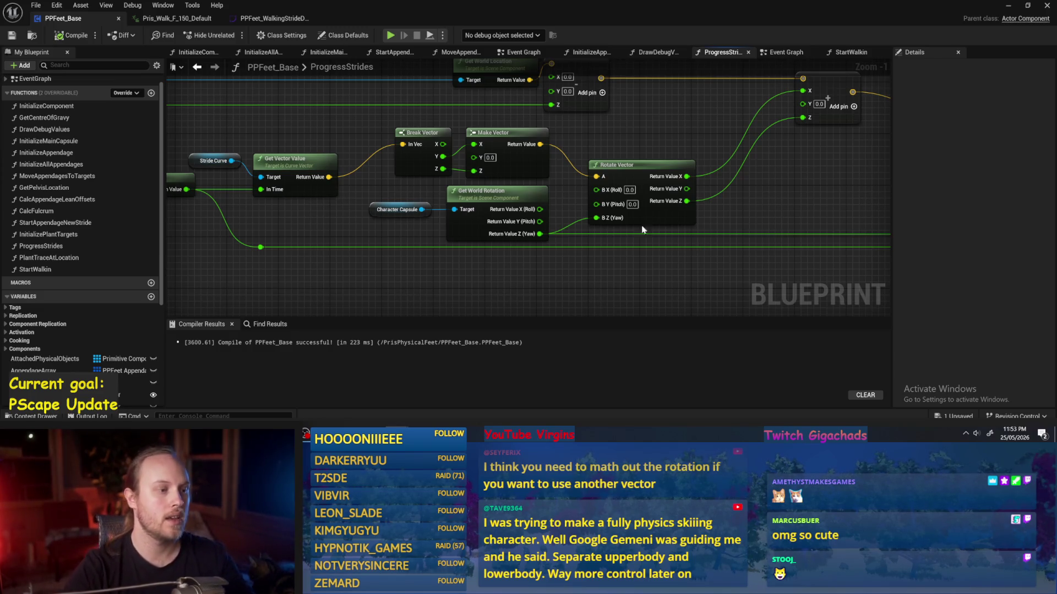
- Lower Get World Rotation, Character Capsule and their reroute knots in the ProgressStrides graph
mouse_move(516, 168)
left_mouse_down()
mouse_move(493, 171)
mouse_move(499, 182)
left_mouse_up()
scroll(498, 179, "down", 1)
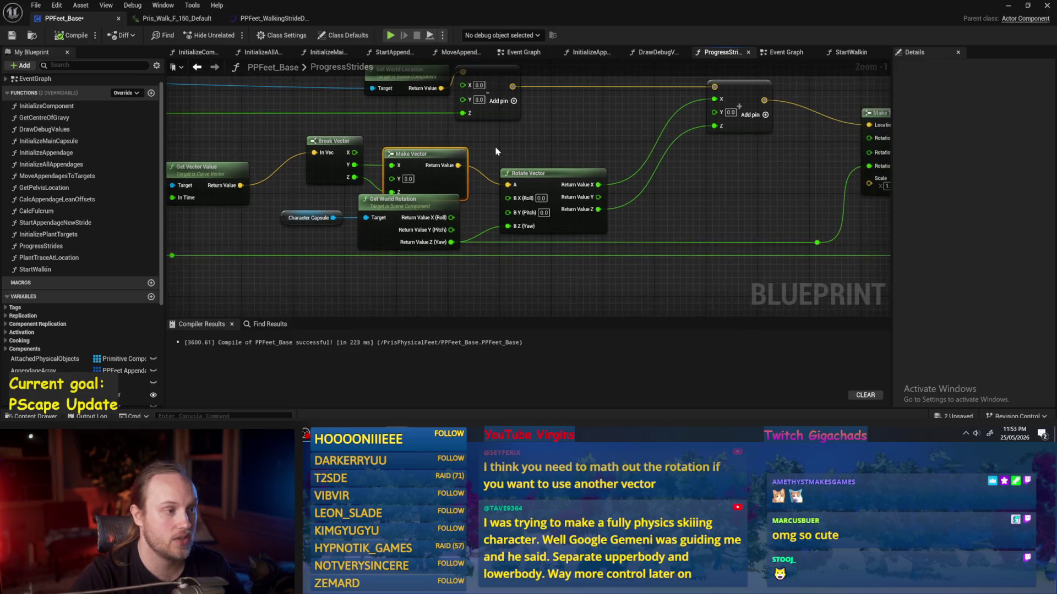
left_click_drag(374, 151, 862, 152)
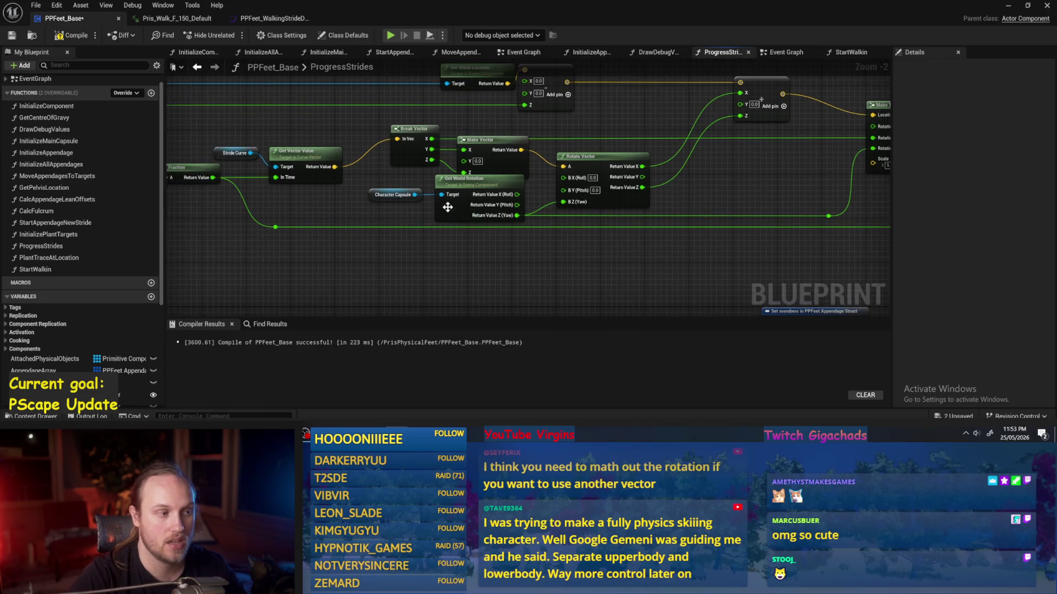
left_click_drag(416, 215, 344, 205)
left_click_drag(848, 182, 586, 255)
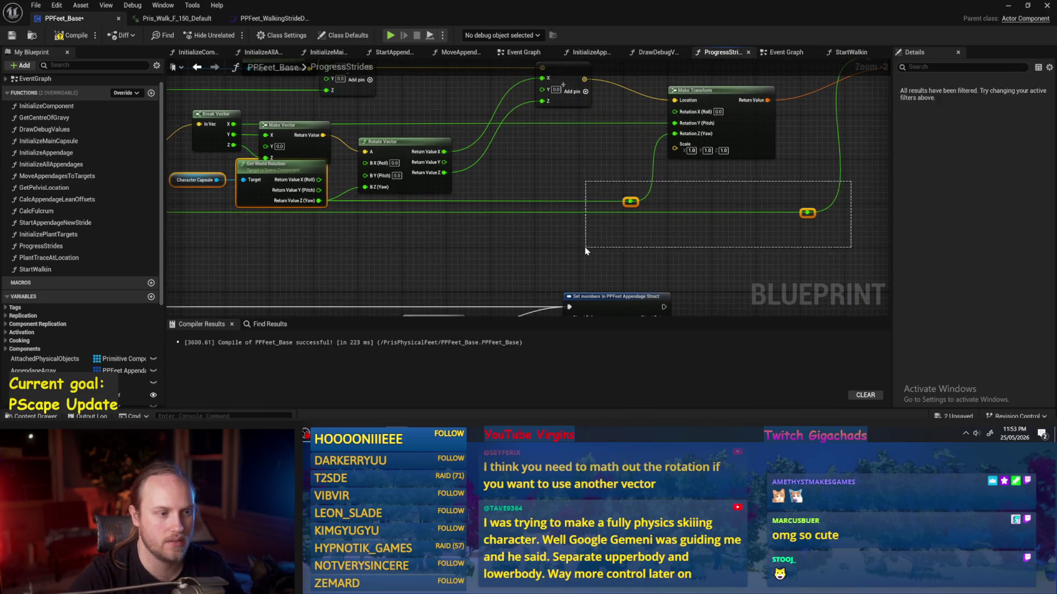
left_click_drag(399, 190, 320, 221)
left_click_drag(563, 155, 572, 172)
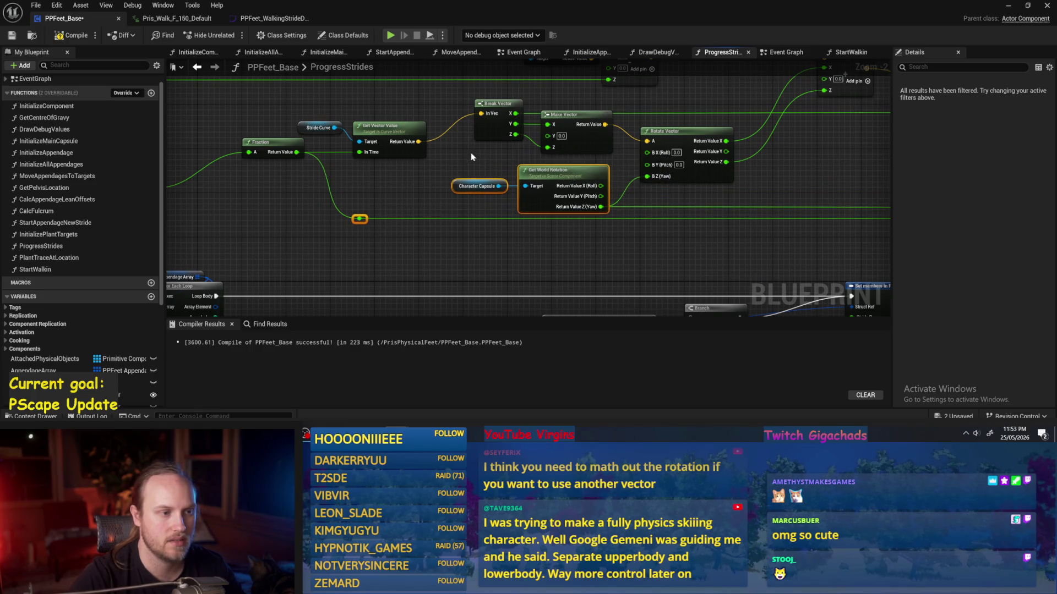
mouse_move(447, 170)
left_mouse_down()
mouse_move(319, 171)
mouse_move(454, 170)
left_mouse_up()
left_click_drag(709, 174, 516, 221)
- Save and compile PPFeet_Base, then switch to the PPFeet_TestLevel level editor
key("ctrl+s")
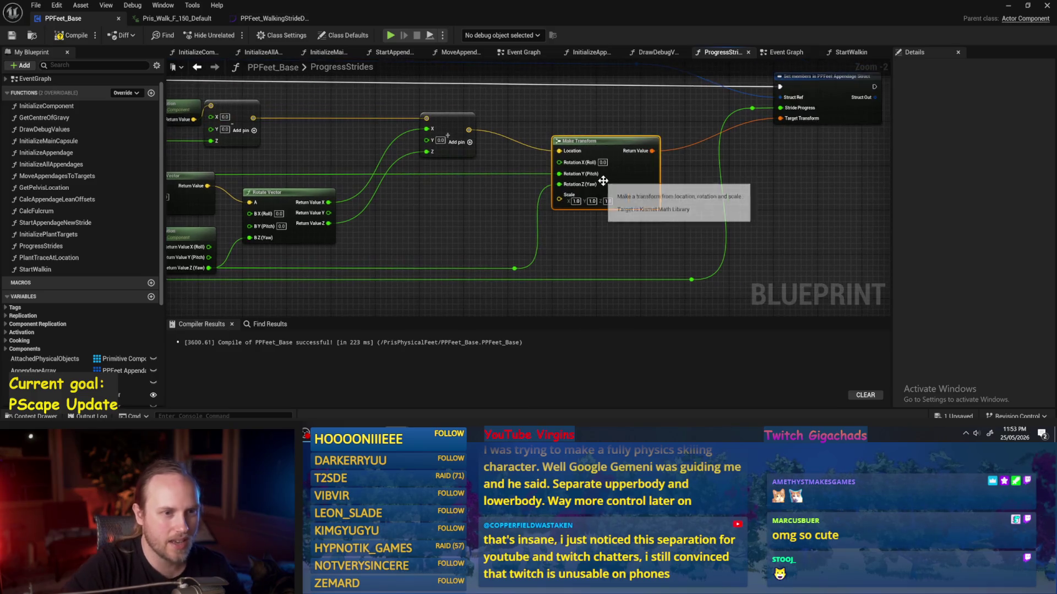
left_click(58, 37)
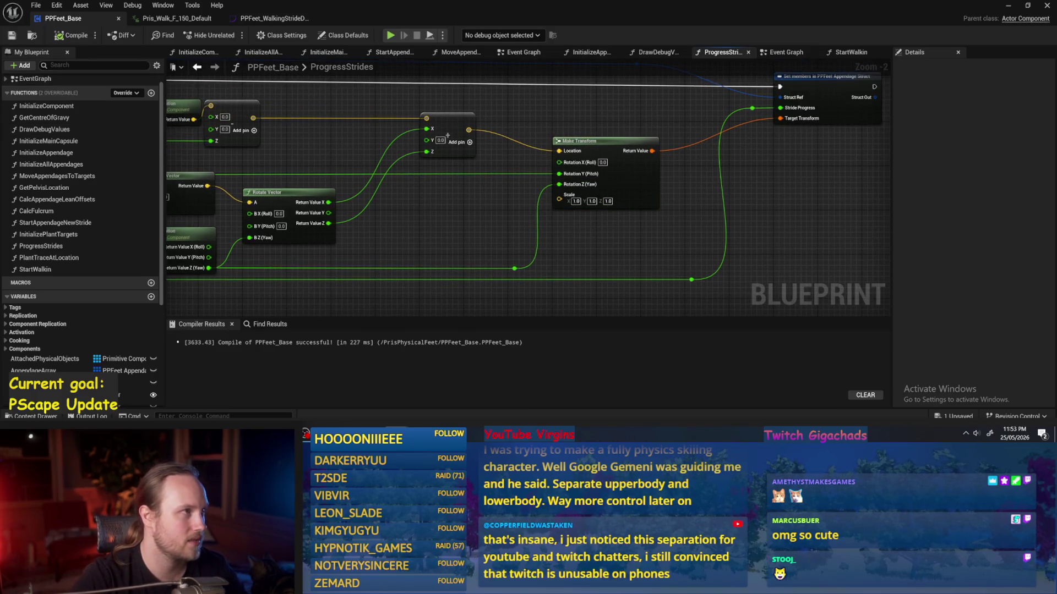
left_click_drag(555, 246, 533, 261)
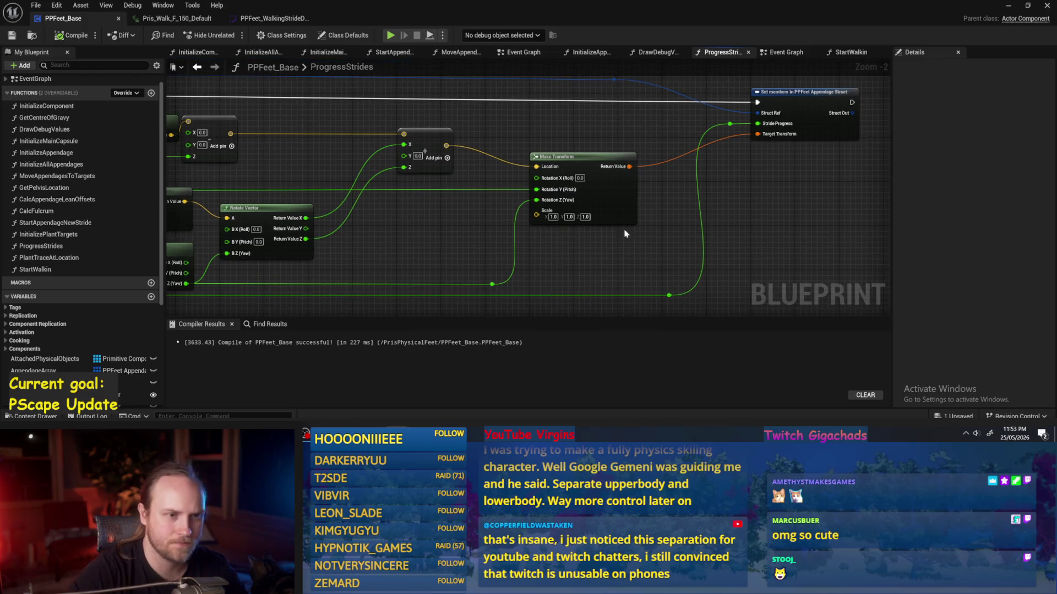
key("alt+Tab")
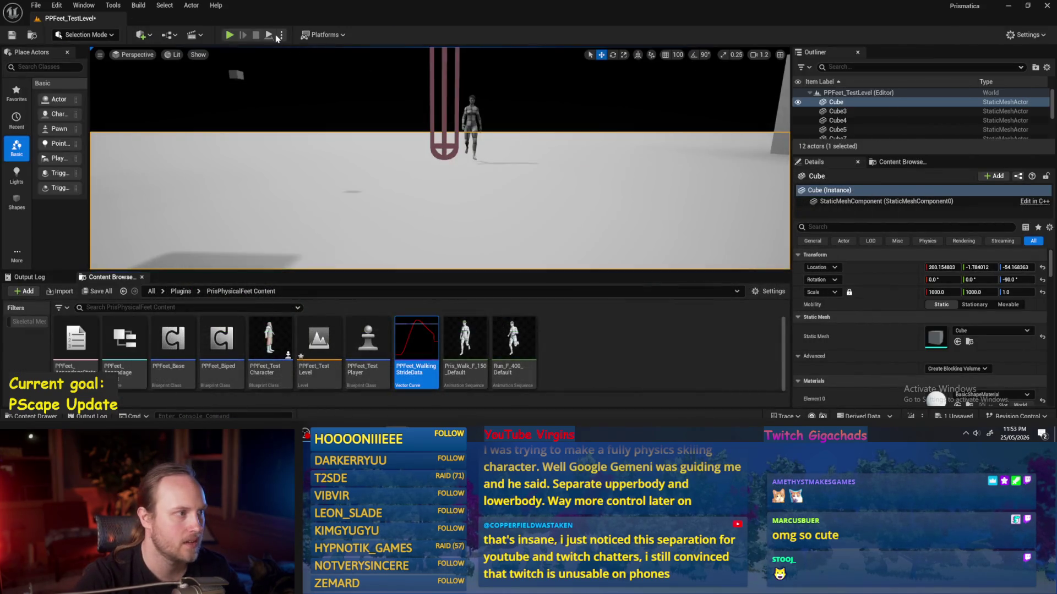
- Run a Play In Editor session of PPFeet_TestLevel to watch the feet stride, then stop it
left_click(269, 35)
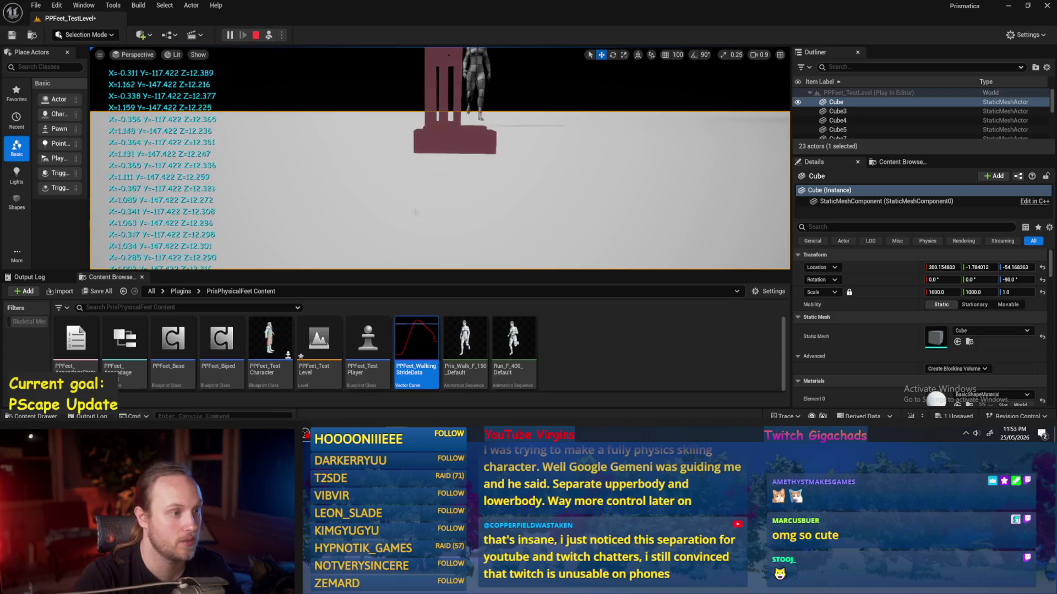
key("Escape")
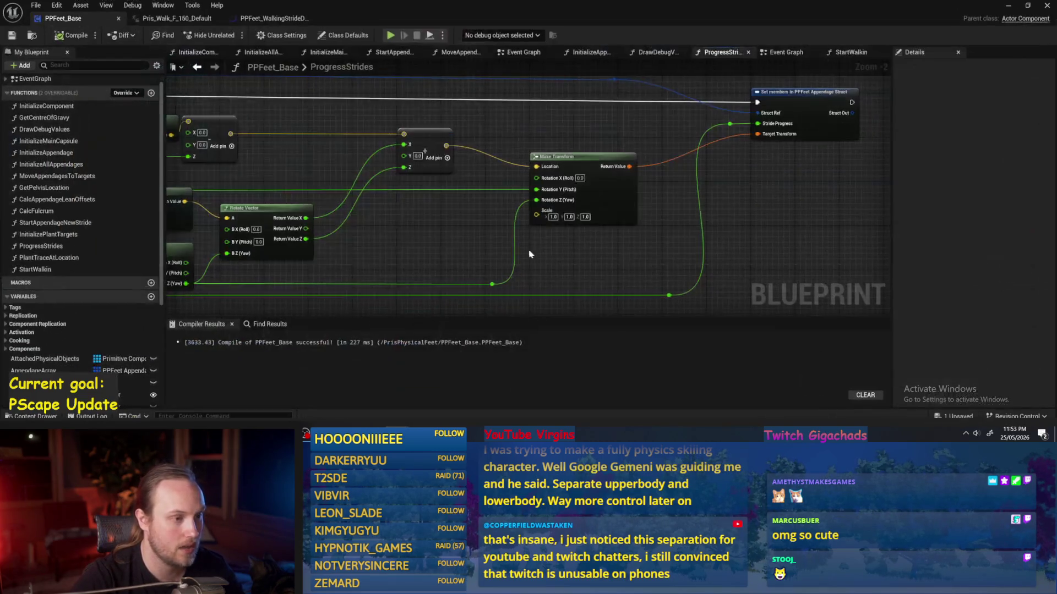
- Review the Make Transform and Set members wiring, then recompile PPFeet_Base
left_click_drag(530, 254, 556, 254)
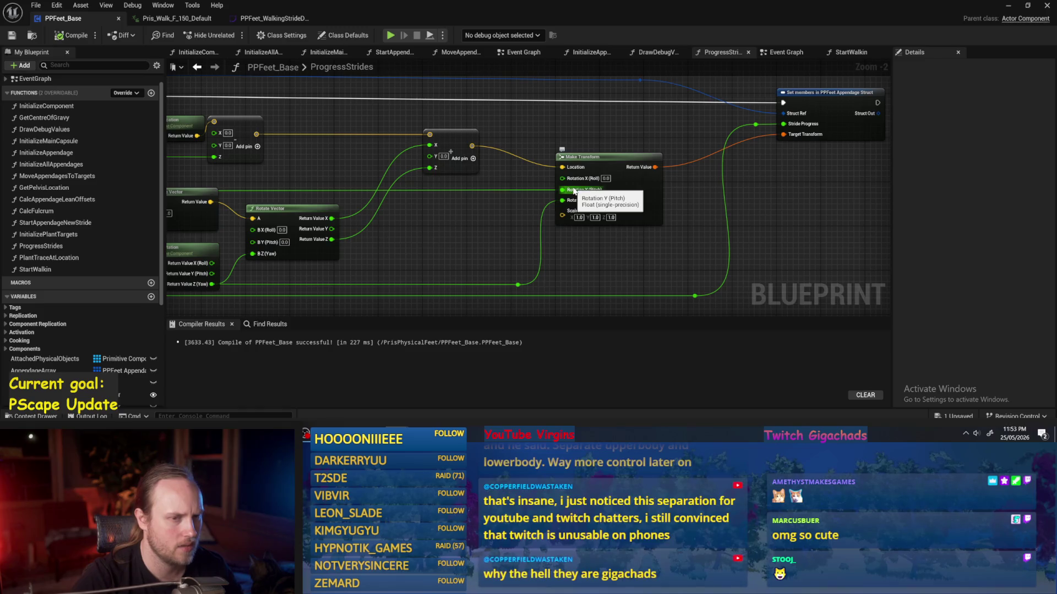
scroll(514, 243, "down", 1)
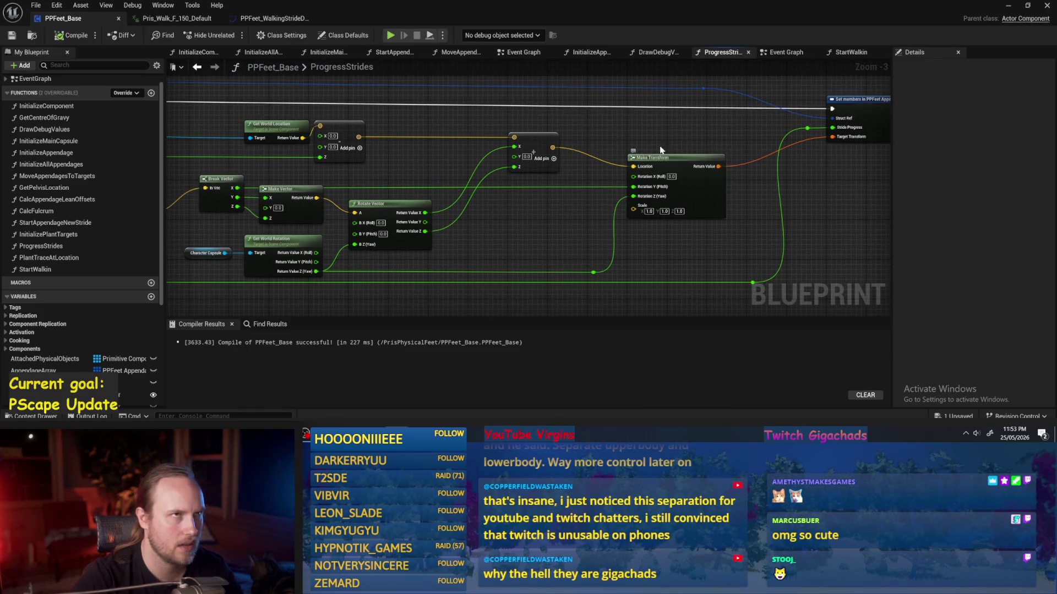
left_click_drag(651, 237, 629, 236)
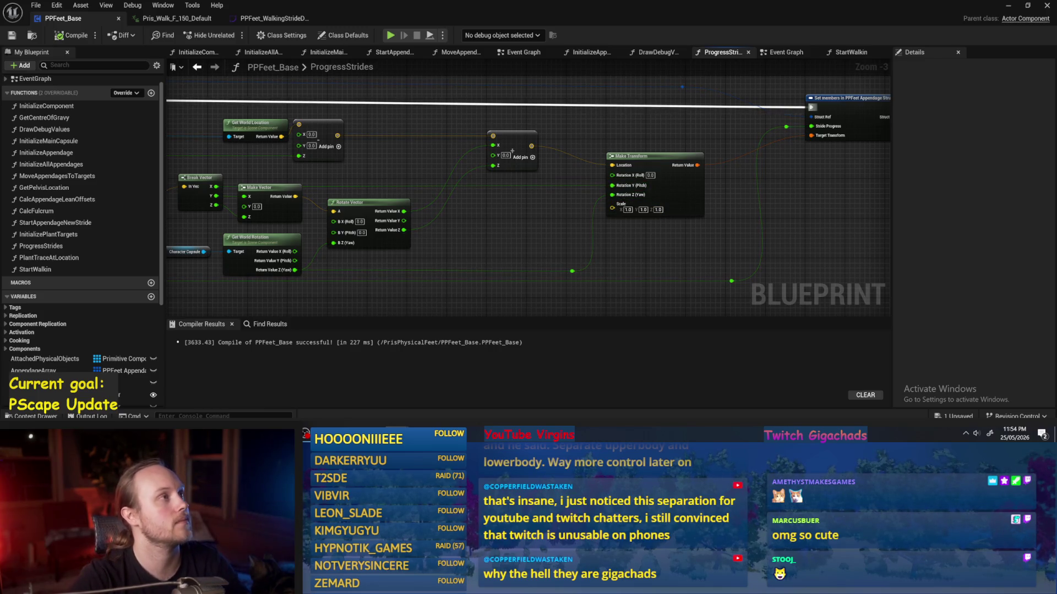
left_click_drag(509, 229, 531, 212)
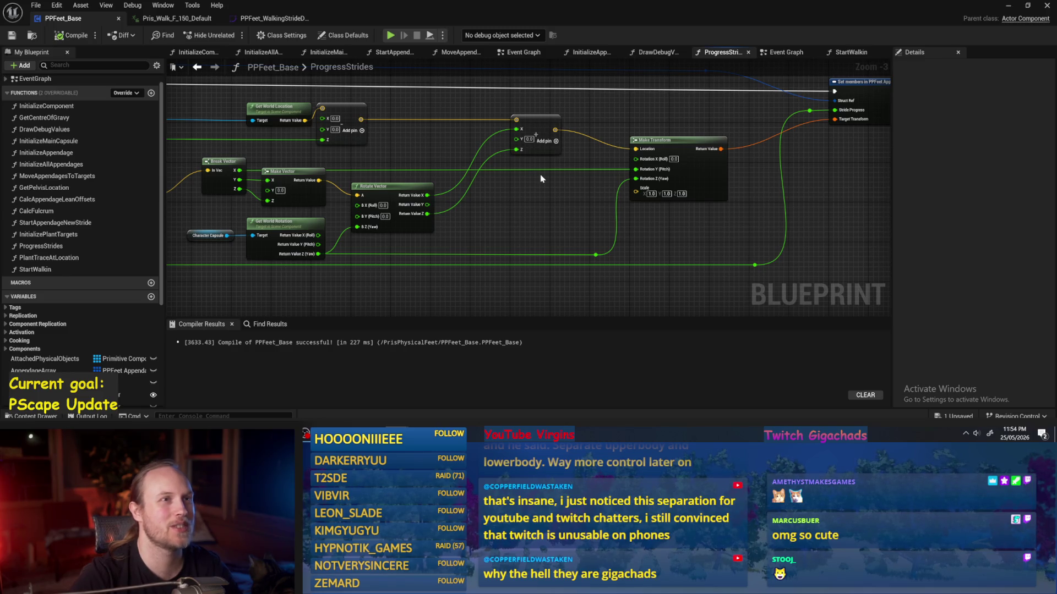
left_click_drag(540, 179, 470, 197)
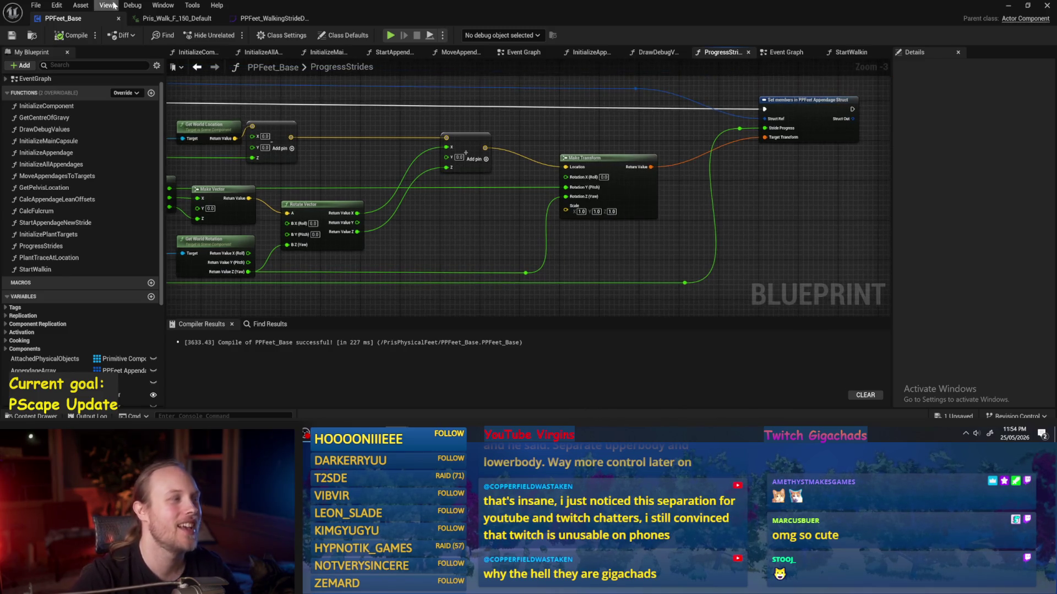
left_click(73, 35)
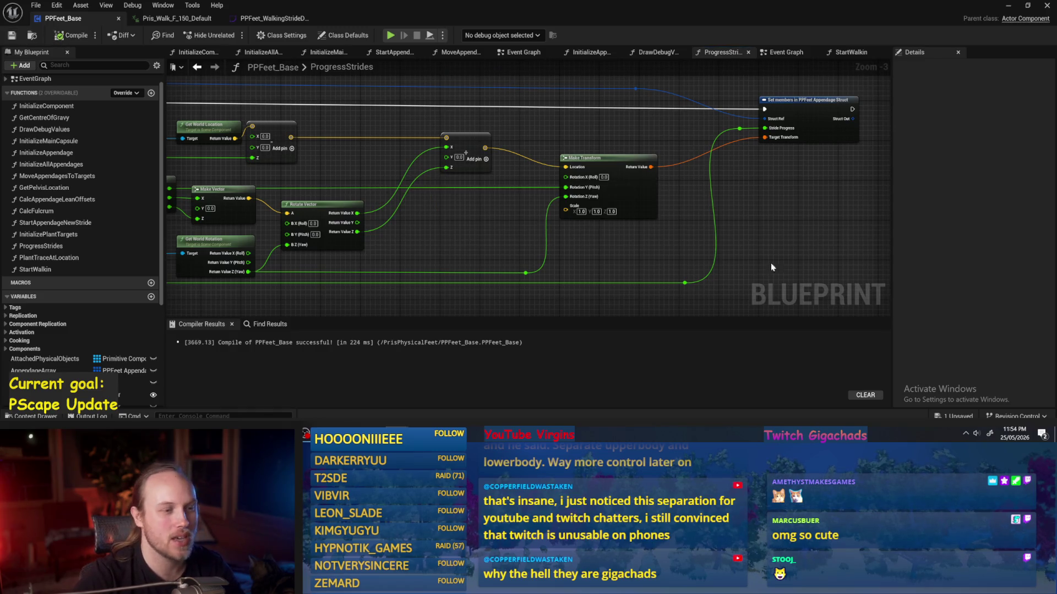
scroll(770, 262, "up", 1)
scroll(667, 206, "up", 1)
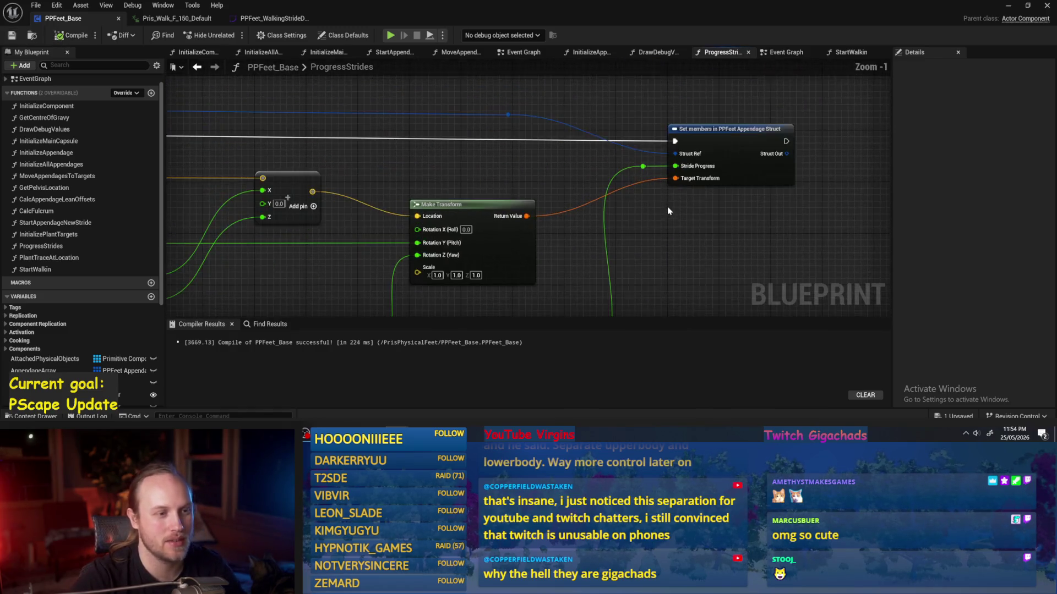
- Add reroute knots on the Target Transform and Struct Ref wires, then save and compile PPFeet_Base
double_click(643, 180)
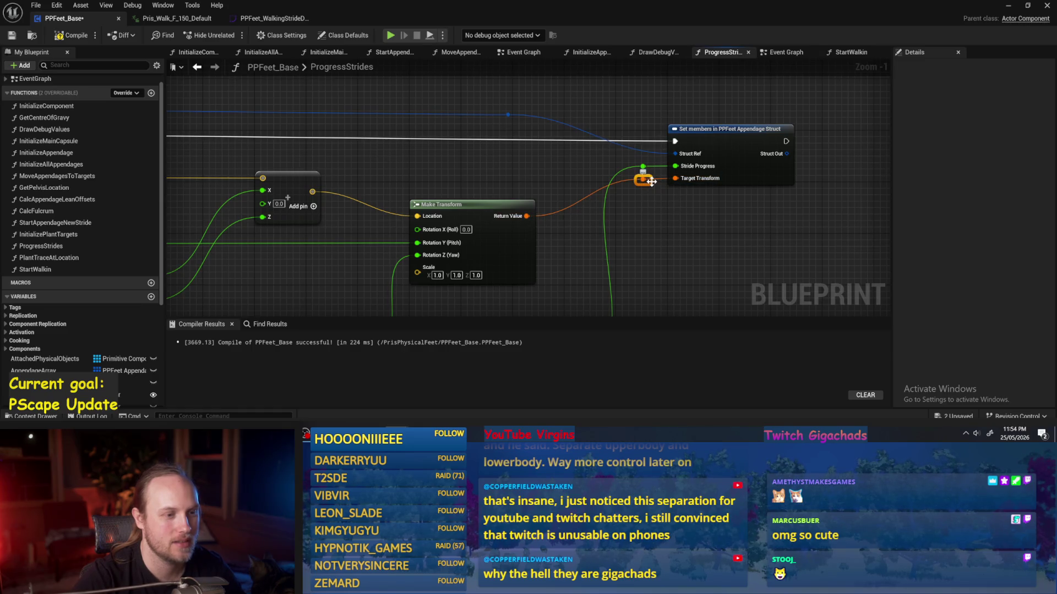
left_click_drag(644, 182, 644, 206)
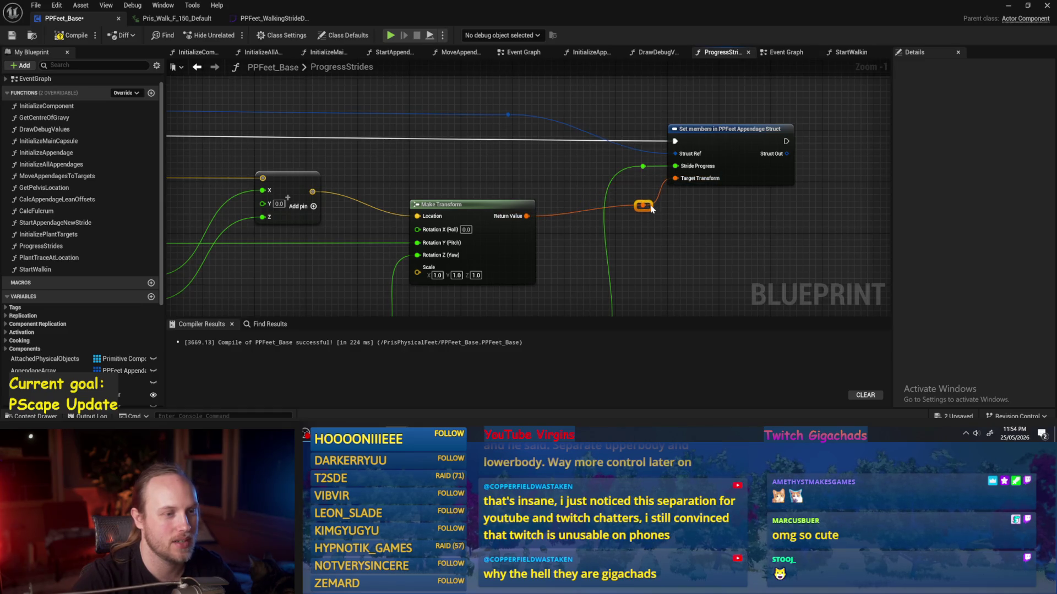
double_click(643, 151)
left_click_drag(642, 150, 647, 117)
left_click(652, 124)
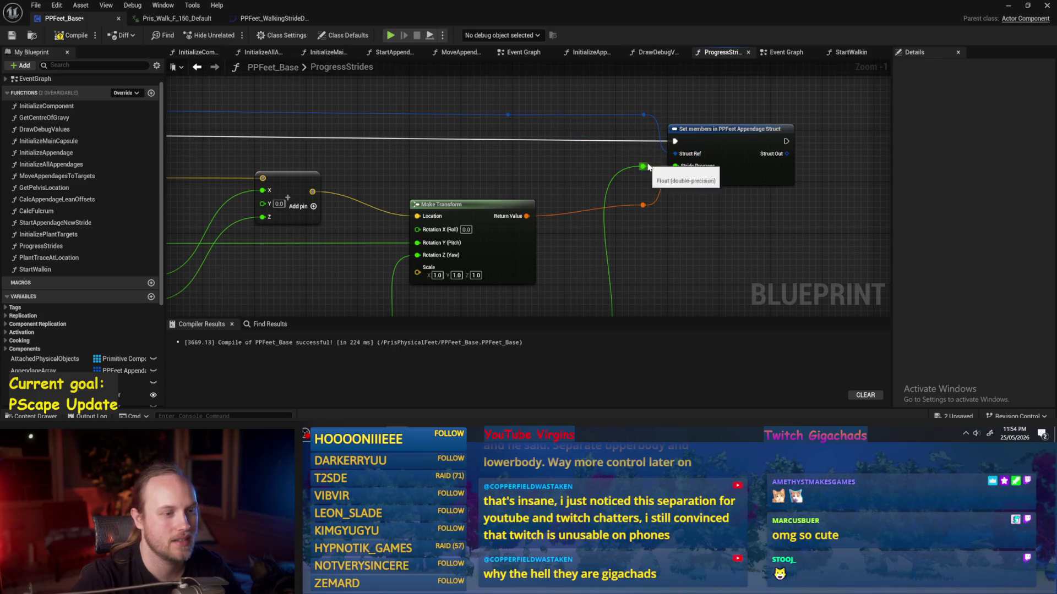
left_click_drag(643, 205, 643, 216)
mouse_move(683, 260)
left_mouse_down()
mouse_move(663, 216)
mouse_move(591, 257)
left_mouse_up()
key("ctrl+s")
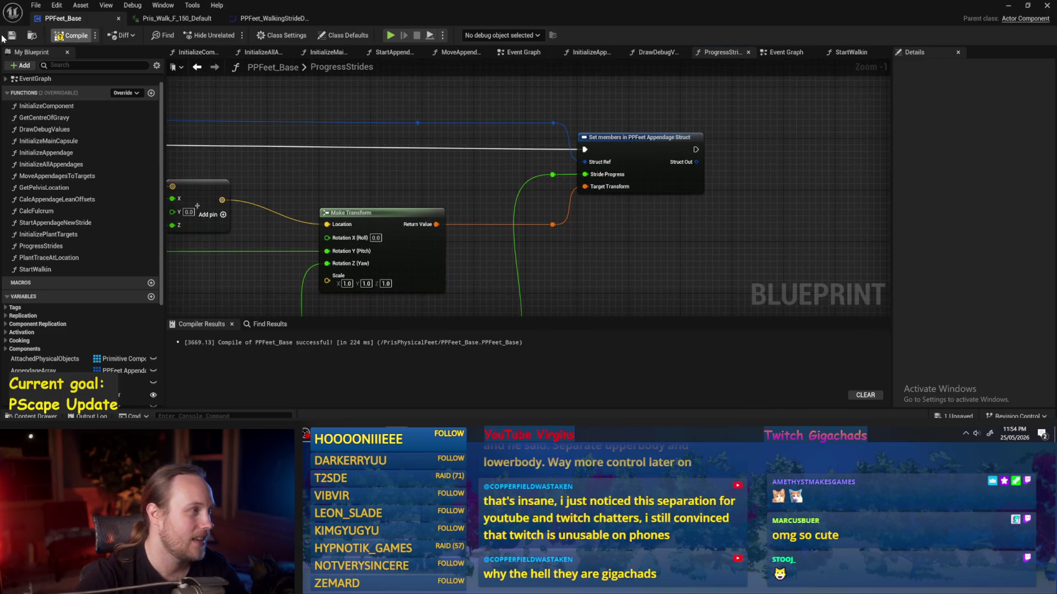
left_click(11, 35)
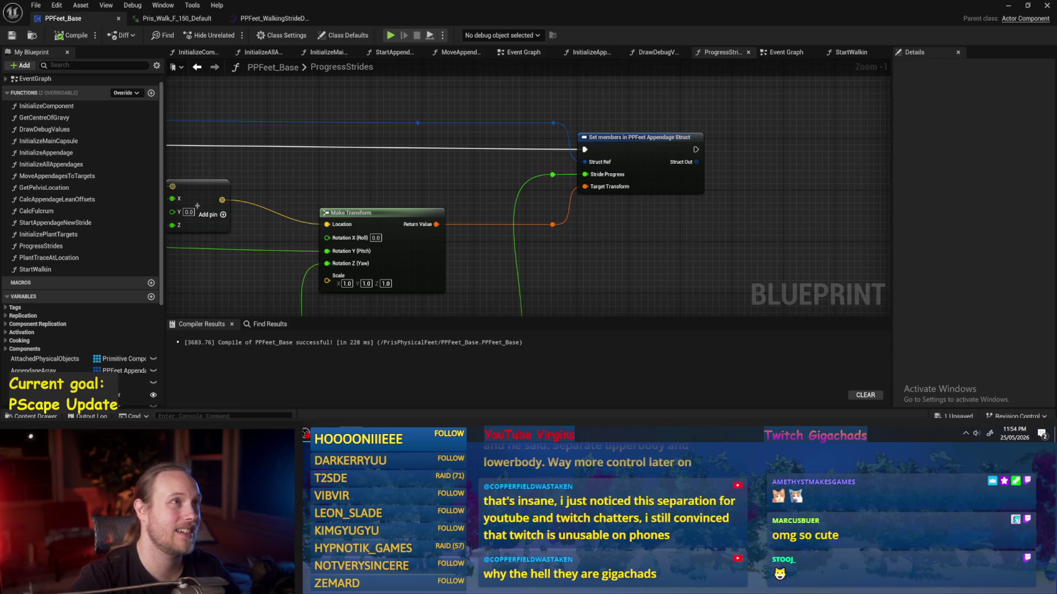
- Shift the Set members in PPFeet Appendage Struct node and its reroute knots to the right
left_click_drag(677, 239, 701, 205)
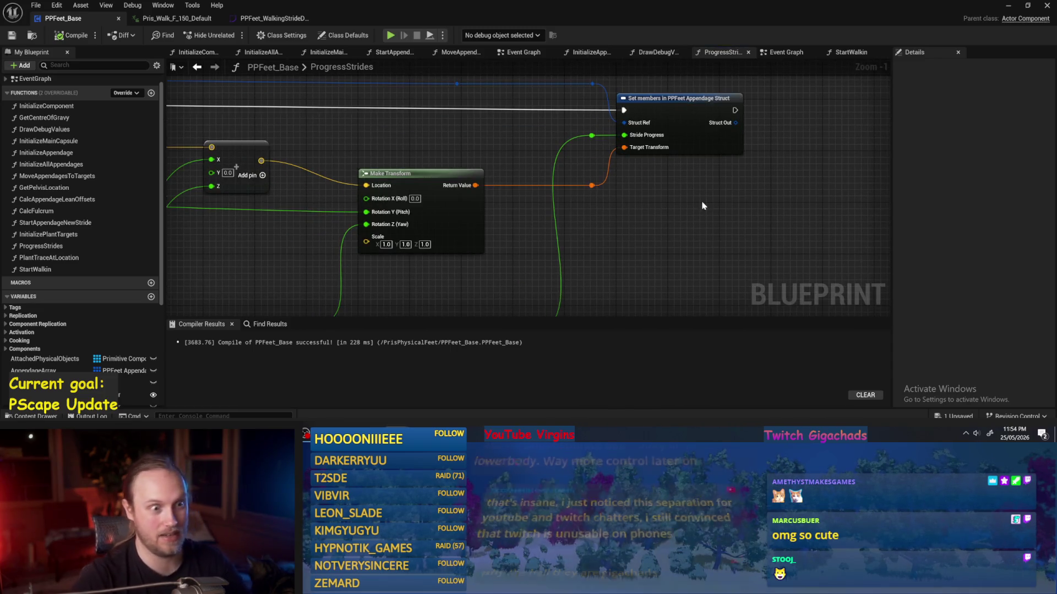
scroll(534, 132, "down", 3)
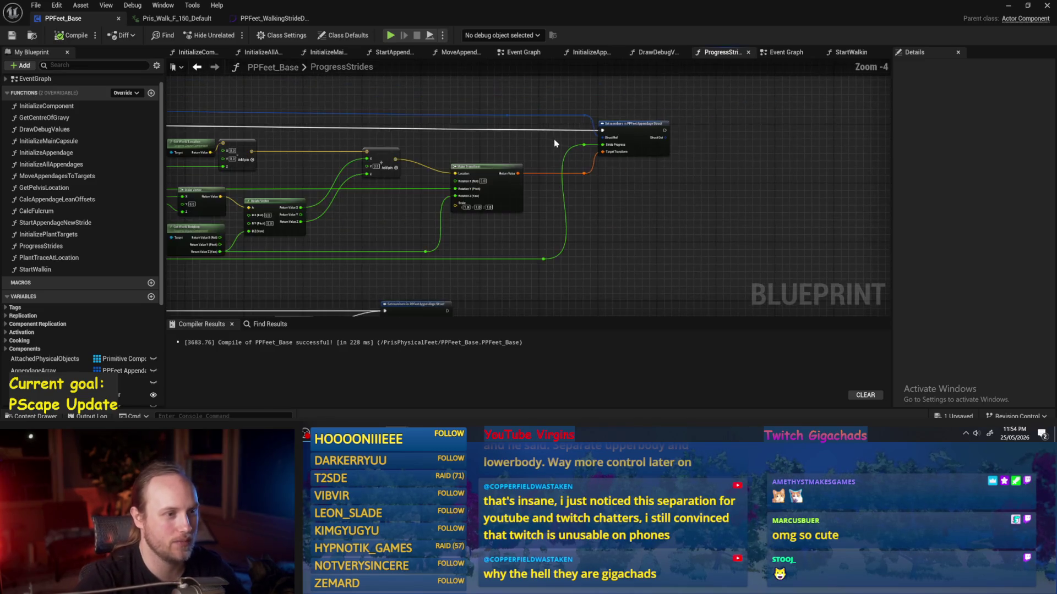
left_click_drag(682, 101, 558, 188)
left_click_drag(633, 135, 695, 137)
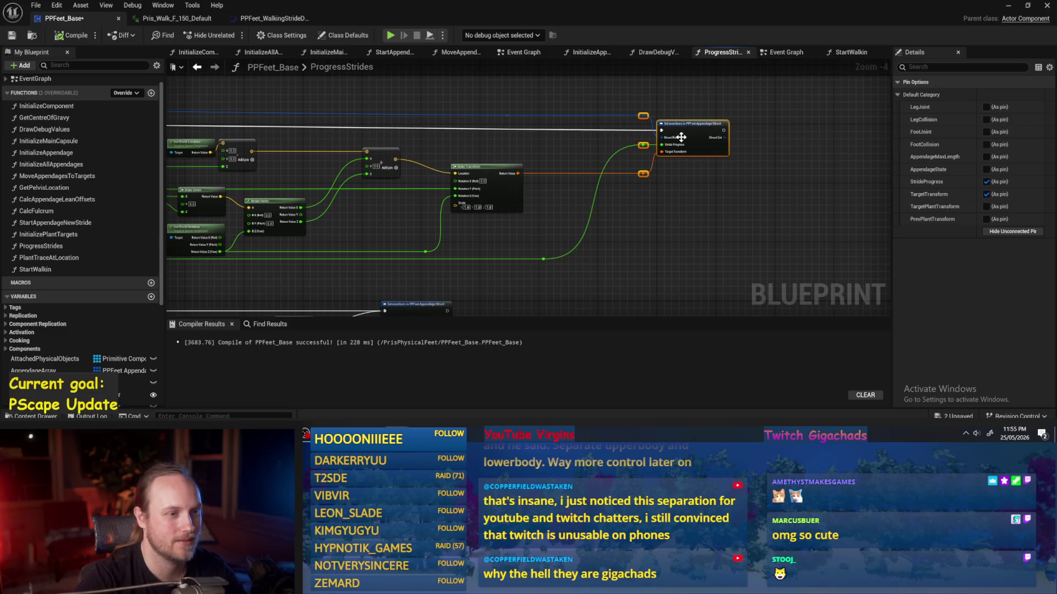
left_click(651, 133)
- Compile and save the PPFeet_Base blueprint
left_click_drag(582, 145, 651, 132)
left_click(71, 35)
left_click(11, 36)
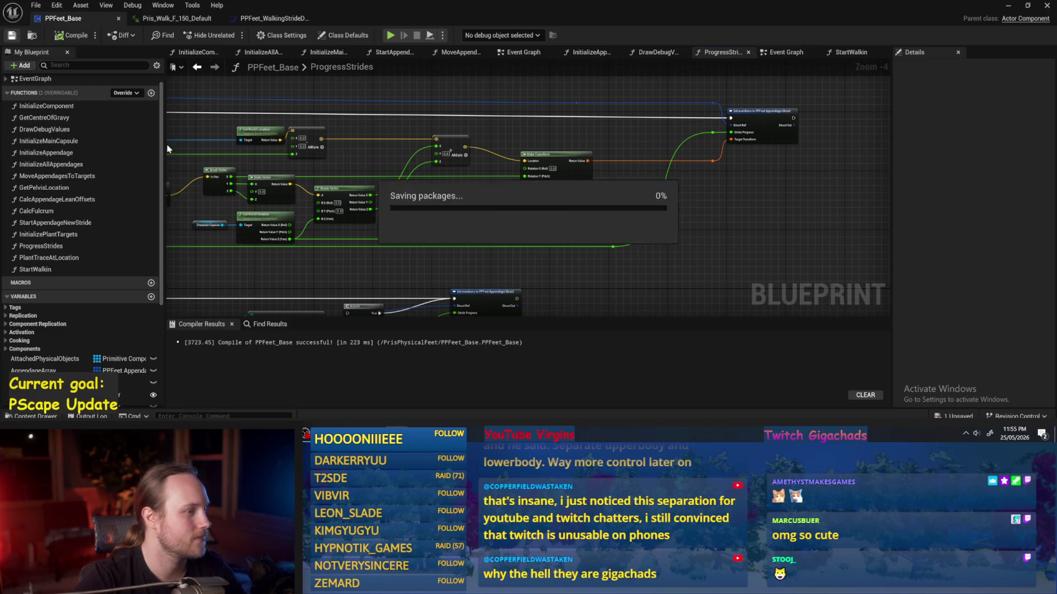
- Move the Rotate Vector node to the right
scroll(493, 172, "up", 3)
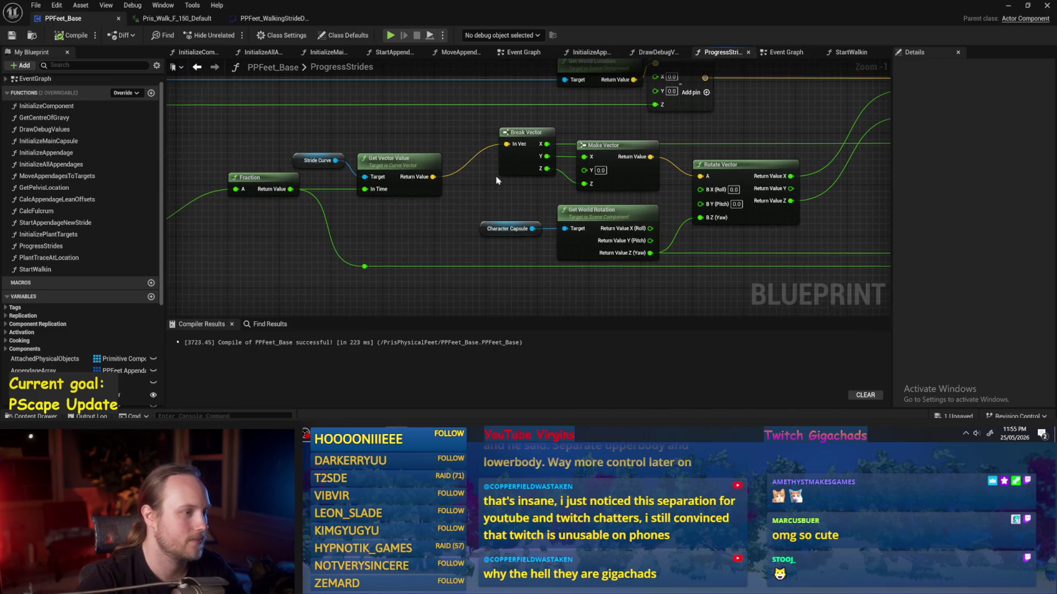
left_click_drag(497, 181, 334, 197)
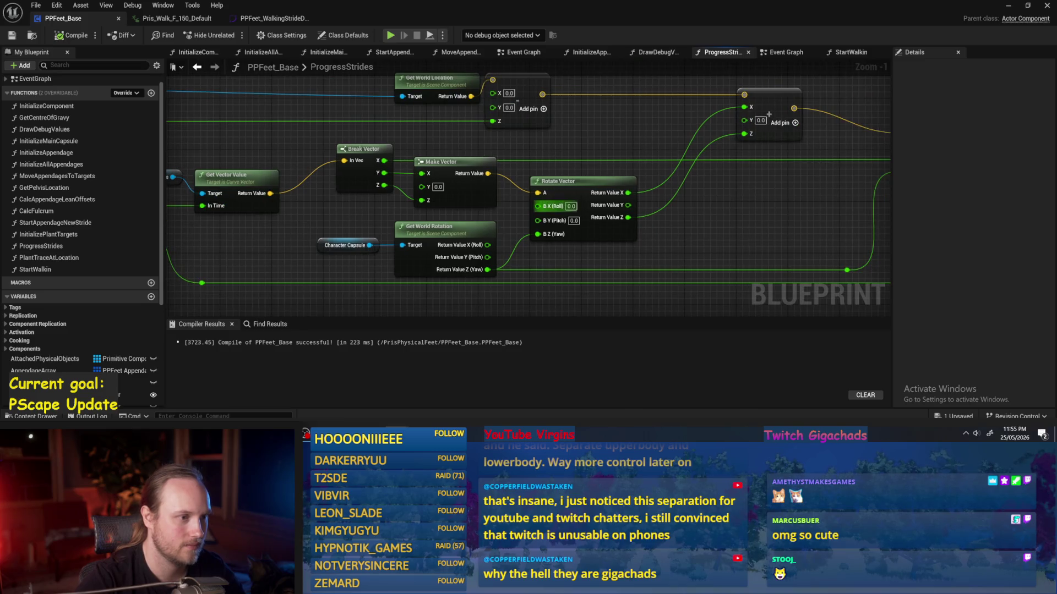
left_click(619, 241)
mouse_move(619, 241)
left_mouse_down()
mouse_move(694, 240)
mouse_move(655, 237)
mouse_move(658, 220)
left_mouse_up()
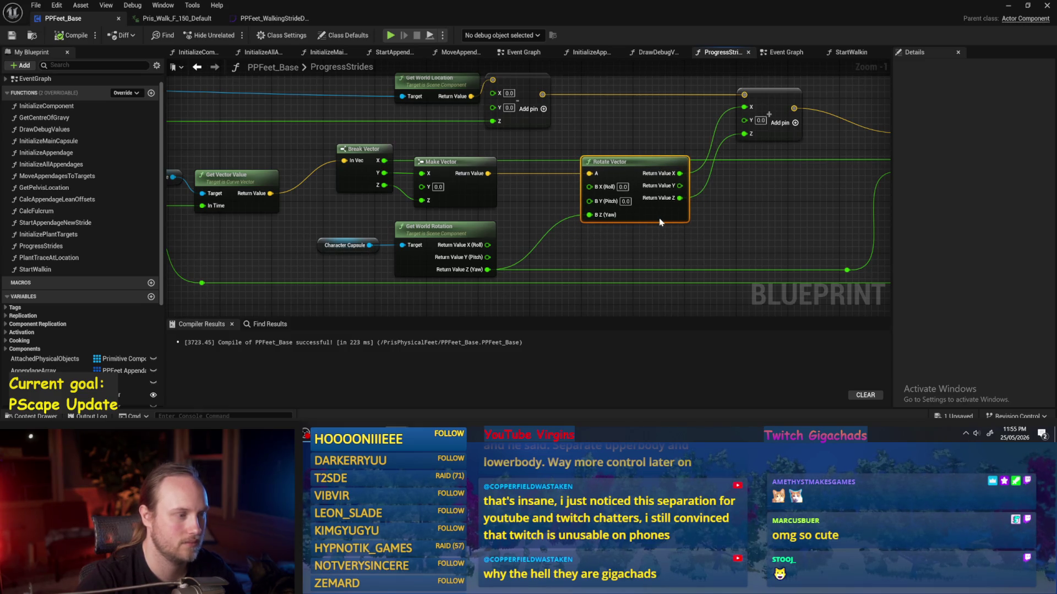
- Add a reroute point on the long green wire and slide it along the wire
scroll(723, 221, "down", 2)
mouse_move(722, 222)
left_mouse_down()
mouse_move(695, 169)
mouse_move(716, 102)
mouse_move(682, 231)
mouse_move(642, 245)
mouse_move(636, 197)
left_mouse_up()
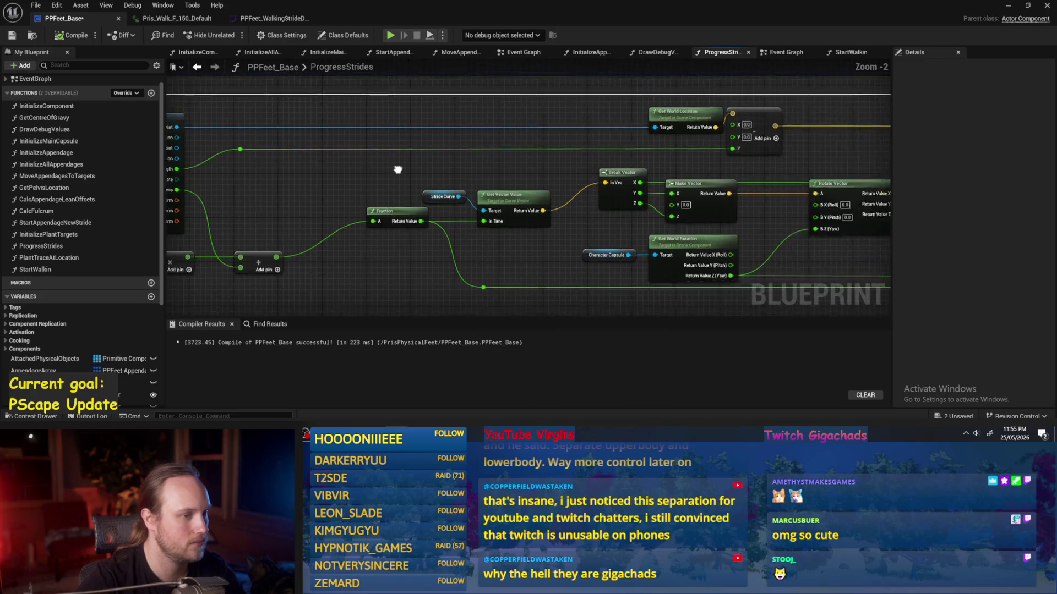
scroll(537, 168, "up", 1)
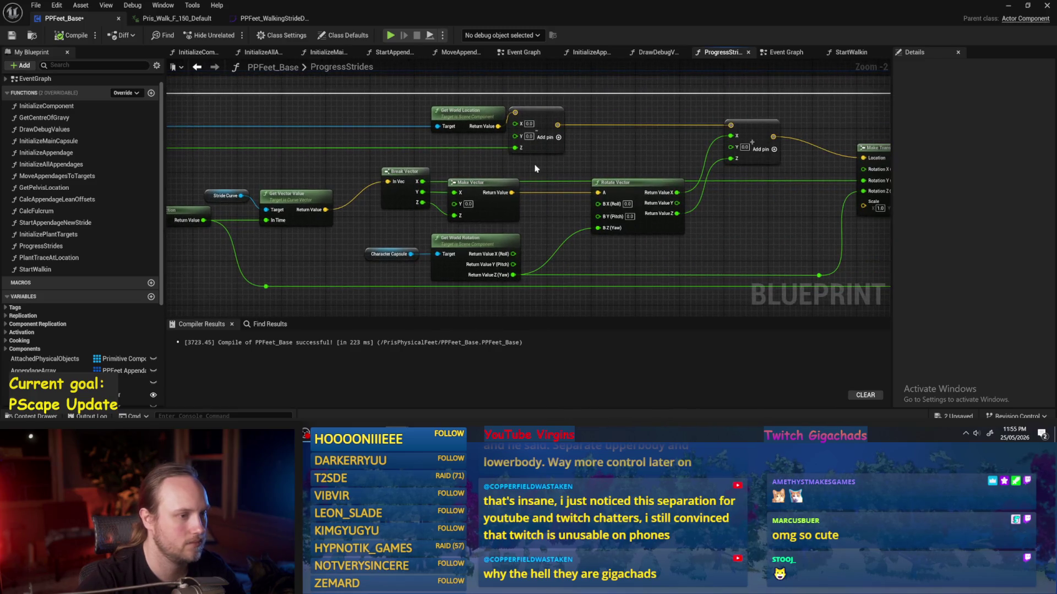
double_click(457, 148)
left_click_drag(454, 151, 684, 148)
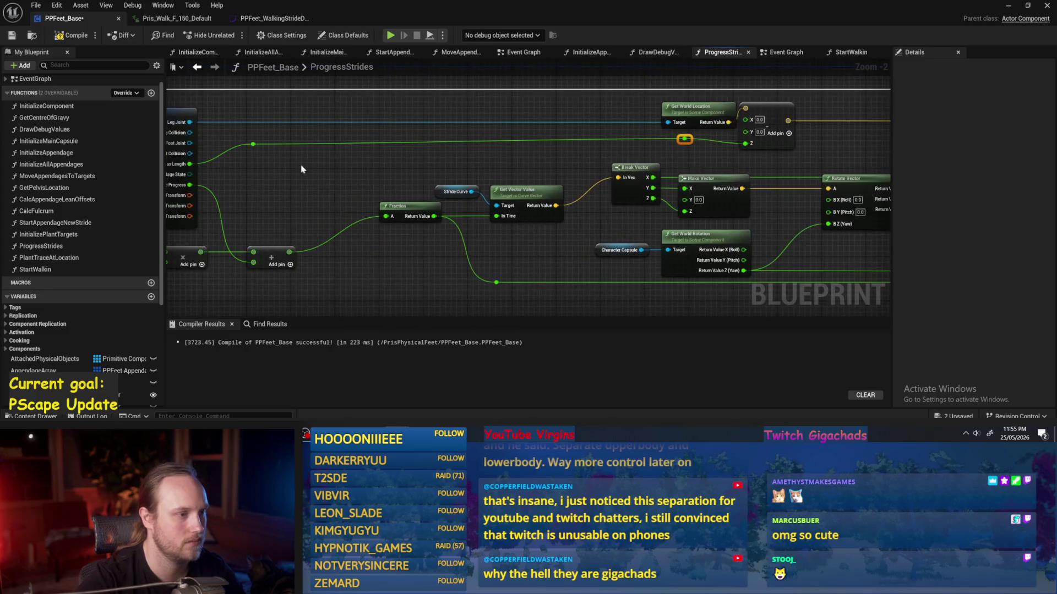
left_click(511, 131)
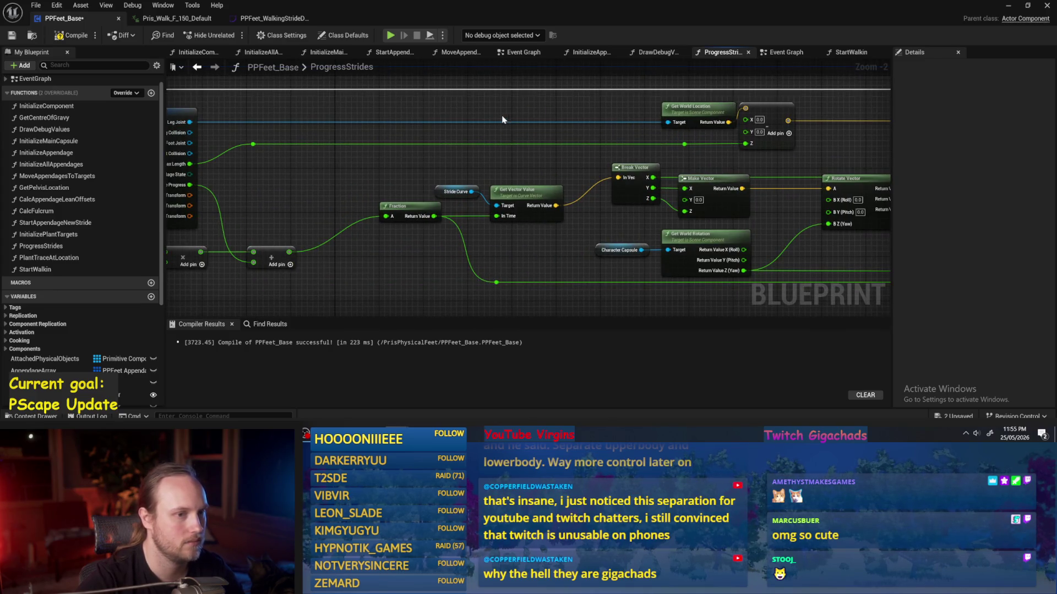
- Save with Ctrl+S and compile PPFeet_Base
left_click_drag(503, 123, 419, 140)
key("ctrl+s")
mouse_move(738, 166)
left_mouse_down()
mouse_move(688, 165)
mouse_move(659, 182)
mouse_move(653, 173)
left_mouse_up()
left_click(72, 35)
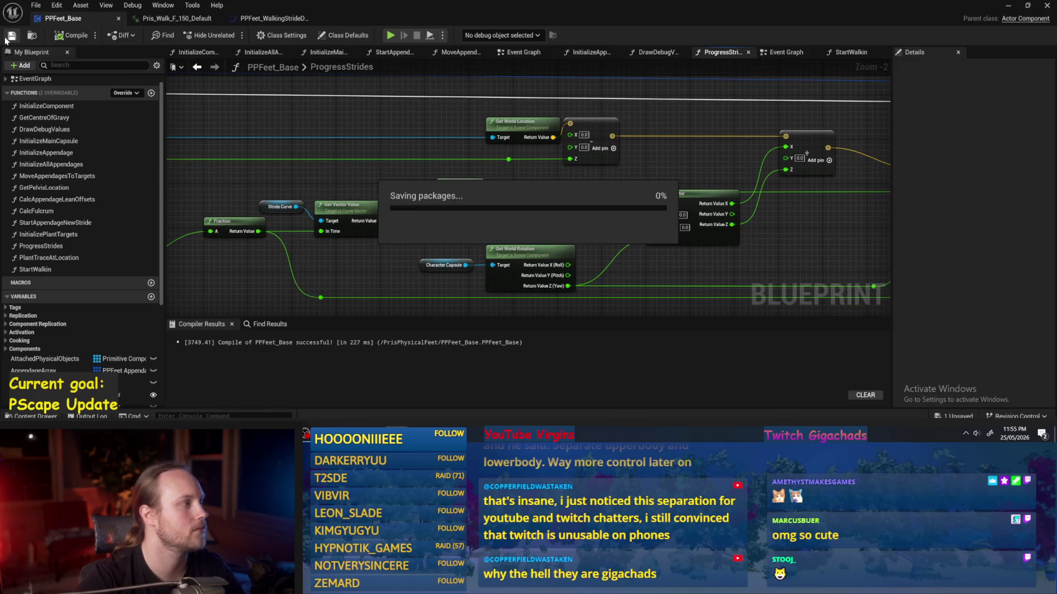
- Break Rotate Vector's X and Z result links to the upper Add node
mouse_move(610, 187)
left_mouse_down()
mouse_move(605, 152)
mouse_move(635, 159)
left_mouse_up()
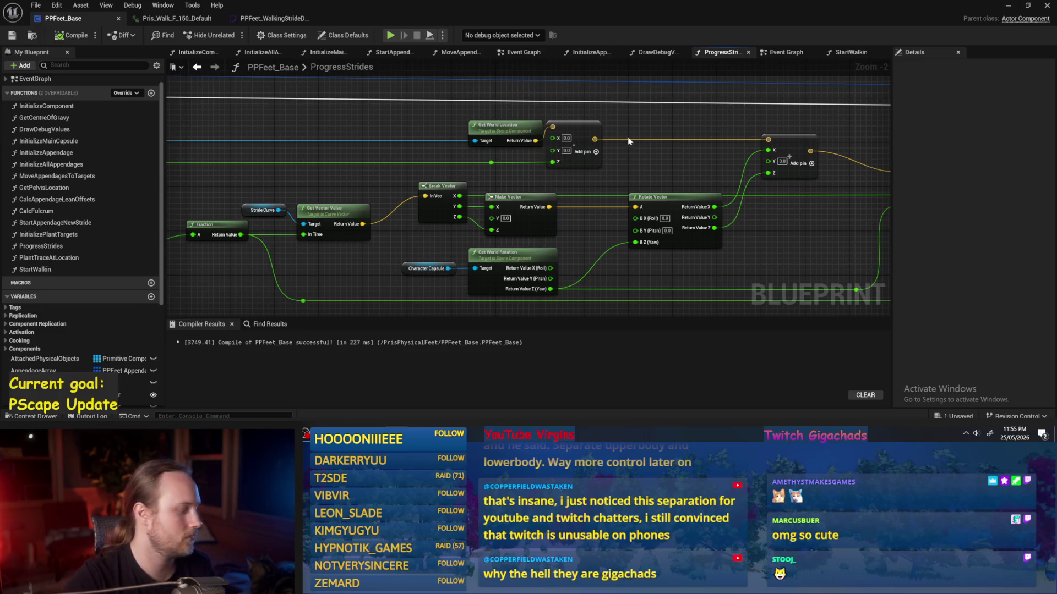
left_click_drag(629, 142, 682, 142)
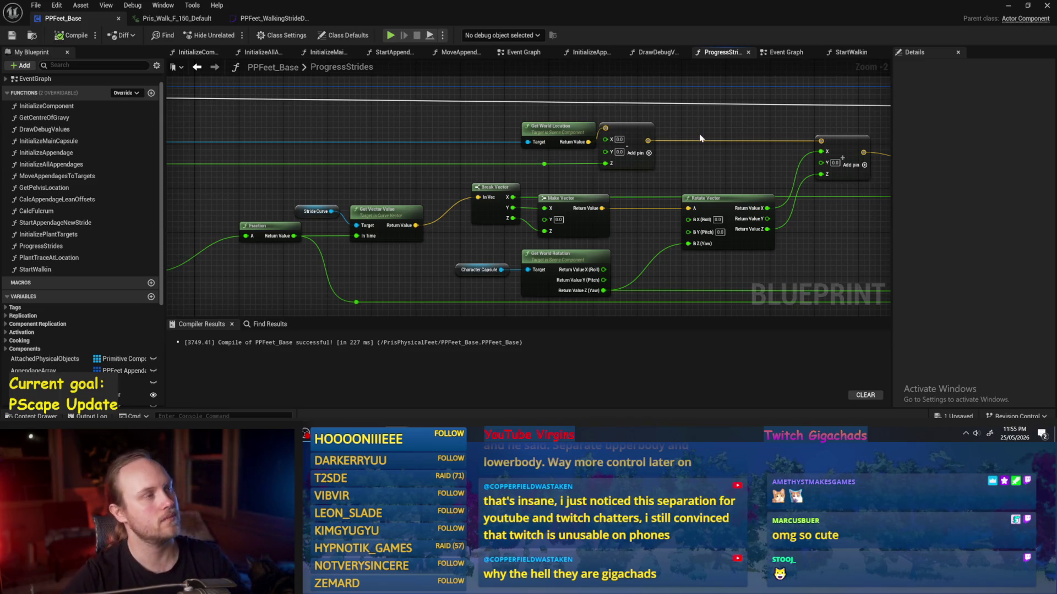
mouse_move(700, 138)
left_mouse_down()
mouse_move(850, 160)
mouse_move(768, 112)
left_mouse_up()
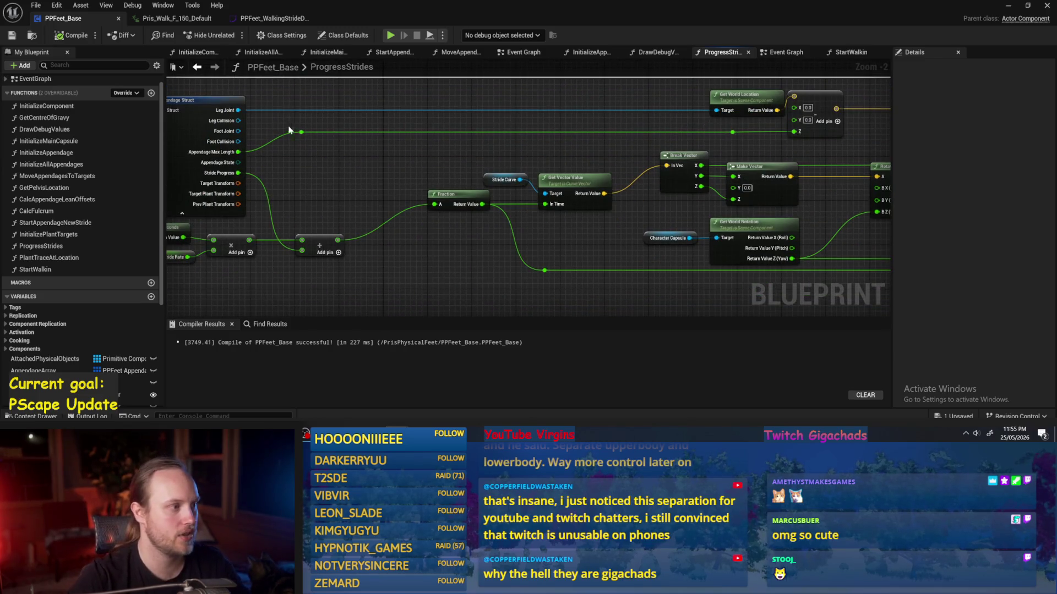
left_click_drag(903, 143, 682, 171)
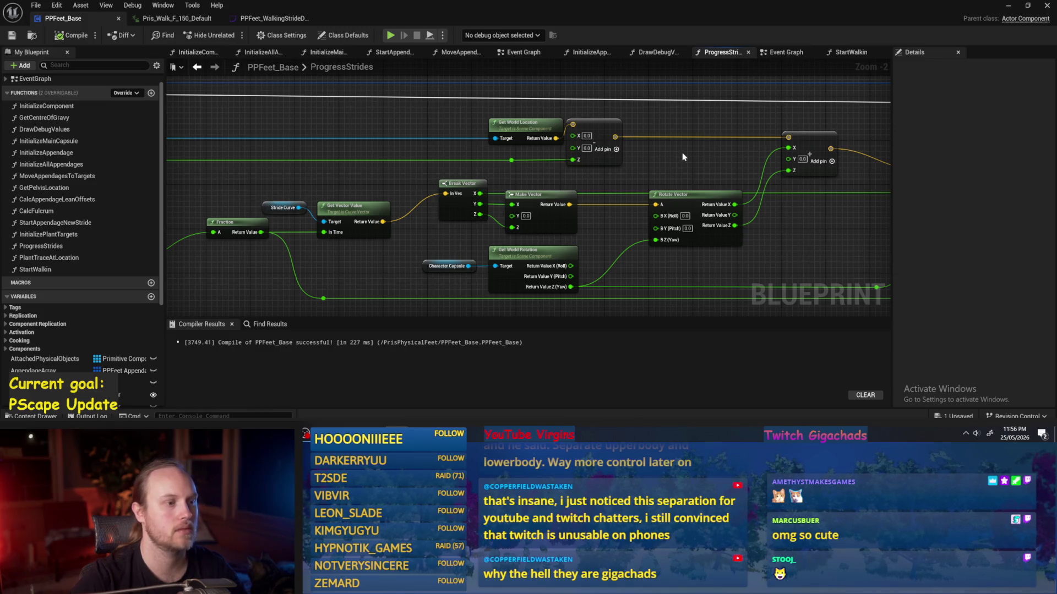
mouse_move(683, 157)
left_mouse_down()
mouse_move(626, 174)
mouse_move(425, 147)
mouse_move(547, 144)
left_mouse_up()
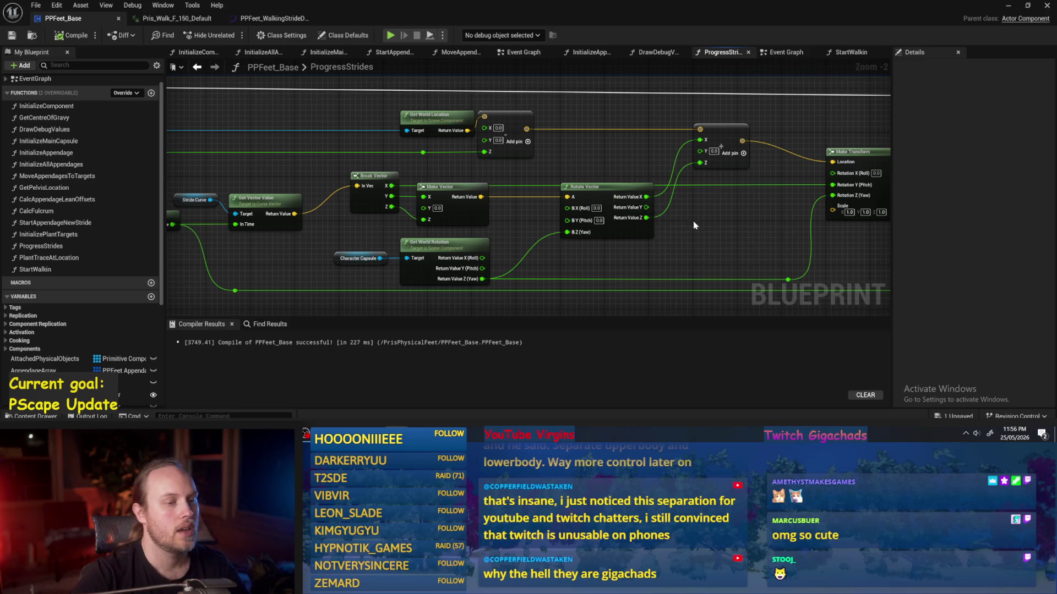
left_click_drag(647, 222, 644, 210)
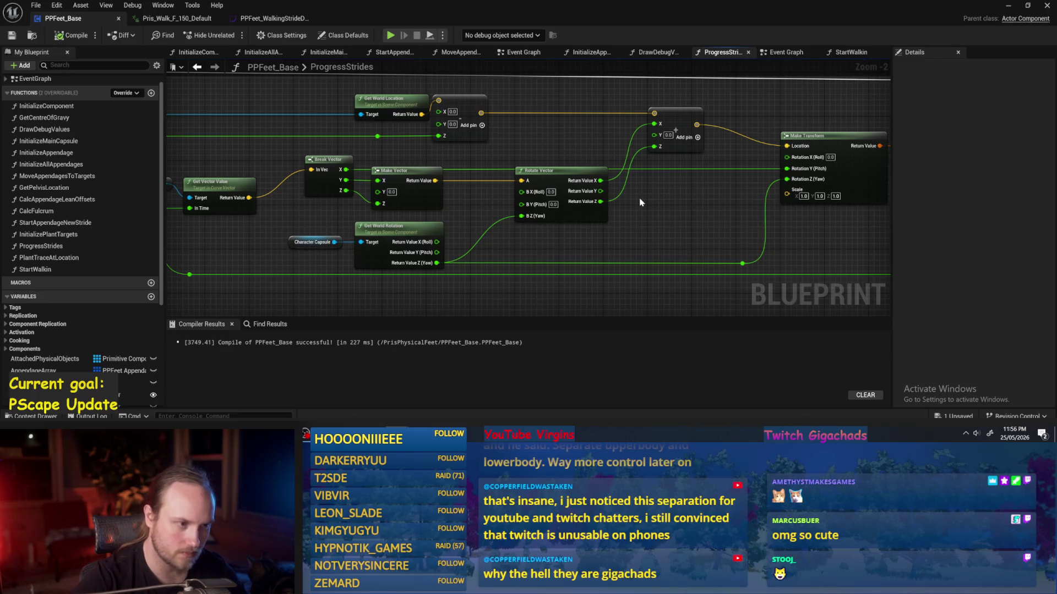
left_click(600, 180, "alt")
left_click(600, 201, "alt")
scroll(572, 213, "up", 1)
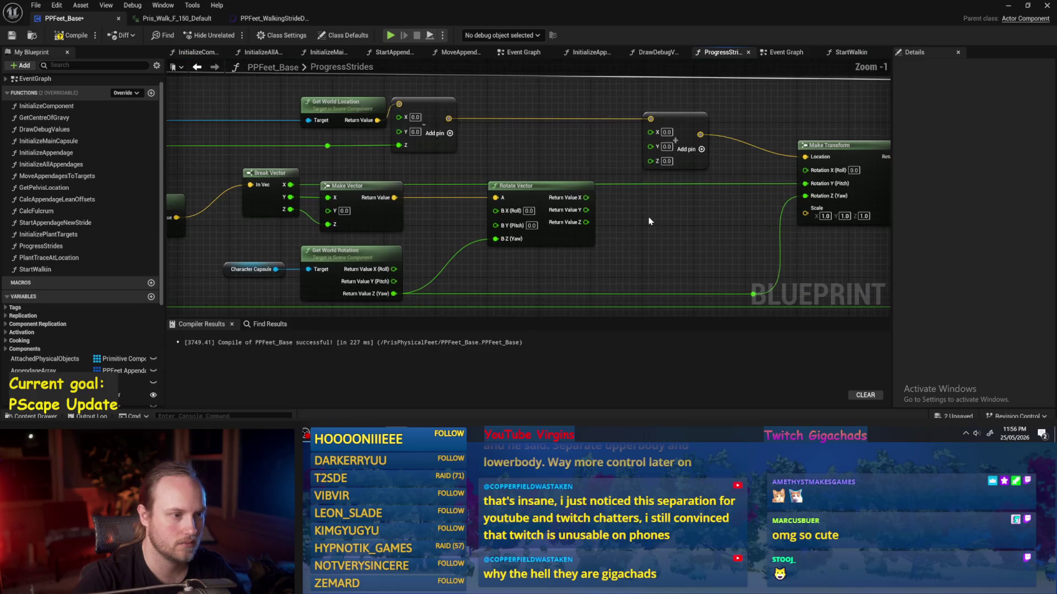
- Recombine the Add node's split second vector input into a single pin
right_click(585, 211)
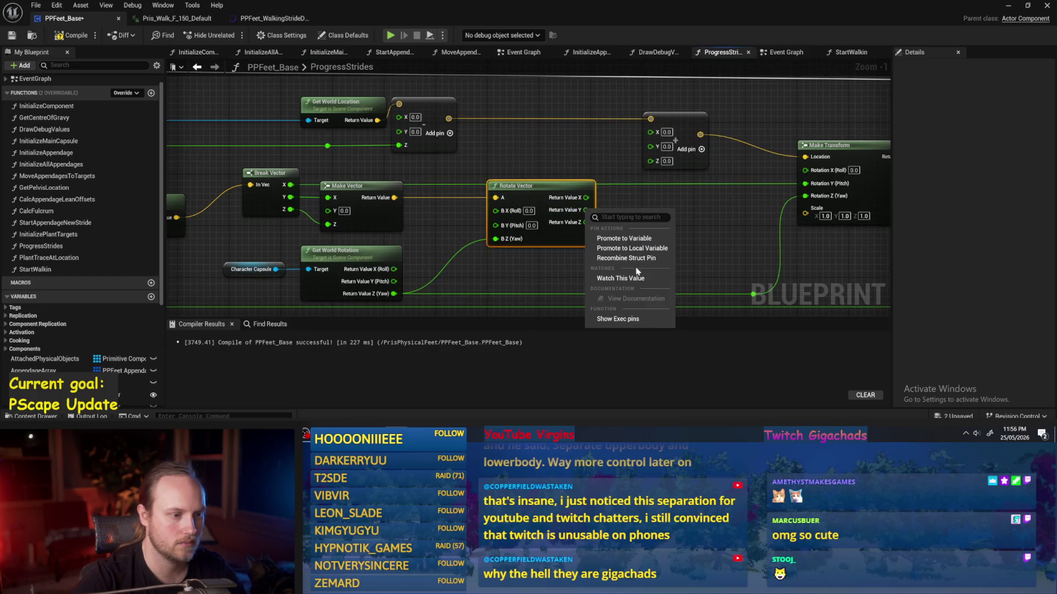
left_click(720, 232)
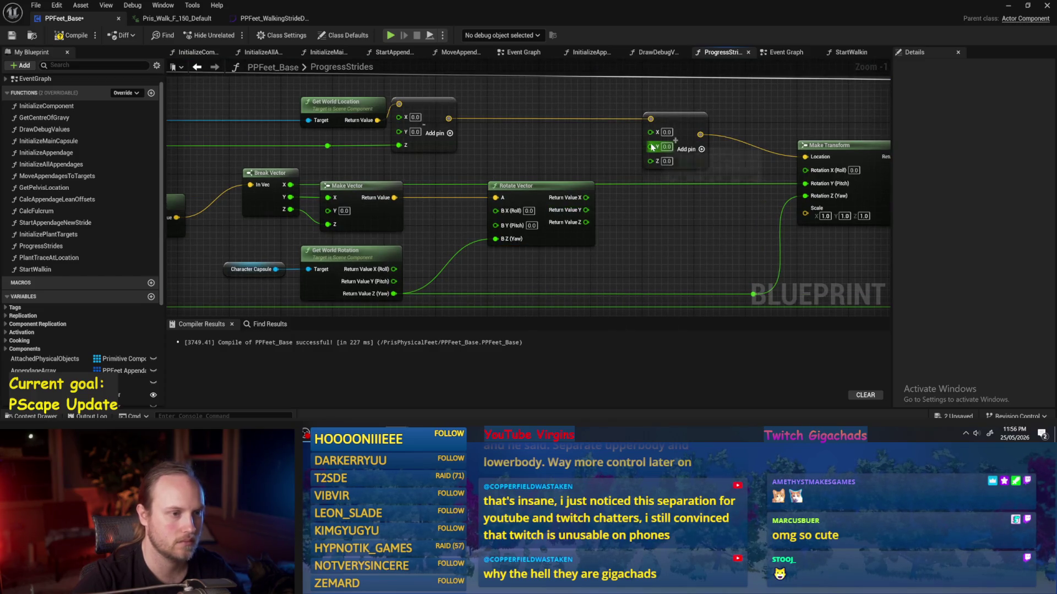
right_click(652, 147)
left_click(677, 198)
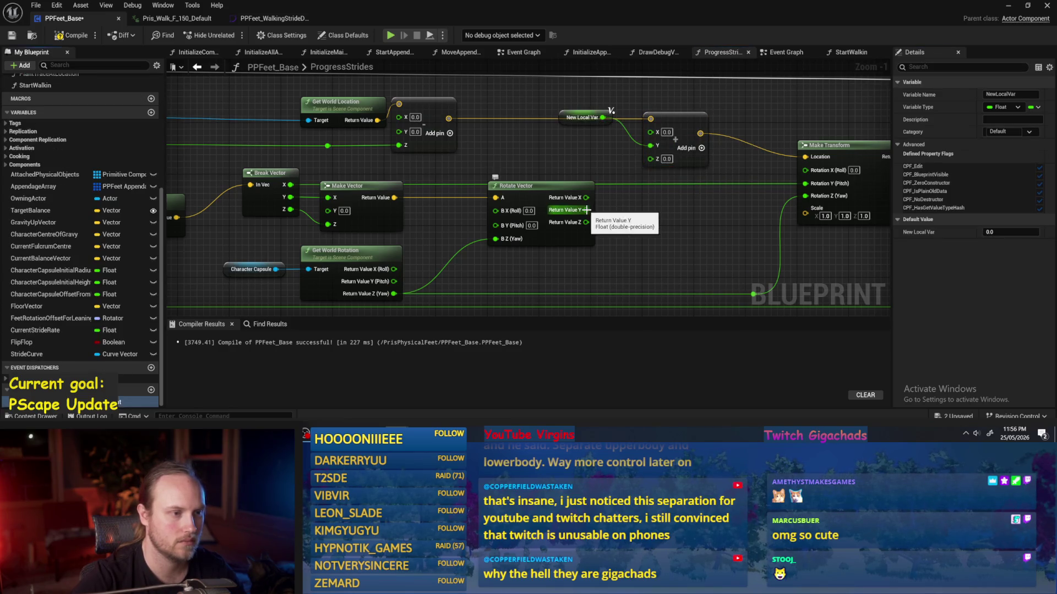
key("ctrl+z")
right_click(651, 146)
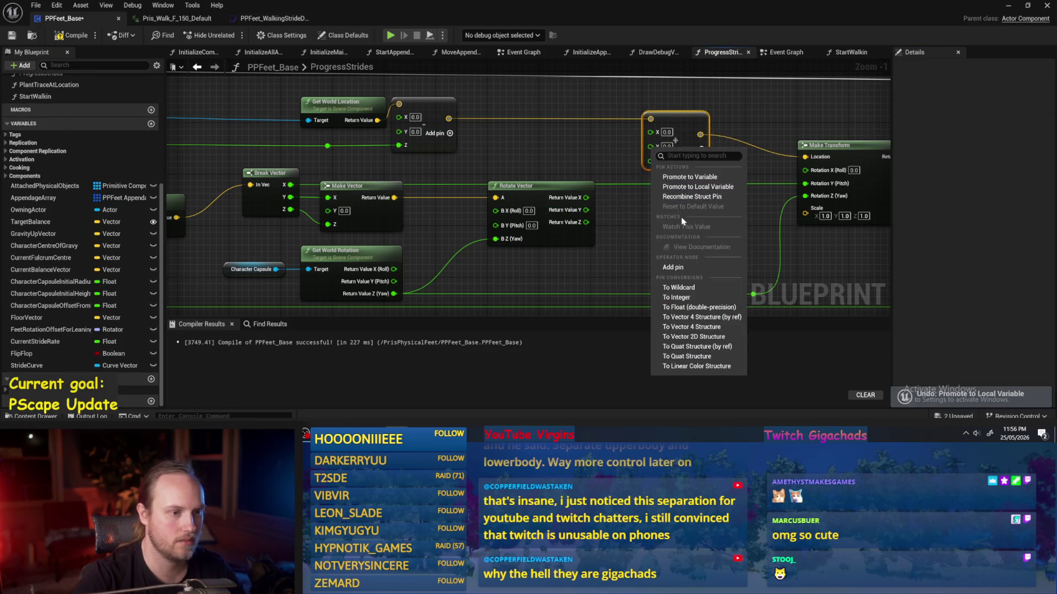
left_click(690, 196)
- Wire Rotate Vector's whole Return Value into the Add node's second input
right_click(586, 211)
key("Escape")
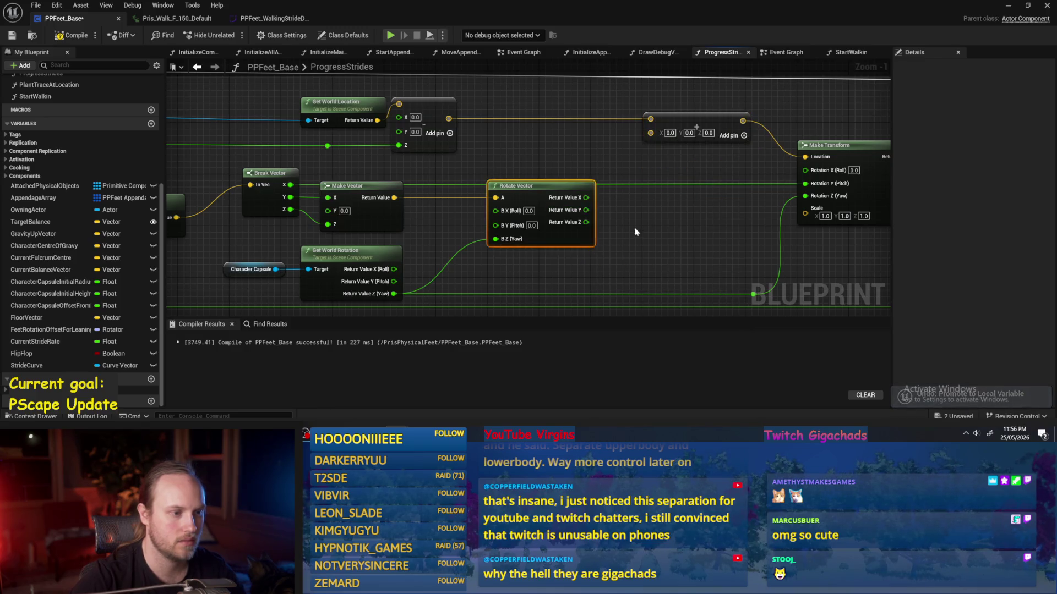
mouse_move(586, 197)
left_mouse_down()
mouse_move(669, 138)
mouse_move(651, 132)
left_mouse_up()
- Reposition the Stride Curve getter and Get Vector Value nodes to the left
scroll(632, 192, "down", 2)
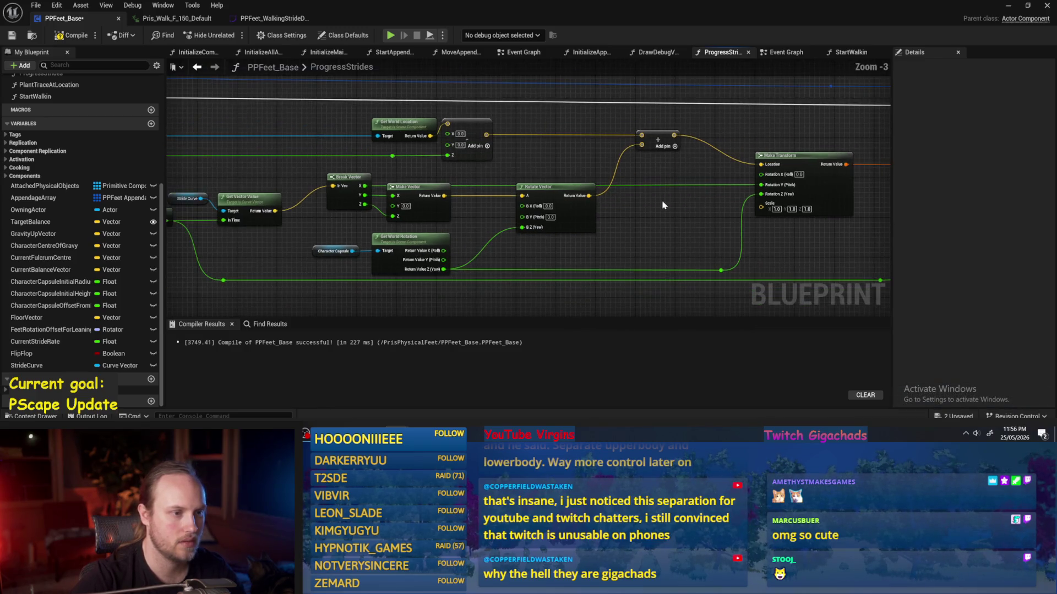
mouse_move(663, 205)
left_mouse_down()
mouse_move(699, 205)
mouse_move(659, 163)
mouse_move(772, 153)
left_mouse_up()
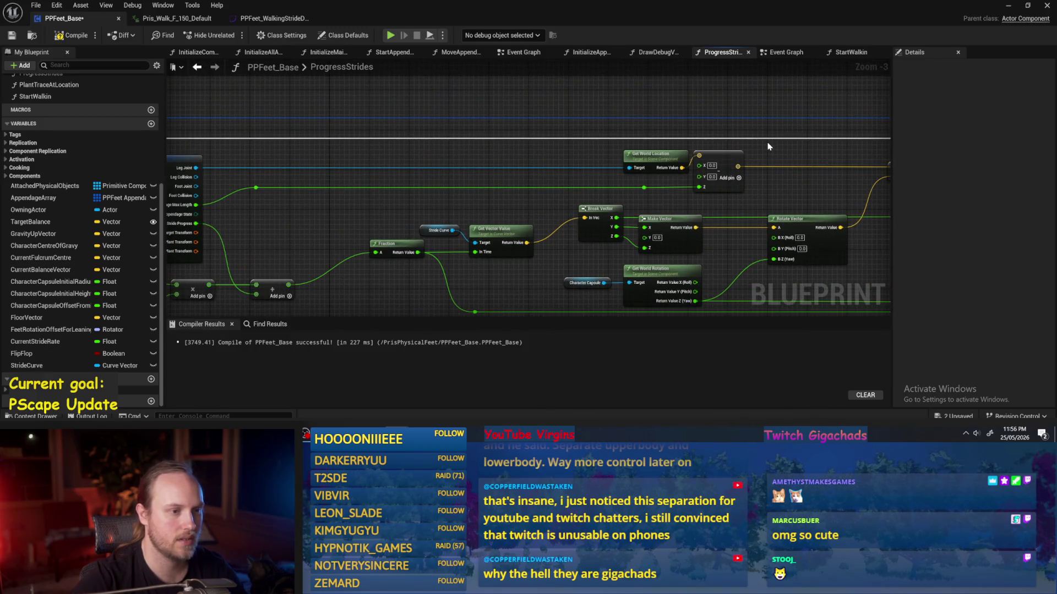
left_click_drag(635, 175, 606, 196)
scroll(559, 186, "down", 4)
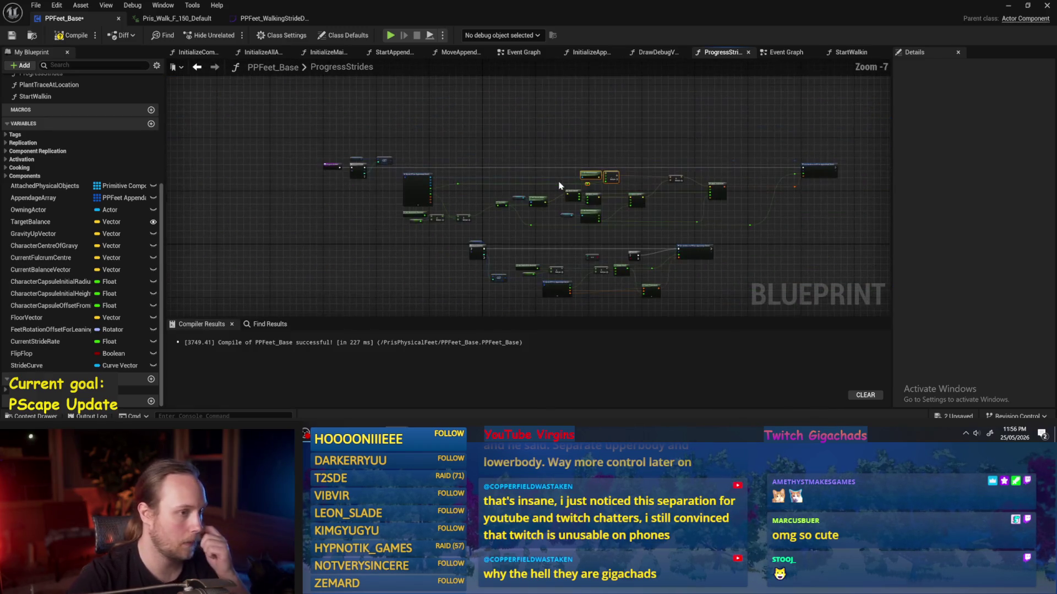
scroll(570, 190, "up", 4)
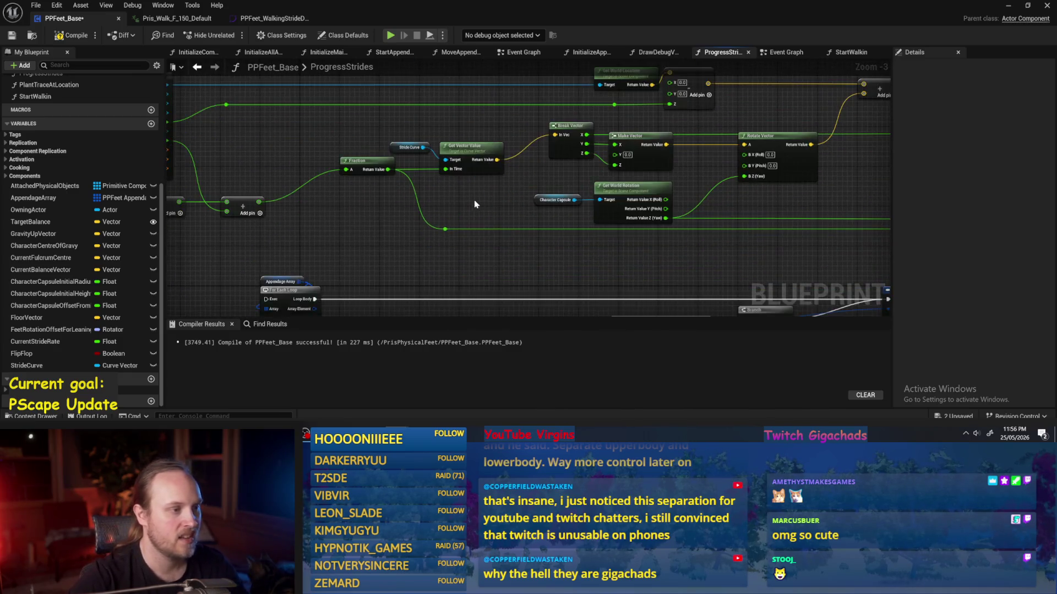
mouse_move(553, 159)
left_mouse_down()
mouse_move(490, 174)
mouse_move(557, 166)
left_mouse_up()
left_click(521, 173)
- Group Stride Curve and Get Vector Value under a comment titled 'Local Stride Values'
left_click_drag(486, 170, 532, 156)
left_click(554, 174, "ctrl")
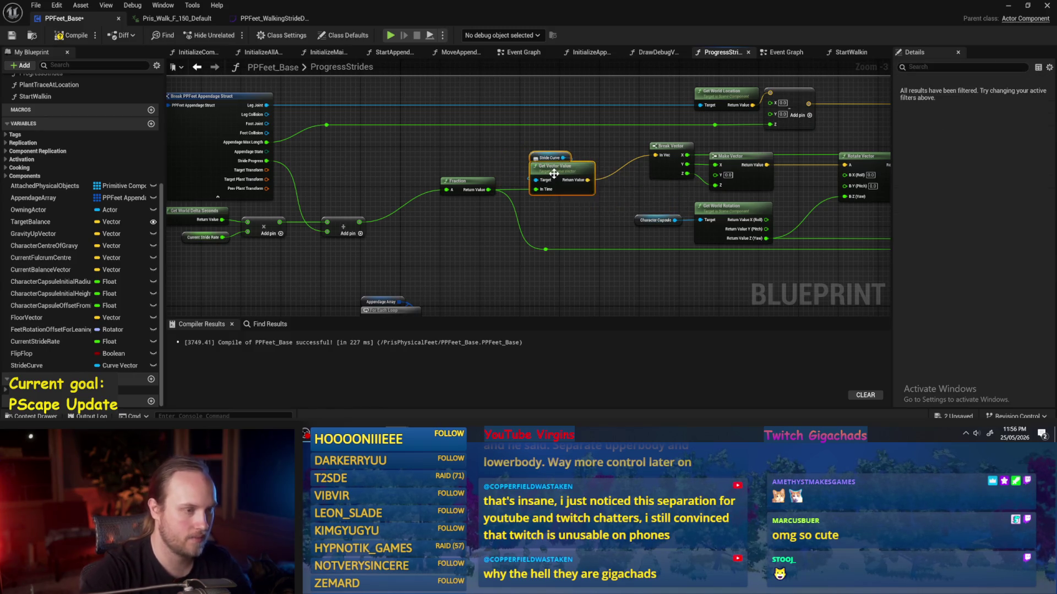
key("c")
type("Local Stride Value")
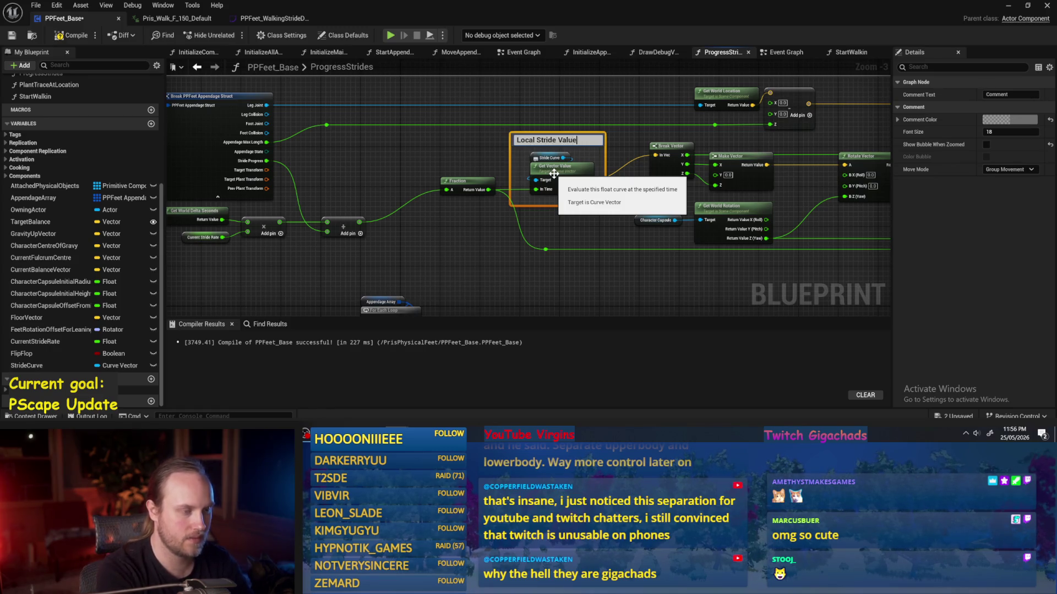
type("s")
key("Return")
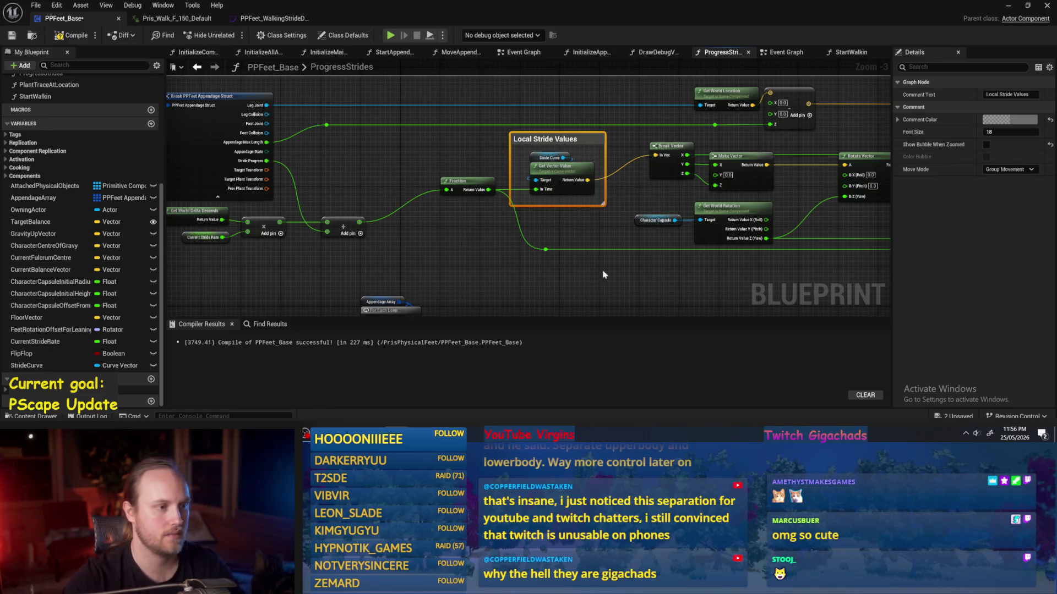
left_click(571, 132)
left_click_drag(574, 132, 576, 137)
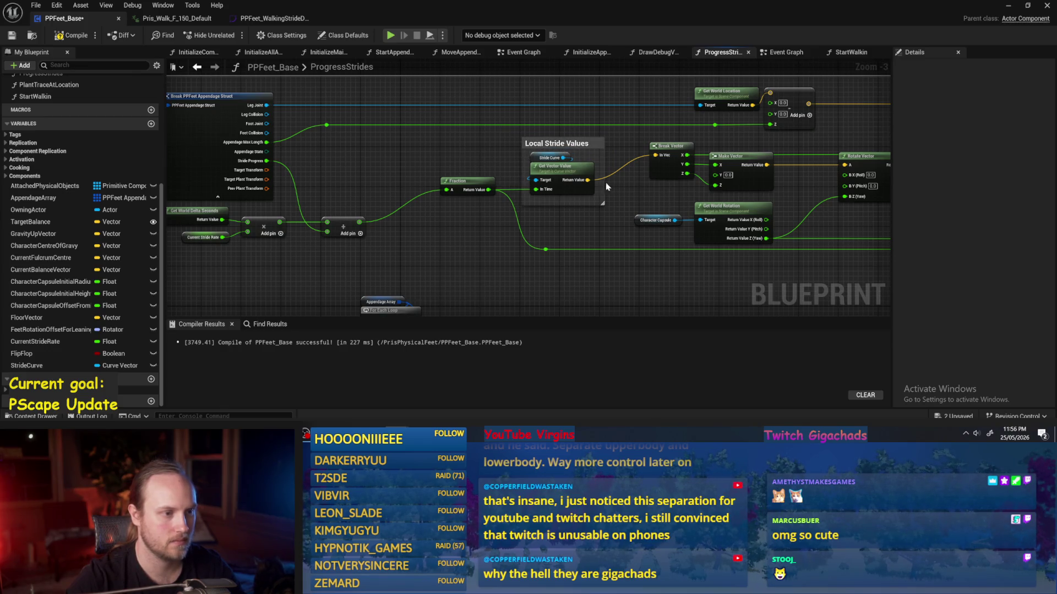
scroll(603, 185, "up", 2)
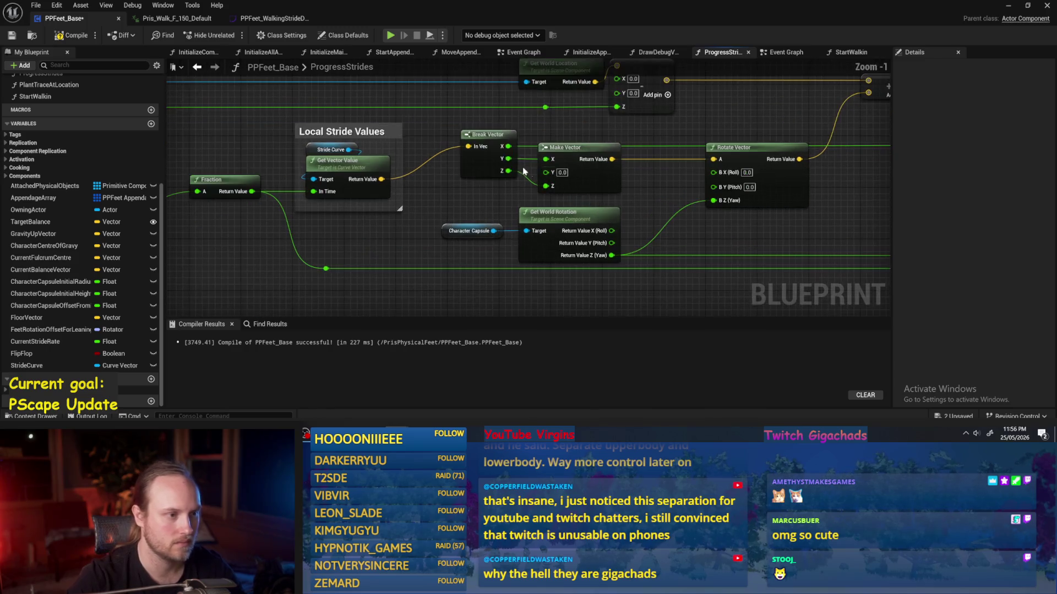
mouse_move(505, 163)
left_mouse_down()
mouse_move(566, 175)
mouse_move(553, 173)
left_mouse_up()
- Place a vector Add node after Make Vector and move the Set members group right
left_click(577, 354)
mouse_move(620, 160)
left_mouse_down()
mouse_move(525, 179)
mouse_move(663, 169)
left_mouse_up()
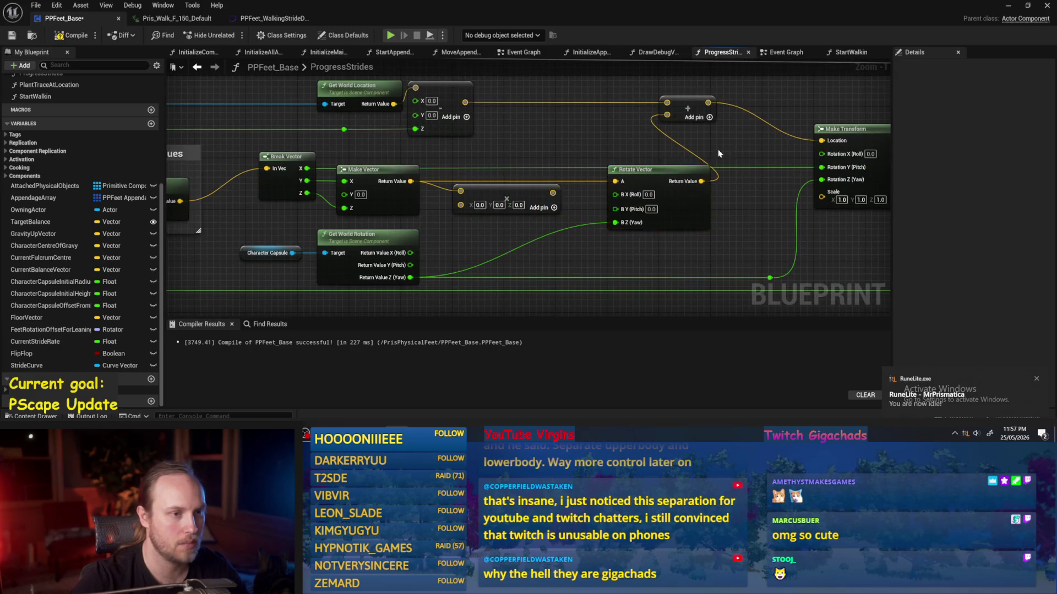
scroll(778, 114, "down", 3)
mouse_move(807, 103)
left_mouse_down()
mouse_move(571, 191)
mouse_move(616, 189)
left_mouse_up()
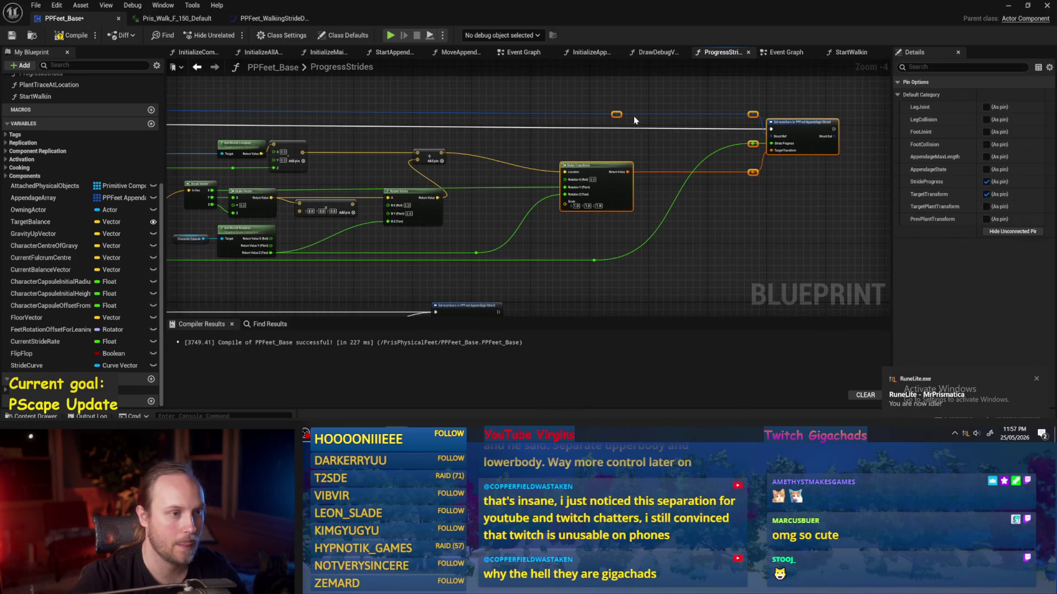
left_click_drag(780, 127, 840, 121)
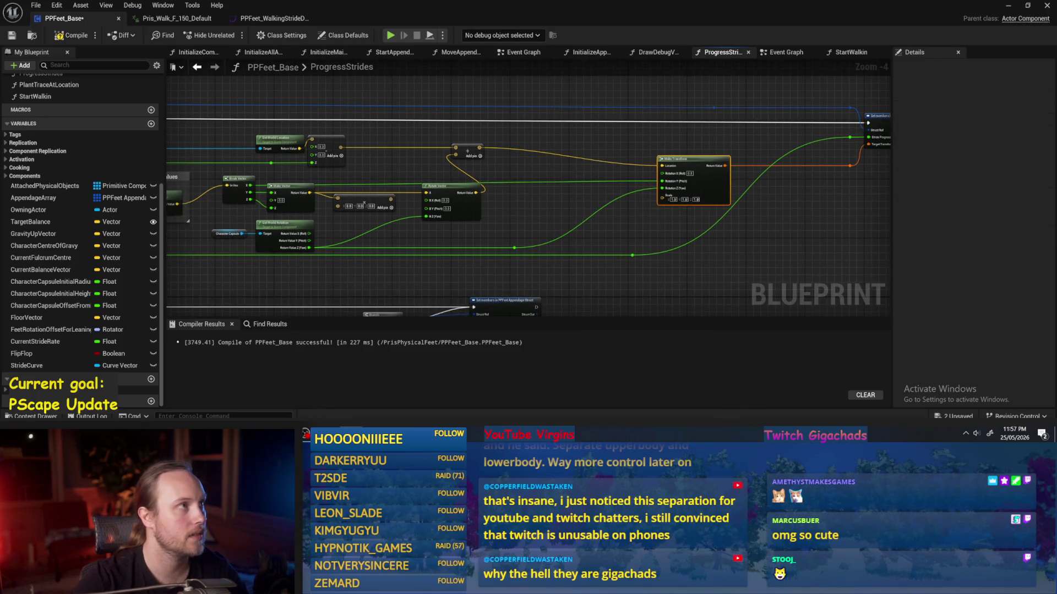
- Move the small Add node and the Rotate Vector node further right
scroll(410, 237, "up", 2)
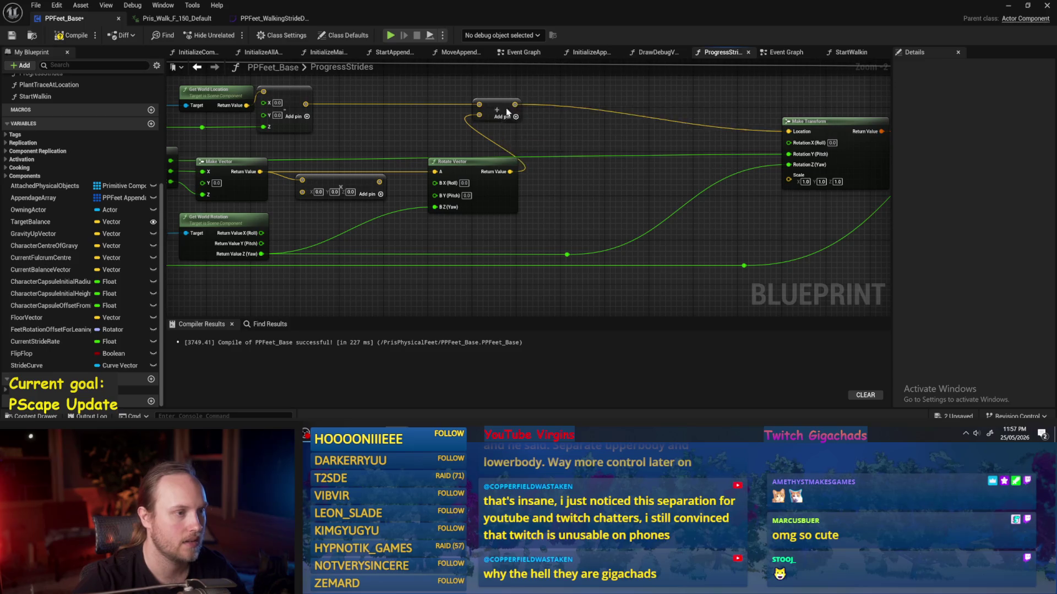
left_click_drag(507, 113, 701, 110)
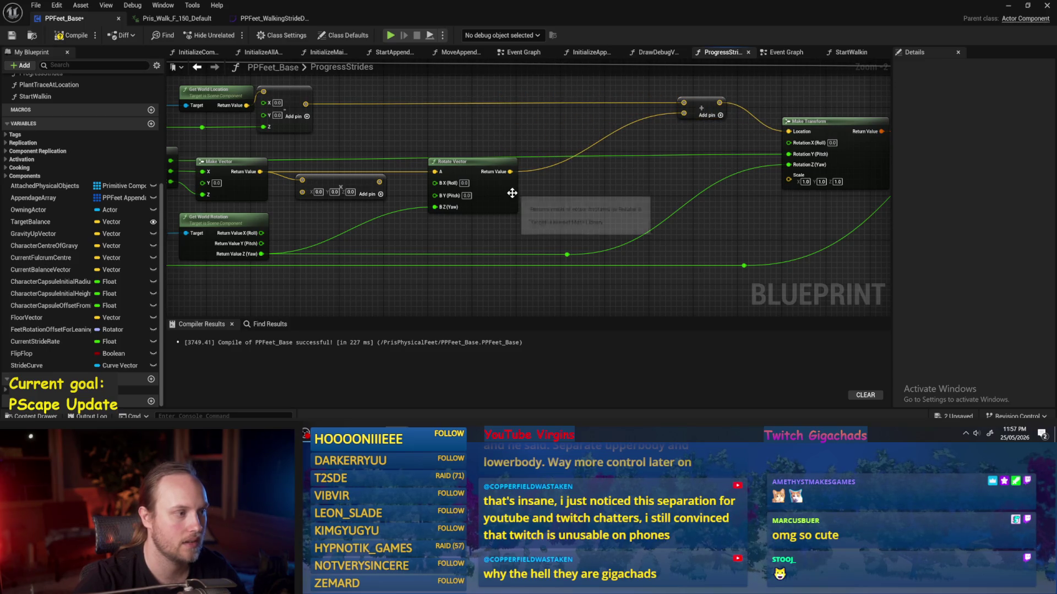
left_click_drag(515, 196, 647, 199)
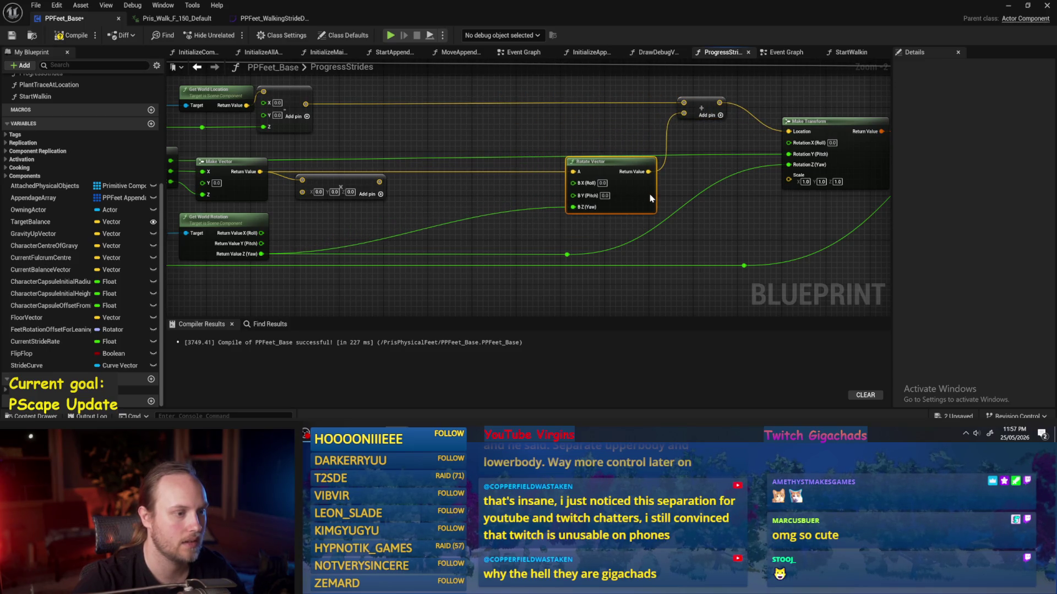
left_click_drag(393, 185, 581, 180)
- Connect the Add node's output to Rotate Vector's A input and compile
mouse_move(389, 123)
left_mouse_down()
mouse_move(468, 143)
mouse_move(578, 207)
mouse_move(570, 215)
mouse_move(616, 194)
mouse_move(859, 190)
mouse_move(834, 187)
left_mouse_up()
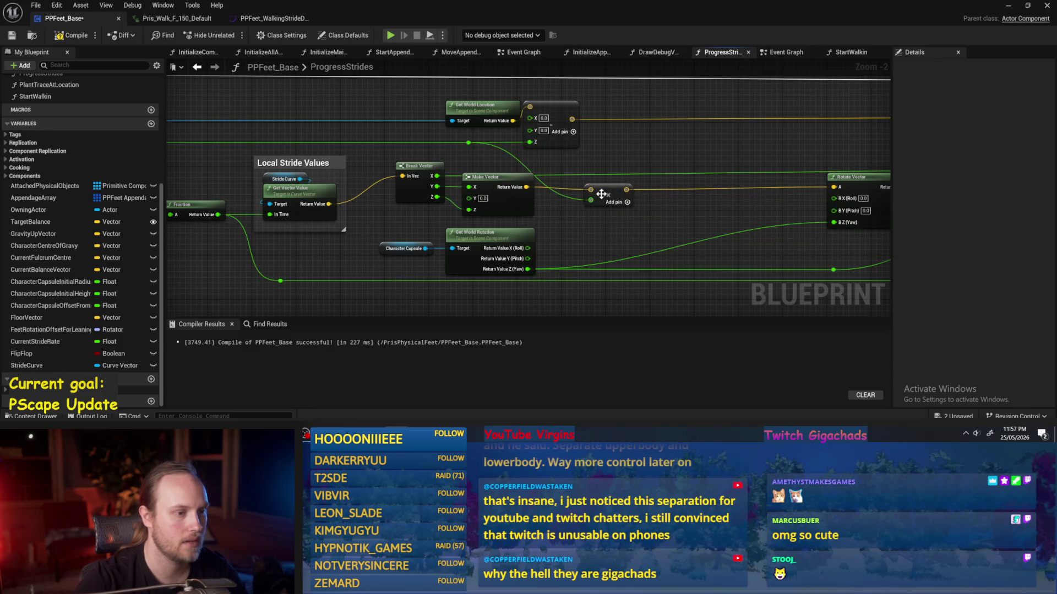
mouse_move(612, 197)
left_mouse_down()
mouse_move(628, 197)
mouse_move(527, 208)
left_mouse_up()
left_click(440, 187)
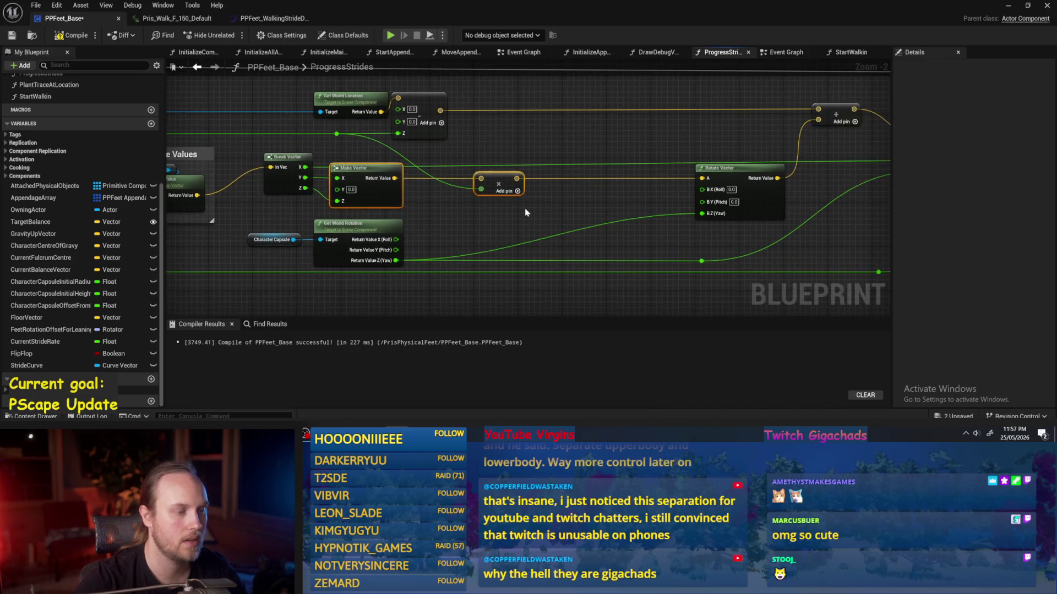
left_click(527, 212)
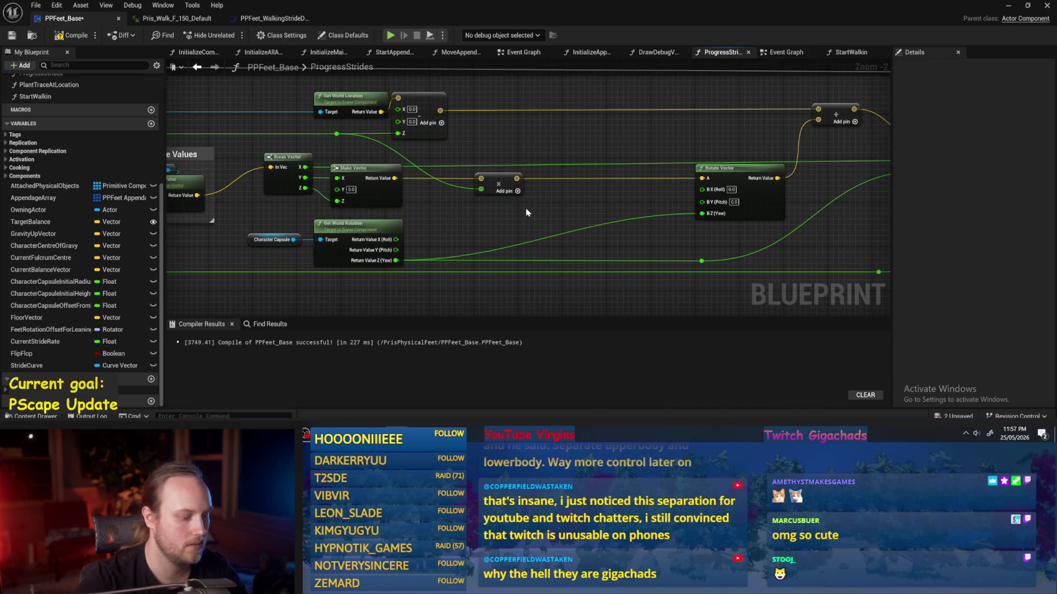
left_click(77, 37)
- Route the green yaw wire into B Z (Yaw) through reroute points, then save
left_click_drag(516, 224, 528, 224)
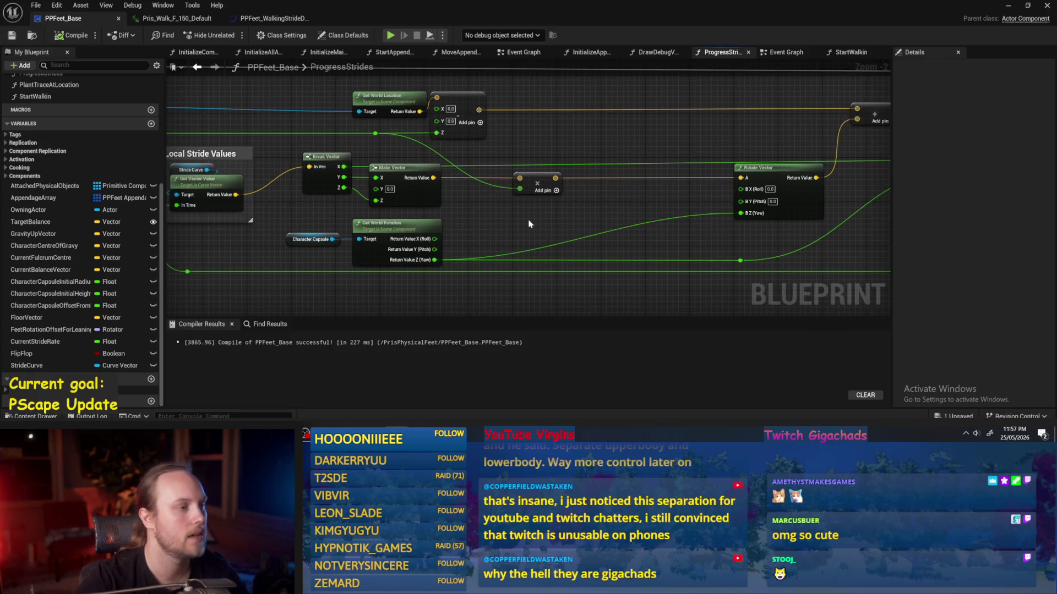
scroll(559, 229, "down", 1)
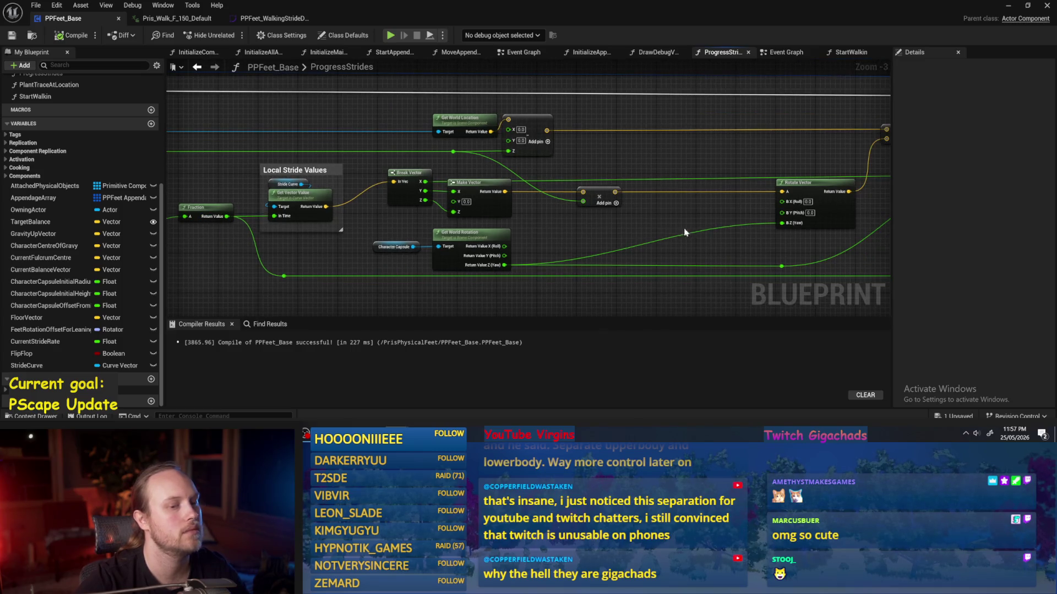
mouse_move(685, 233)
left_mouse_down()
mouse_move(576, 226)
mouse_move(512, 244)
left_mouse_up()
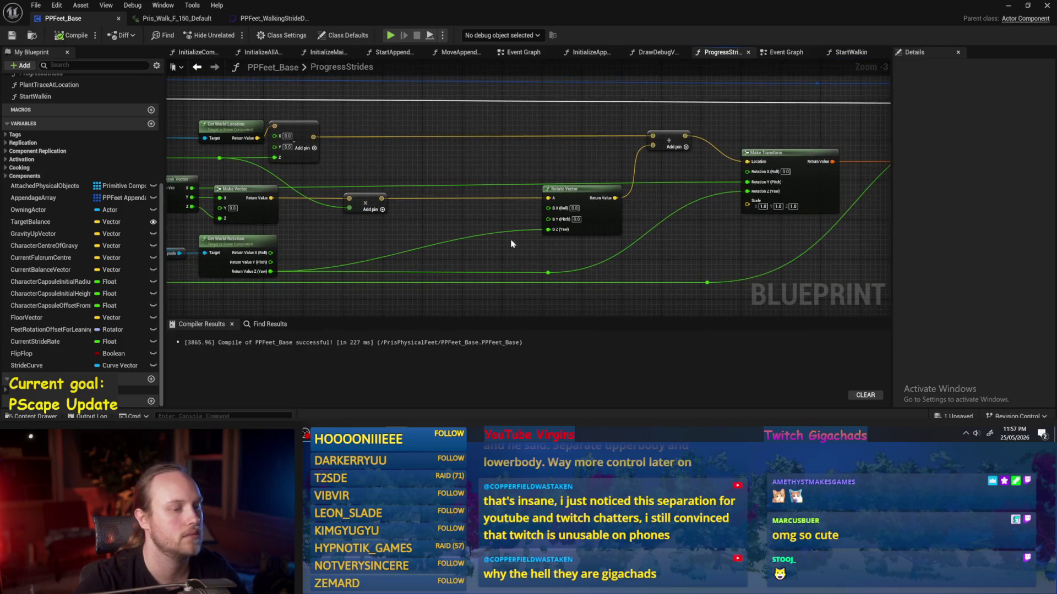
double_click(470, 234)
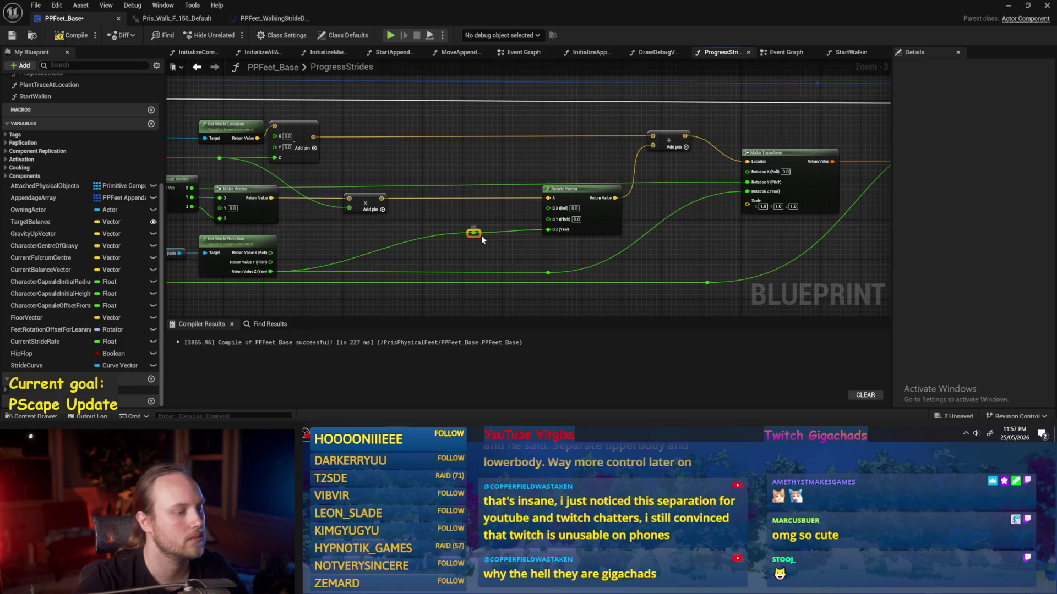
left_click_drag(549, 273, 548, 230)
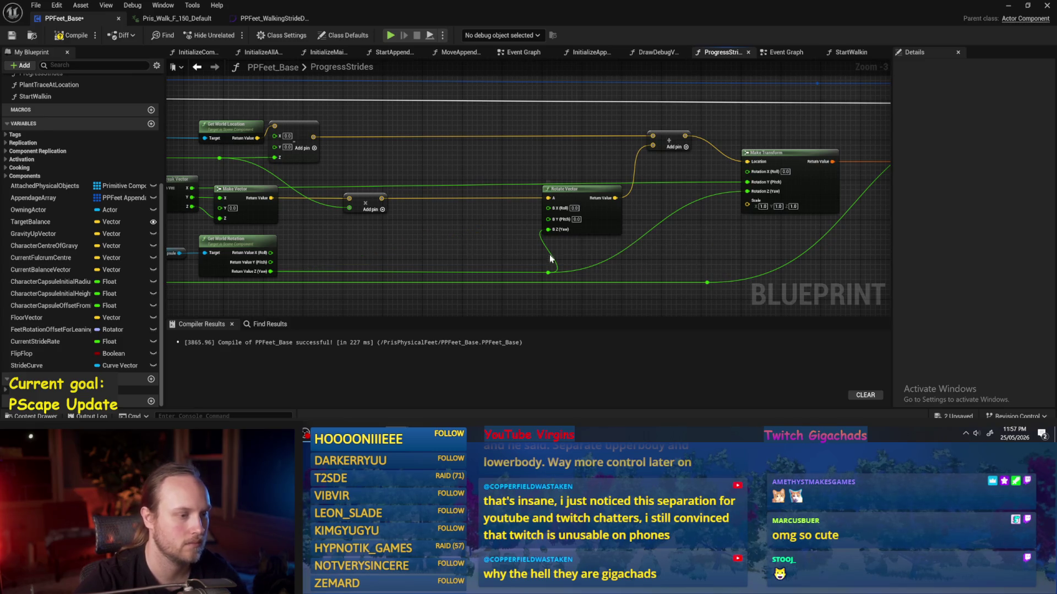
mouse_move(553, 269)
left_mouse_down()
mouse_move(503, 269)
mouse_move(638, 272)
mouse_move(555, 235)
left_mouse_up()
double_click(541, 270)
key("ctrl+s")
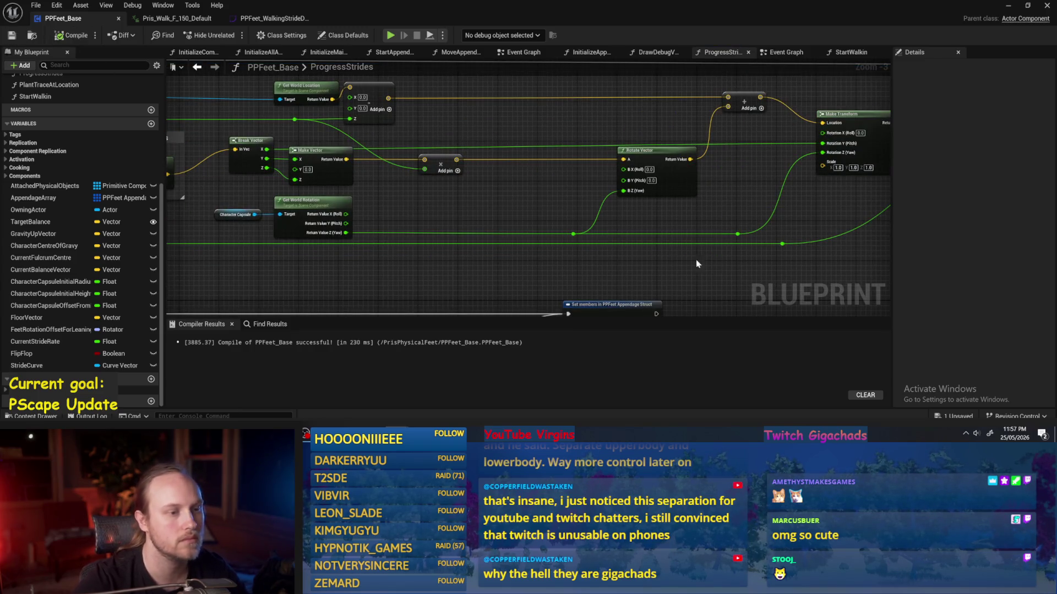
- Open the DrawDebugValues function graph
left_click_drag(696, 264, 556, 242)
mouse_move(663, 219)
left_mouse_down()
mouse_move(649, 213)
mouse_move(711, 228)
left_mouse_up()
scroll(710, 227, "down", 1)
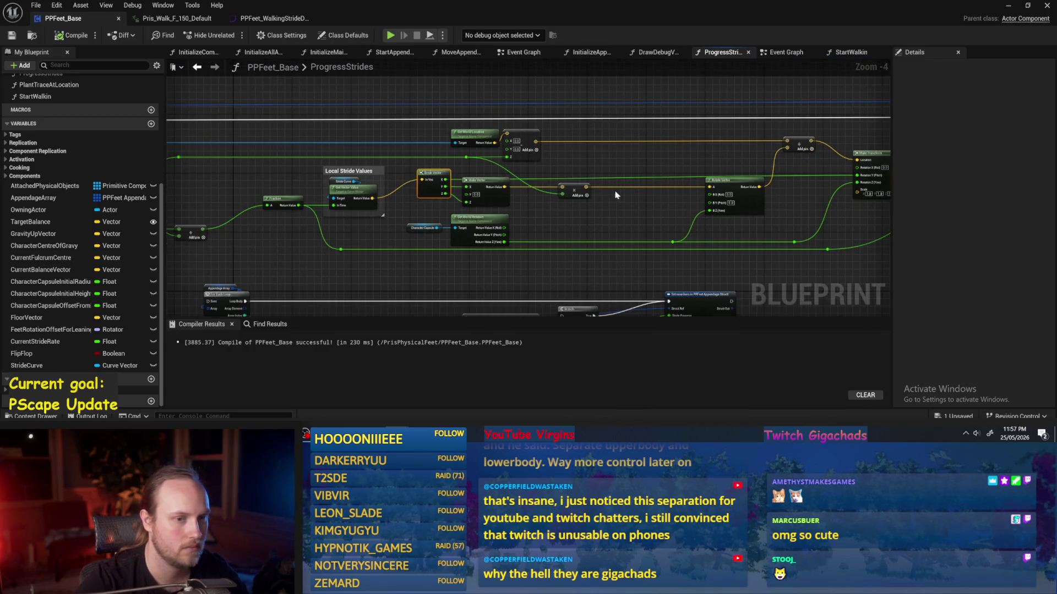
scroll(537, 227, "up", 1)
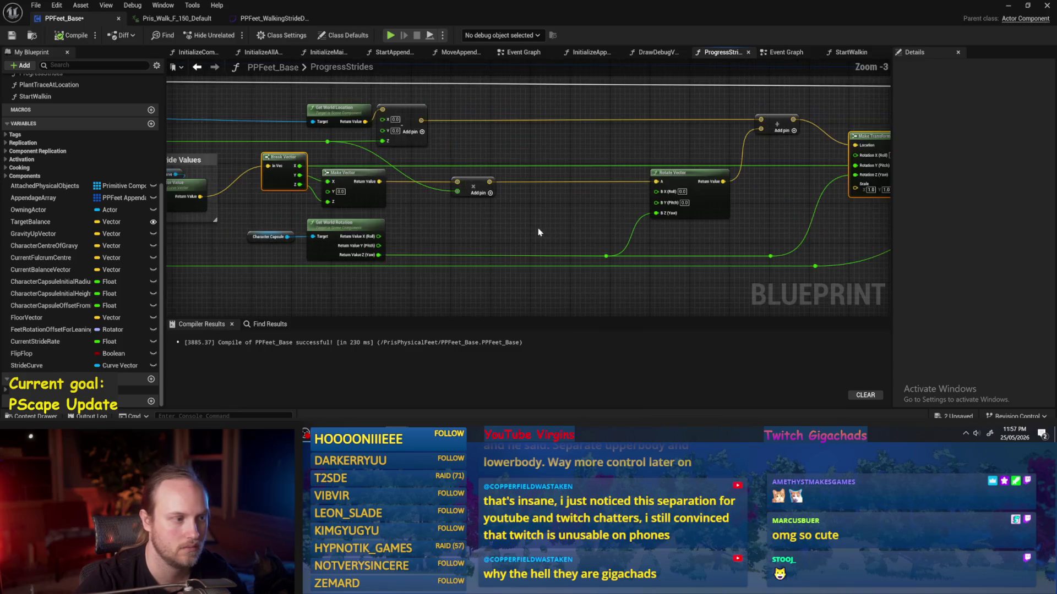
mouse_move(726, 226)
left_mouse_down()
mouse_move(785, 198)
mouse_move(712, 186)
left_mouse_up()
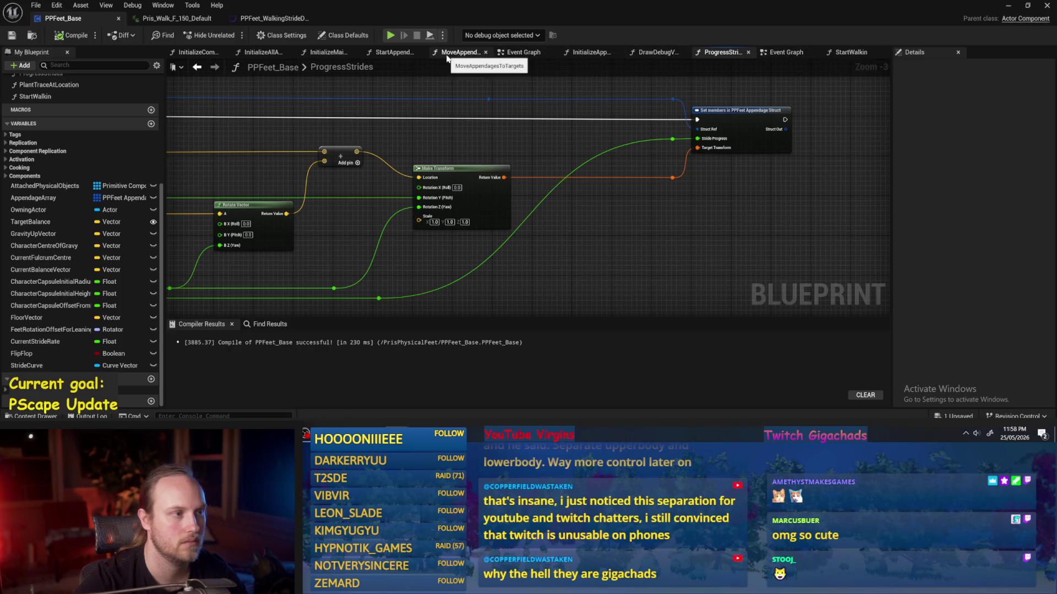
left_click(665, 54)
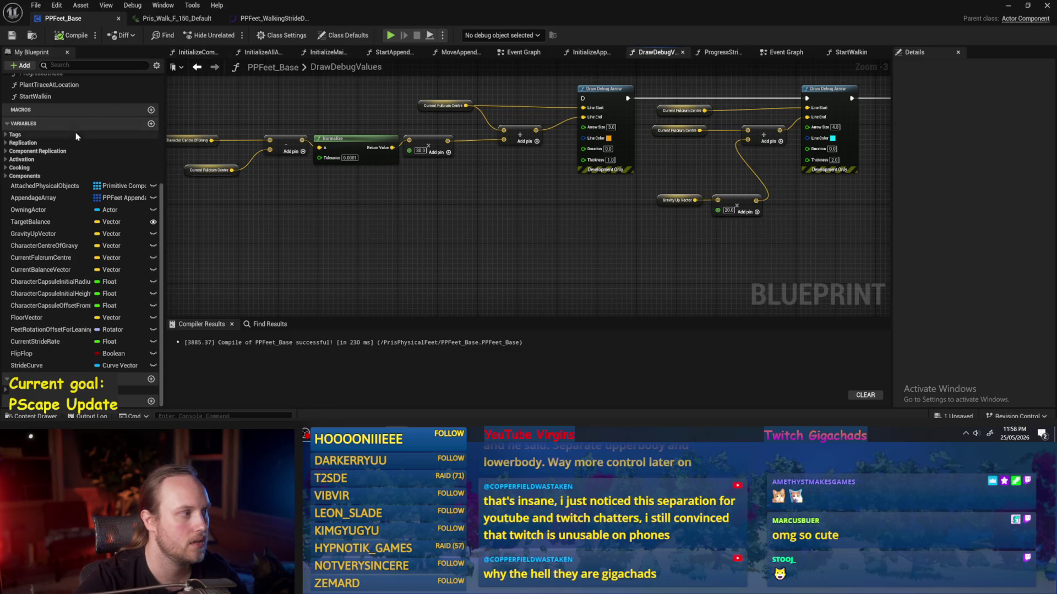
- Open the MoveAppendagesToTargets function graph
scroll(87, 120, "up", 5)
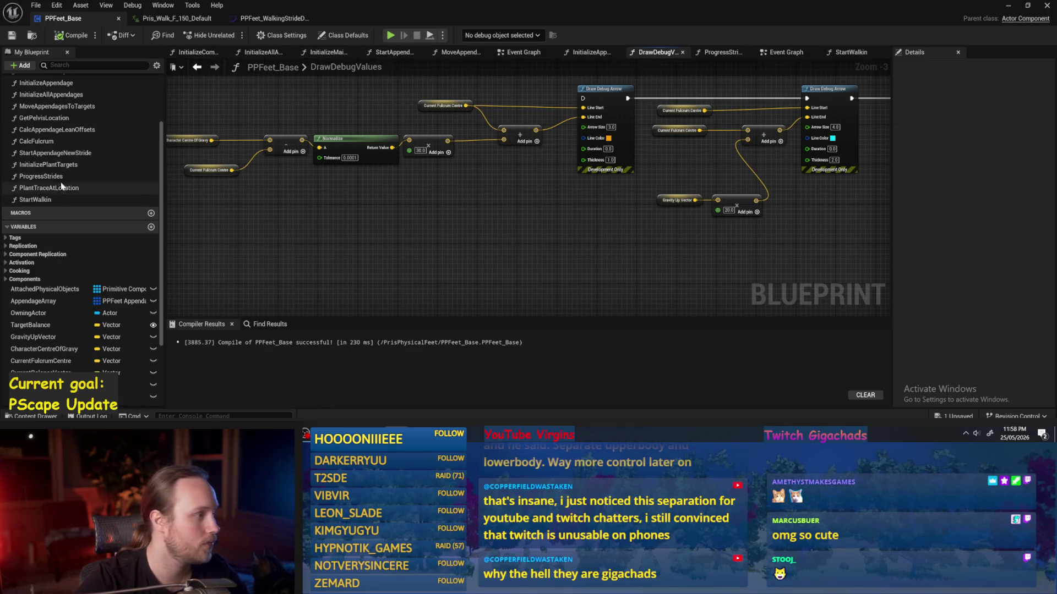
scroll(55, 143, "up", 2)
double_click(55, 135)
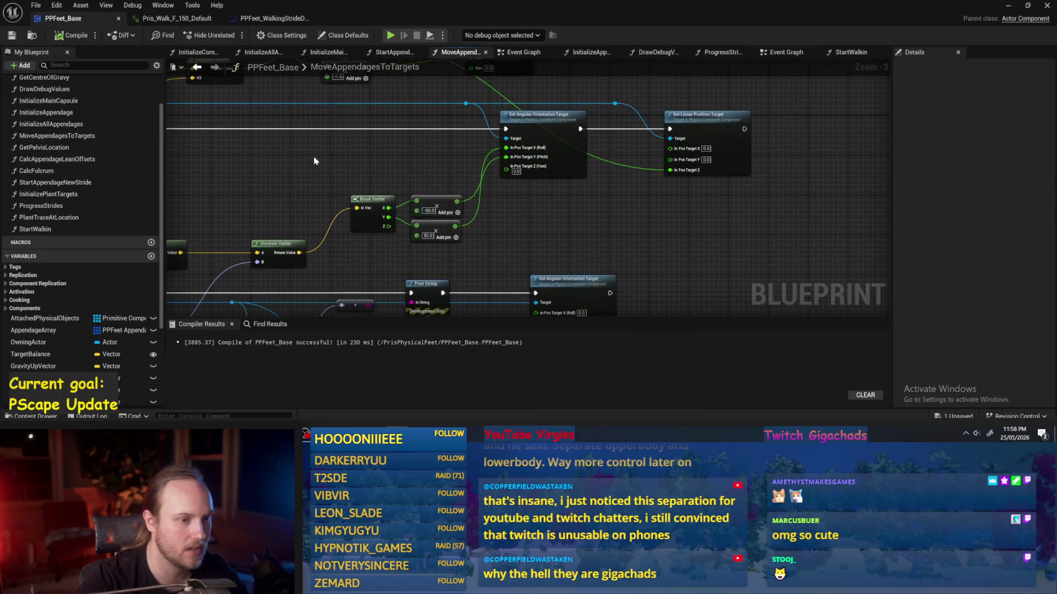
- Move the two add nodes down and right near Break Vector
left_click_drag(660, 244, 666, 282)
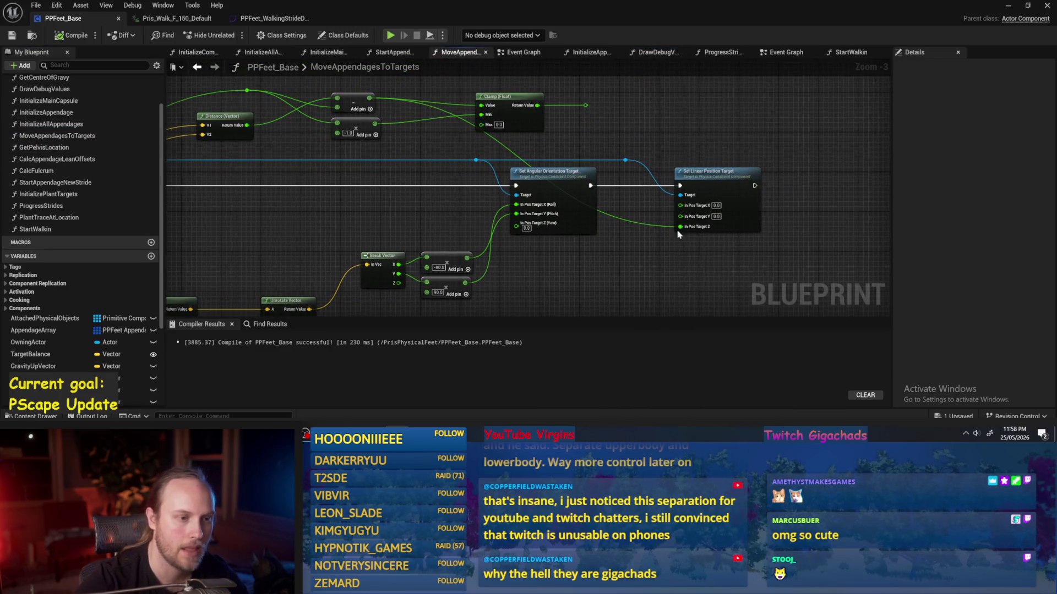
left_click_drag(715, 104, 550, 159)
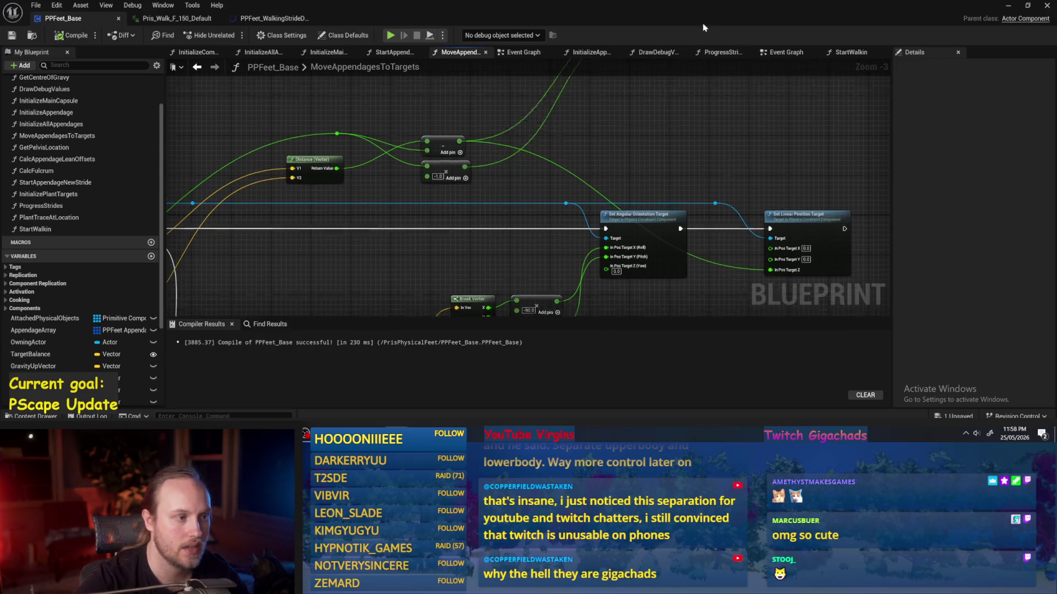
key("q")
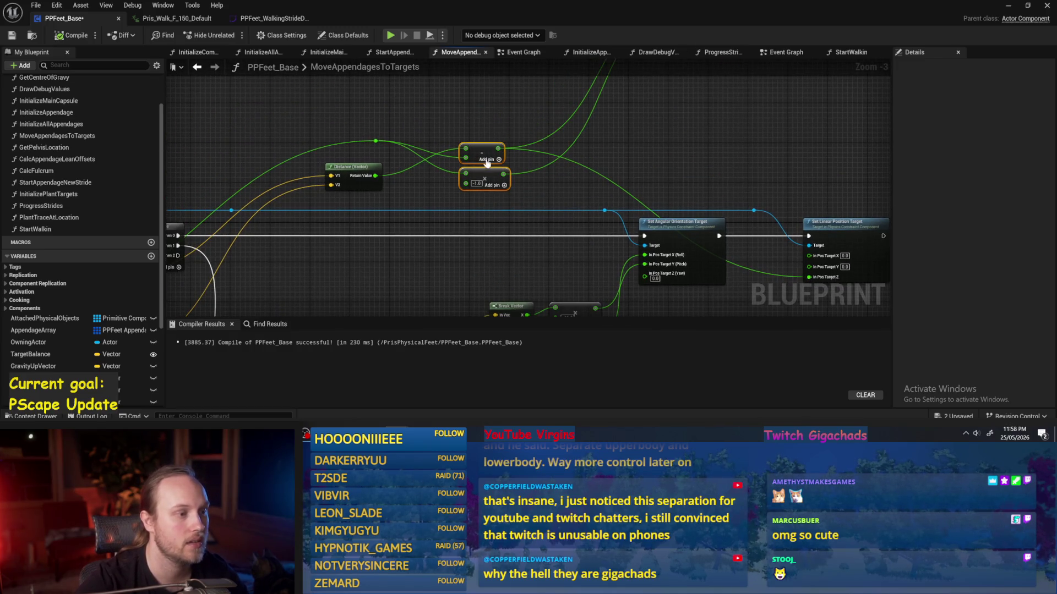
mouse_move(486, 162)
left_mouse_down()
mouse_move(559, 138)
mouse_move(566, 167)
mouse_move(531, 176)
mouse_move(531, 151)
left_mouse_up()
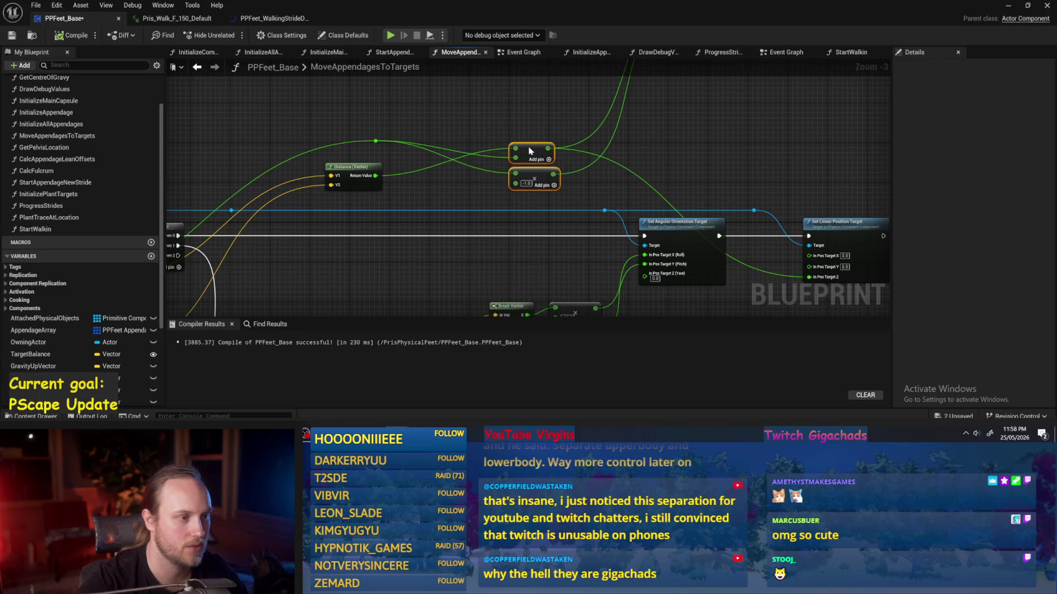
left_click(736, 154)
left_click_drag(873, 229, 800, 126)
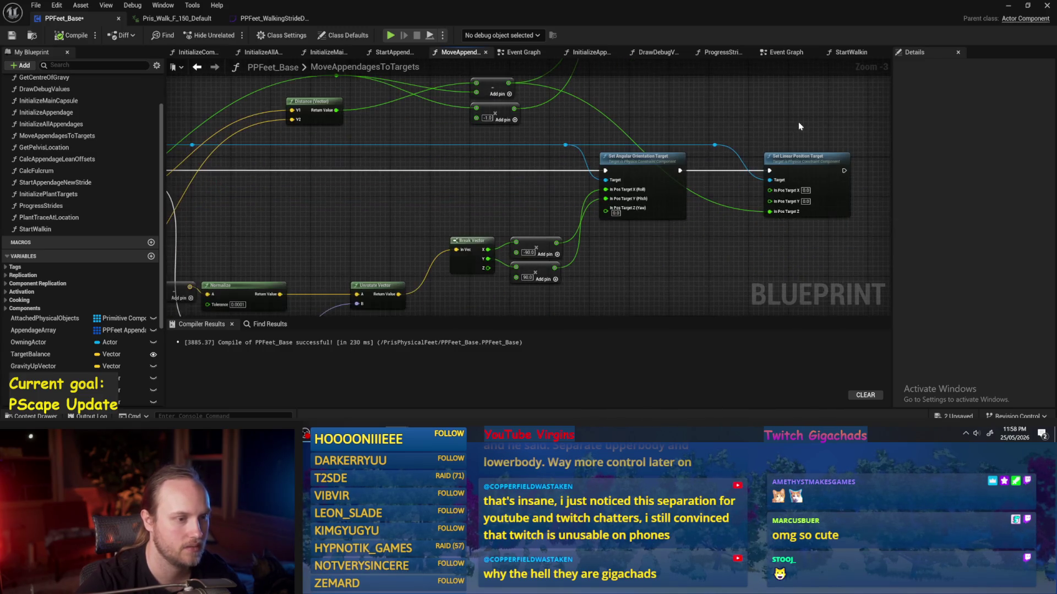
left_click_drag(578, 269, 622, 230)
left_click_drag(608, 172, 459, 248)
left_click_drag(622, 127, 756, 84)
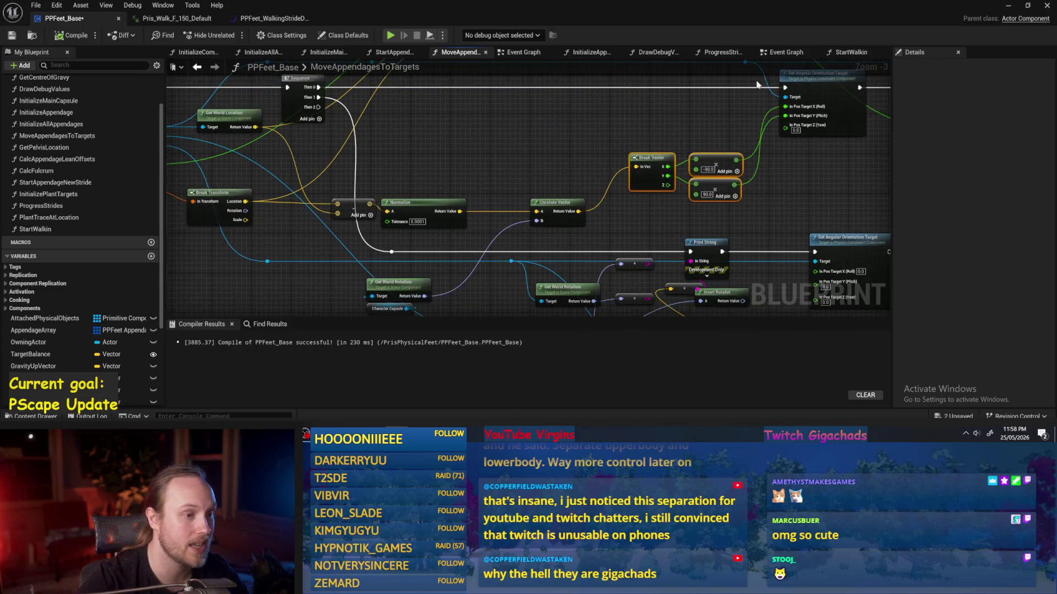
left_click(354, 175)
- Delete the Print String debugging nodes before Set Angular Orientation Target
mouse_move(626, 237)
left_mouse_down()
mouse_move(564, 197)
mouse_move(653, 173)
mouse_move(627, 217)
mouse_move(592, 161)
mouse_move(682, 165)
mouse_move(468, 280)
mouse_move(624, 263)
mouse_move(540, 270)
left_mouse_up()
key("Delete")
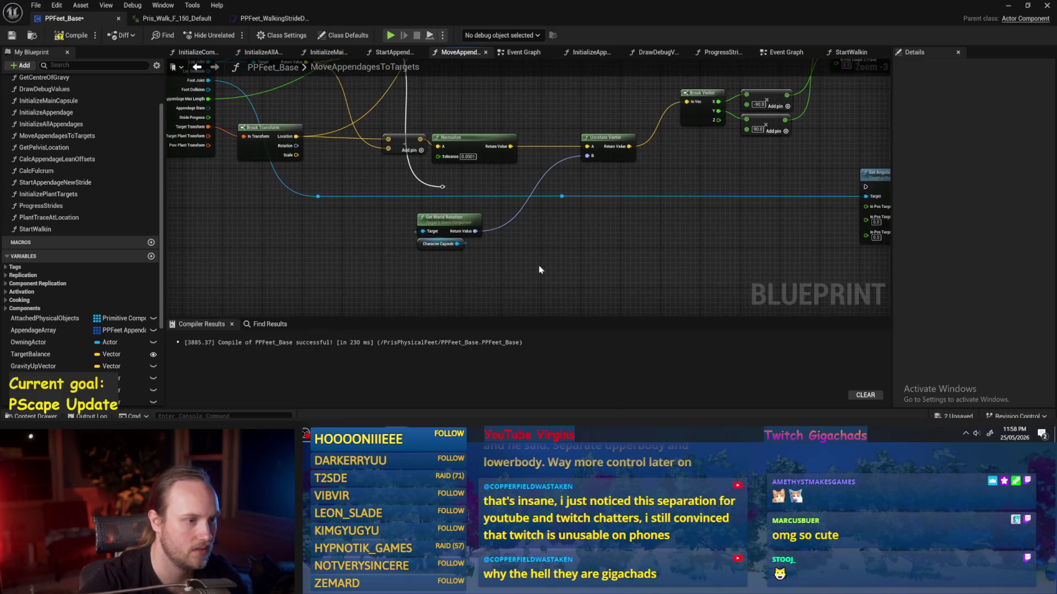
mouse_move(663, 182)
left_mouse_down()
mouse_move(605, 241)
mouse_move(556, 245)
mouse_move(644, 251)
mouse_move(526, 239)
mouse_move(567, 270)
left_mouse_up()
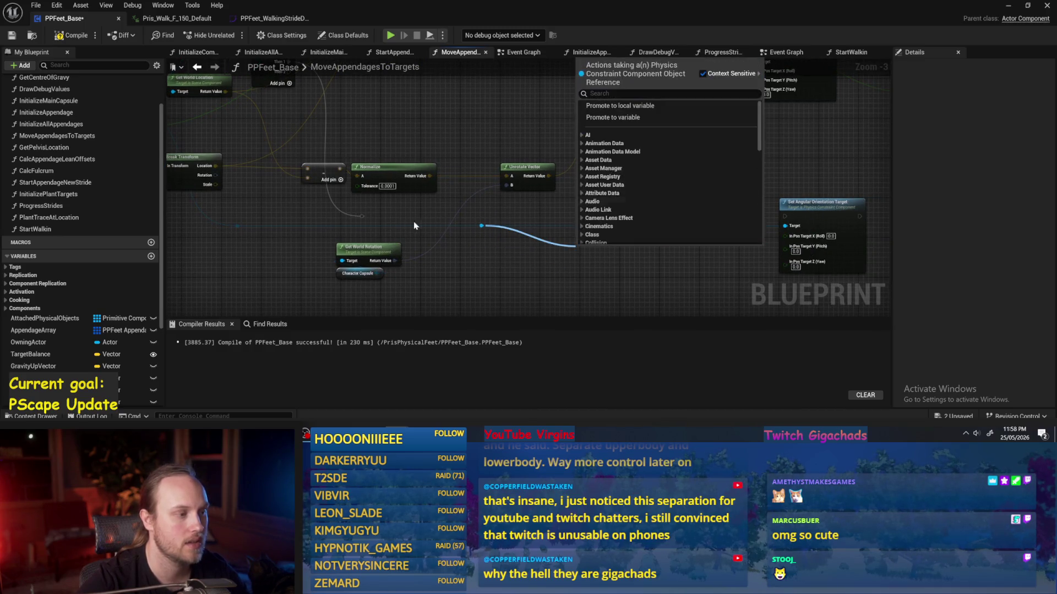
- Connect the blue reroute knot to Set Angular Orientation Target's execution input
left_click(381, 221)
mouse_move(361, 216)
left_mouse_down()
mouse_move(779, 231)
mouse_move(785, 216)
left_mouse_up()
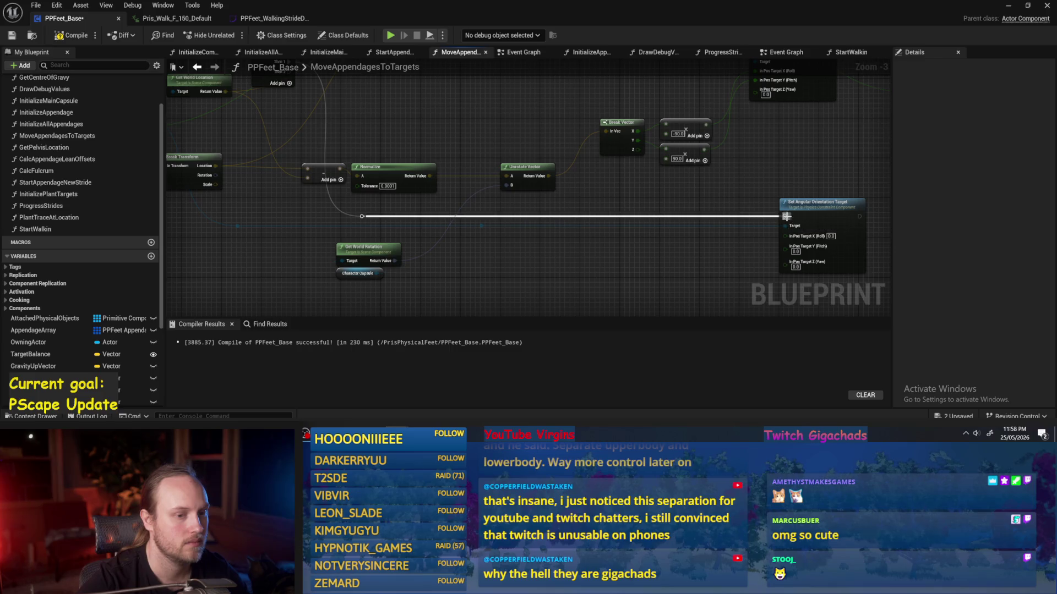
mouse_move(815, 183)
left_mouse_down()
mouse_move(654, 206)
mouse_move(692, 231)
left_mouse_up()
left_click(524, 230)
- Place Get World Rotation and Character Capsule above Unrotate Vector
left_click_drag(372, 239, 463, 213)
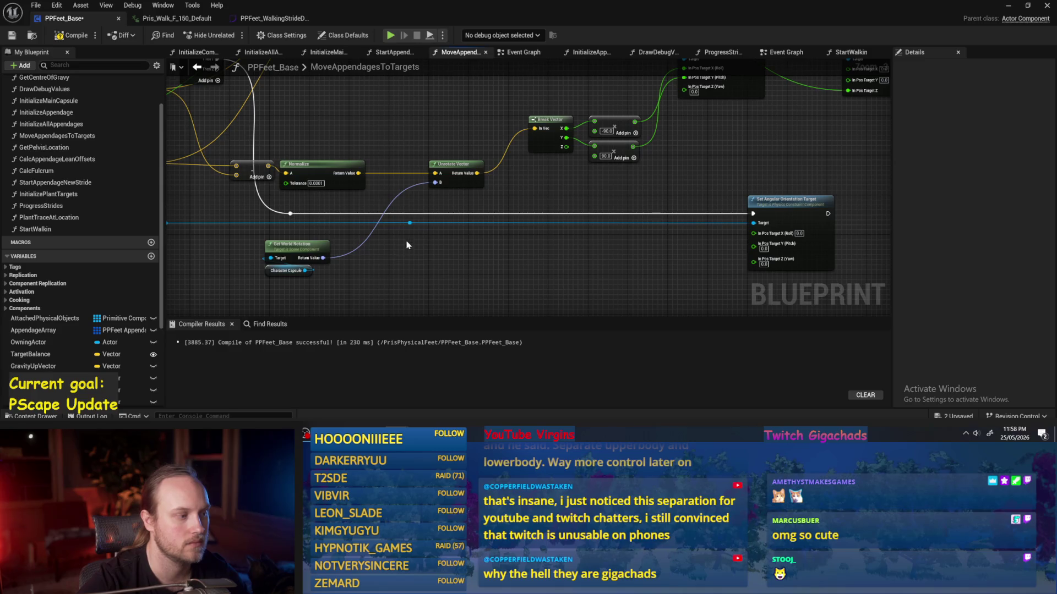
left_click_drag(309, 286, 275, 239)
left_click_drag(301, 254, 454, 206)
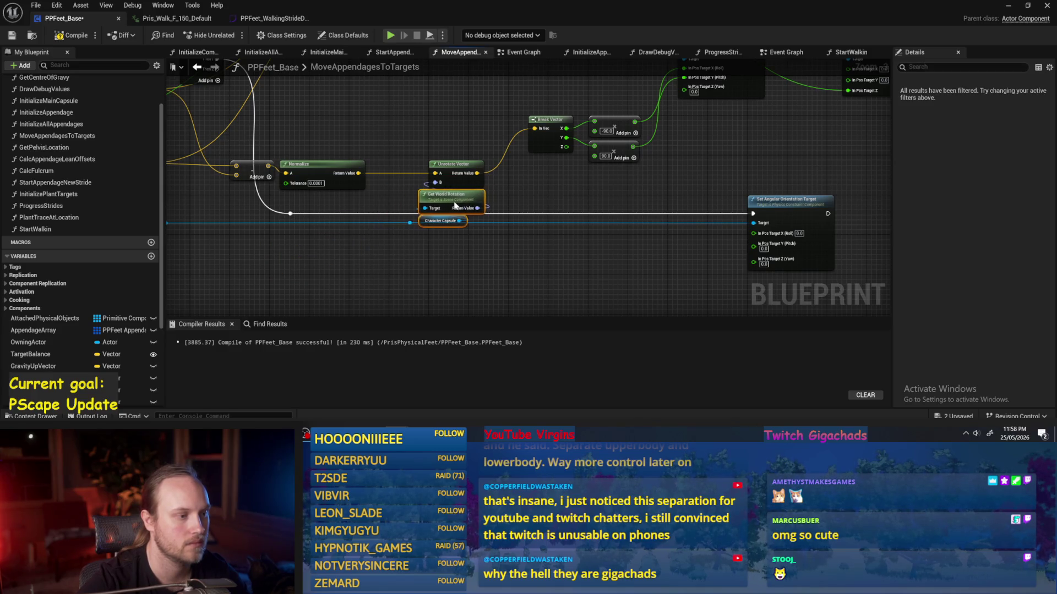
left_click_drag(555, 190, 581, 231)
mouse_move(484, 240)
left_mouse_down()
mouse_move(482, 179)
mouse_move(453, 165)
mouse_move(471, 189)
left_mouse_up()
left_click(455, 190)
left_click(537, 185)
left_click_drag(537, 185, 510, 138)
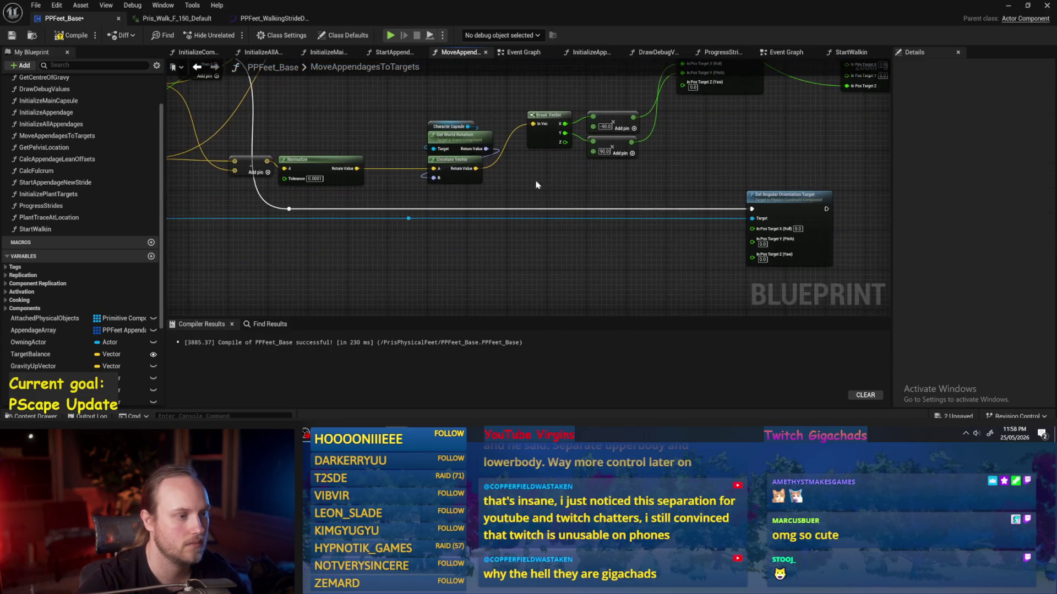
- Add a Get World Rotation node from the constraint Target
left_click_drag(408, 223, 432, 253)
type("get rotation")
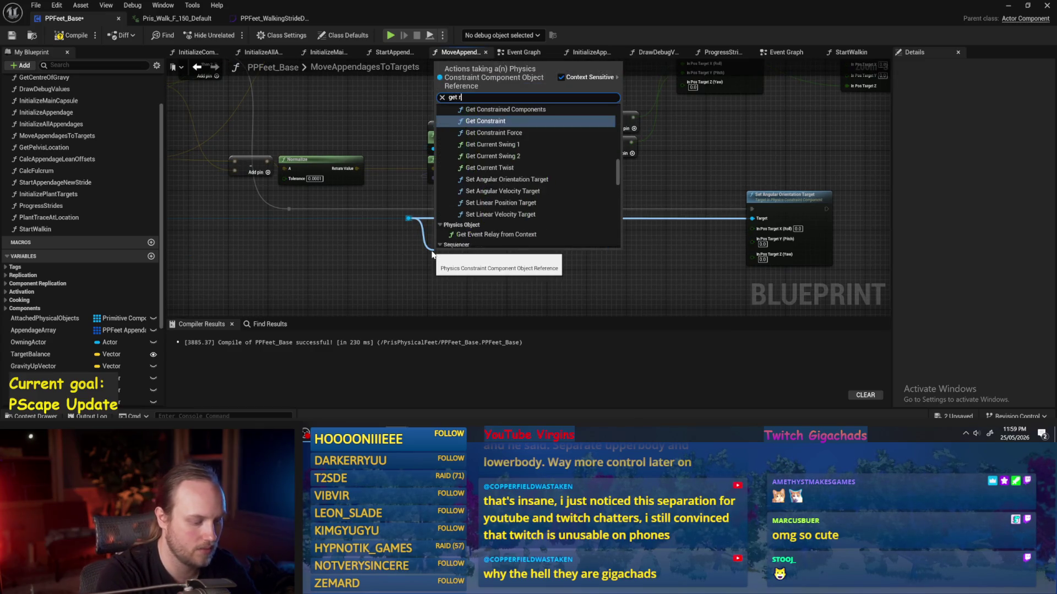
left_click(482, 129)
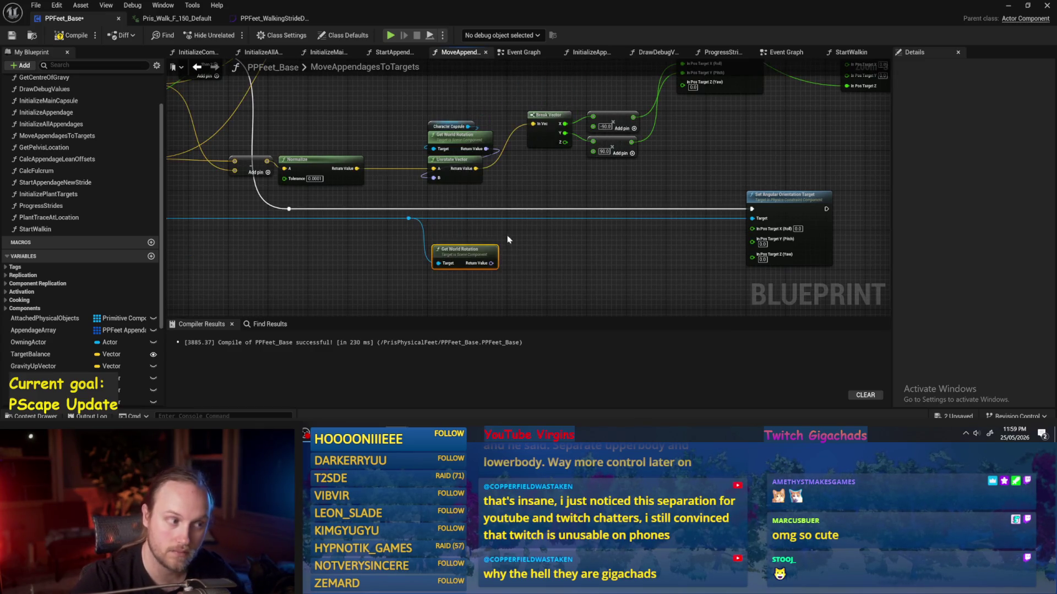
right_click(532, 251)
scroll(531, 251, "up", 2)
scroll(461, 233, "down", 1)
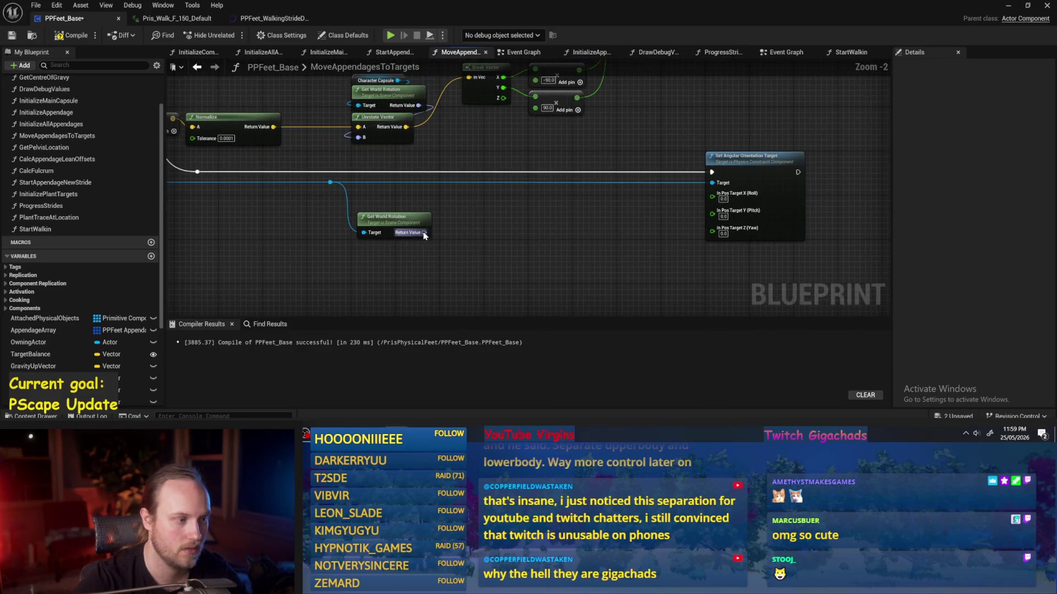
left_click_drag(424, 233, 478, 232)
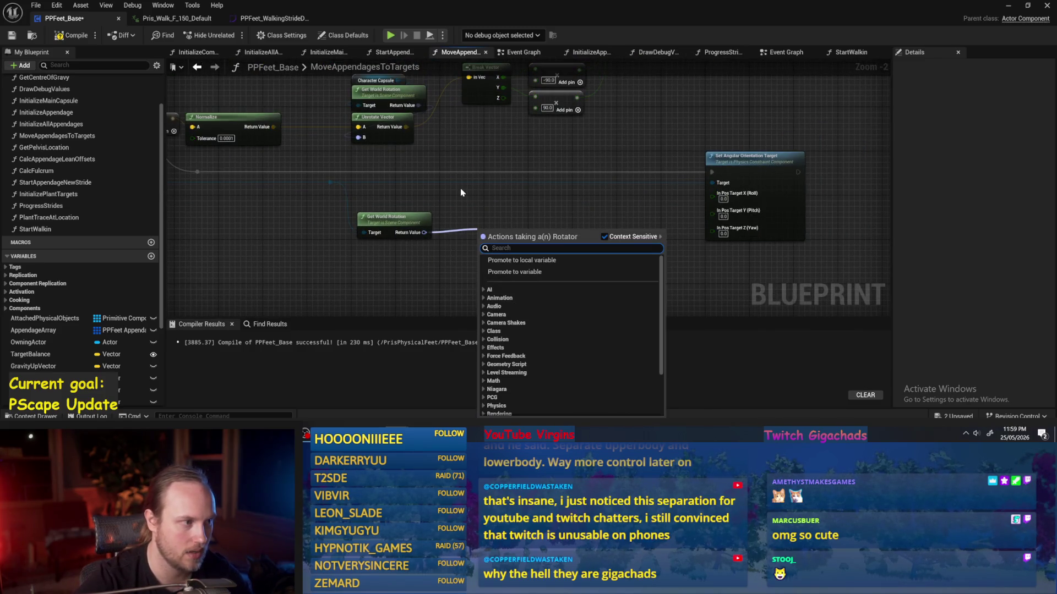
key("Escape")
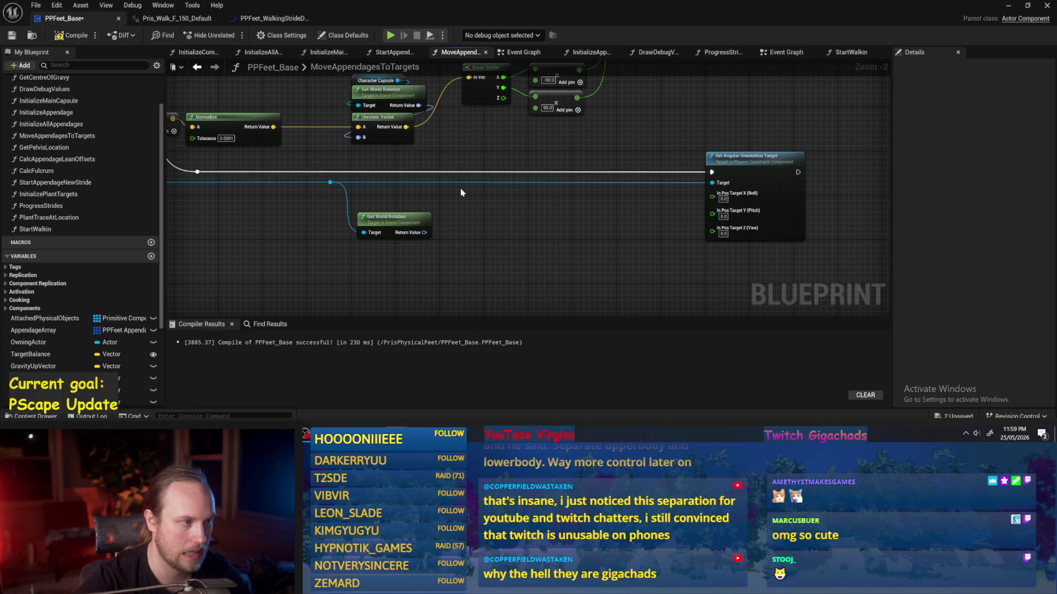
- Nudge the Break Transform node slightly right
mouse_move(461, 192)
left_mouse_down()
mouse_move(602, 303)
mouse_move(533, 226)
left_mouse_up()
left_click_drag(450, 289, 356, 224)
left_click(316, 189)
left_click_drag(317, 189, 346, 185)
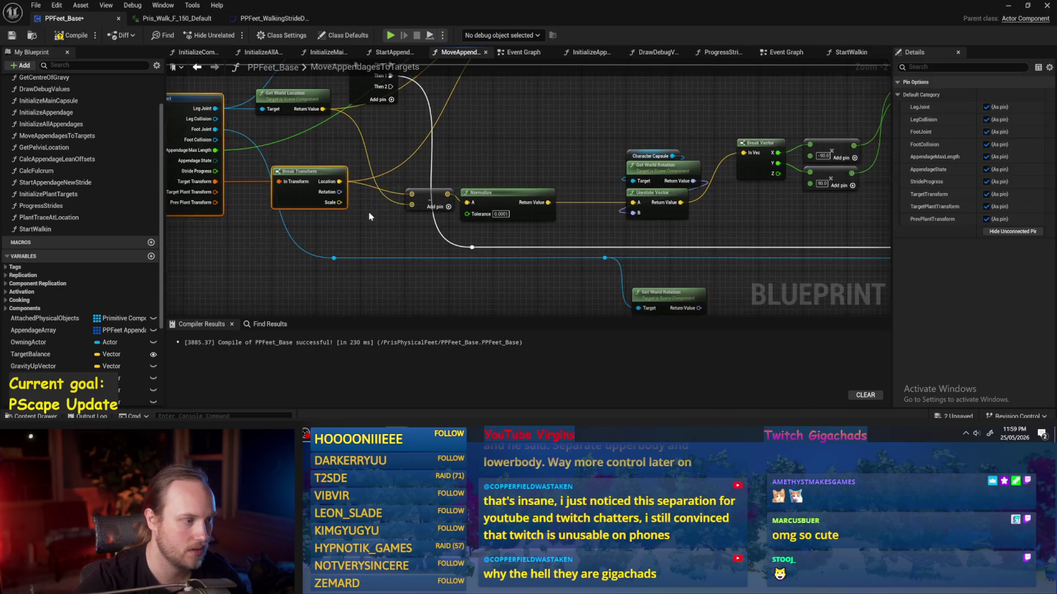
- Add a Delta (Rotator) of the target Rotation and the world rotation
mouse_move(339, 192)
left_mouse_down()
mouse_move(398, 215)
mouse_move(608, 209)
mouse_move(634, 192)
left_mouse_up()
type("delta")
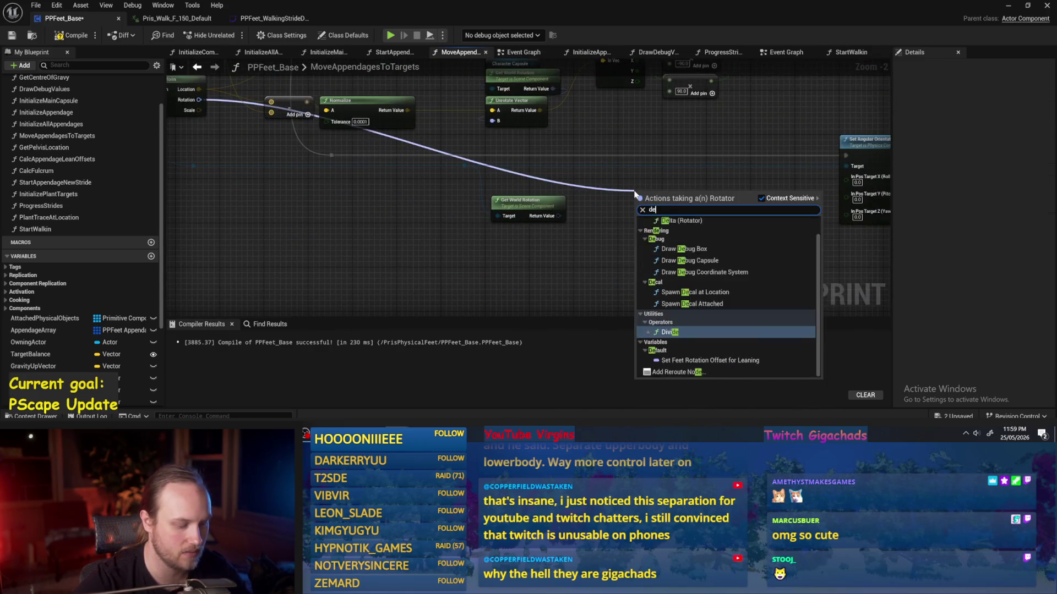
left_click(682, 239)
left_click_drag(509, 206, 596, 216)
left_click_drag(473, 191, 517, 220)
- Recombine the orientation X/Y/Z pins into In Pos Target, fed by Delta
mouse_move(648, 199)
left_mouse_down()
mouse_move(498, 194)
mouse_move(657, 164)
left_mouse_up()
right_click(656, 164)
left_click(688, 209)
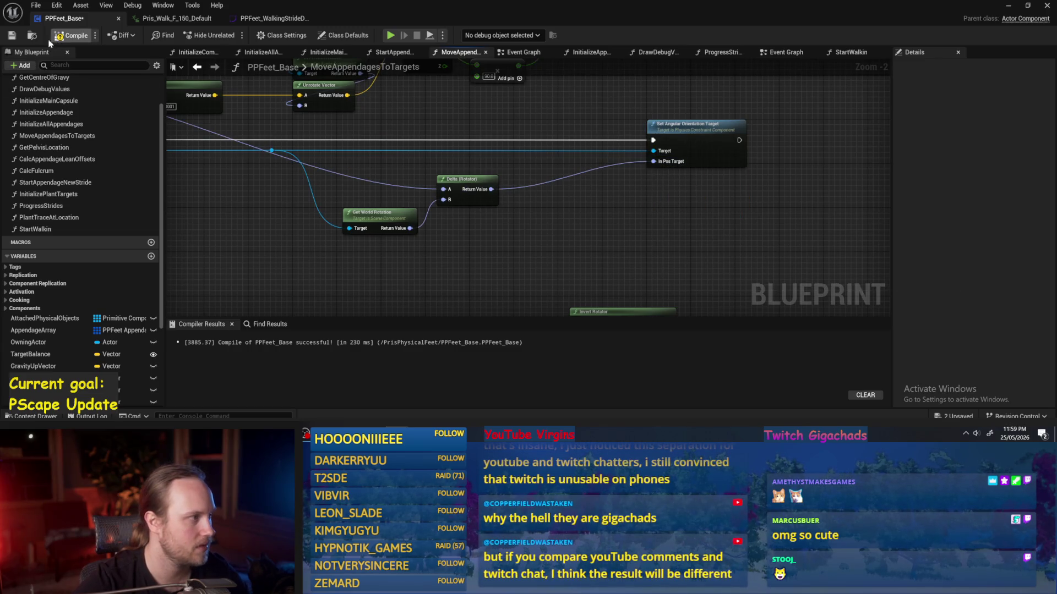
- Compile PPFeet_Base and minimize the editor to show PPFeet_TestLevel
left_click(49, 41)
left_click_drag(660, 206, 578, 238)
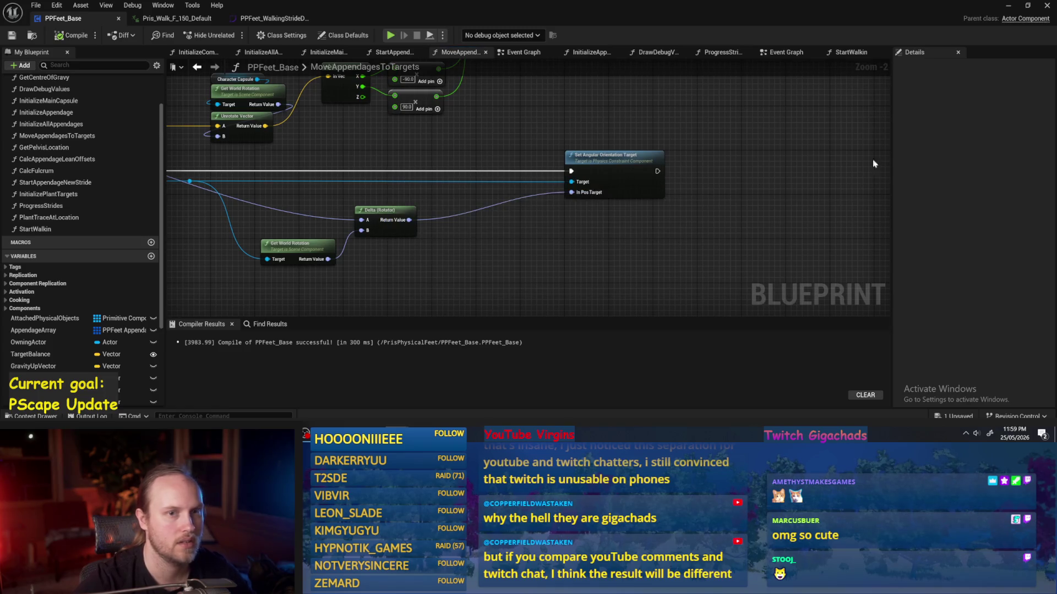
left_click(1011, 7)
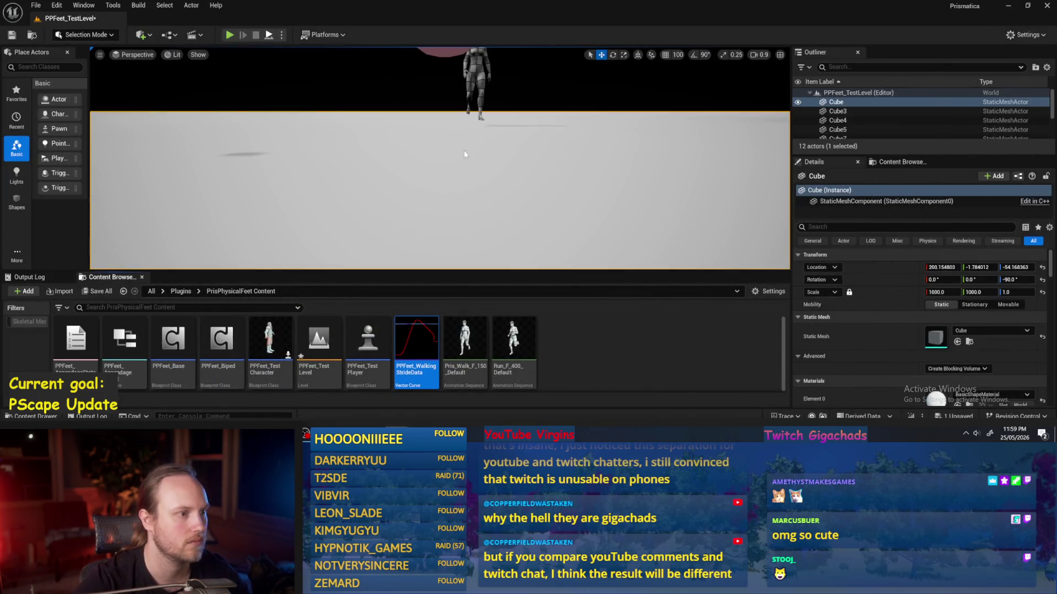
- Play-test the feet, then wire Get World Rotation into Delta's A pin and recompile
key("alt+p")
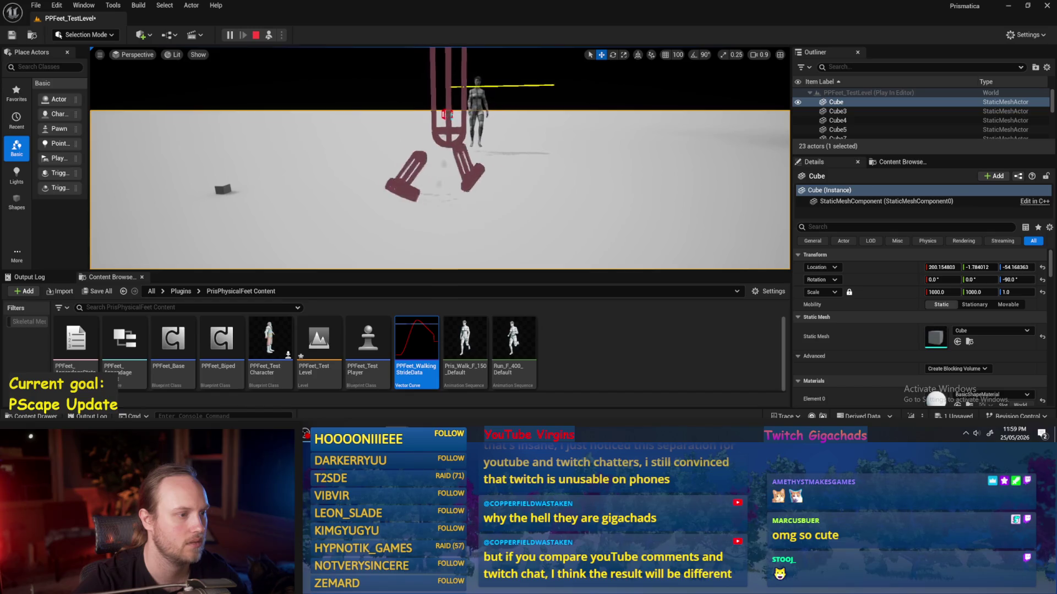
key("alt+Tab")
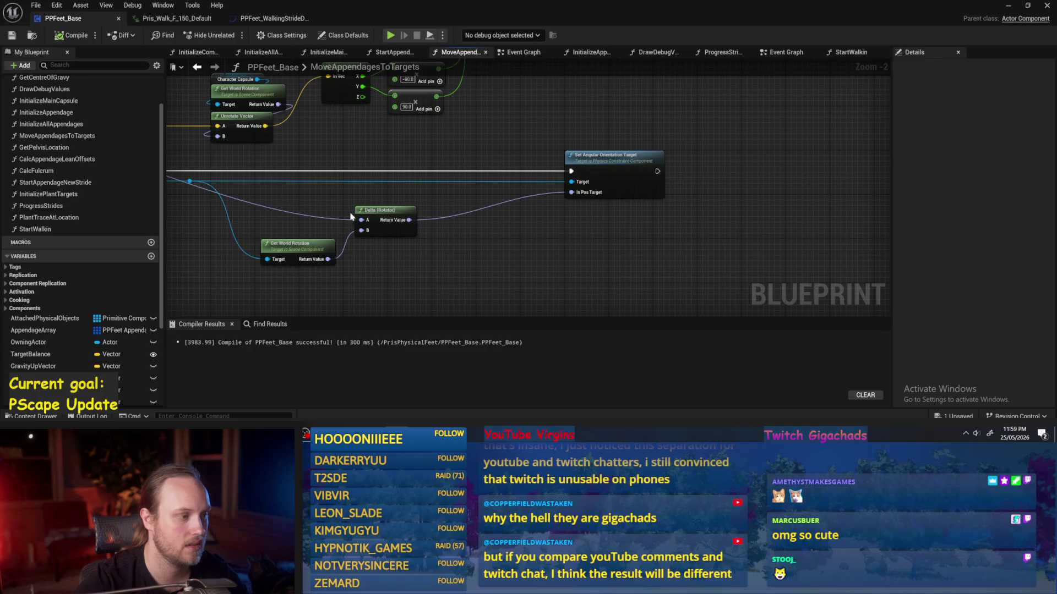
mouse_move(329, 259)
left_mouse_down()
mouse_move(361, 223)
mouse_move(336, 218)
left_mouse_up()
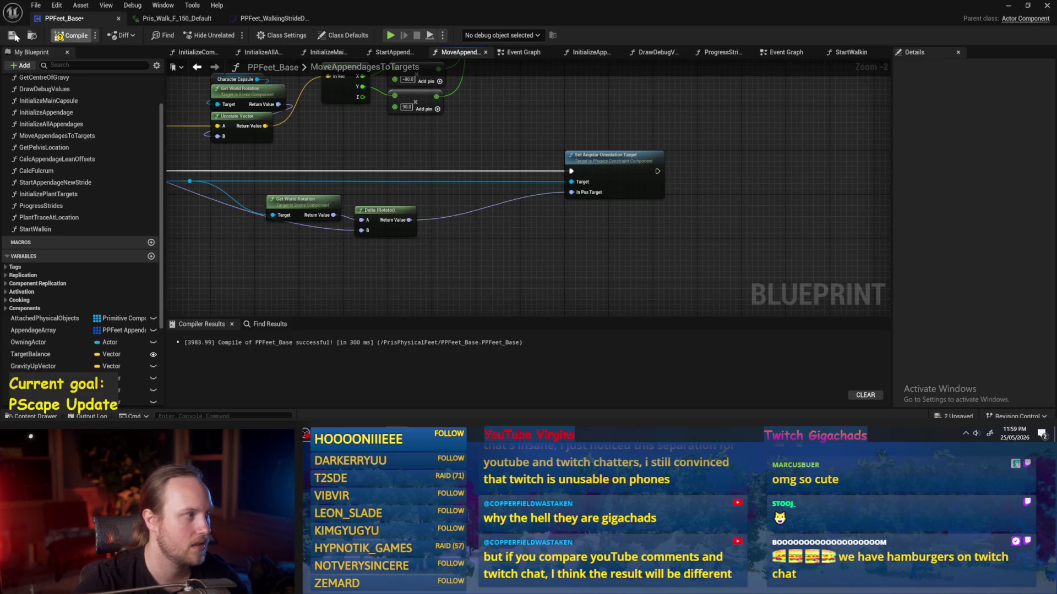
key("F7")
- Save all changes, play-test the feet again, then stop and return to PPFeet_Base
left_click(1008, 6)
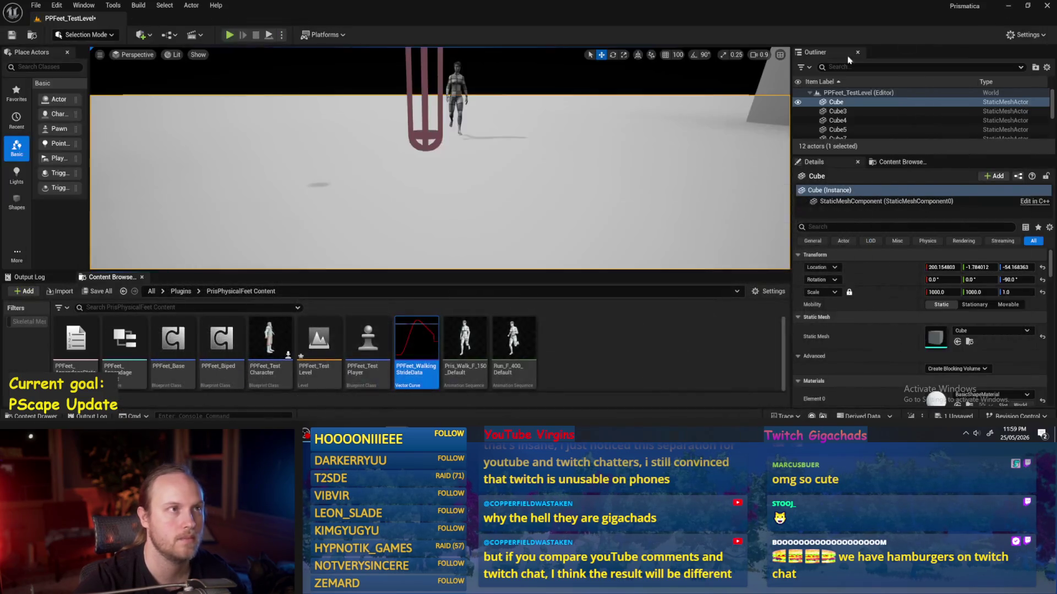
key("ctrl+s")
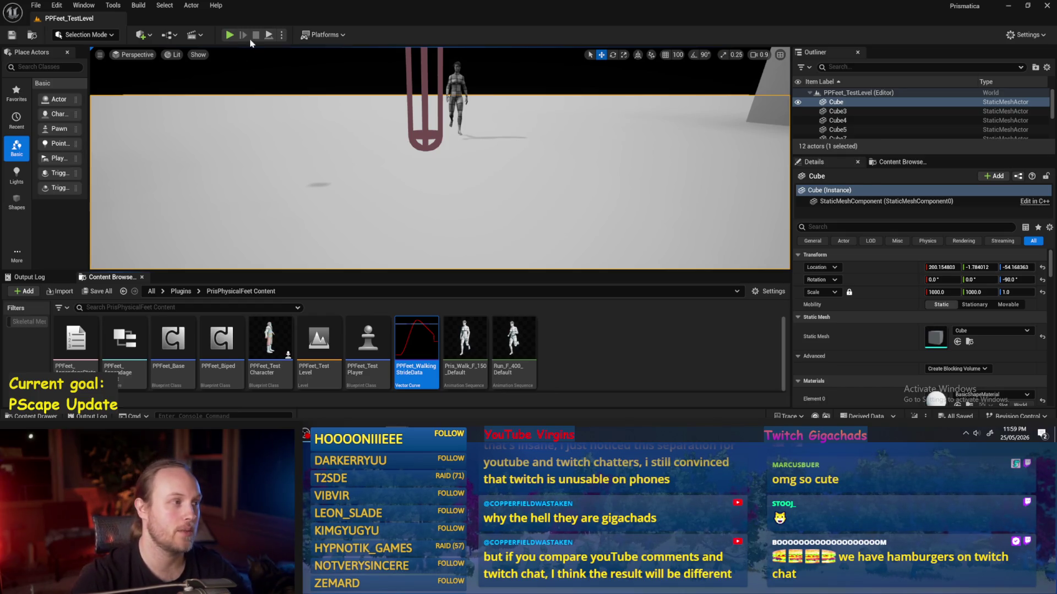
left_click(230, 37)
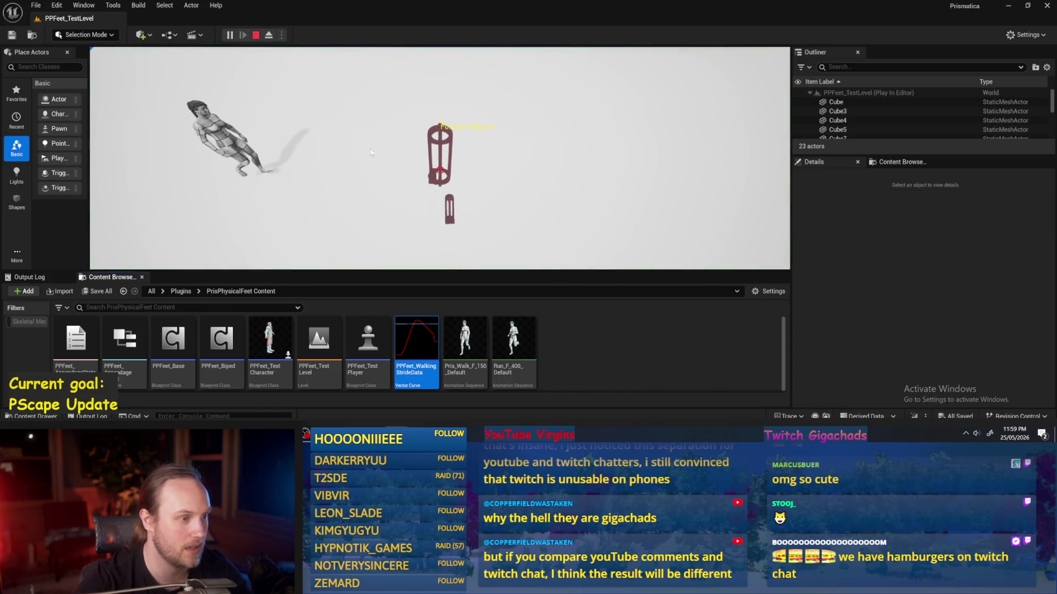
left_click(266, 32)
left_click(229, 34)
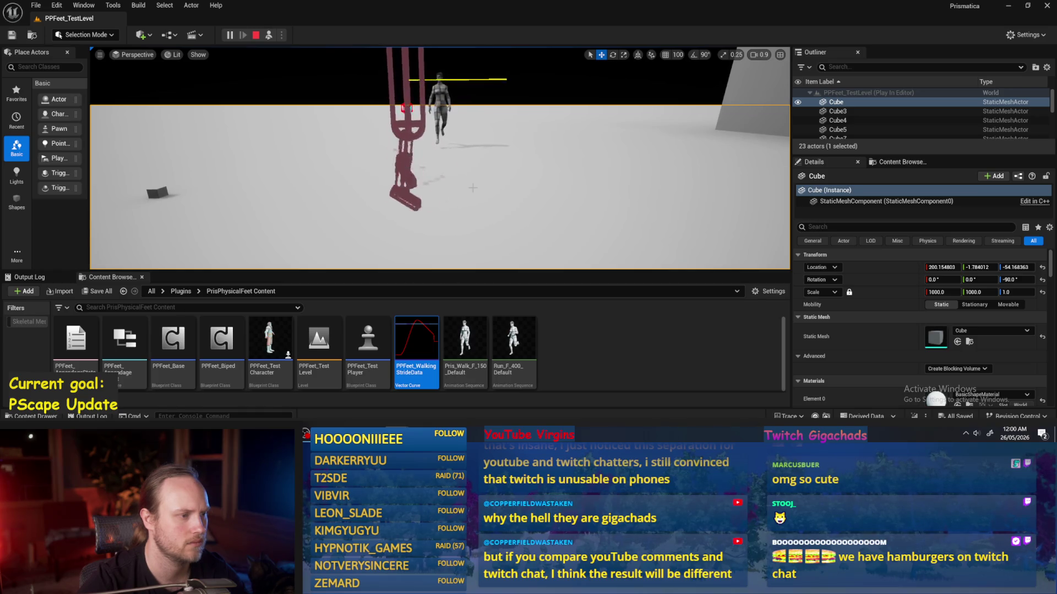
key("Escape")
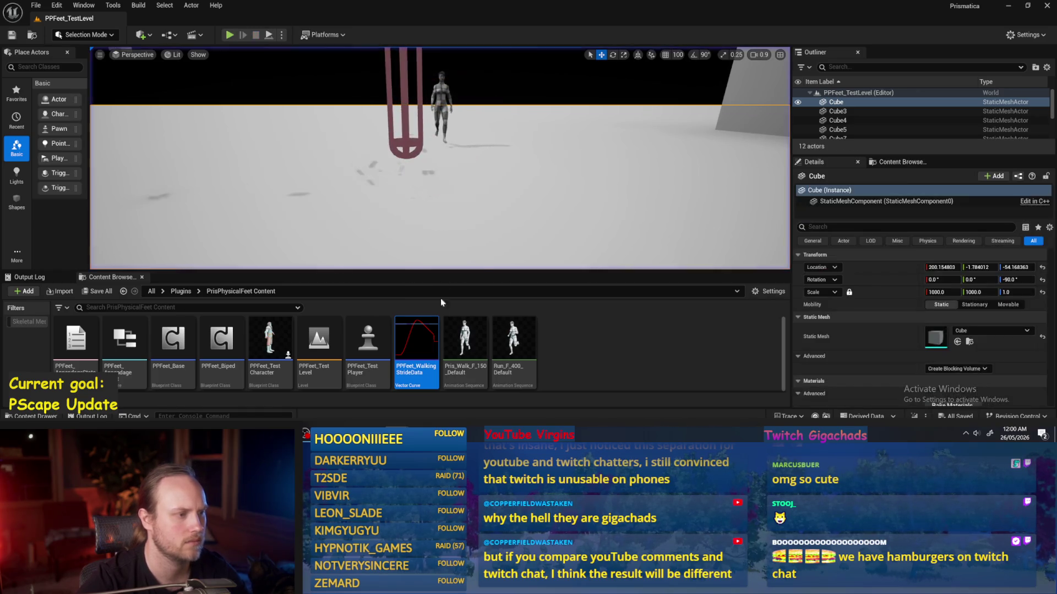
key("alt+Tab")
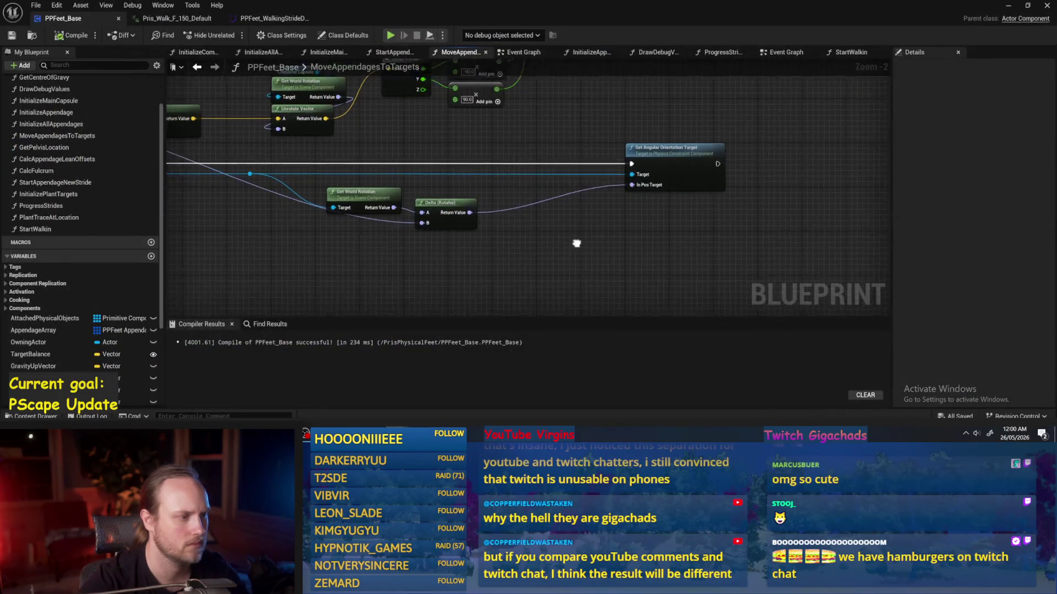
- Add a Combine Rotators node from Delta's result and route the rerouted world rotation into its B pin
left_click_drag(446, 207, 448, 275)
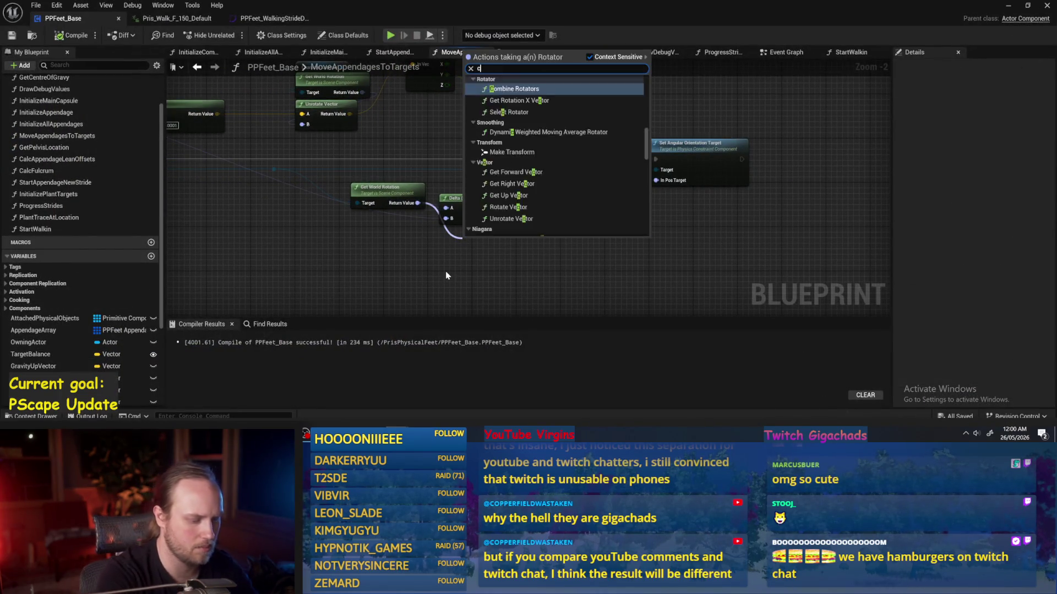
type("cmbine")
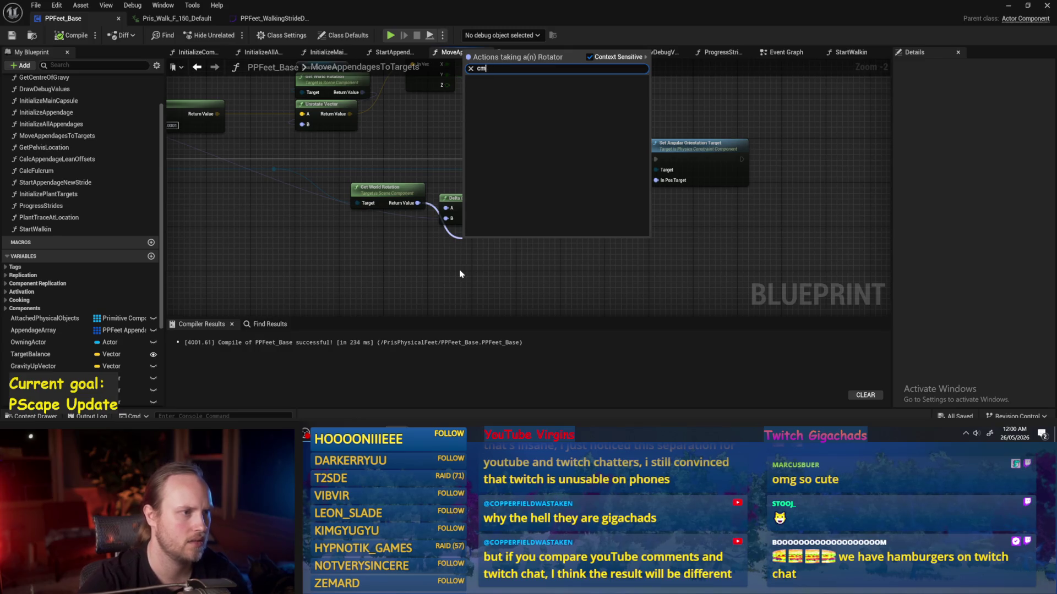
key("BackSpace")
type("ombin")
key("Return")
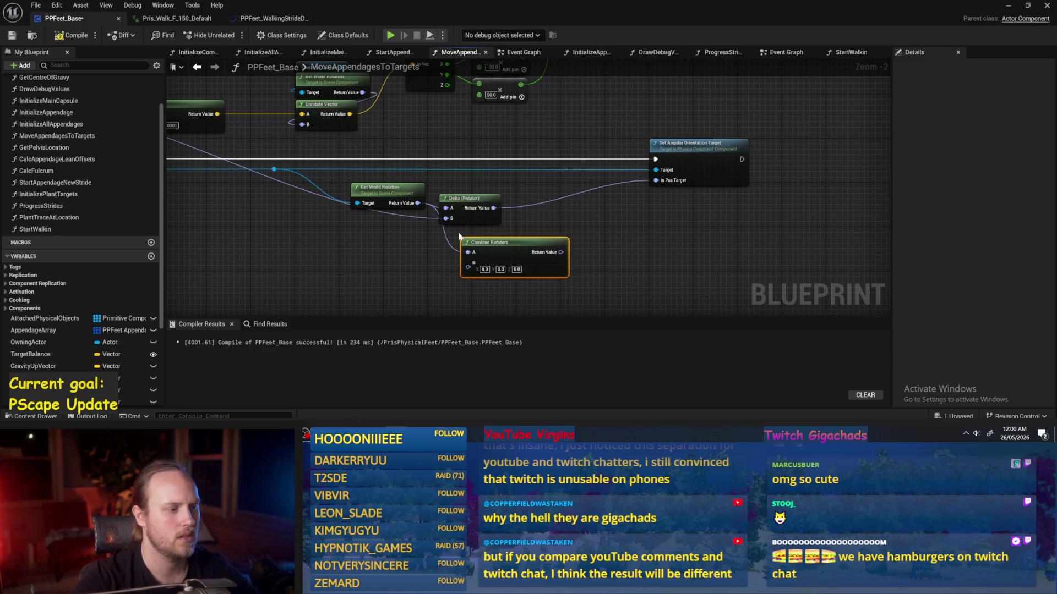
left_click_drag(435, 175, 418, 207)
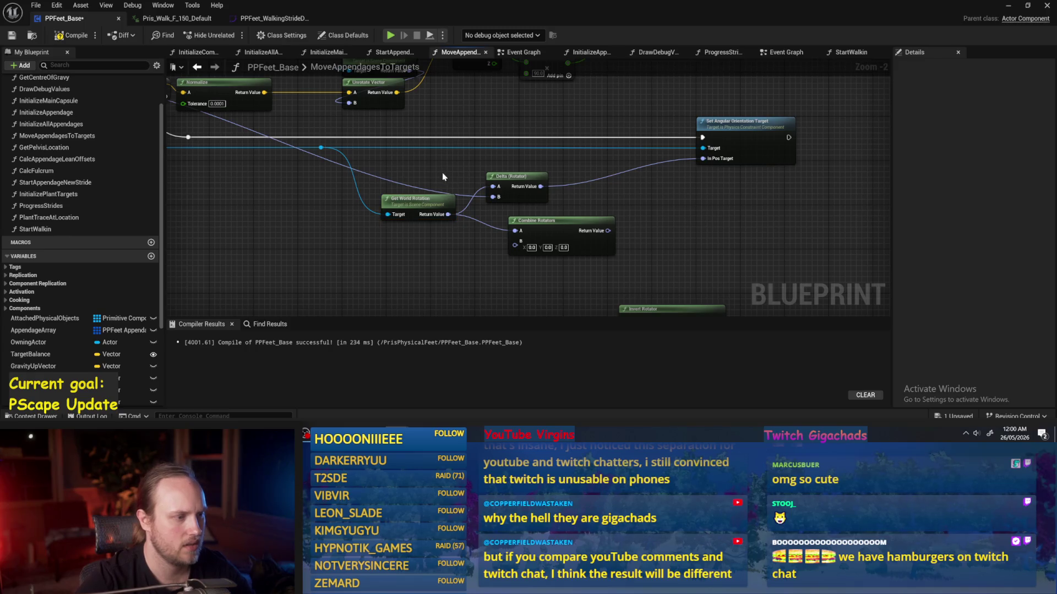
double_click(464, 187)
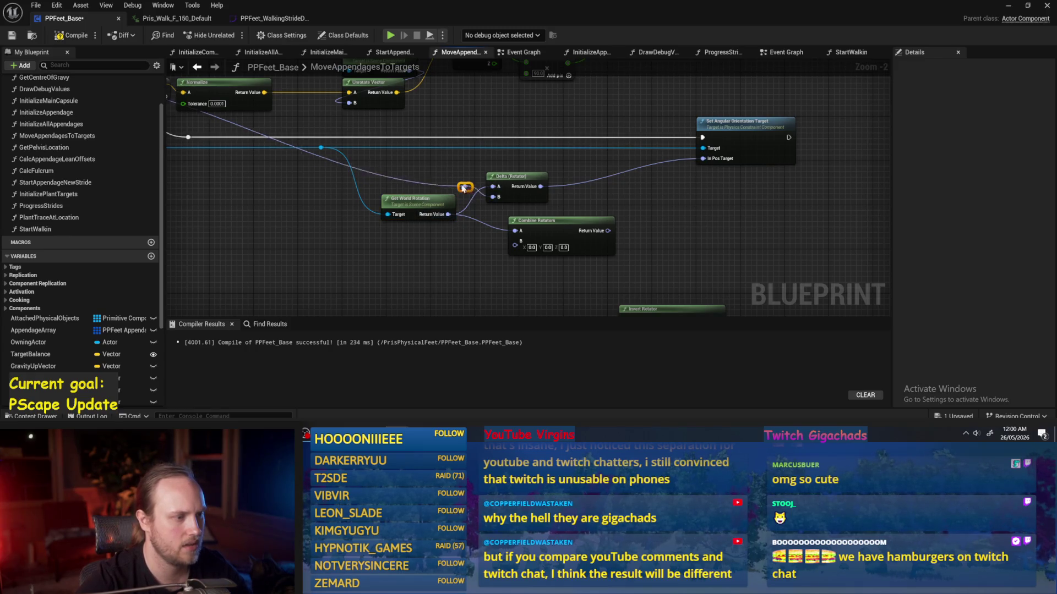
mouse_move(464, 187)
left_mouse_down()
mouse_move(453, 175)
mouse_move(507, 246)
mouse_move(707, 184)
mouse_move(703, 158)
left_mouse_up()
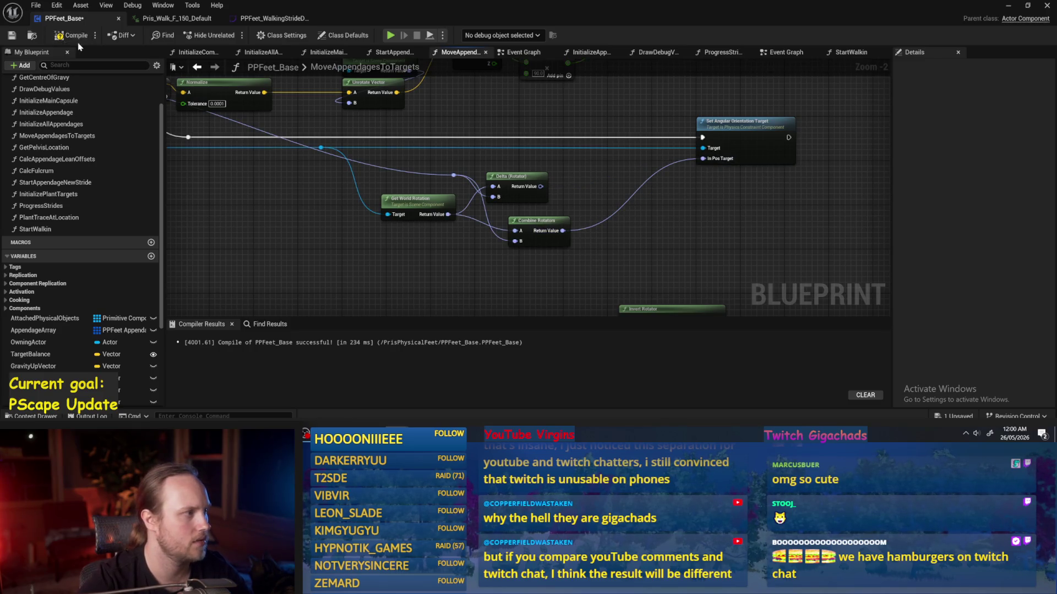
- Compile and save PPFeet_Base, play-test the feet, then reopen the blueprint
left_click(74, 35)
left_click(11, 35)
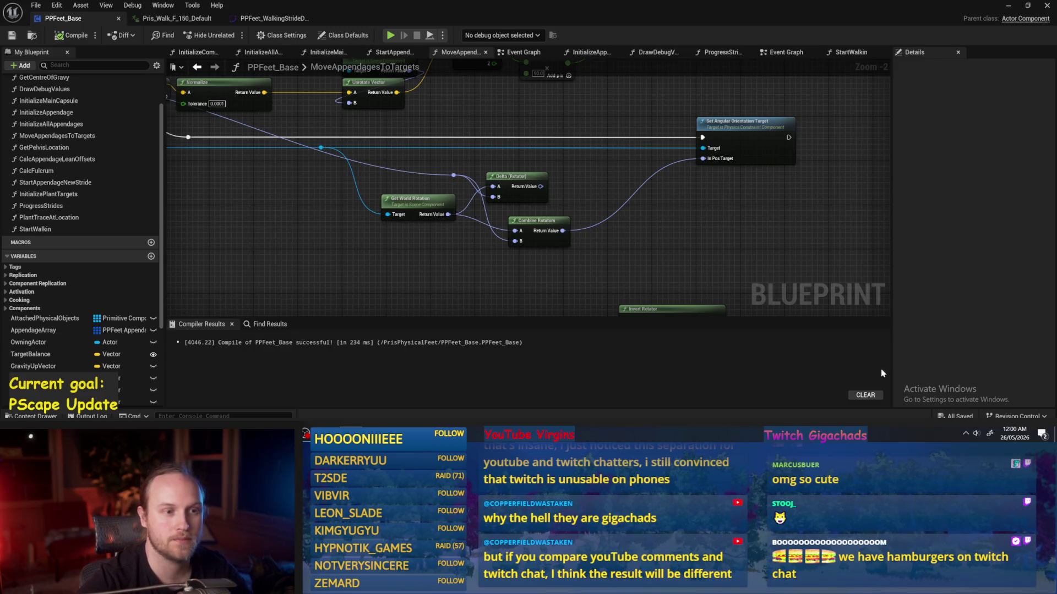
left_click(1010, 6)
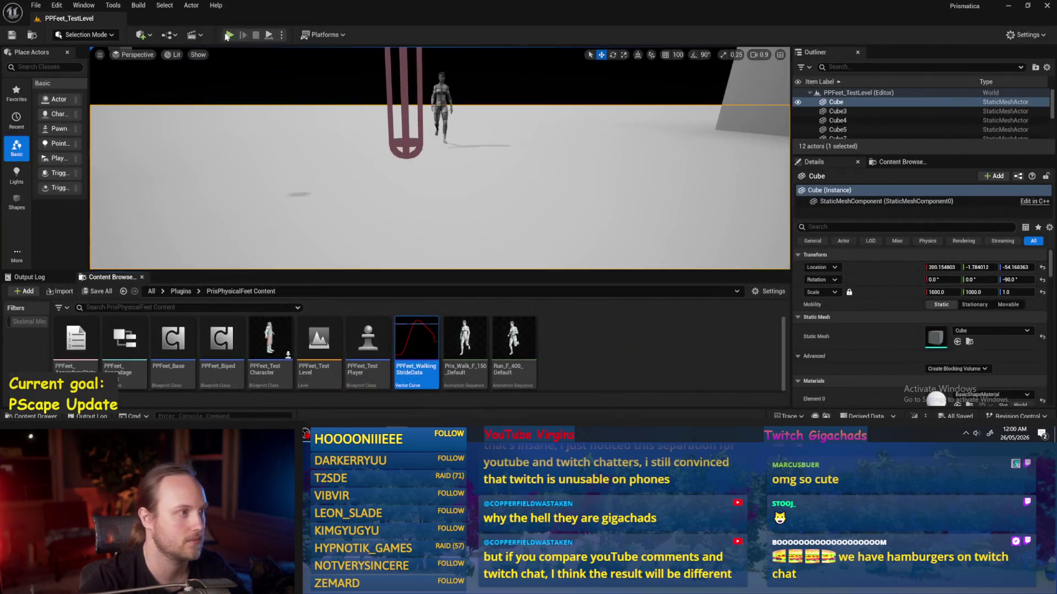
key("alt+p")
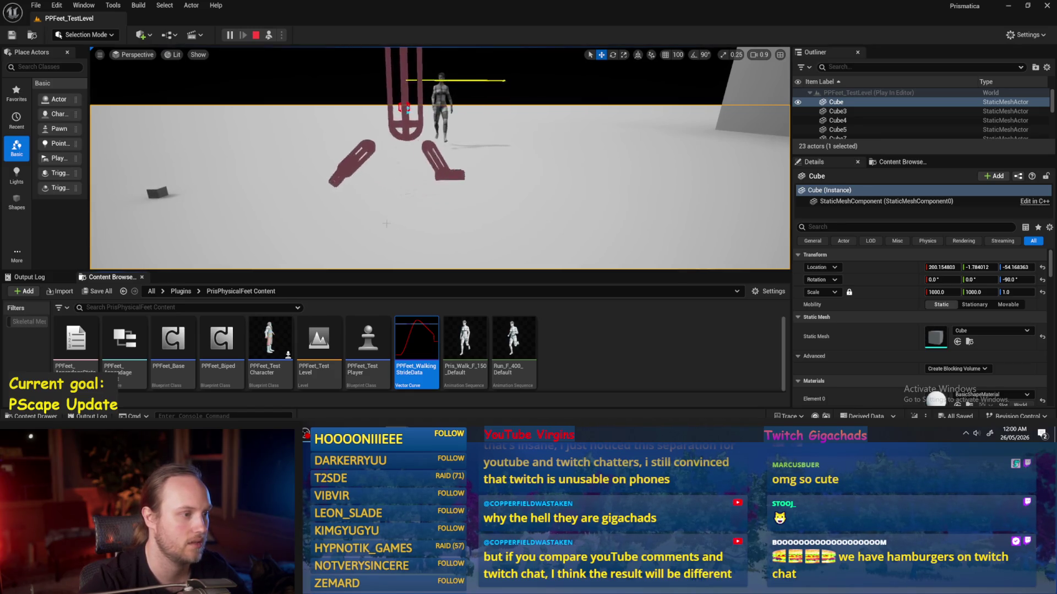
double_click(448, 380)
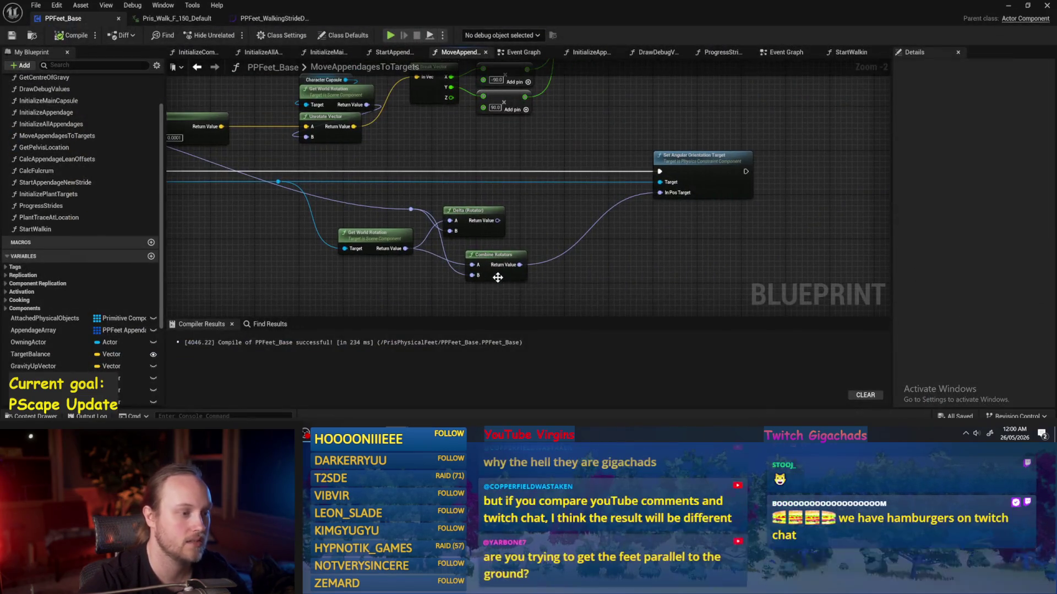
- Move Combine Rotators aside and delete the Delta (Rotator) node
left_click_drag(473, 270, 537, 269)
mouse_move(492, 210)
left_mouse_down()
mouse_move(443, 283)
mouse_move(485, 231)
left_mouse_up()
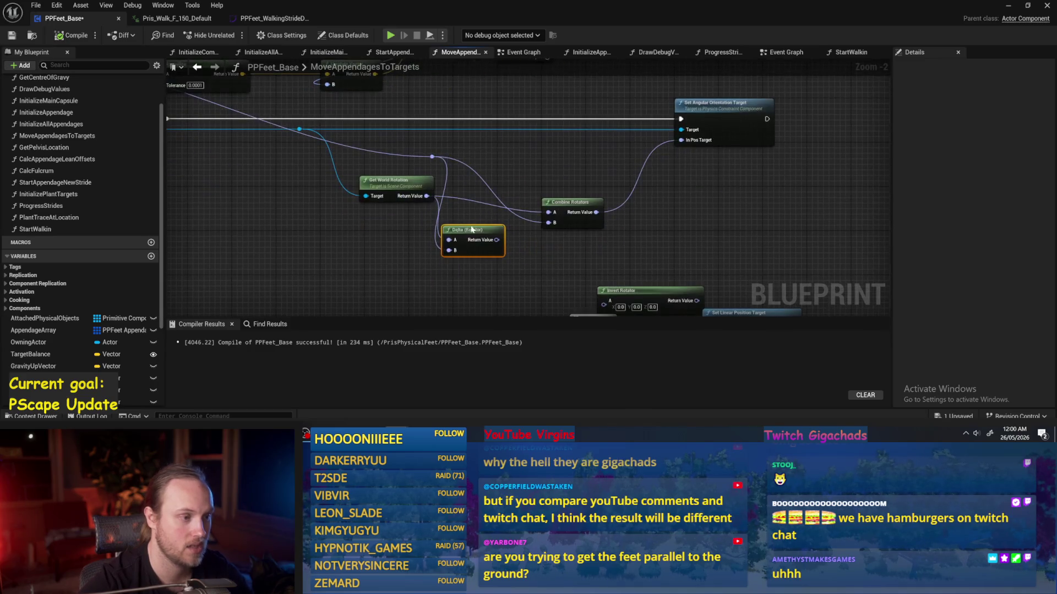
key("Delete")
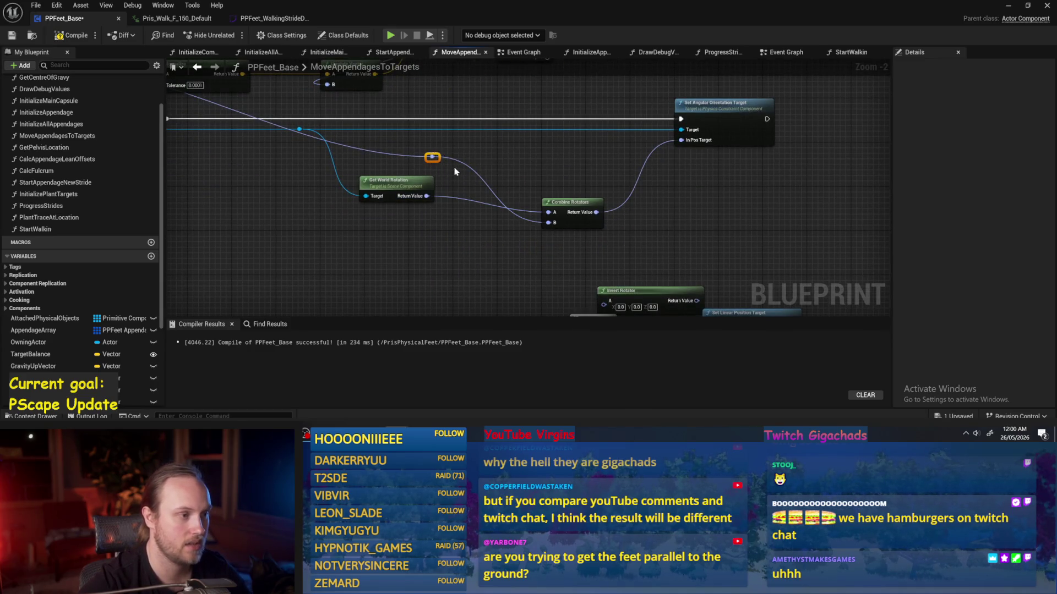
- Add an Invert Rotator from the reroute point and wire its output into Combine Rotators A
left_click_drag(432, 156, 482, 159)
type("in")
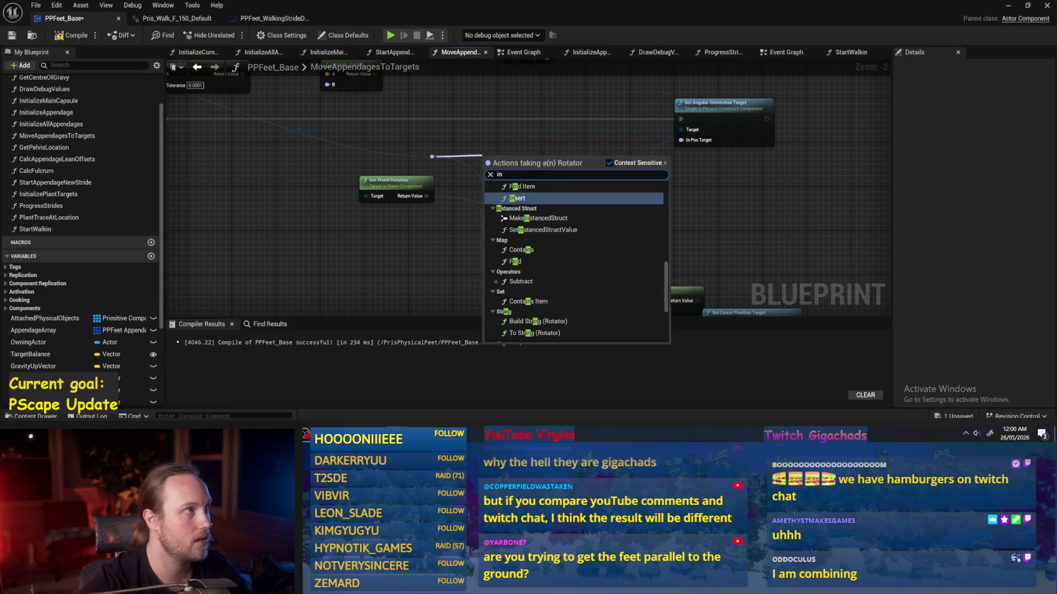
key("Escape")
left_click_drag(432, 156, 485, 170)
type("invert")
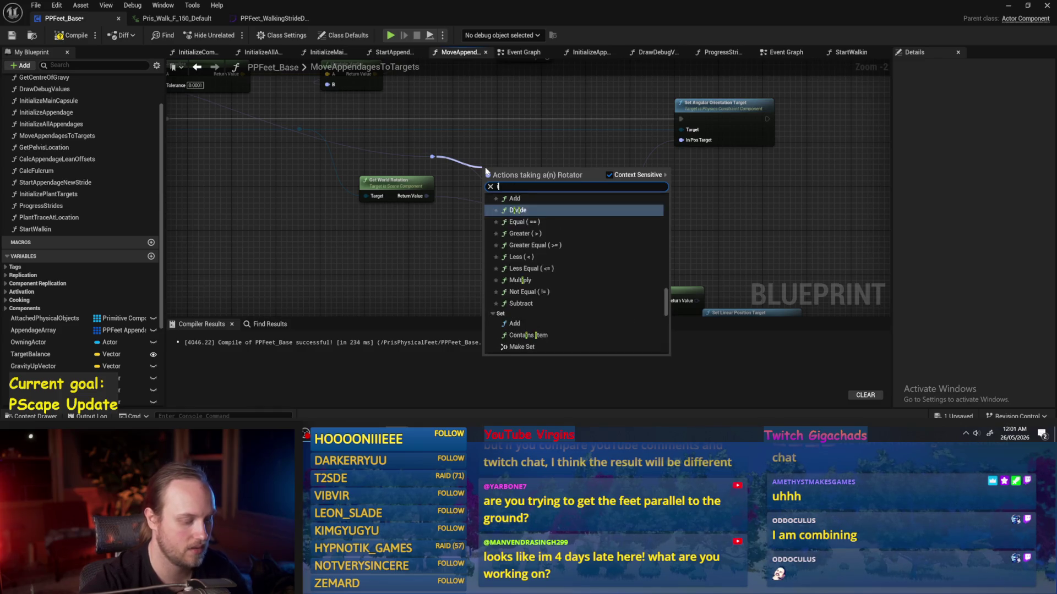
key("Return")
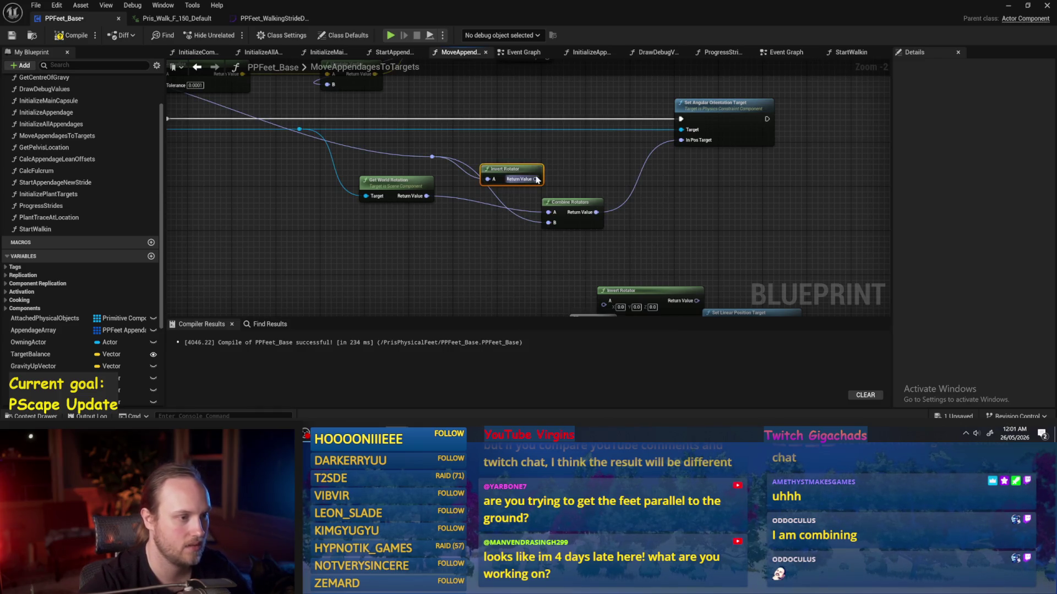
left_click_drag(536, 180, 548, 212)
left_click_drag(504, 168, 489, 168)
left_click(567, 160)
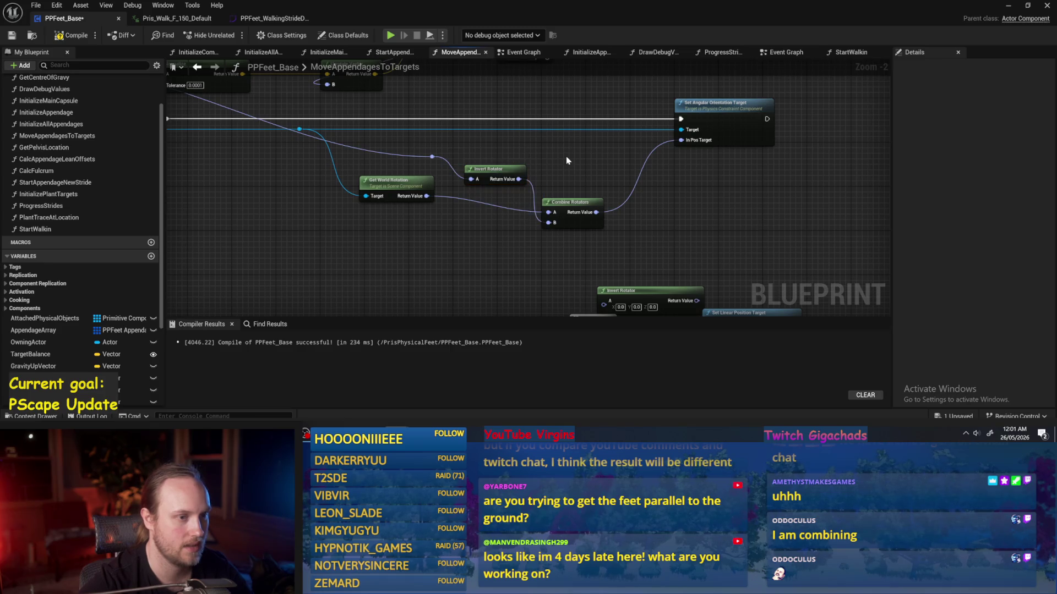
- Compile and save PPFeet_Base, end the running play-test, and return to the blueprint
left_click(72, 36)
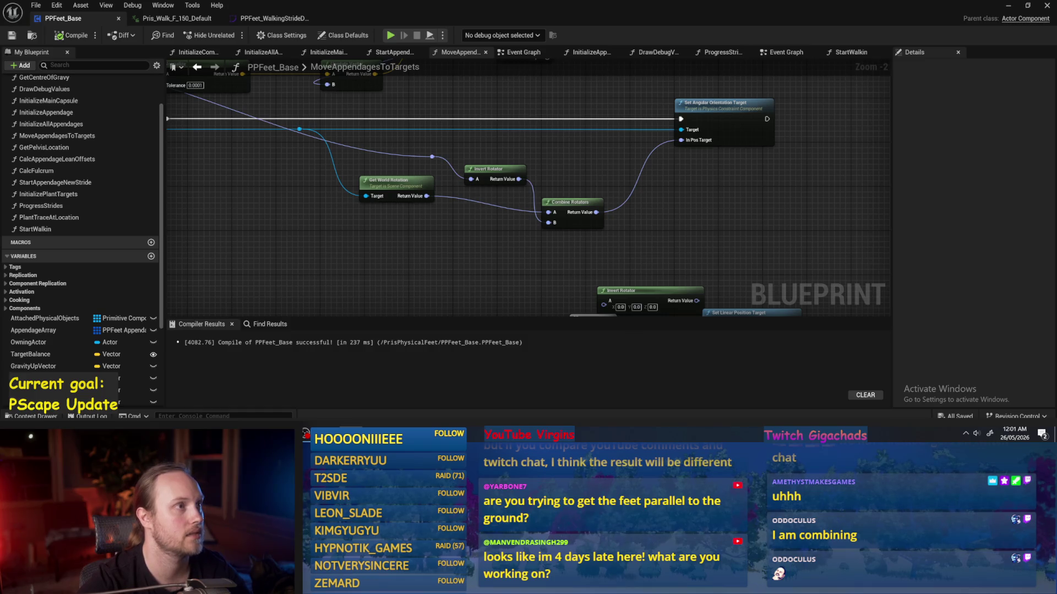
left_click_drag(603, 238, 623, 236)
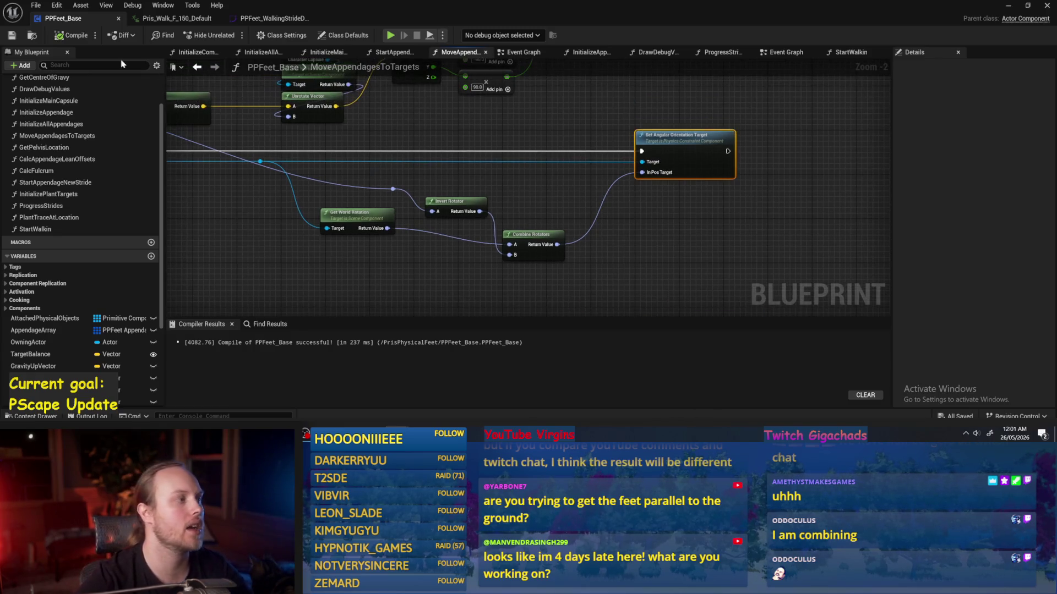
left_click(683, 143)
key("ctrl+s")
left_click_drag(758, 246, 713, 264)
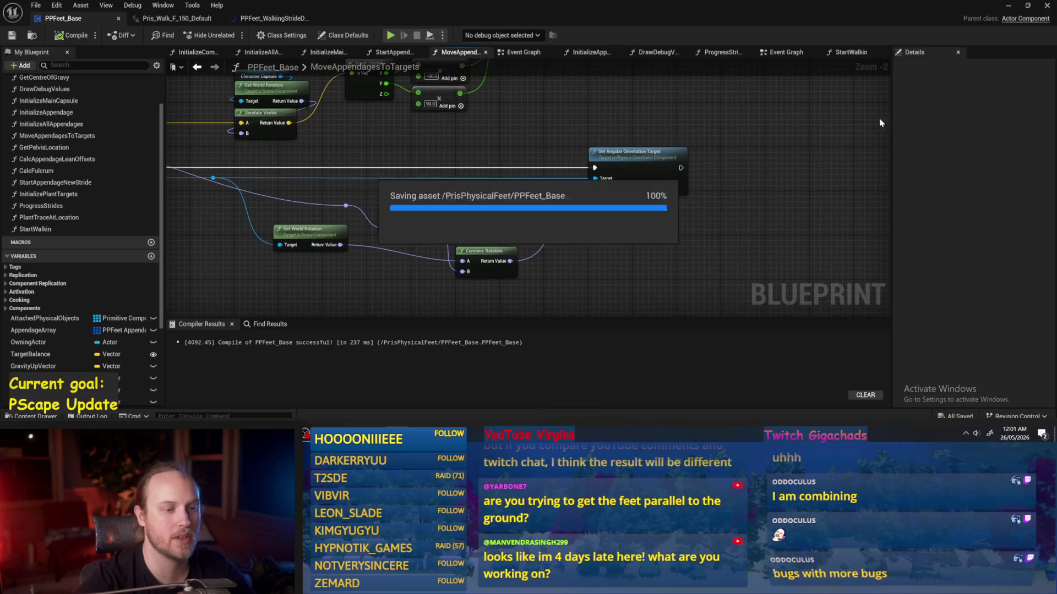
left_click(1009, 8)
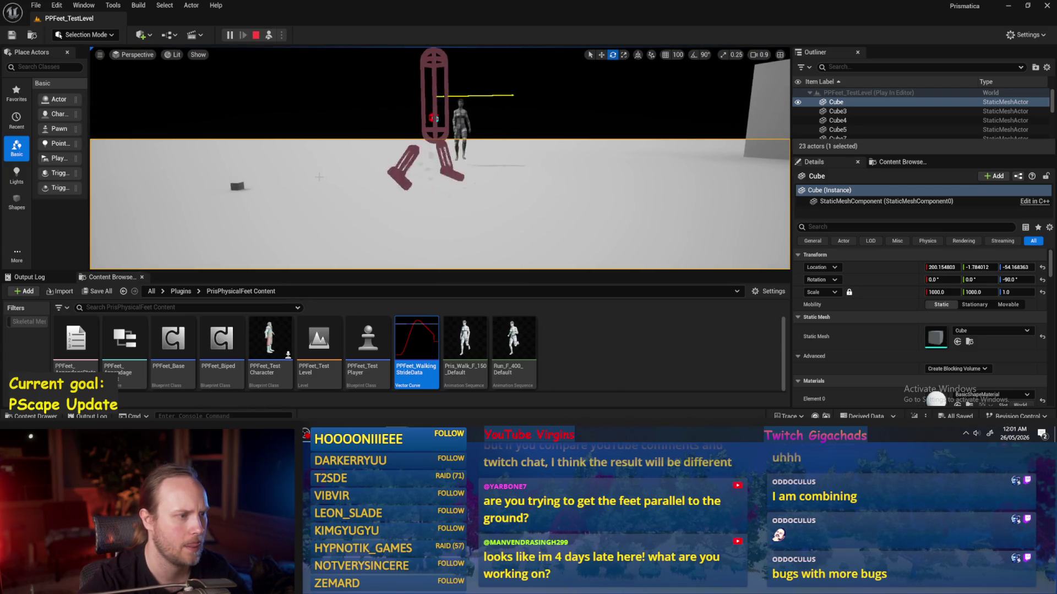
key("e")
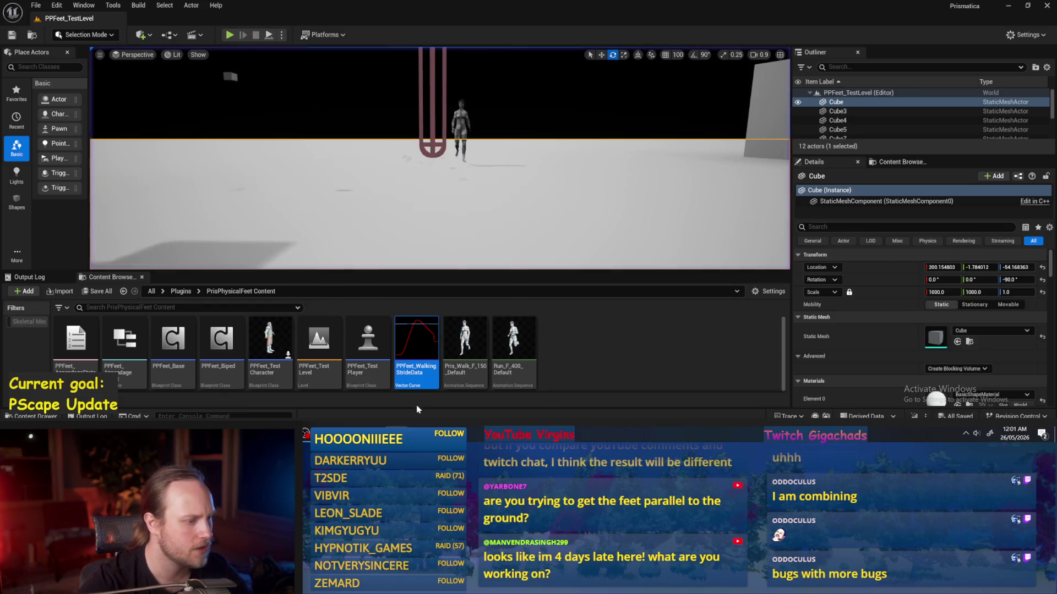
key("alt+Tab")
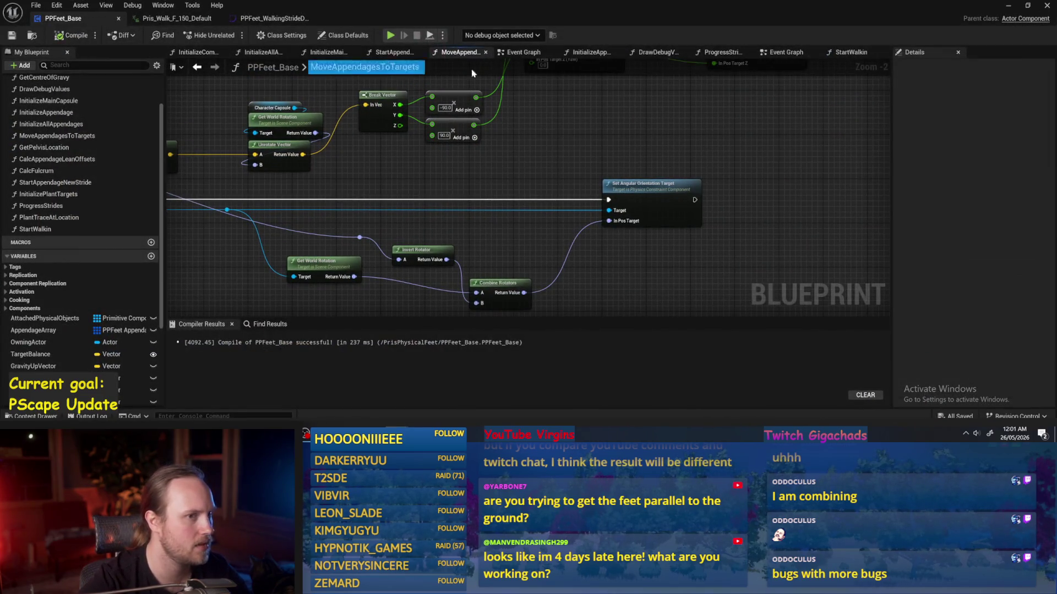
- Change Current Stride Rate's default in ProgressStrides, play-test, then open PPFeet_WalkingStrideData
left_click(721, 52)
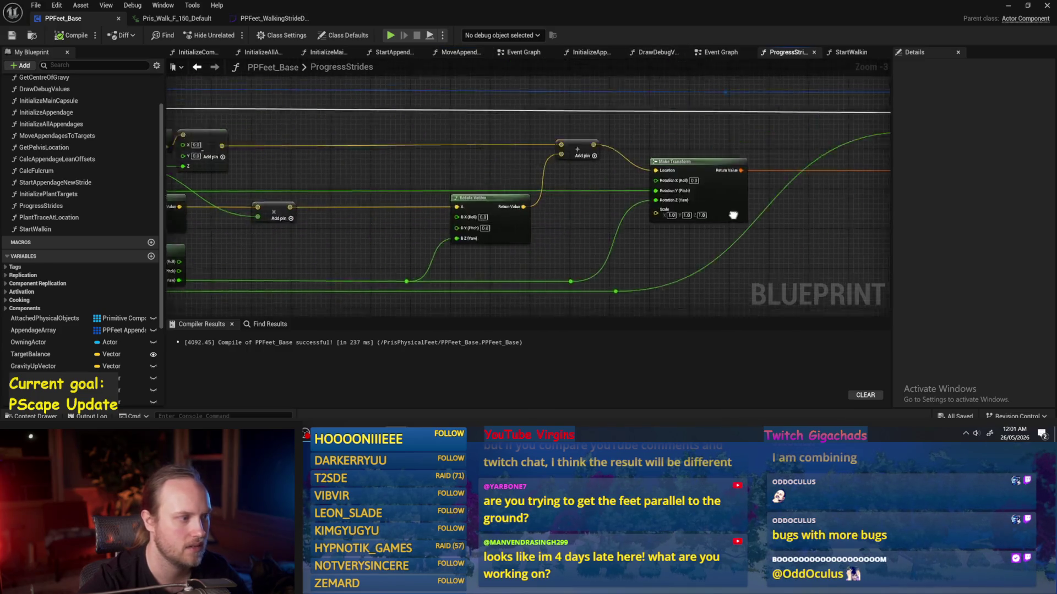
scroll(324, 237, "up", 3)
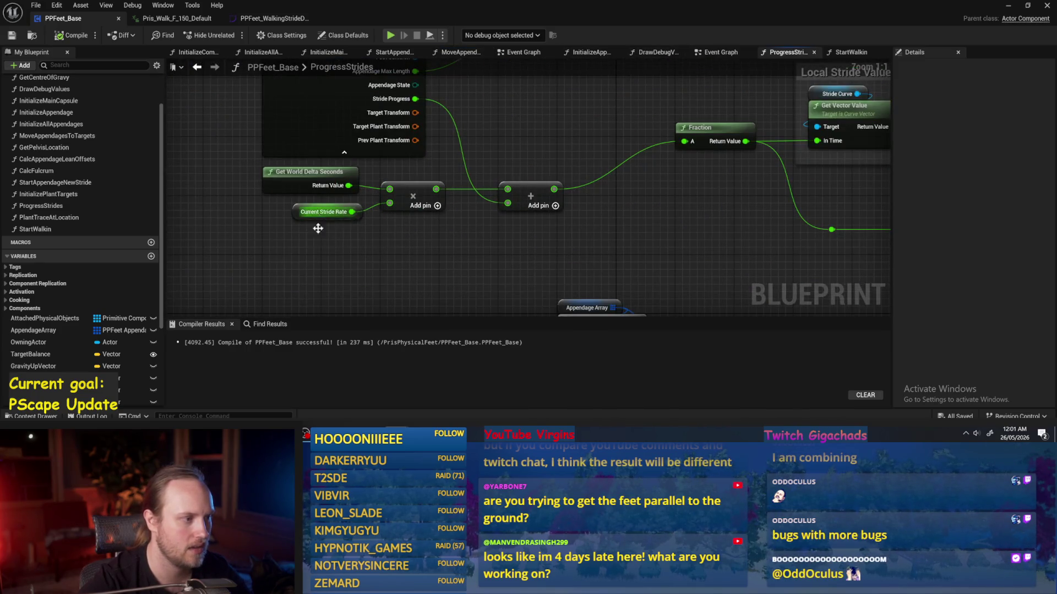
left_click(324, 212)
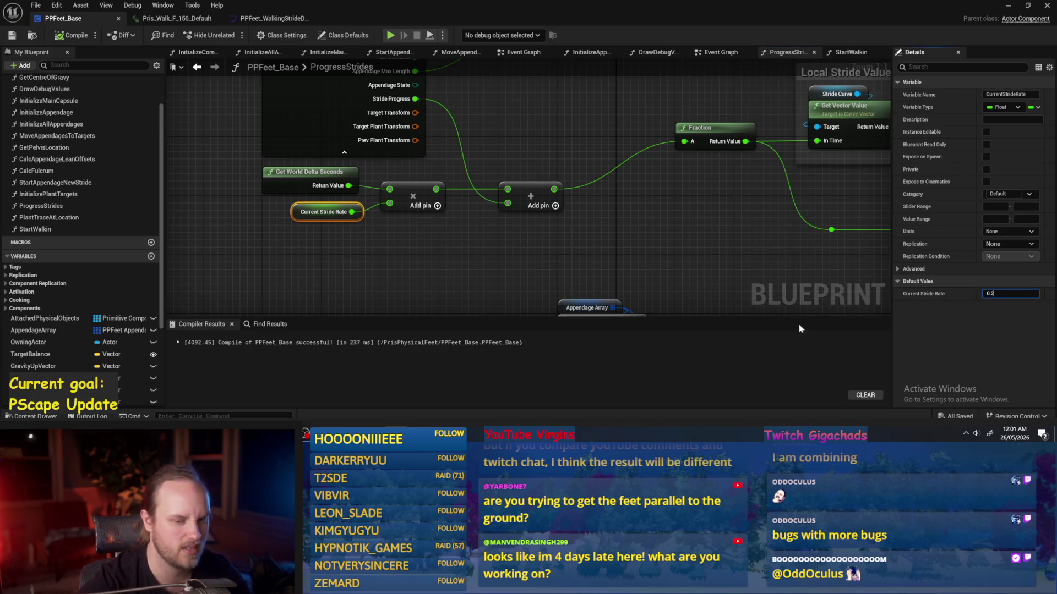
left_click(723, 221)
key("alt+Tab")
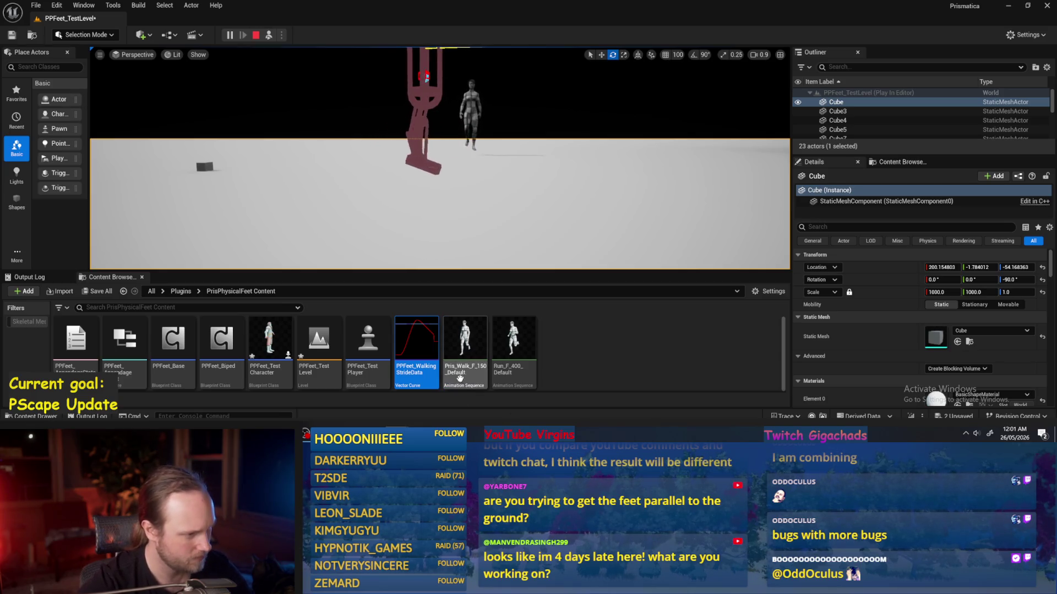
double_click(417, 347)
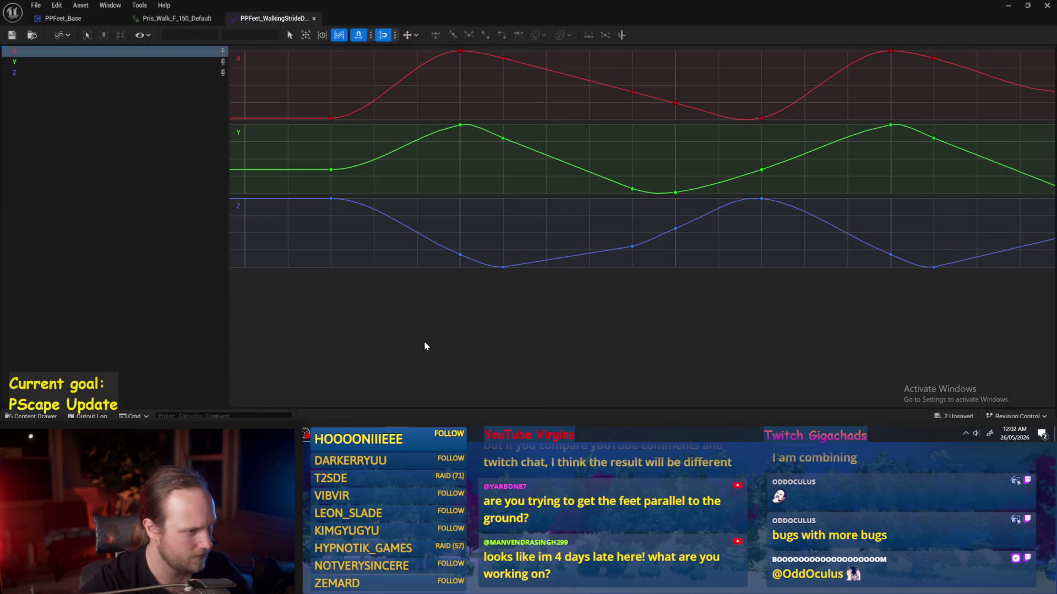
- Switch all the X curve's keys to linear interpolation
left_click(335, 118)
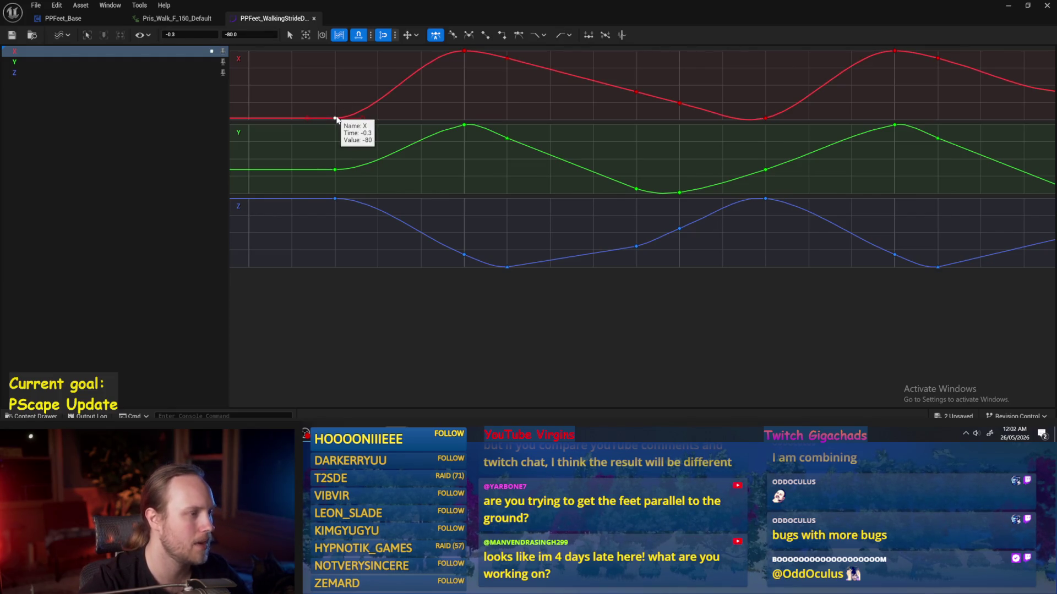
mouse_move(609, 127)
left_mouse_down()
mouse_move(434, 130)
mouse_move(523, 141)
mouse_move(747, 111)
left_mouse_up()
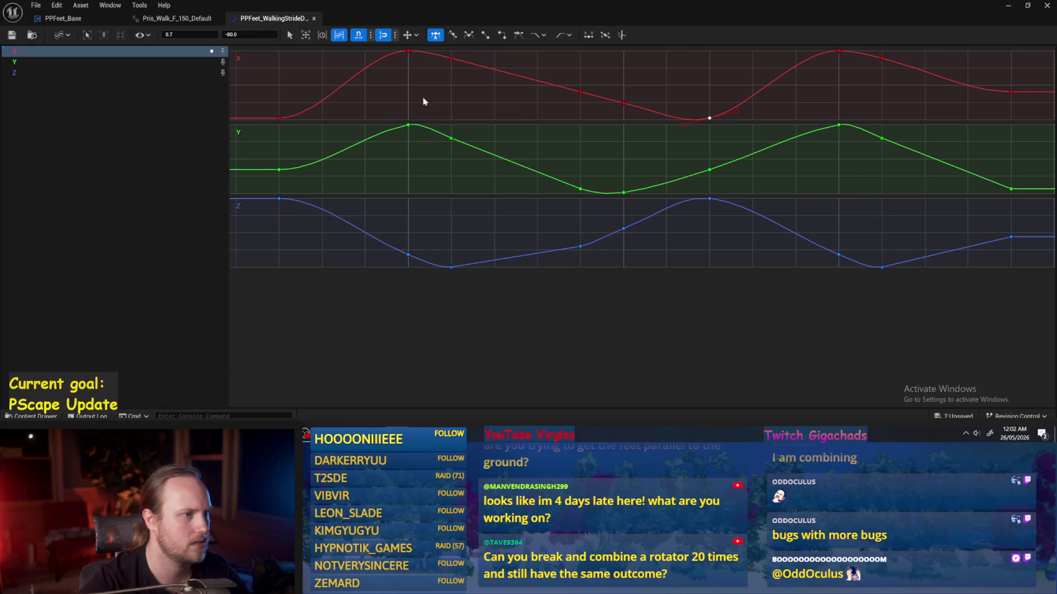
mouse_move(262, 118)
left_mouse_down()
mouse_move(491, 160)
mouse_move(368, 142)
mouse_move(786, 52)
mouse_move(1053, 44)
left_mouse_up()
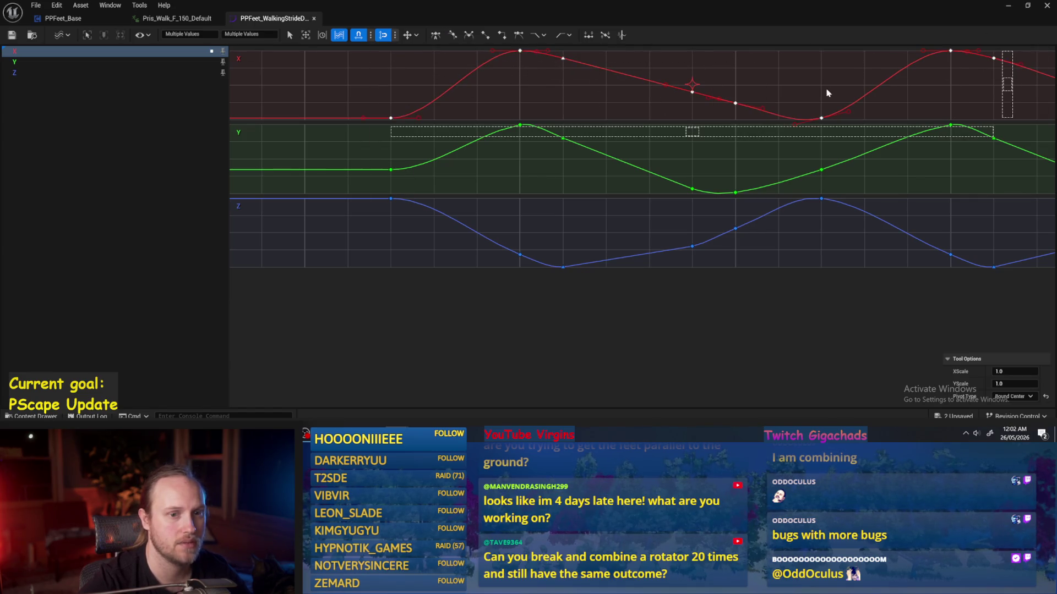
mouse_move(826, 94)
left_mouse_down()
mouse_move(465, 132)
mouse_move(490, 135)
left_mouse_up()
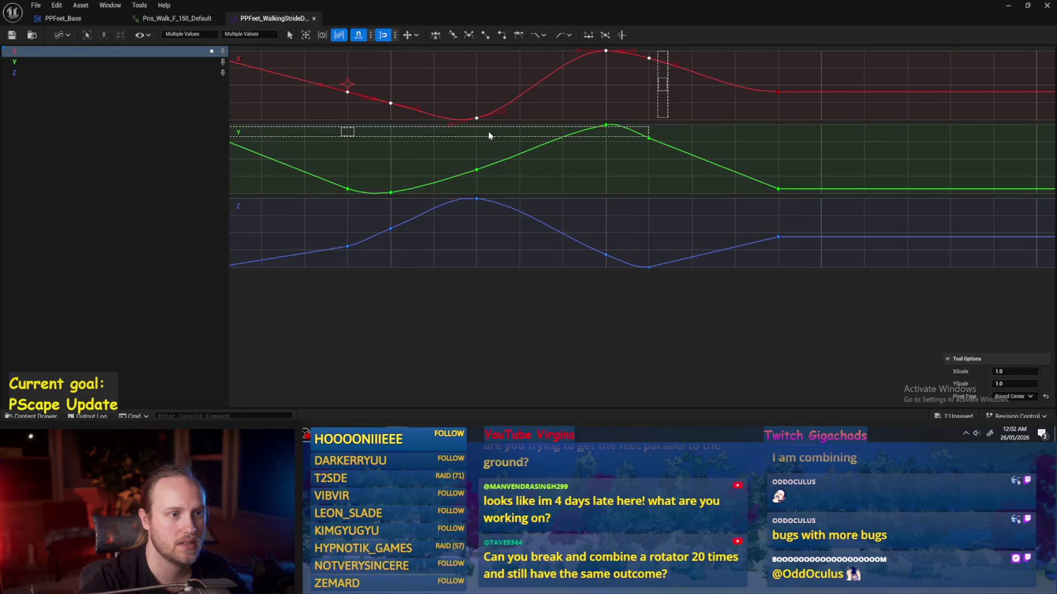
right_click(746, 95)
left_click(801, 245)
mouse_move(500, 159)
left_mouse_down()
mouse_move(875, 157)
mouse_move(698, 78)
mouse_move(656, 77)
left_mouse_up()
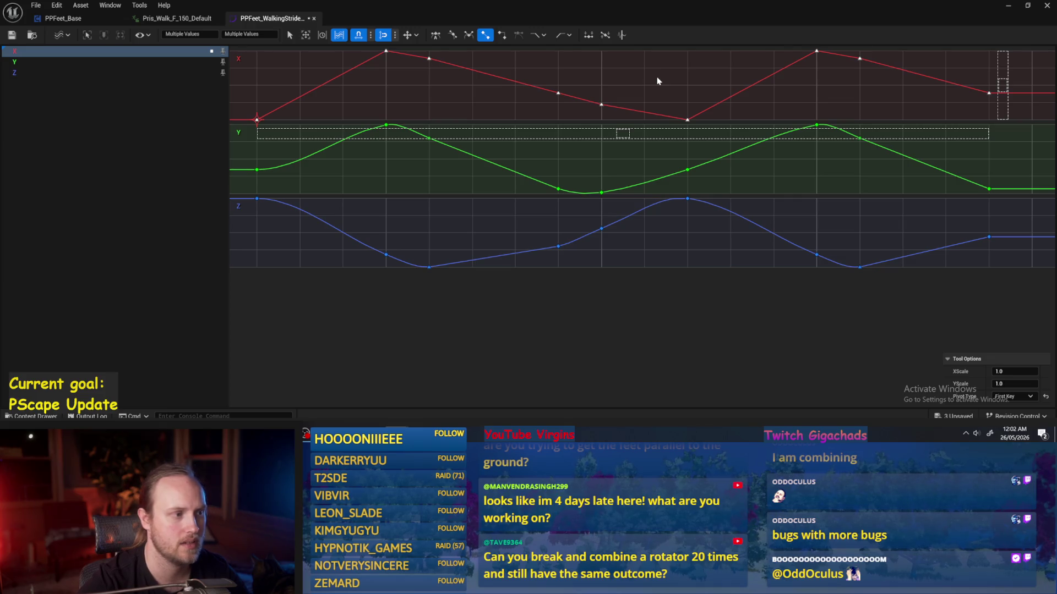
key("ctrl+z")
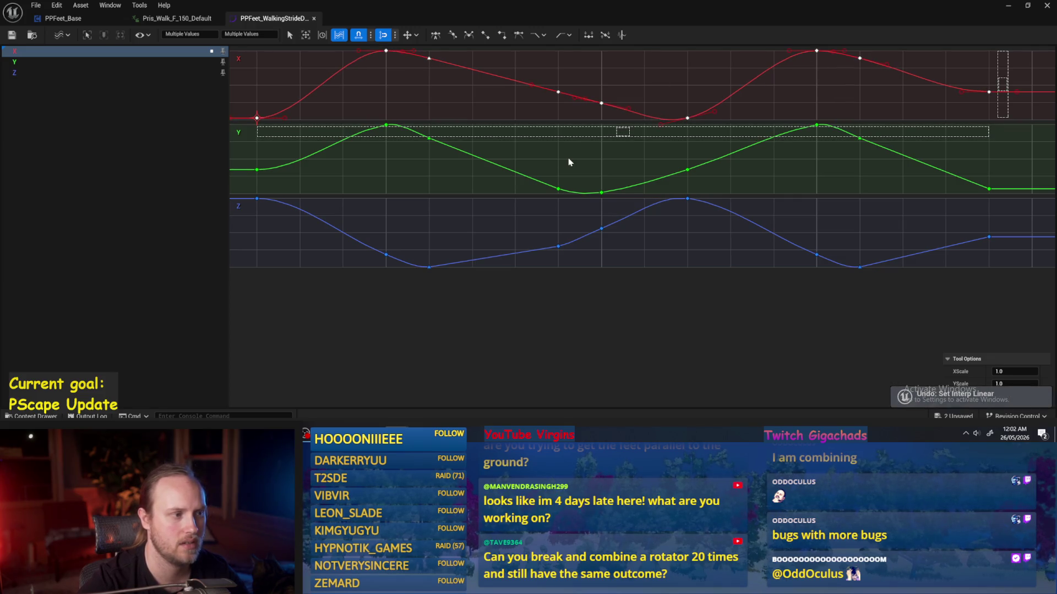
right_click(589, 77)
left_click(641, 227)
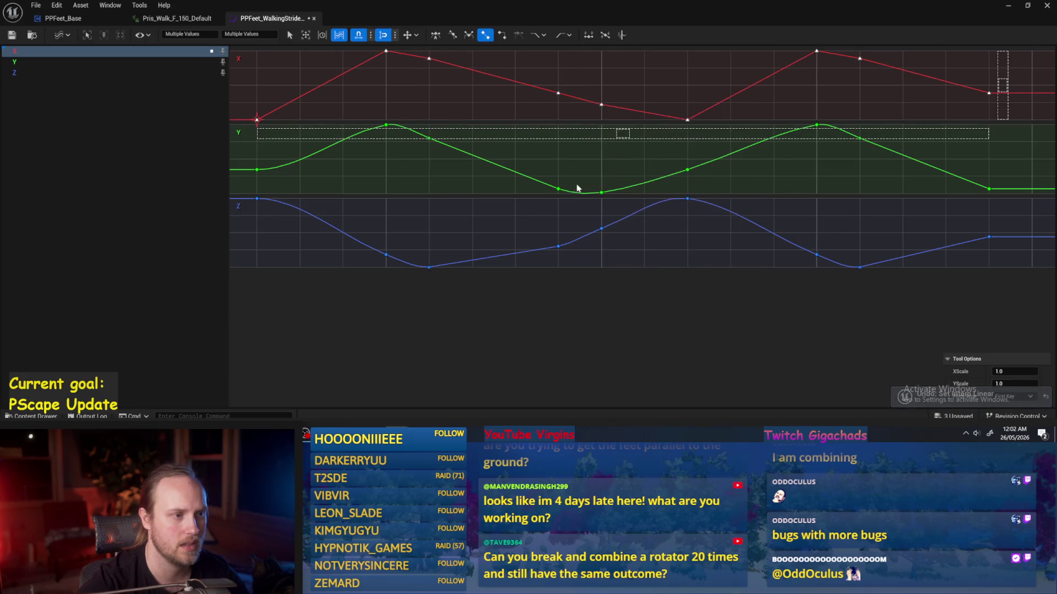
- Inspect the X curve's first, peak and post-peak keys, then go back to PPFeet_Base
left_click(257, 119)
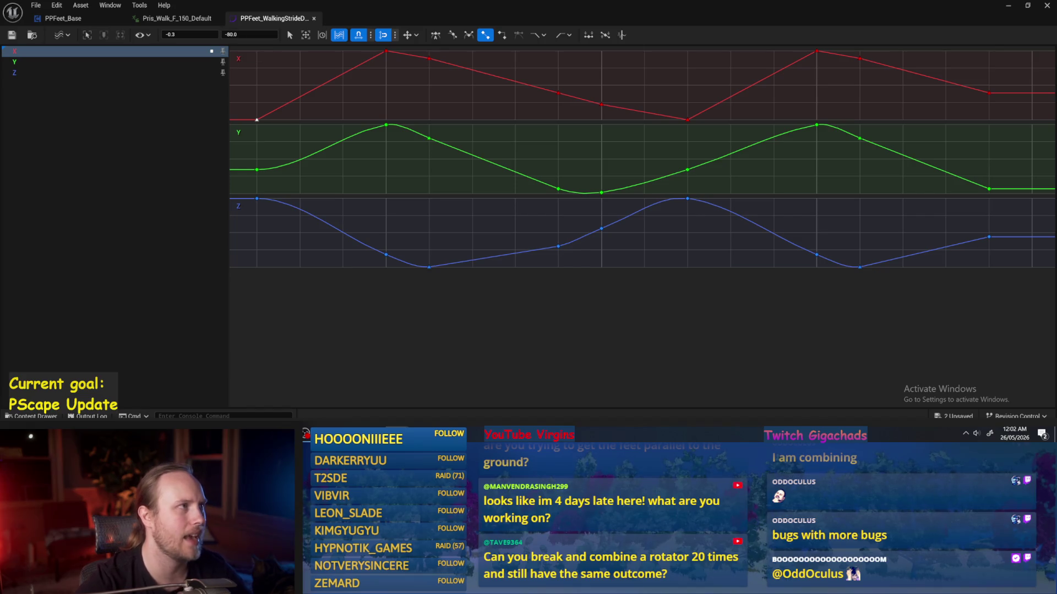
left_click_drag(432, 115, 485, 104)
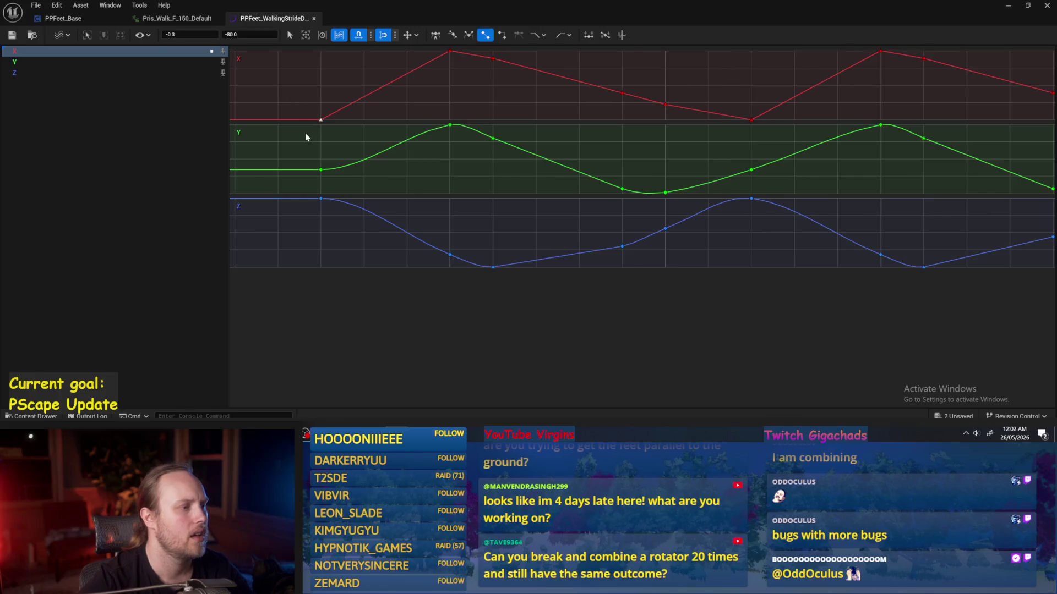
mouse_move(305, 141)
left_mouse_down()
mouse_move(383, 140)
mouse_move(267, 139)
left_mouse_up()
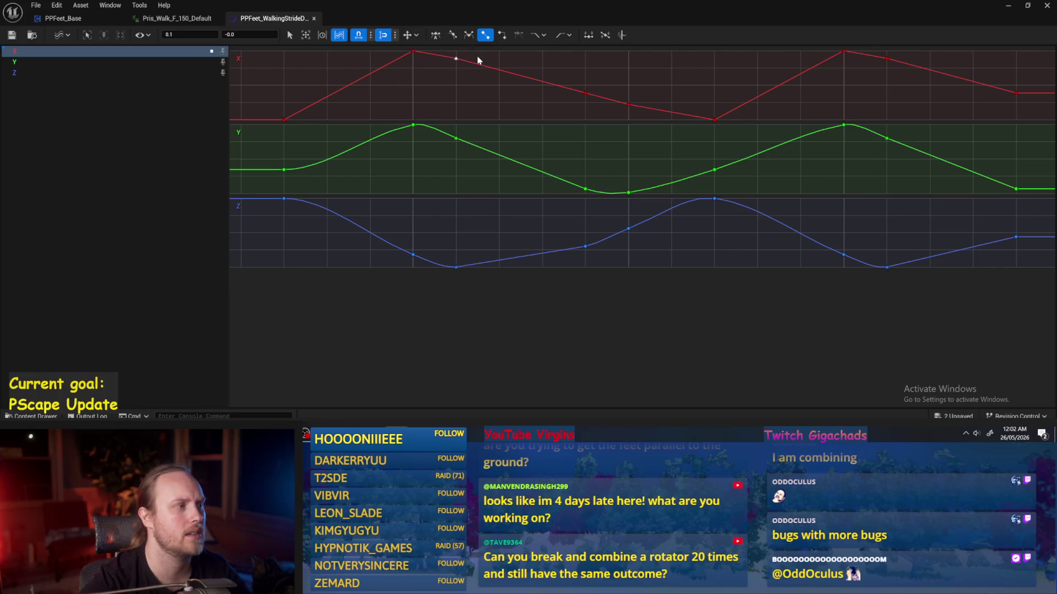
left_click(443, 74)
left_click(410, 50)
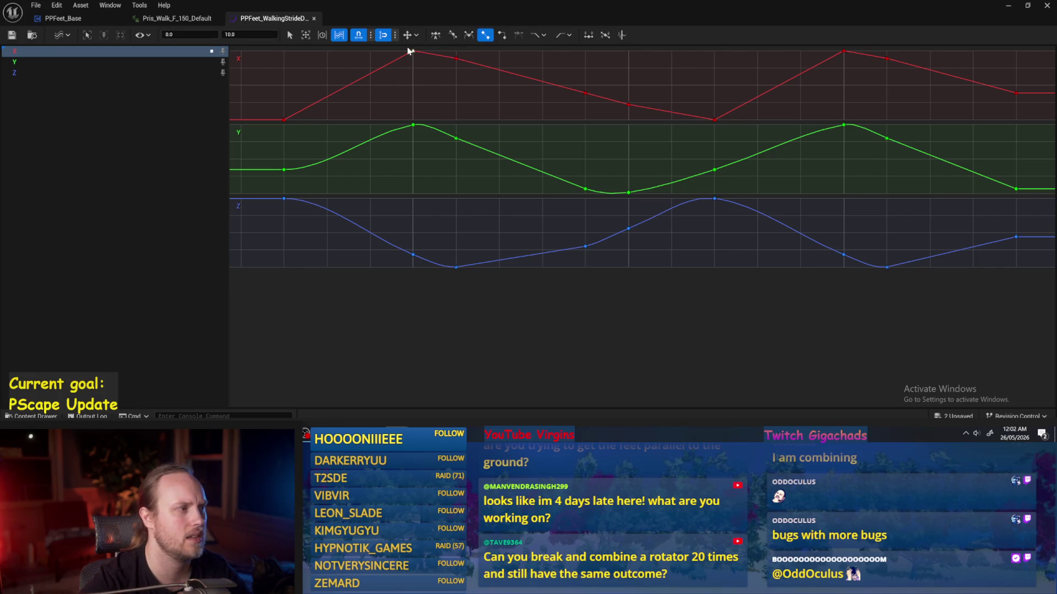
left_click_drag(439, 77, 392, 84)
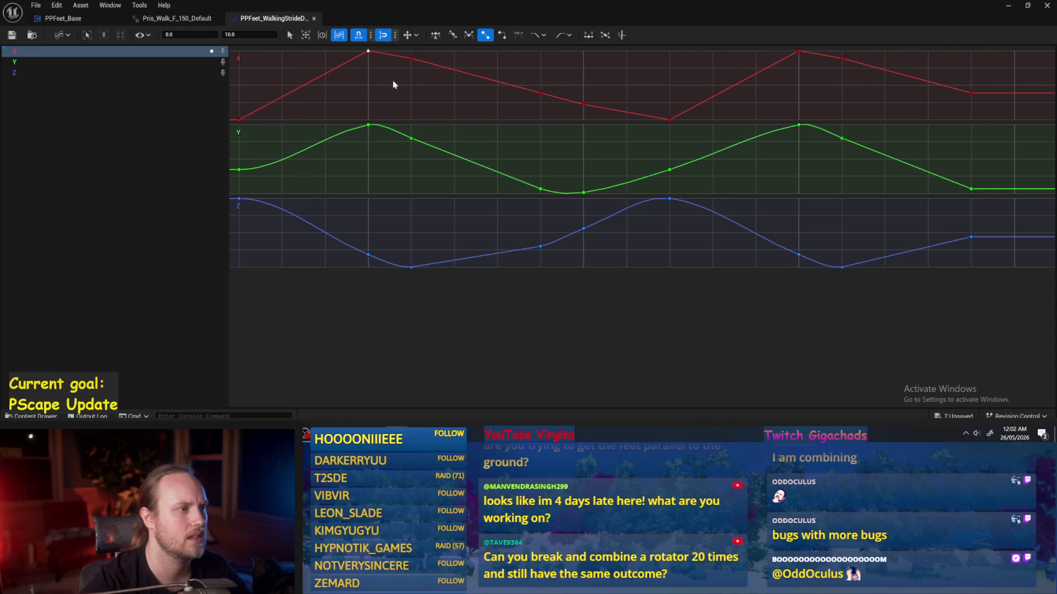
left_click(411, 59)
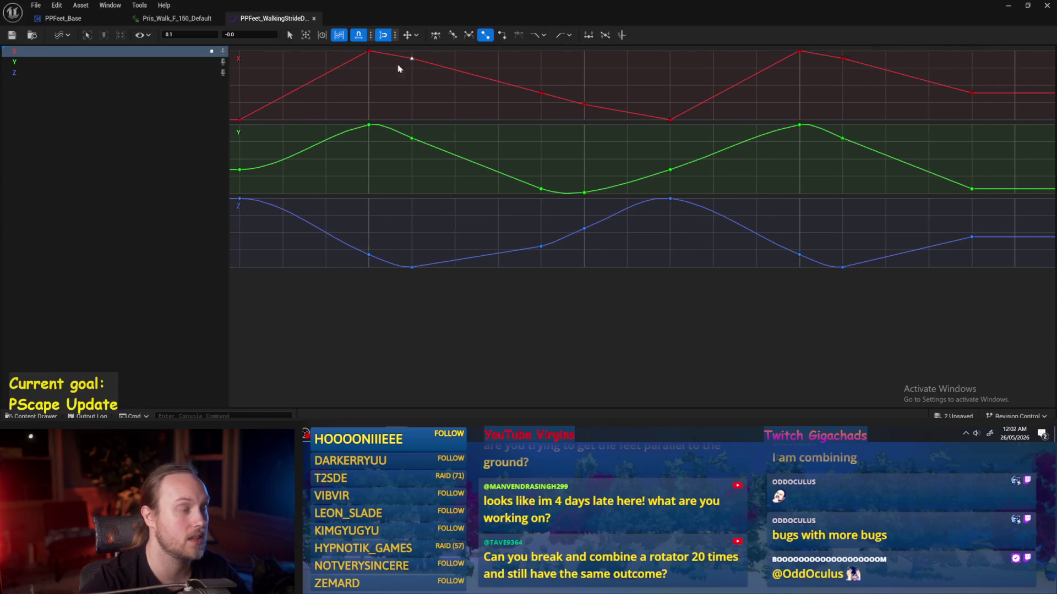
mouse_move(412, 59)
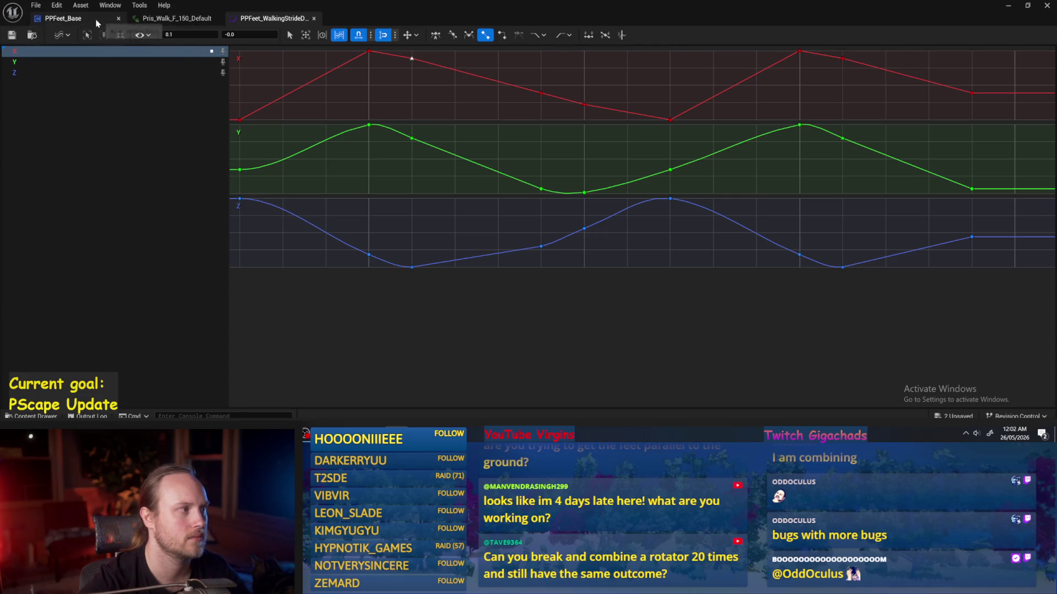
left_click(63, 18)
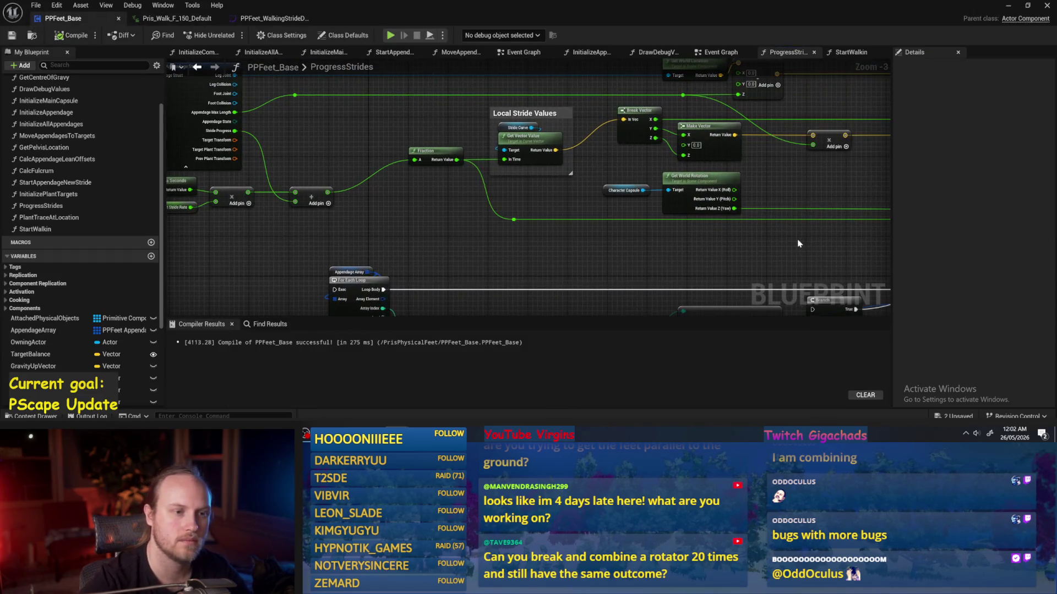
- Look through the function graphs and open MoveAppendagesToTargets
left_click_drag(799, 244, 578, 222)
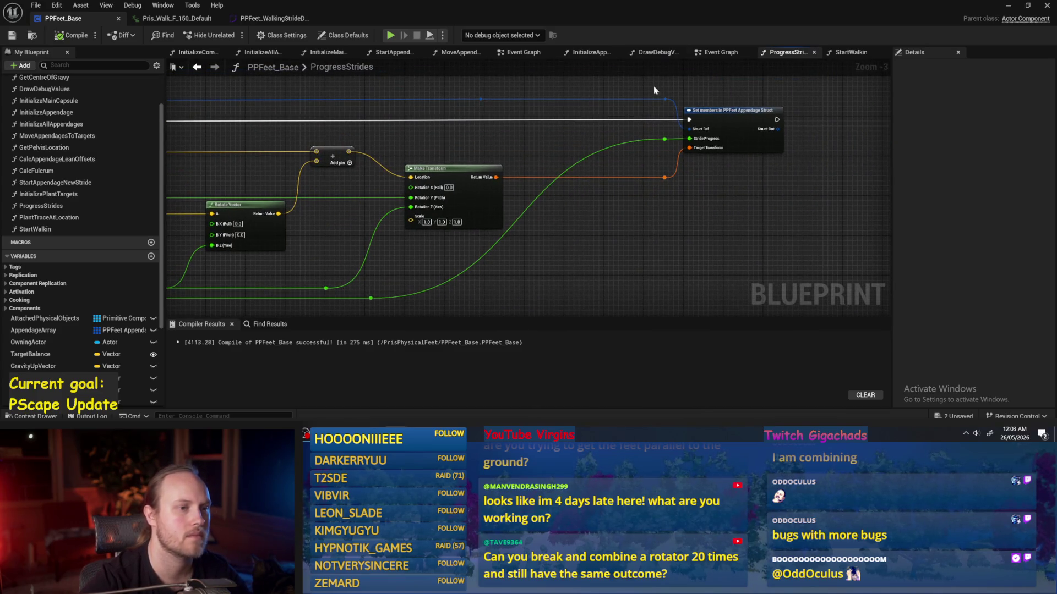
left_click_drag(735, 51, 787, 52)
left_click(723, 52)
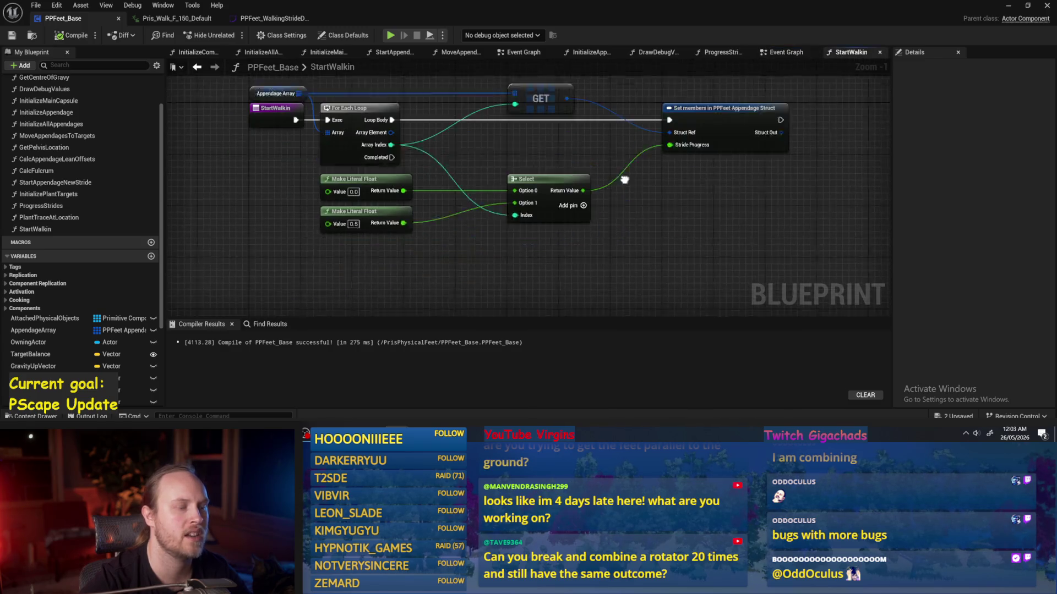
left_click(781, 53)
left_click(732, 53)
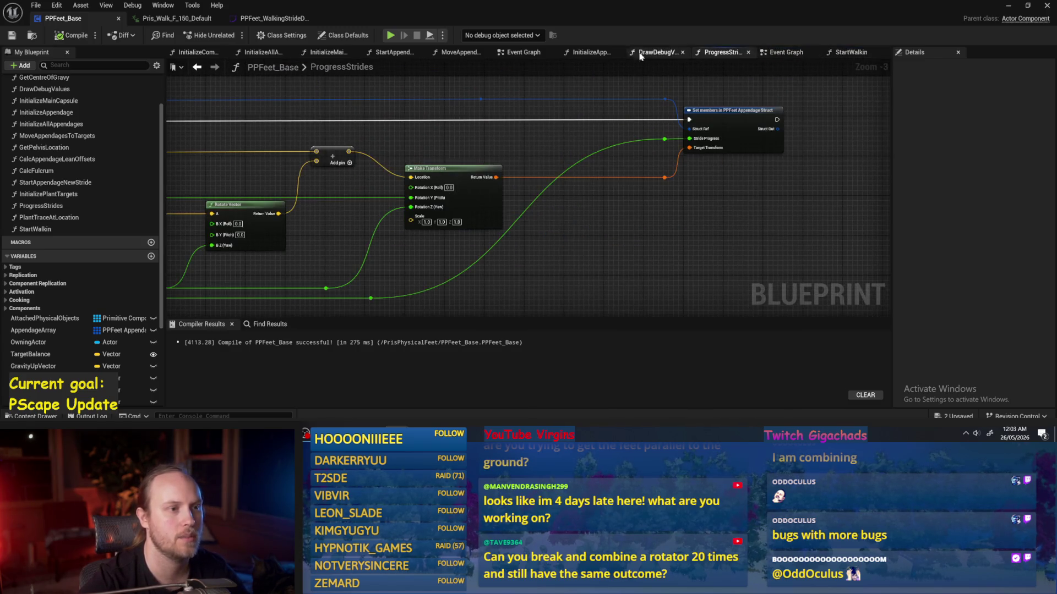
left_click(460, 52)
scroll(693, 161, "down", 2)
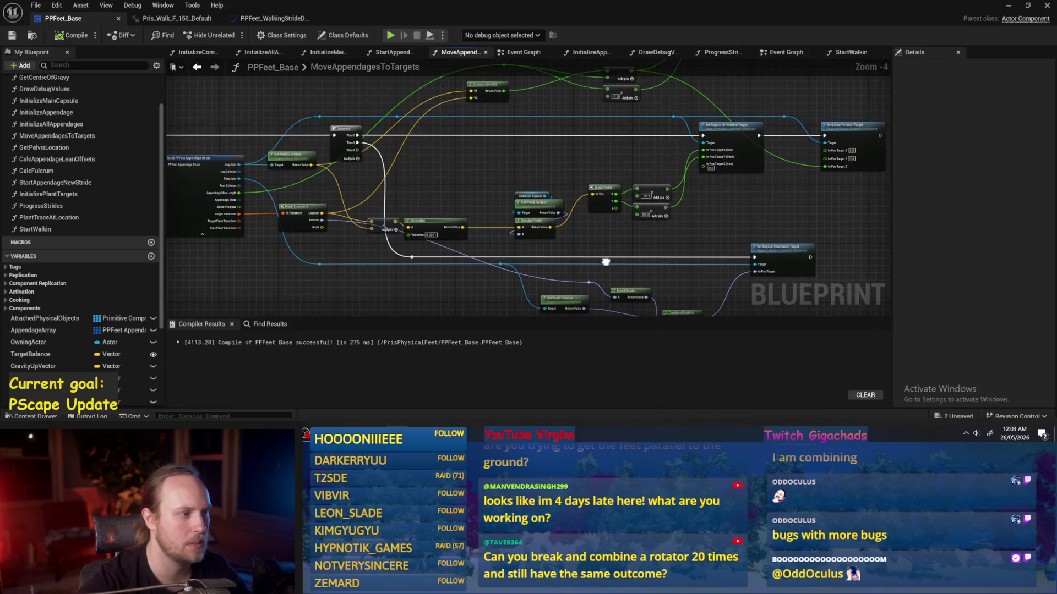
scroll(476, 200, "down", 1)
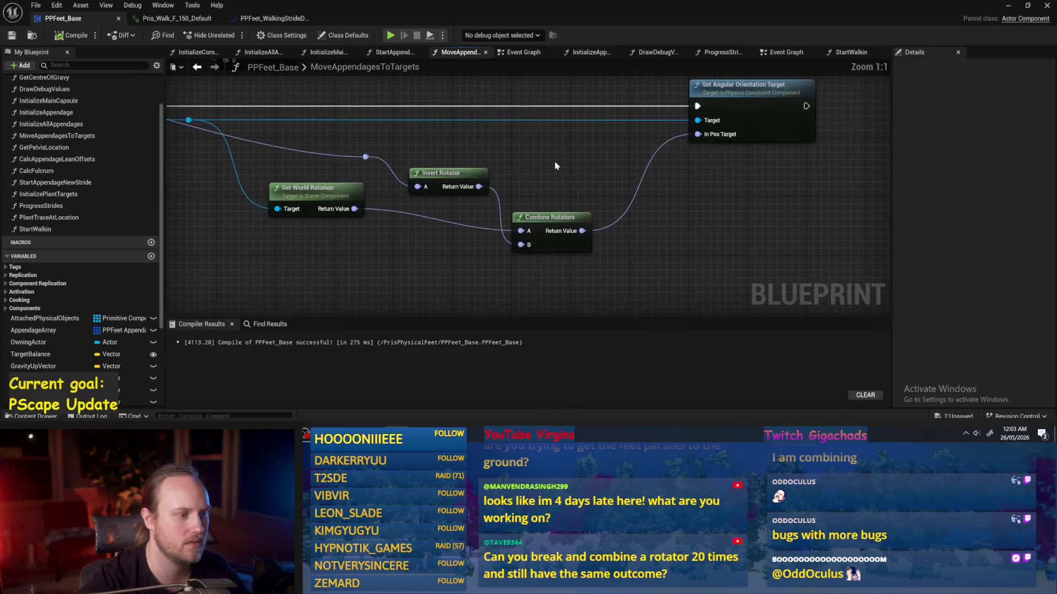
- Reposition Invert Rotator, connect Get World Rotation to In Pos Target, and show the level
mouse_move(527, 196)
left_mouse_down()
mouse_move(578, 172)
mouse_move(746, 164)
left_mouse_up()
left_click(650, 173)
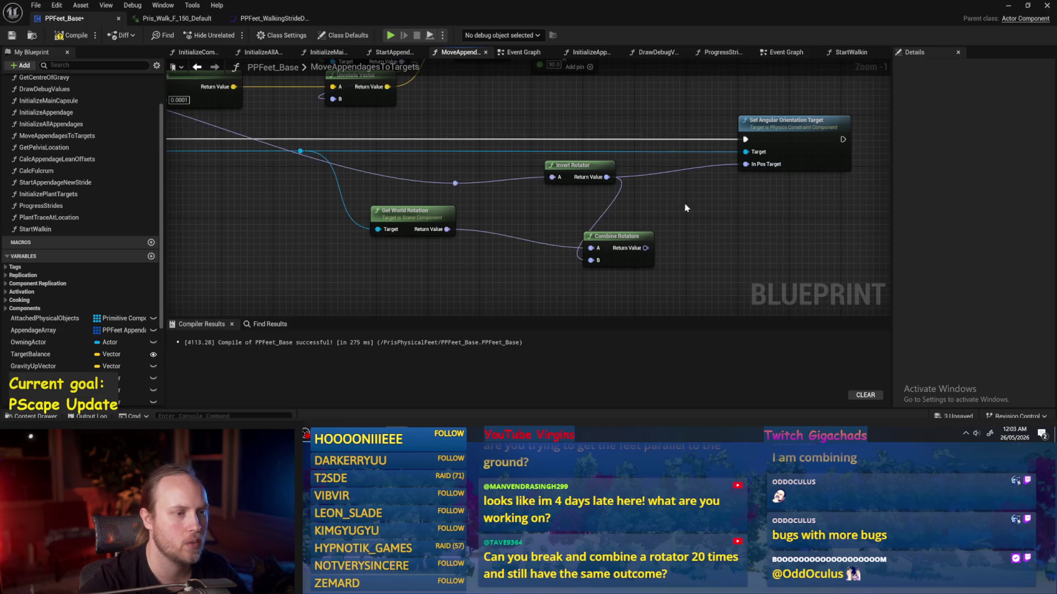
scroll(688, 208, "down", 1)
mouse_move(679, 240)
left_mouse_down()
mouse_move(815, 233)
mouse_move(504, 207)
left_mouse_up()
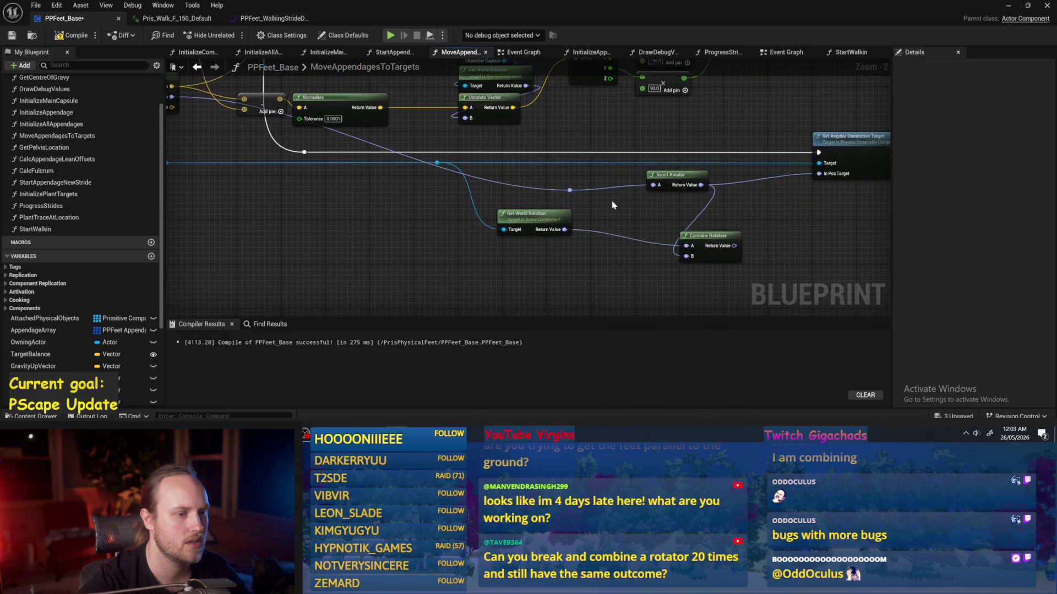
scroll(503, 207, "up", 1)
mouse_move(411, 217)
left_mouse_down()
mouse_move(555, 251)
mouse_move(721, 153)
left_mouse_up()
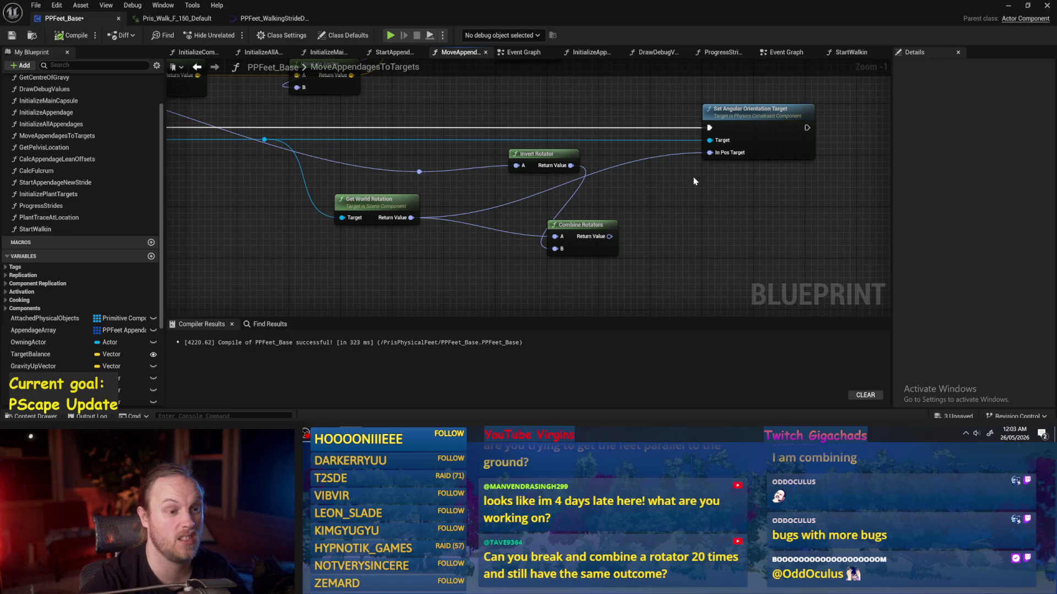
left_click(716, 145)
left_click(1008, 6)
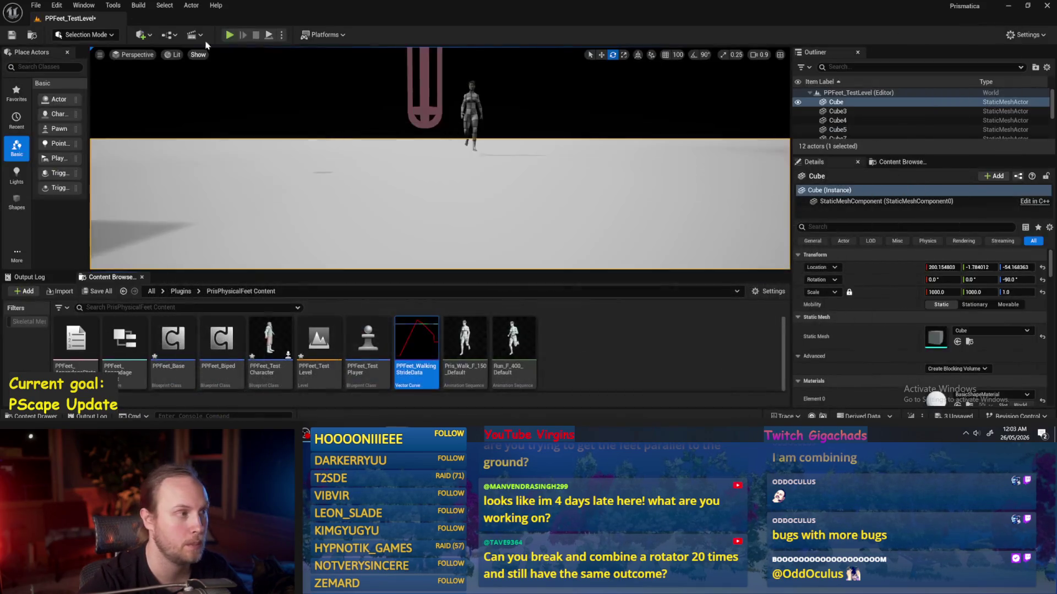
- Play-test the feet rig in PPFeet_TestLevel, stop, and nudge the Invert Rotator node left
key("alt+p")
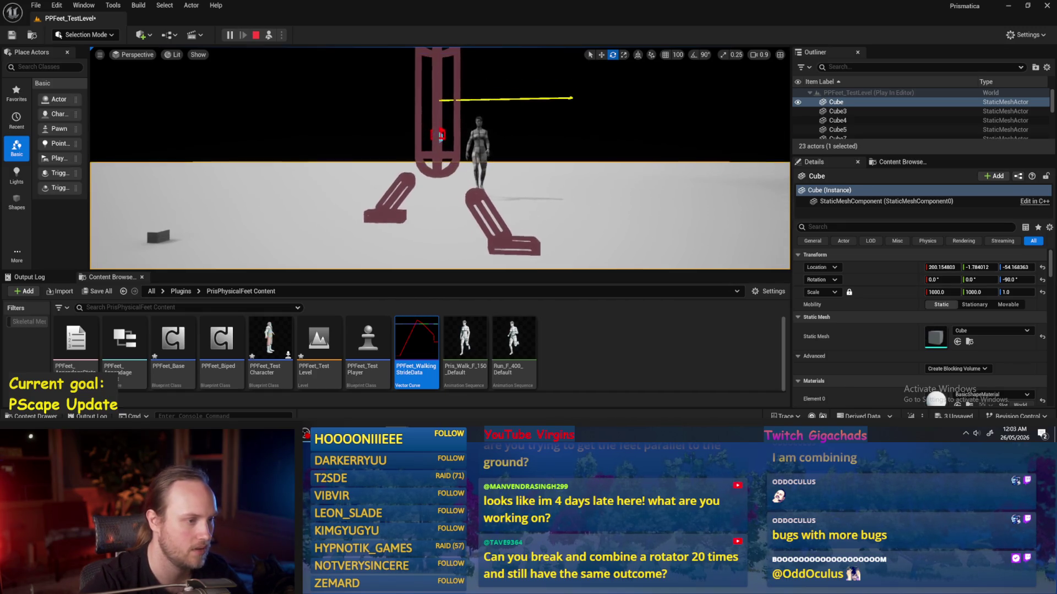
key("Escape")
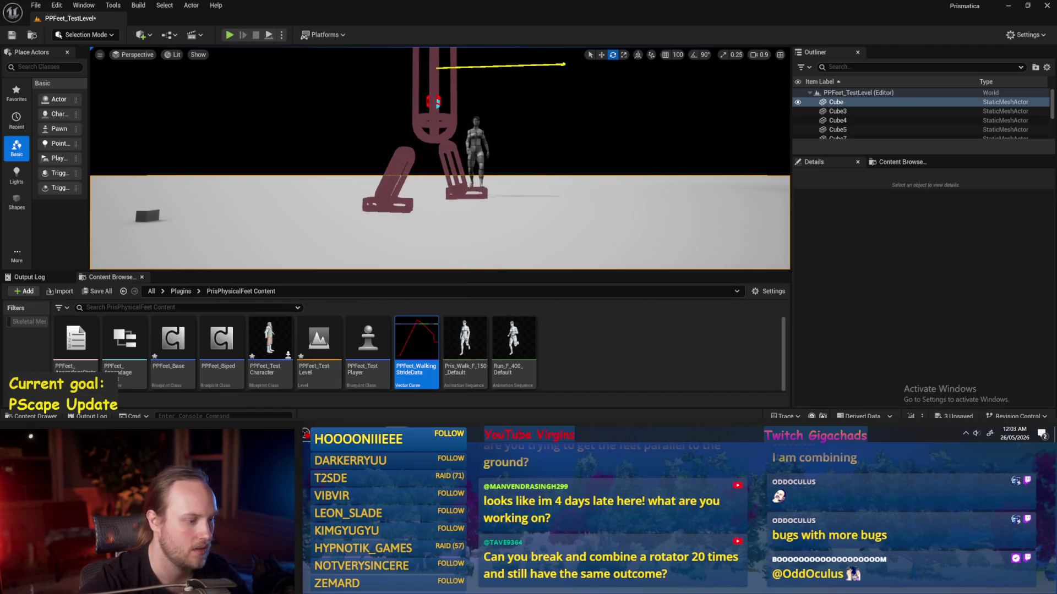
left_click_drag(476, 170, 417, 177)
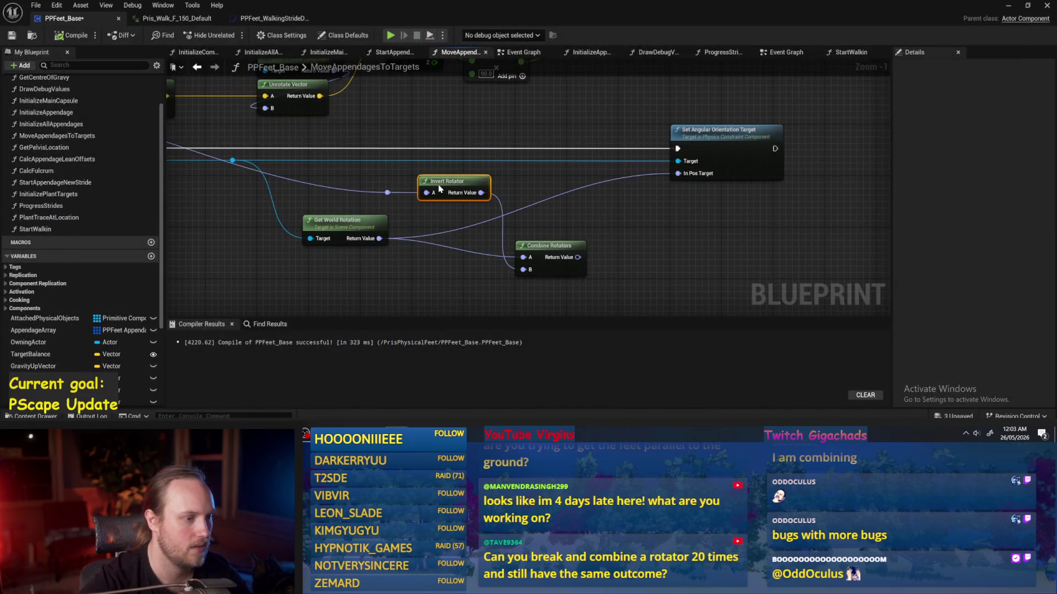
- Box-select and delete the Invert Rotator and its reroute knot
left_click_drag(586, 224, 639, 226)
mouse_move(385, 221)
left_mouse_down()
mouse_move(338, 246)
mouse_move(393, 242)
left_mouse_up()
left_click_drag(518, 229, 484, 200)
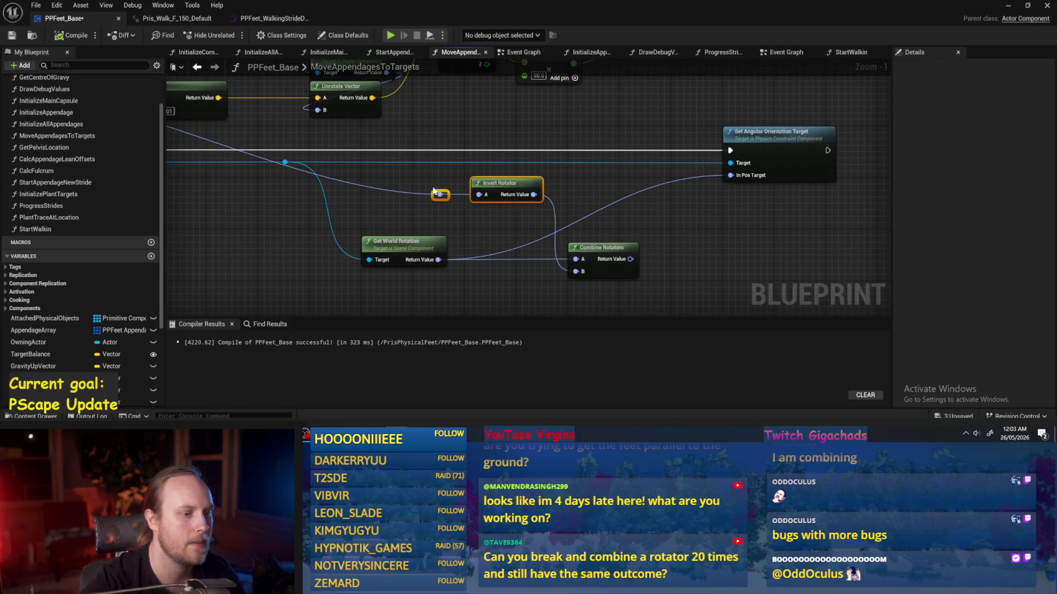
key("Delete")
- Move Combine Rotators up and left, testing a wire from Break Transform's Rotation
mouse_move(603, 248)
left_mouse_down()
mouse_move(502, 212)
mouse_move(501, 235)
mouse_move(575, 234)
left_mouse_up()
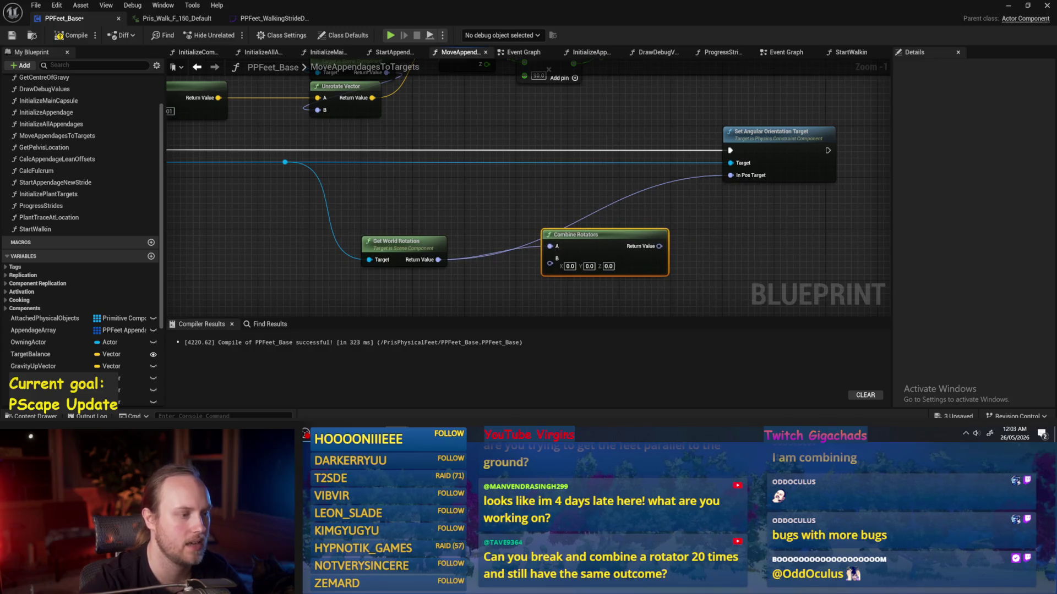
left_click_drag(435, 228, 495, 212)
left_click_drag(660, 219, 615, 171)
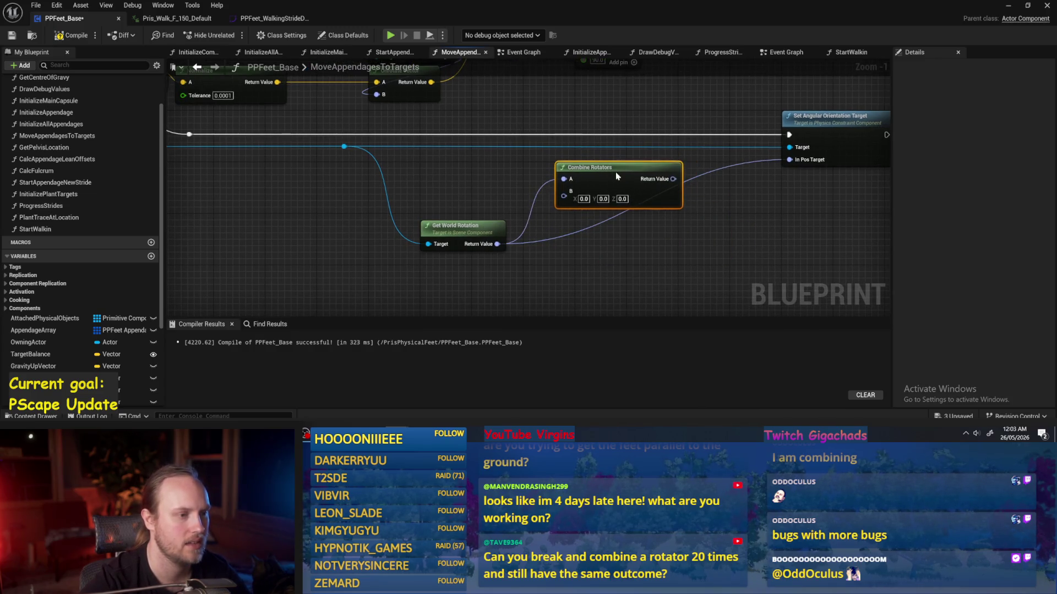
scroll(548, 218, "down", 1)
left_click_drag(353, 205, 385, 208)
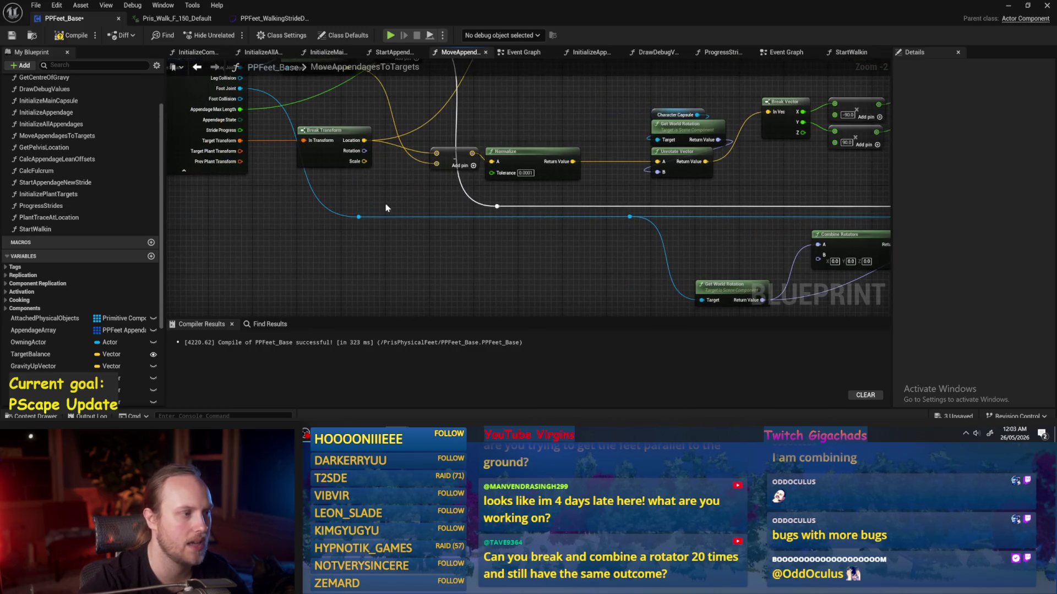
mouse_move(365, 152)
left_mouse_down()
mouse_move(837, 232)
mouse_move(664, 259)
left_mouse_up()
left_click(519, 262)
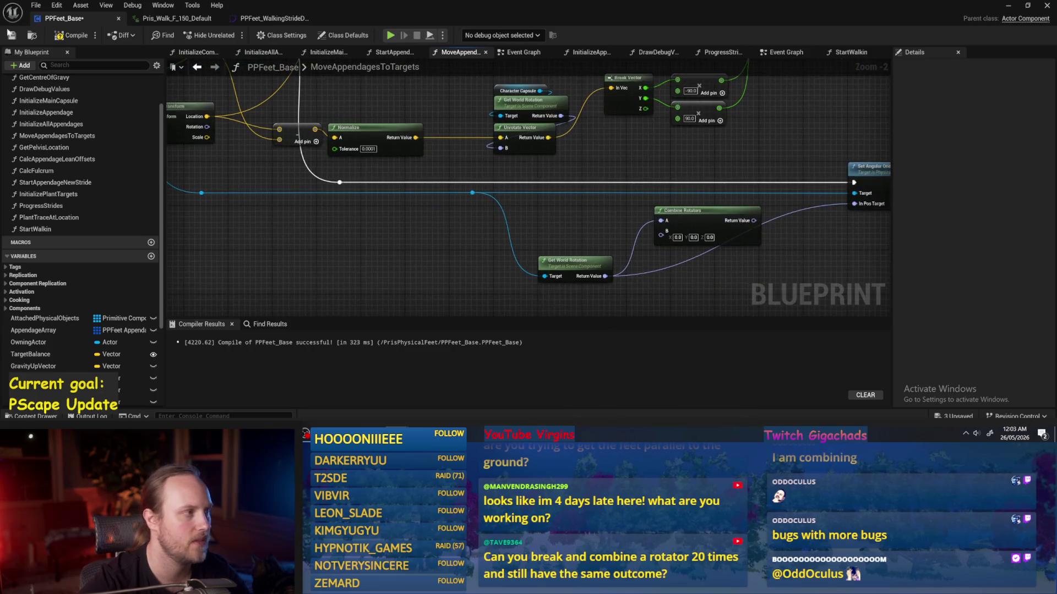
- Compile and save PPFeet_Base, then start playing the test level
left_click(71, 37)
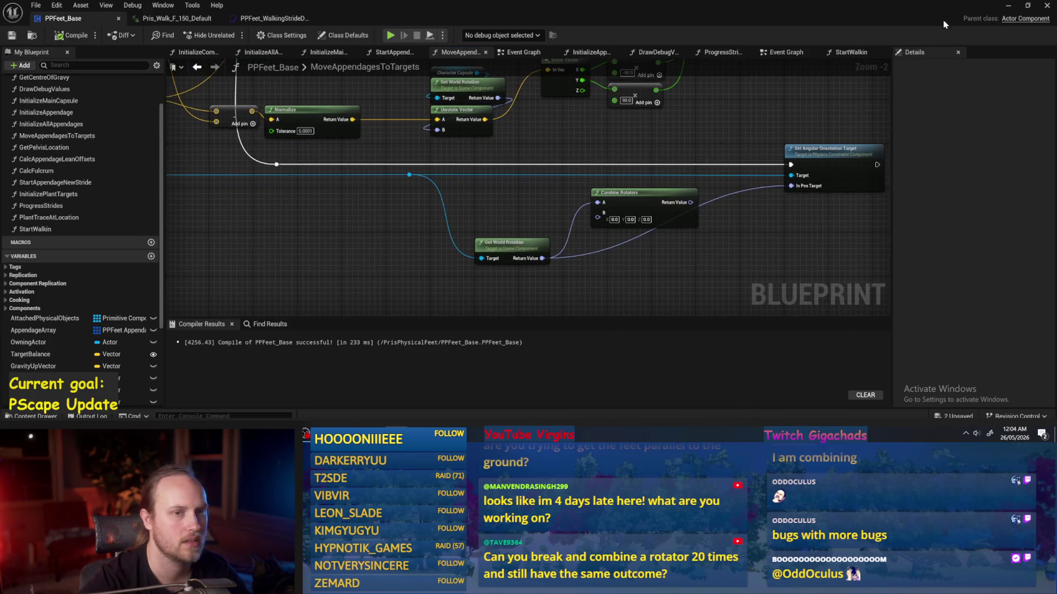
left_click(1008, 9)
left_click(229, 35)
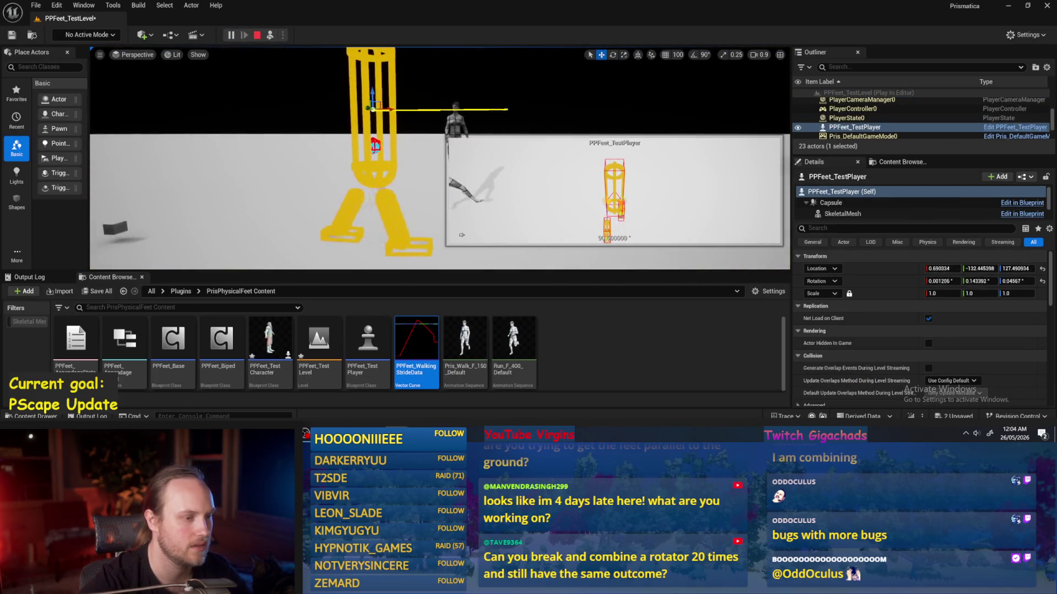
- Enlarge the level viewport and select PPFeet_TestPlayer with the rotate tool (E)
left_click_drag(792, 260, 862, 259)
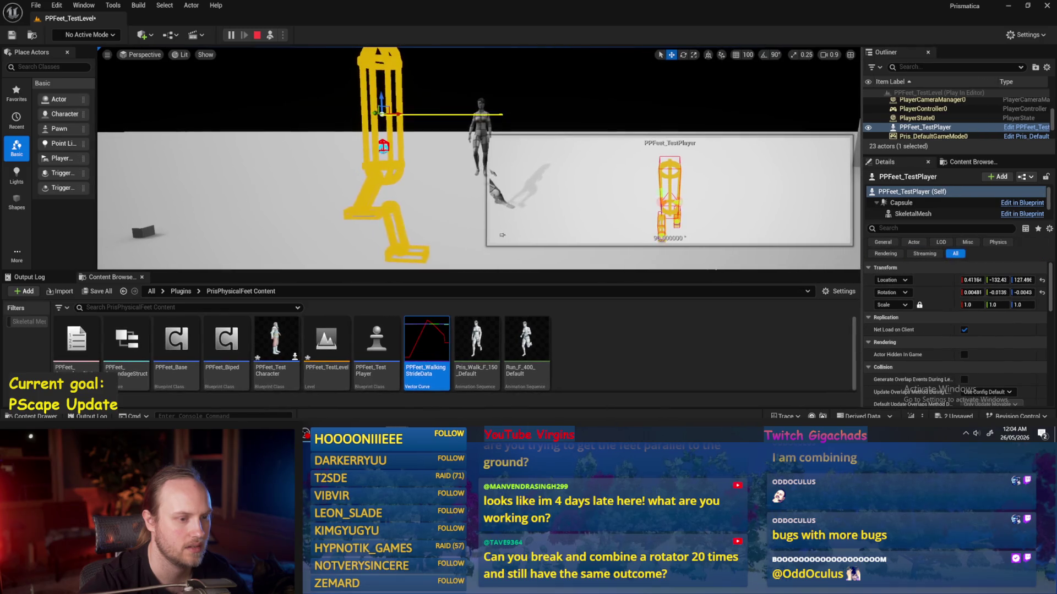
left_click_drag(701, 271, 701, 305)
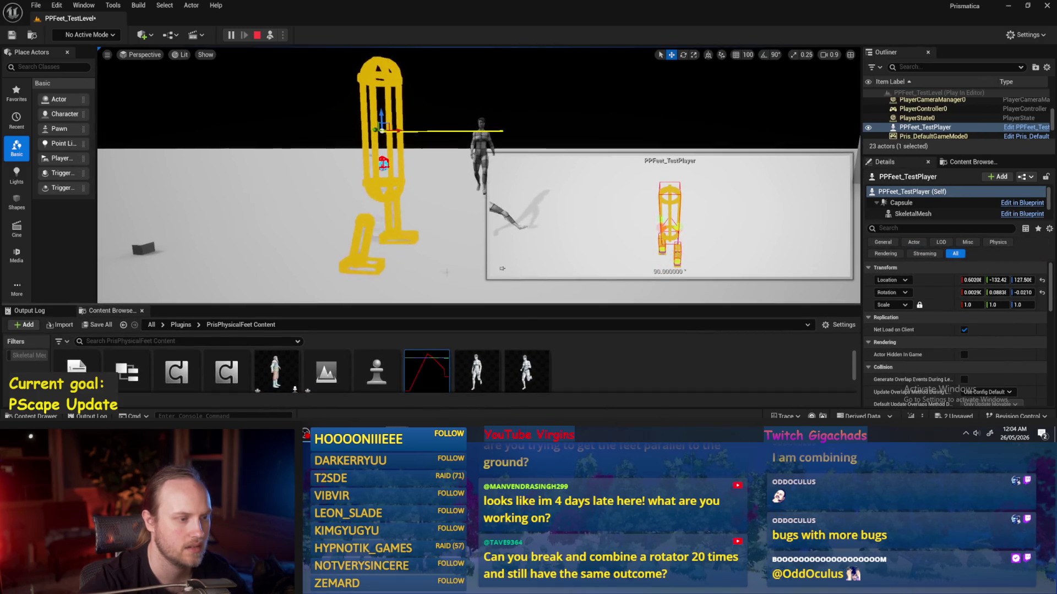
left_click(501, 268)
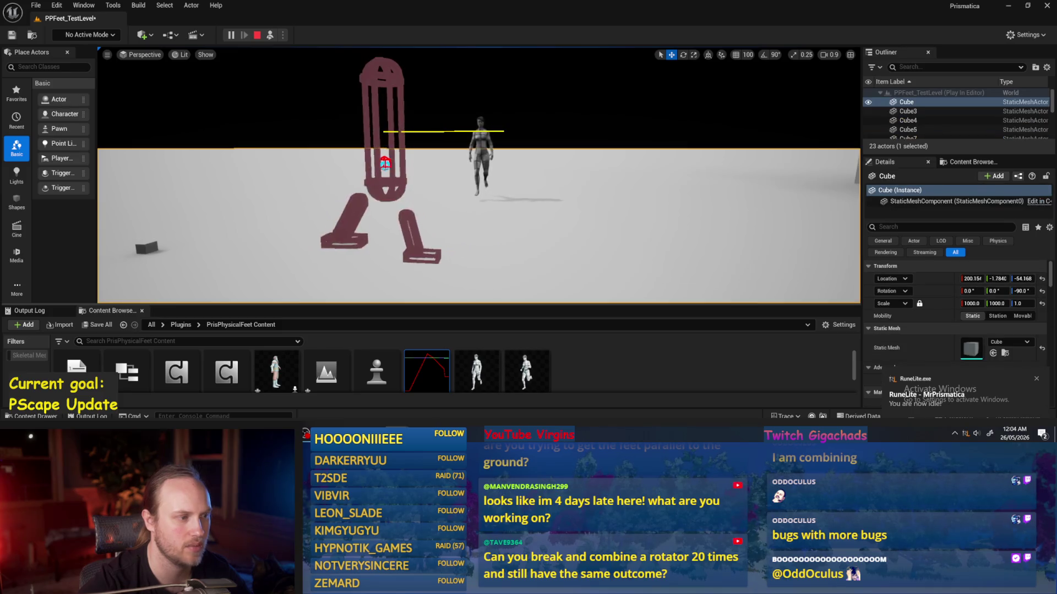
left_click(393, 181)
key("e")
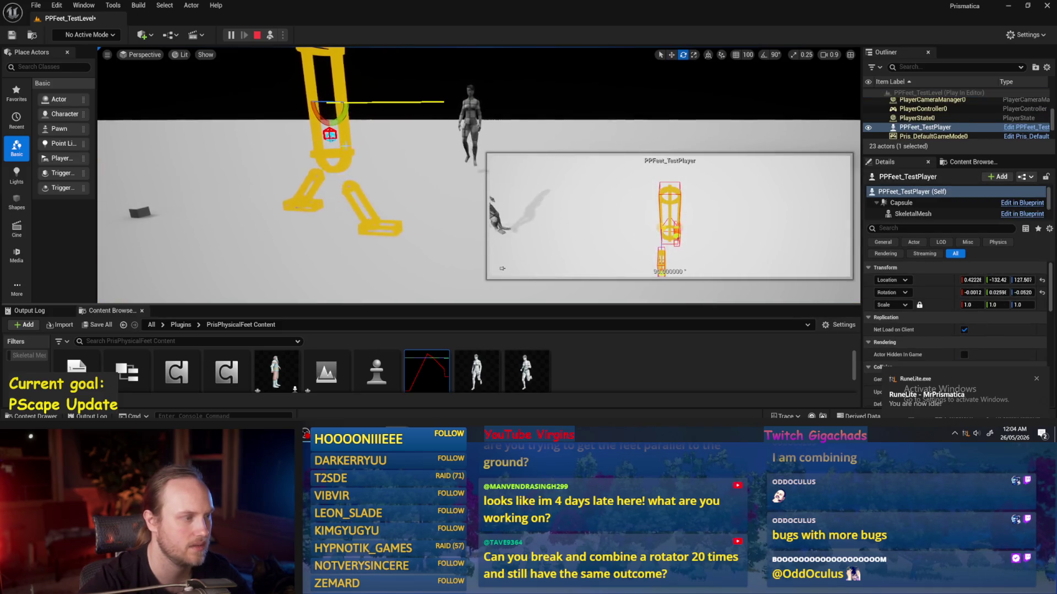
- Twist the rig several times mid-play to test its balance, then stop and return to PPFeet_Base
left_click_drag(341, 145, 339, 143)
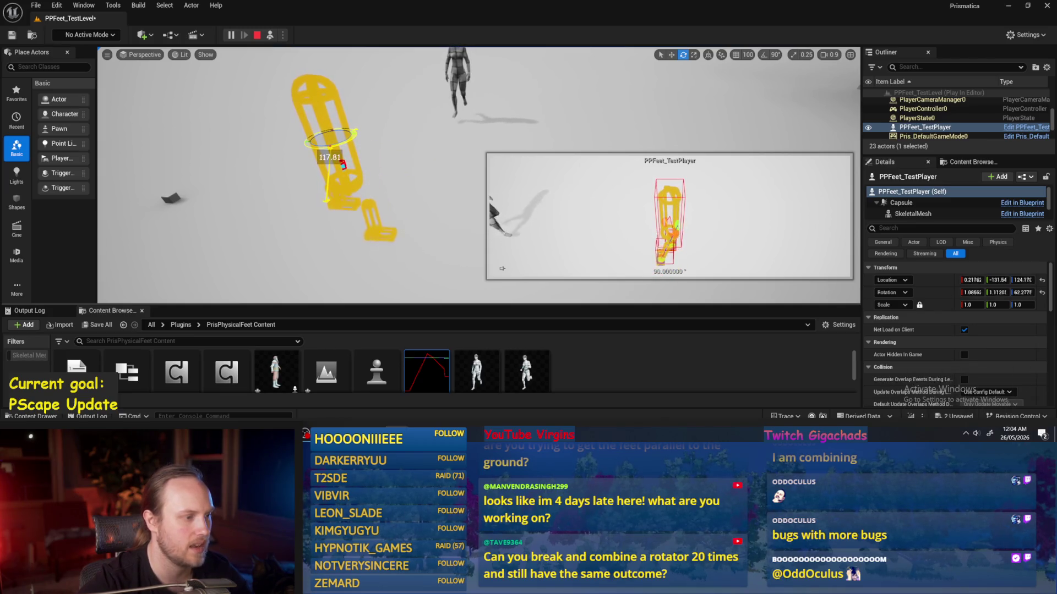
left_click_drag(338, 143, 339, 143)
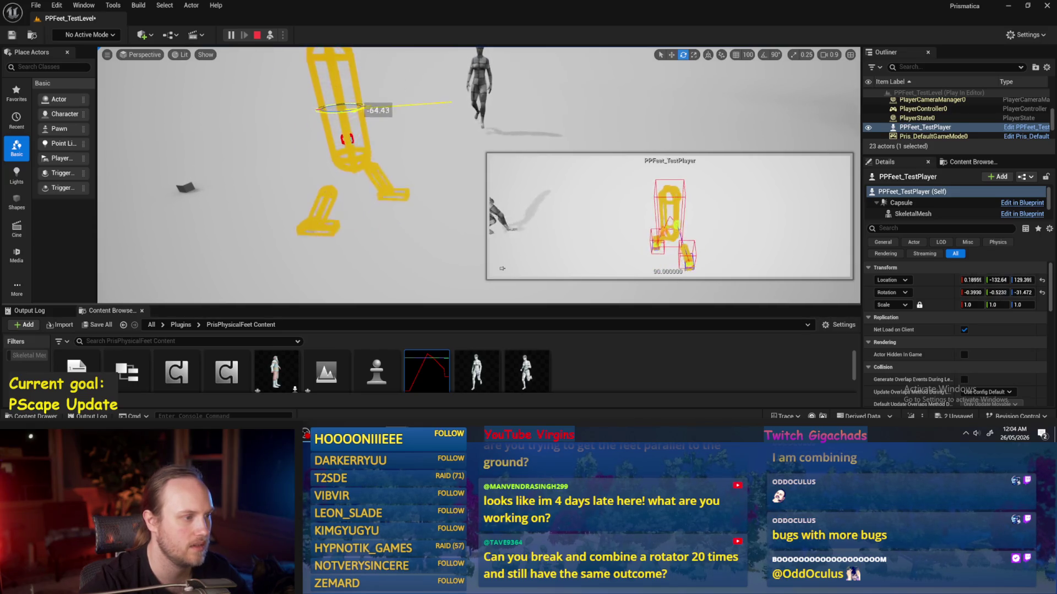
mouse_move(391, 95)
left_mouse_down()
mouse_move(423, 124)
mouse_move(189, 110)
left_mouse_up()
left_click_drag(330, 99, 344, 116)
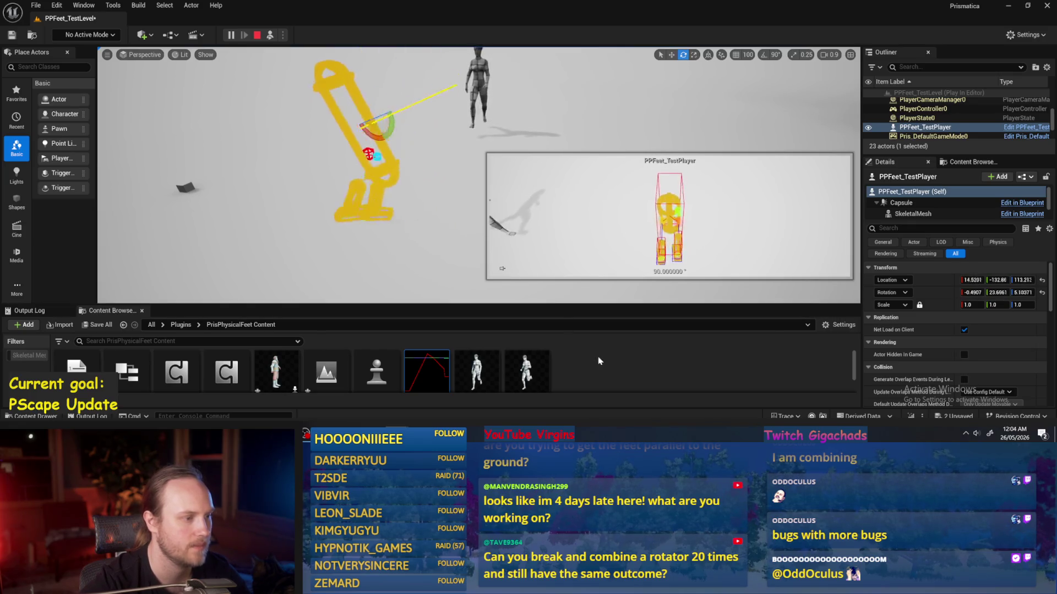
key("Escape")
mouse_move(420, 417)
left_click(427, 370)
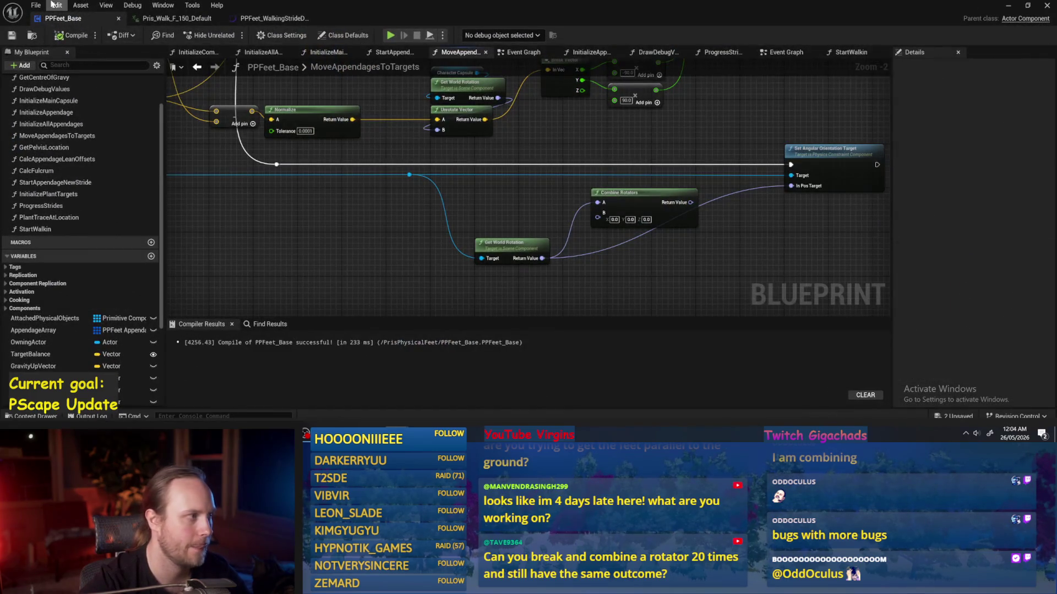
- Compile PPFeet_Base, reposition Combine Rotators, and route Get World Rotation into it
left_click(12, 36)
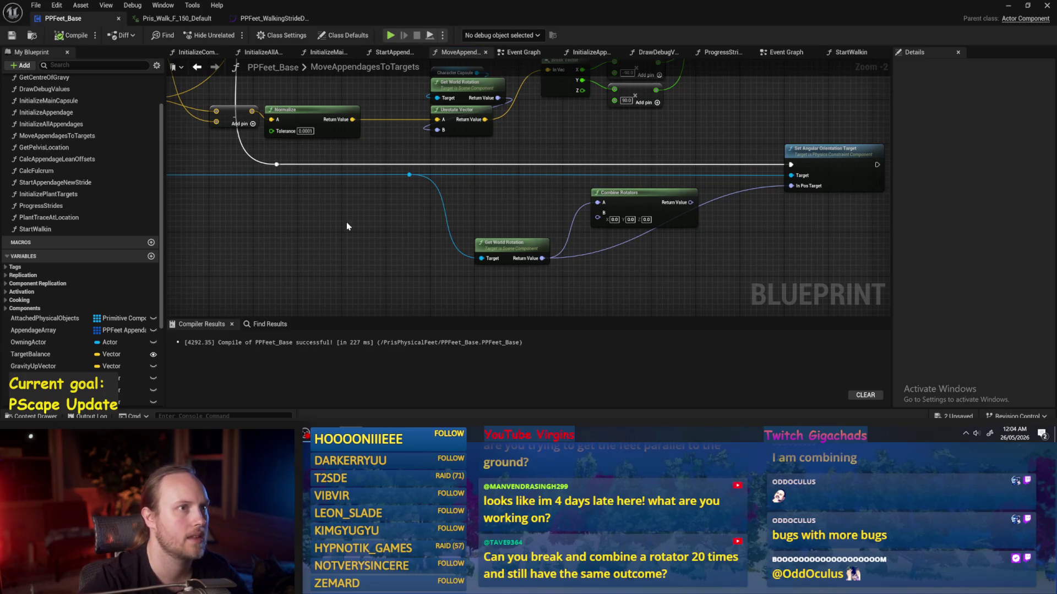
left_click_drag(347, 225, 424, 218)
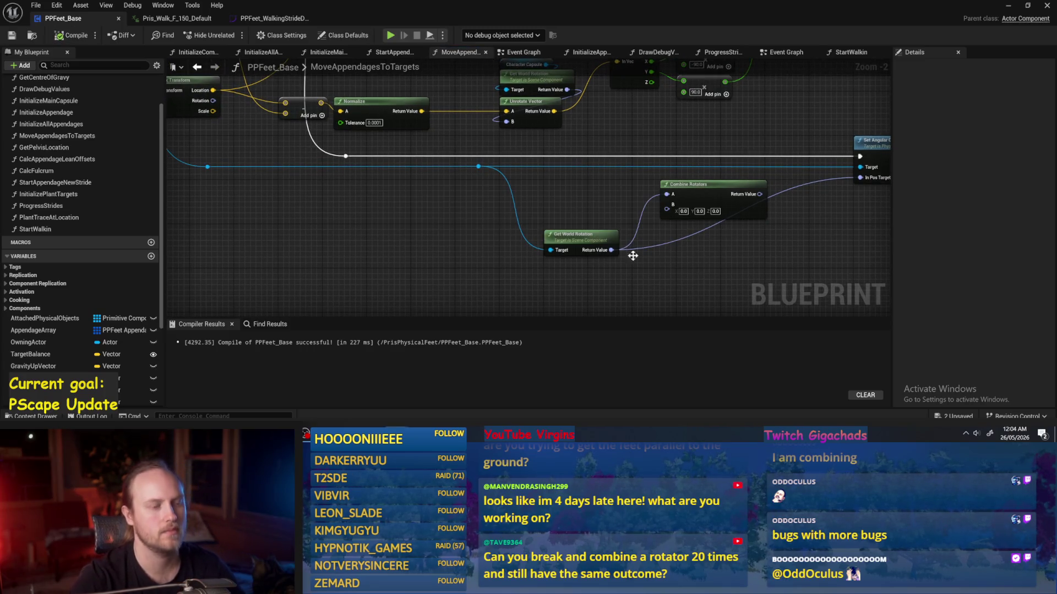
left_click_drag(633, 255, 616, 259)
mouse_move(634, 217)
left_mouse_down()
mouse_move(663, 273)
mouse_move(700, 276)
left_mouse_up()
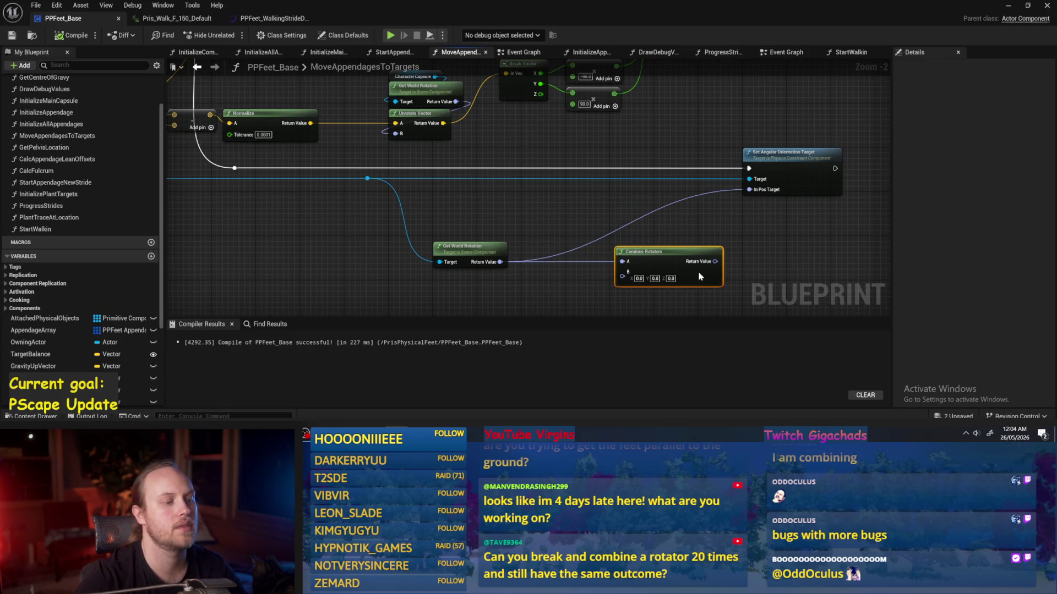
left_click_drag(599, 220, 539, 224)
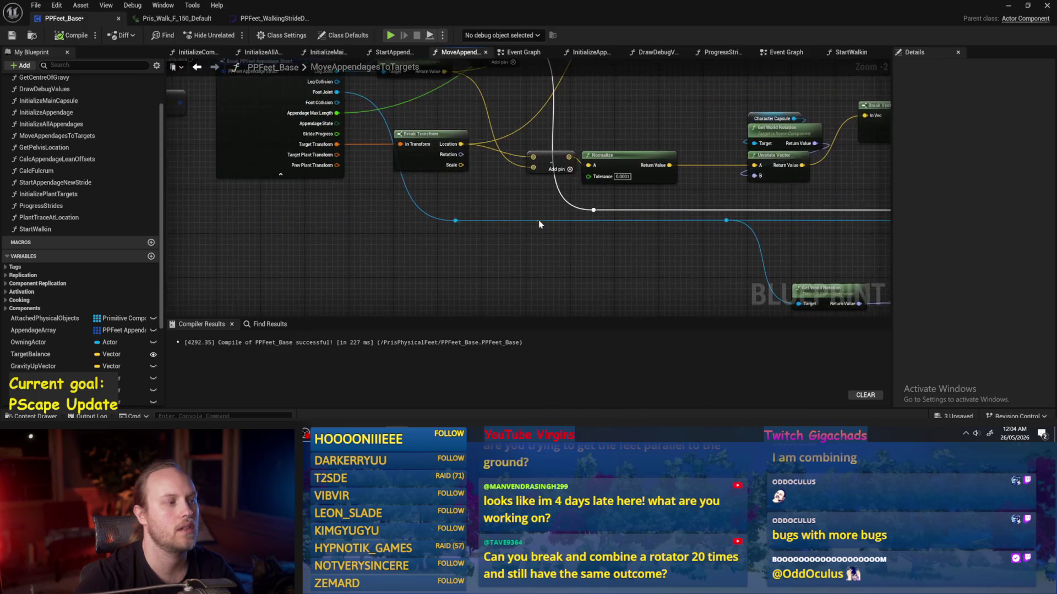
mouse_move(311, 159)
left_mouse_down()
mouse_move(570, 239)
mouse_move(683, 217)
mouse_move(656, 193)
mouse_move(629, 190)
mouse_move(707, 113)
left_mouse_up()
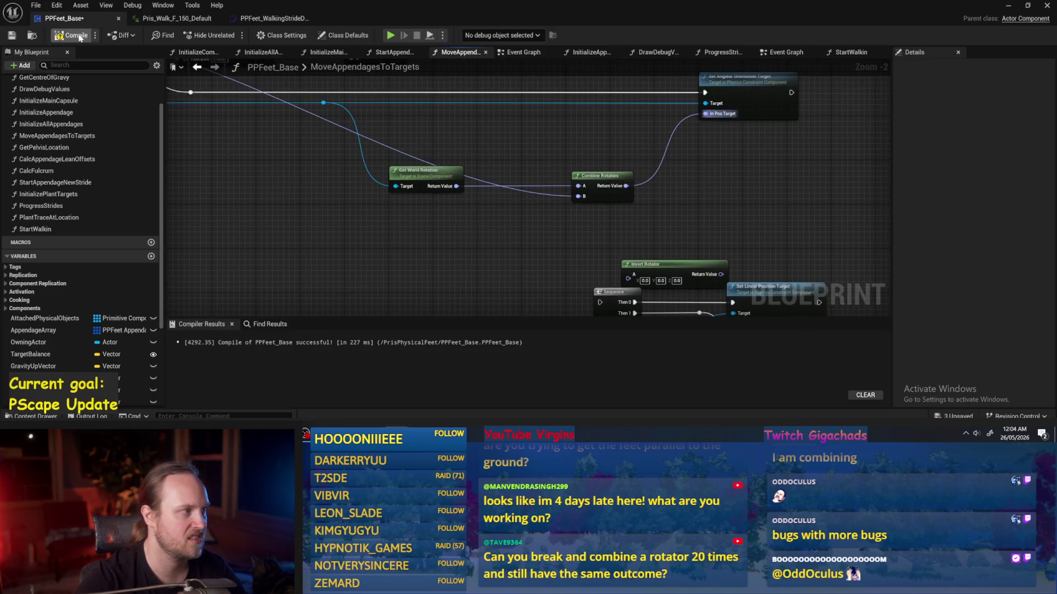
- Briefly play-test the feet on the test level, then stop
left_click(1011, 7)
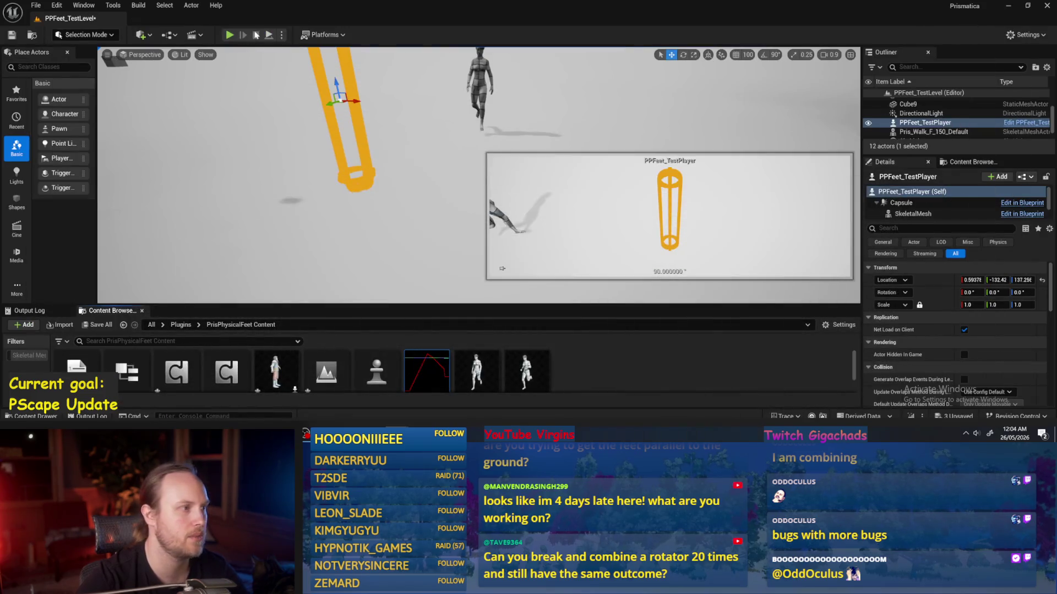
key("alt+p")
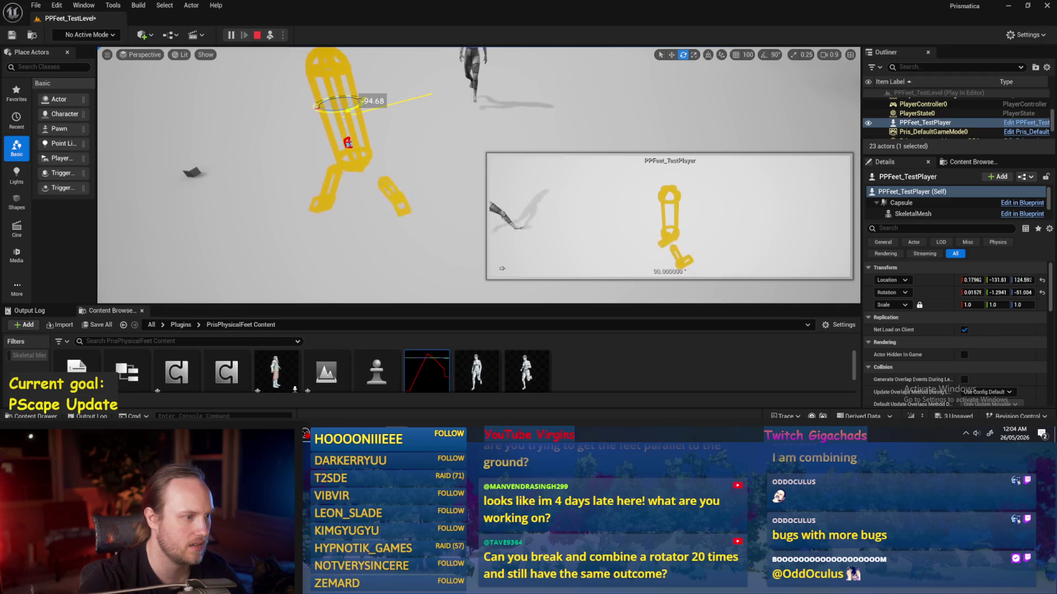
key("Escape")
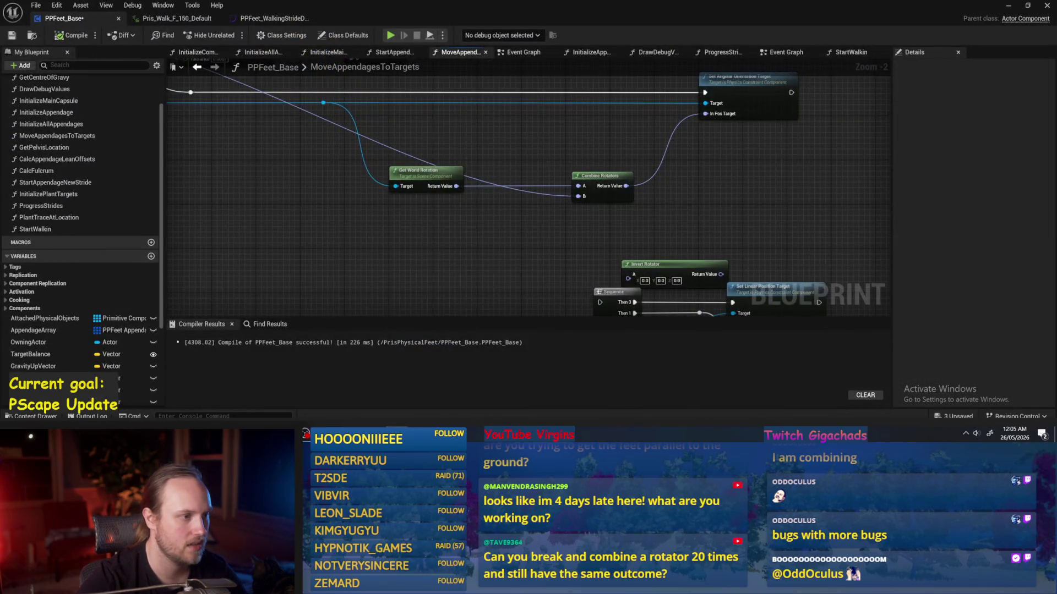
- Add an Invert Rotator node fed by Break Transform's Rotation output
left_click_drag(488, 216, 559, 295)
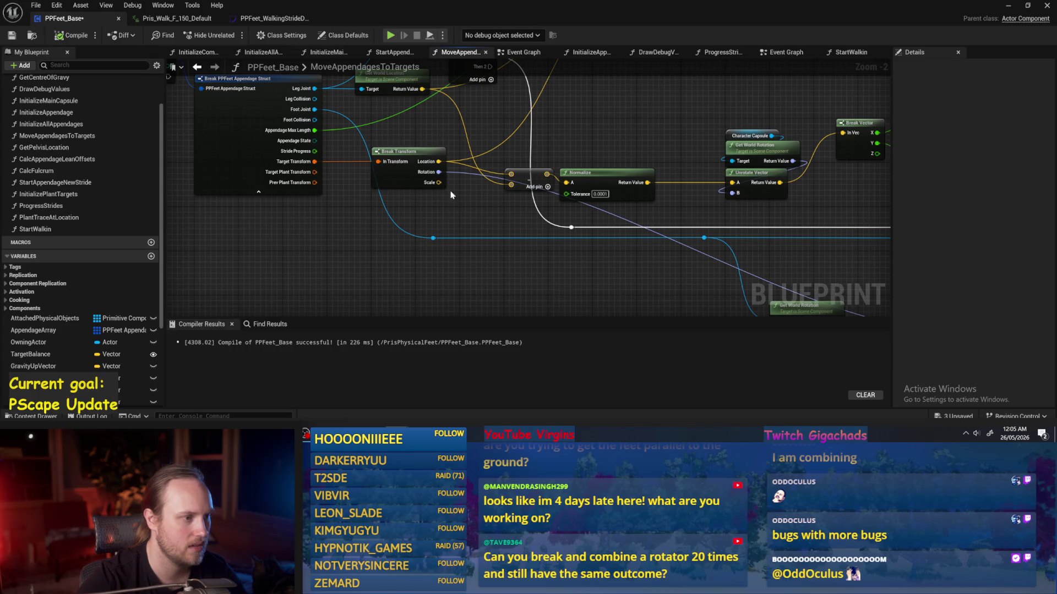
left_click_drag(485, 212, 386, 199)
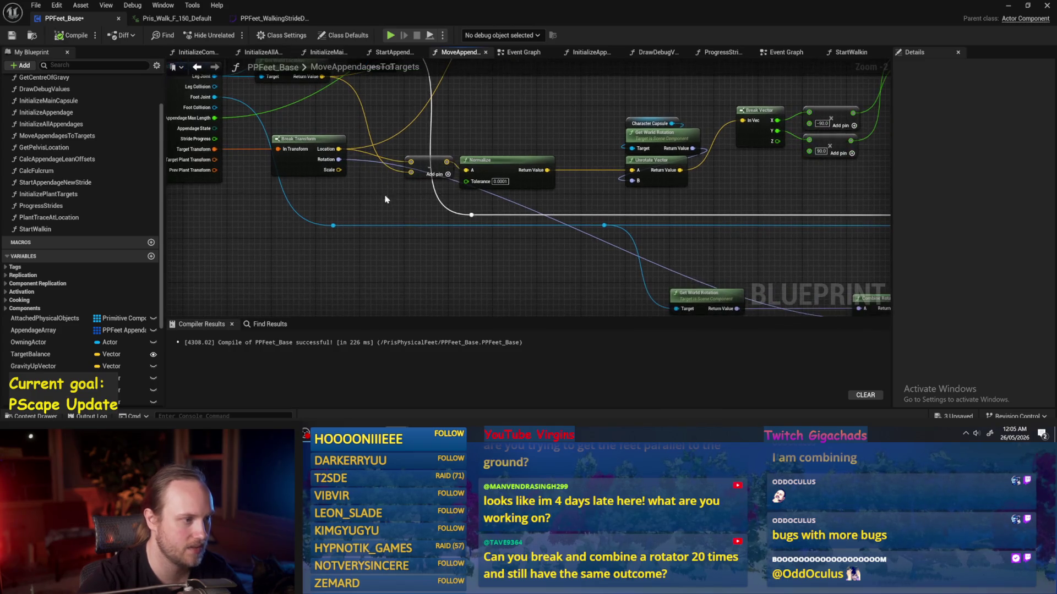
mouse_move(341, 159)
left_mouse_down()
mouse_move(530, 255)
mouse_move(747, 238)
left_mouse_up()
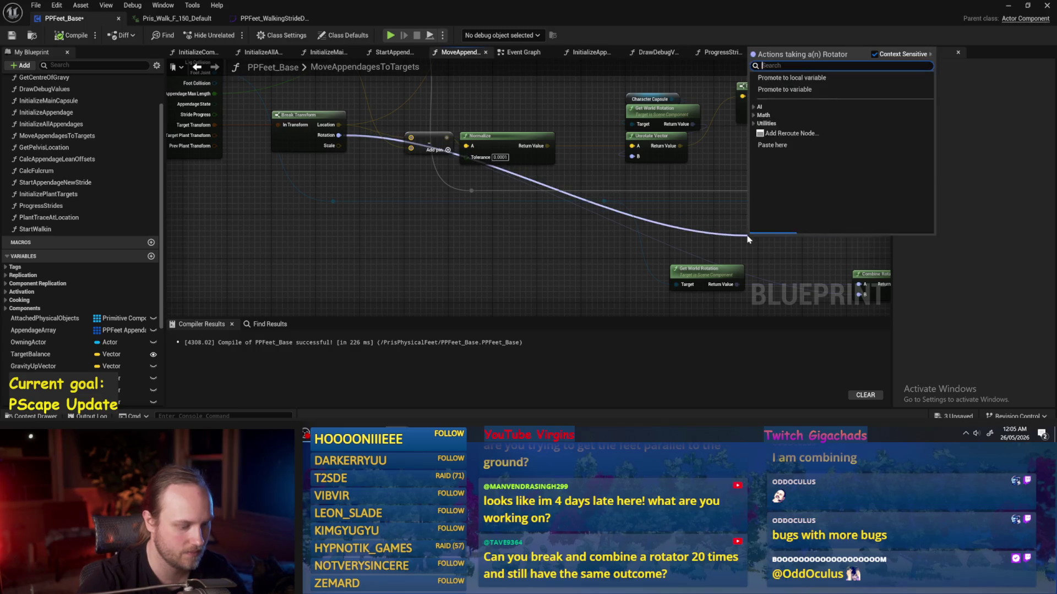
type("inver")
key("Return")
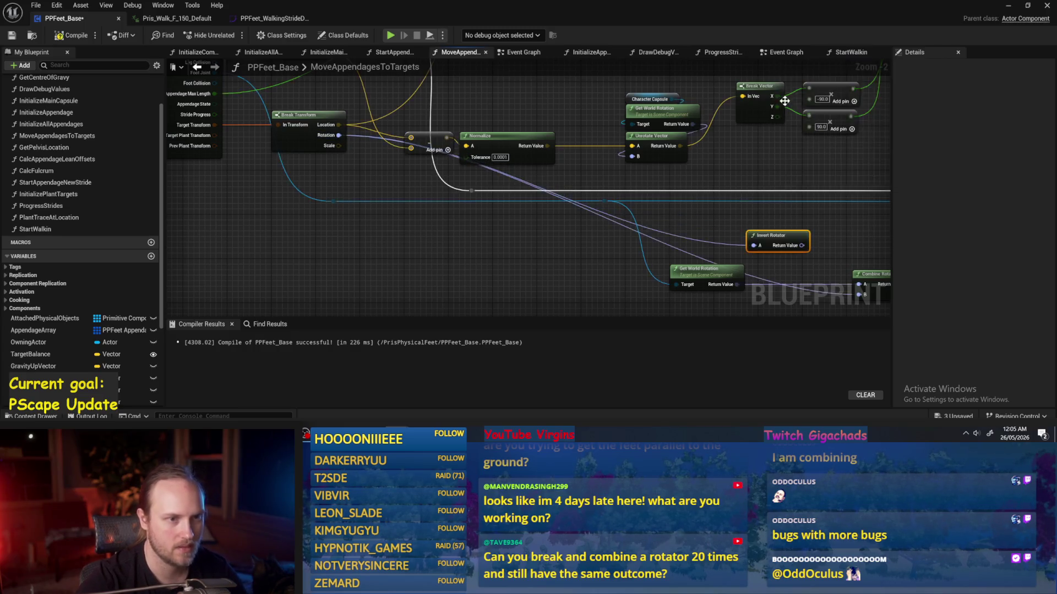
- Wire the inverted rotation into Combine Rotators and recompile PPFeet_Base
left_click_drag(861, 291, 699, 208)
scroll(660, 177, "up", 2)
mouse_move(631, 159)
left_mouse_down()
mouse_move(751, 250)
mouse_move(709, 224)
left_mouse_up()
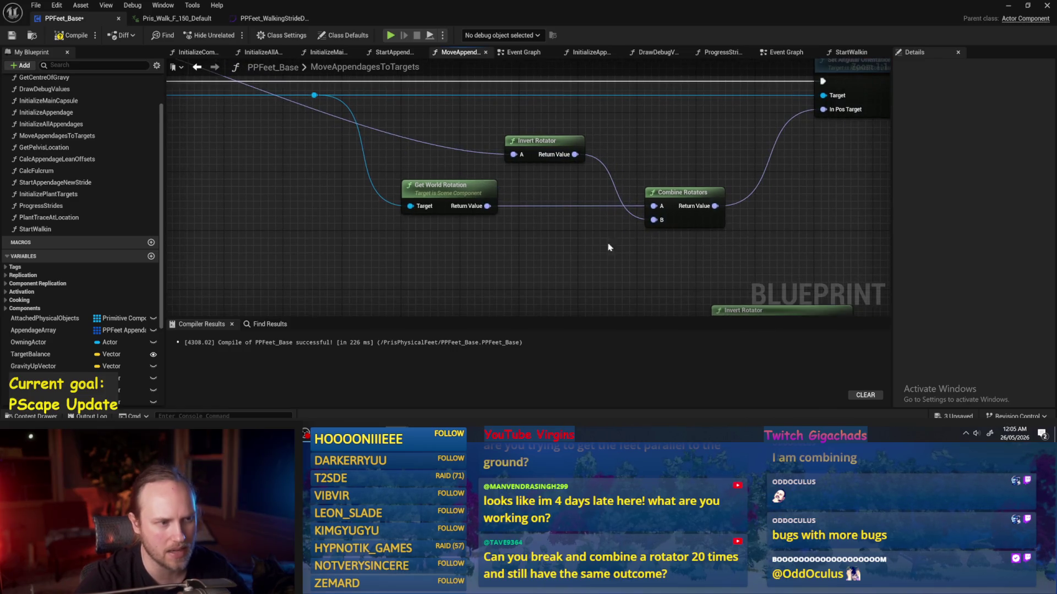
left_click(66, 35)
- Add a Delta (Rotator) node above Combine Rotators, then start a play test of the level
right_click(673, 140)
type("del")
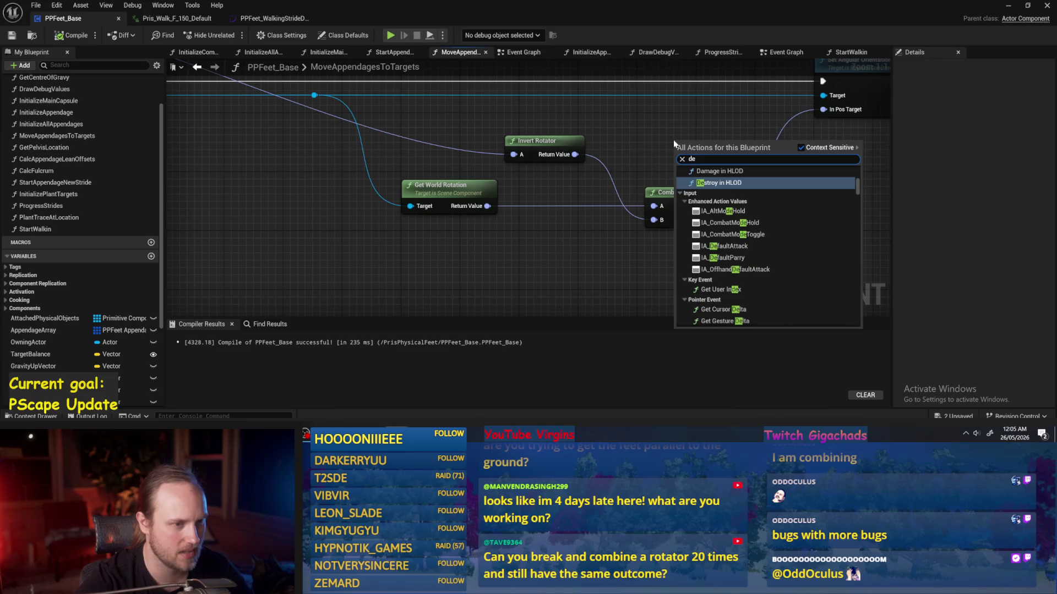
type("ta")
key("Return")
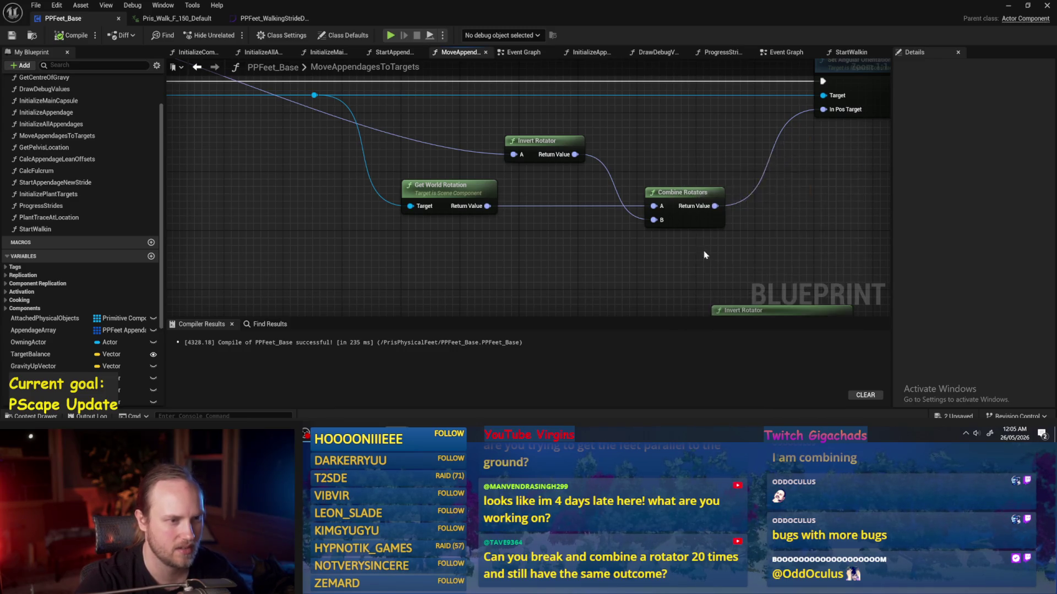
left_click_drag(704, 141, 668, 126)
left_click_drag(828, 195, 705, 203)
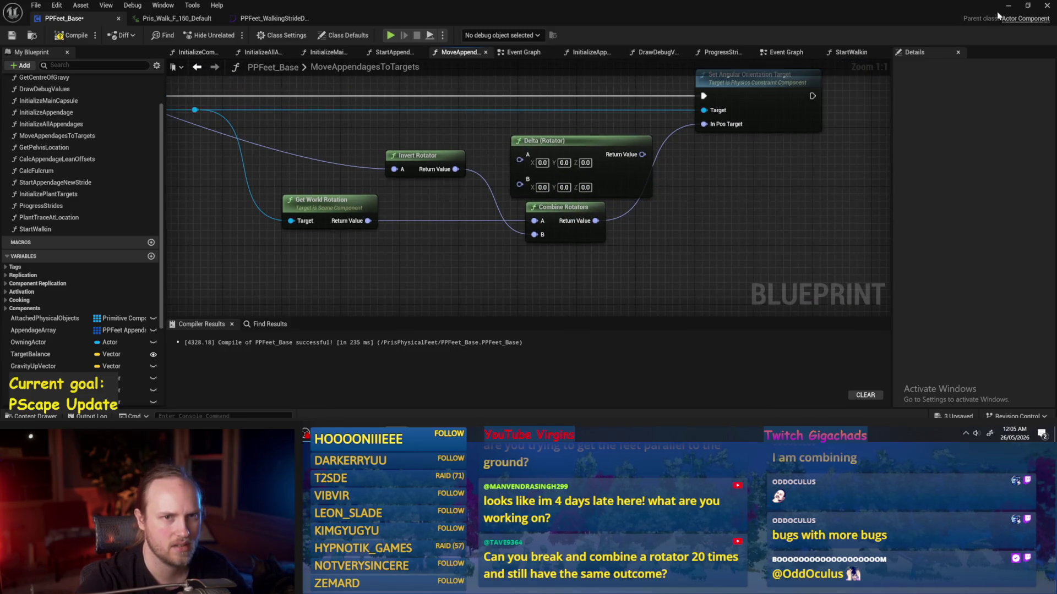
left_click(1008, 5)
key("alt+p")
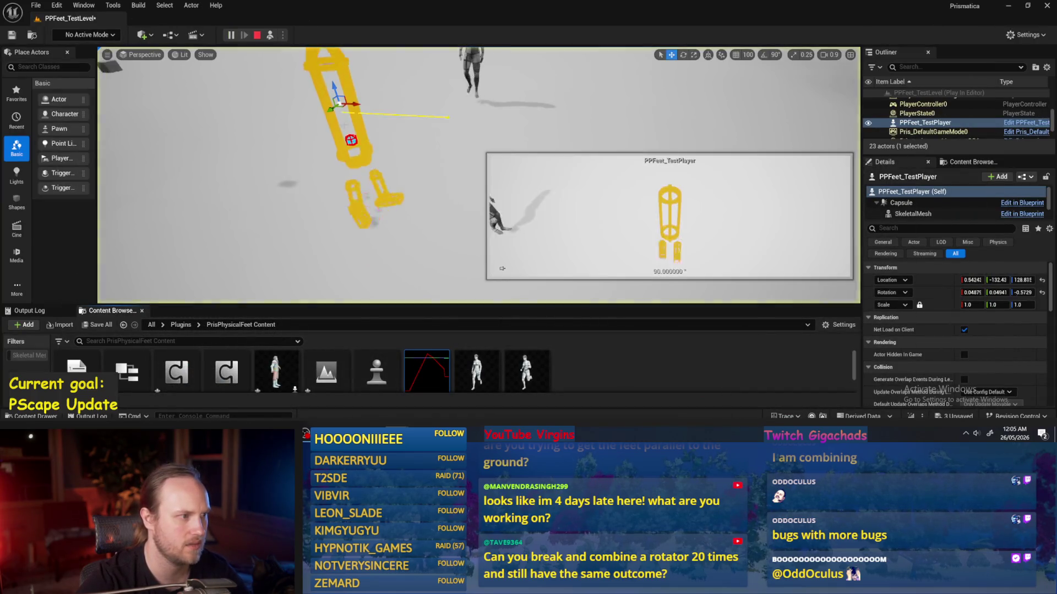
- Spin the test player's capsule with the rotate gizmo while watching the feet, then stop playing
key("e")
mouse_move(305, 106)
left_mouse_down()
mouse_move(313, 110)
mouse_move(302, 122)
mouse_move(367, 192)
left_mouse_up()
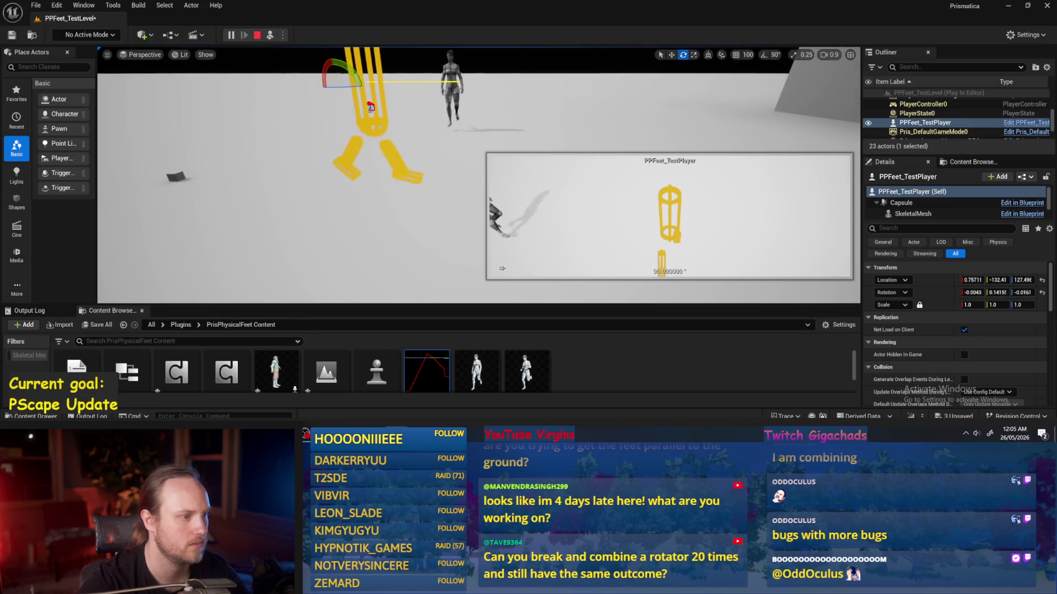
key("Escape")
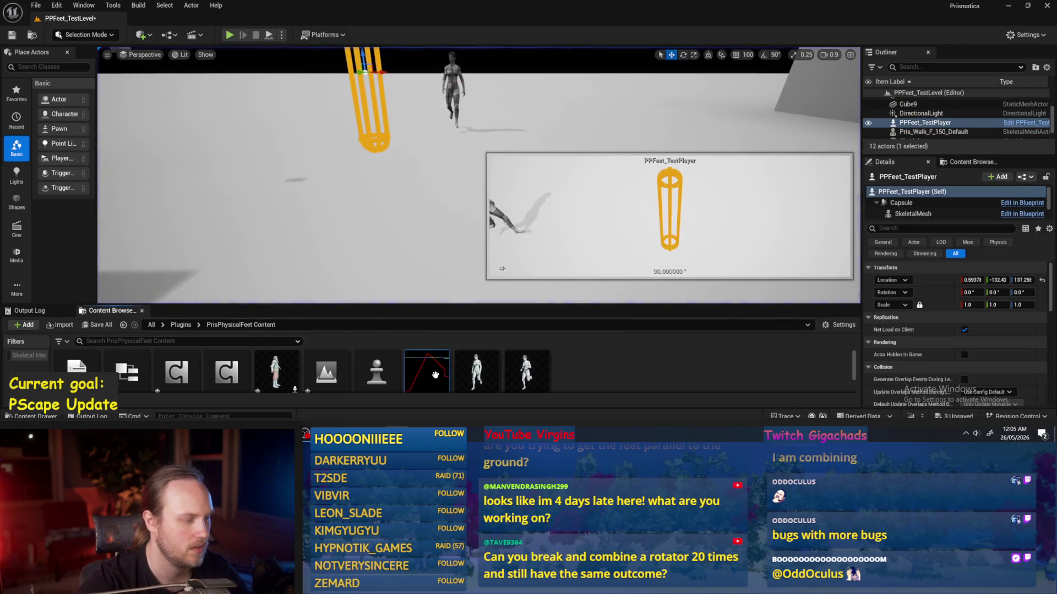
- Open PPFeet_WalkingStrideData, set the X curve's peak key to 20, and save the curve
double_click(437, 365)
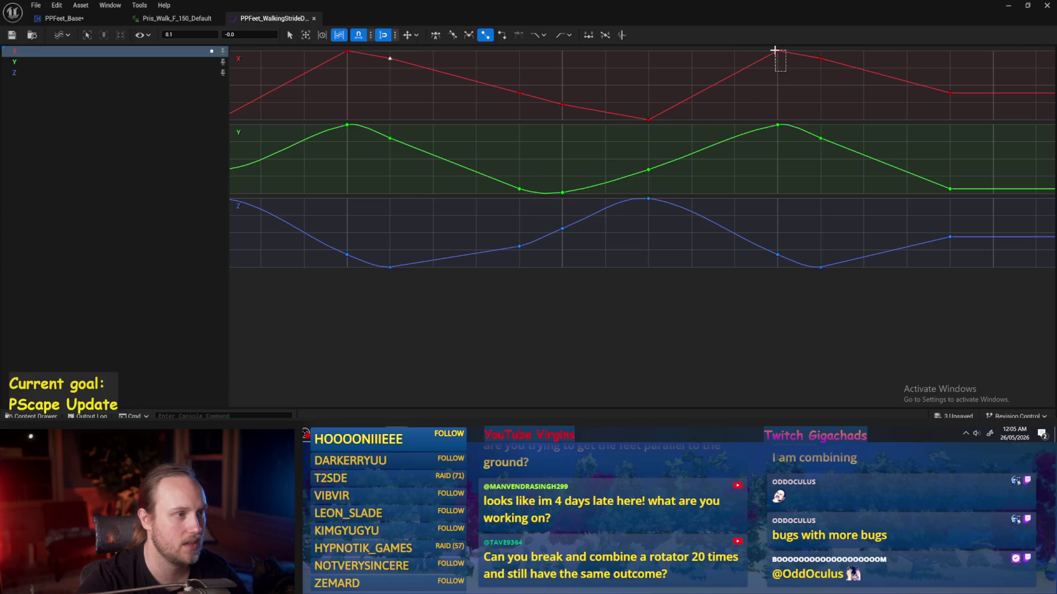
left_click_drag(775, 49, 777, 53)
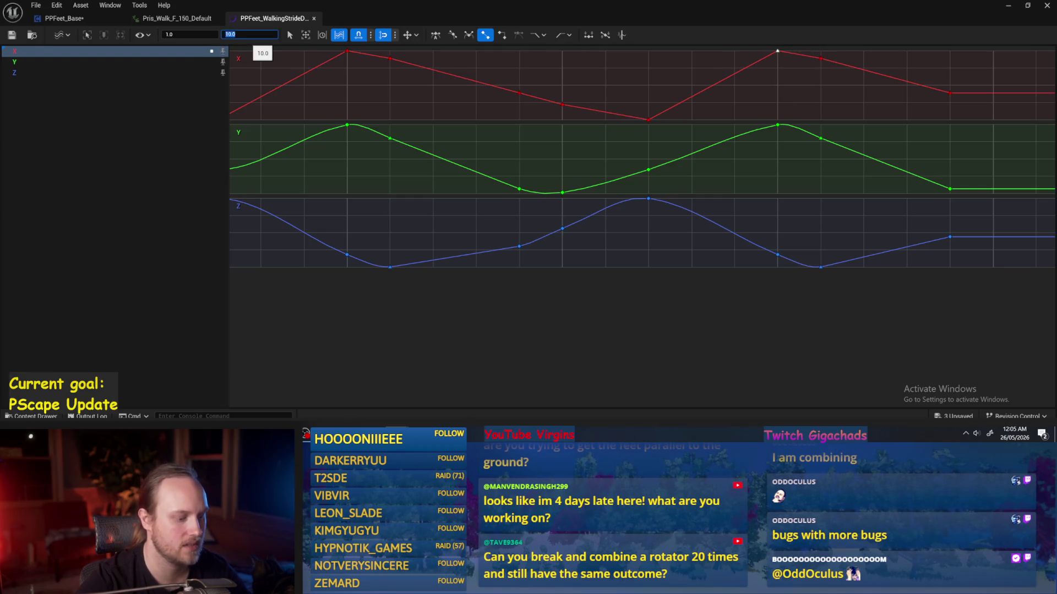
type("0")
key("Return")
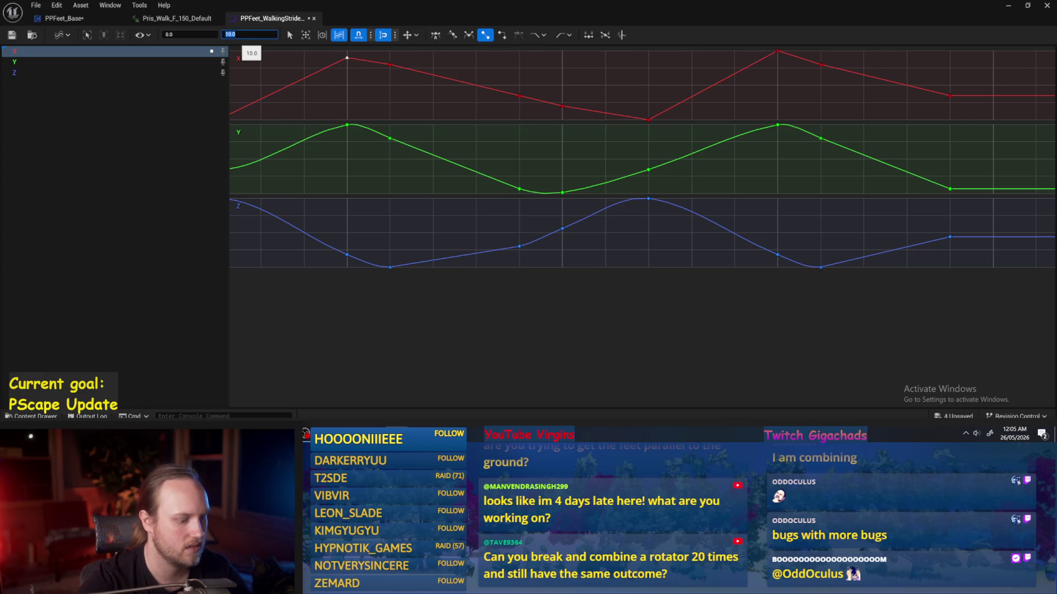
type("3")
key("Return")
left_click(262, 98)
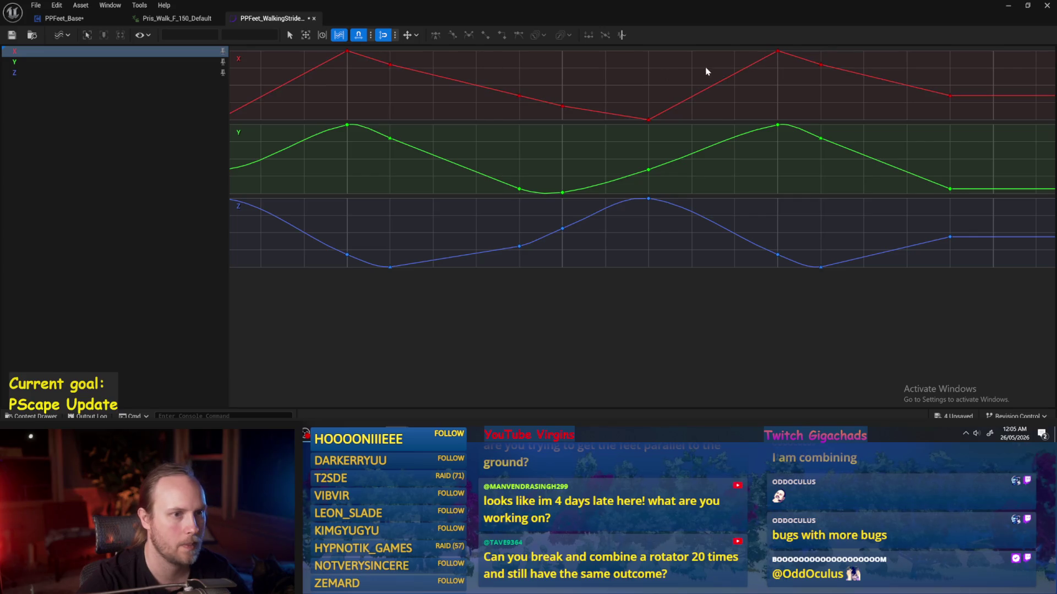
left_click(390, 65)
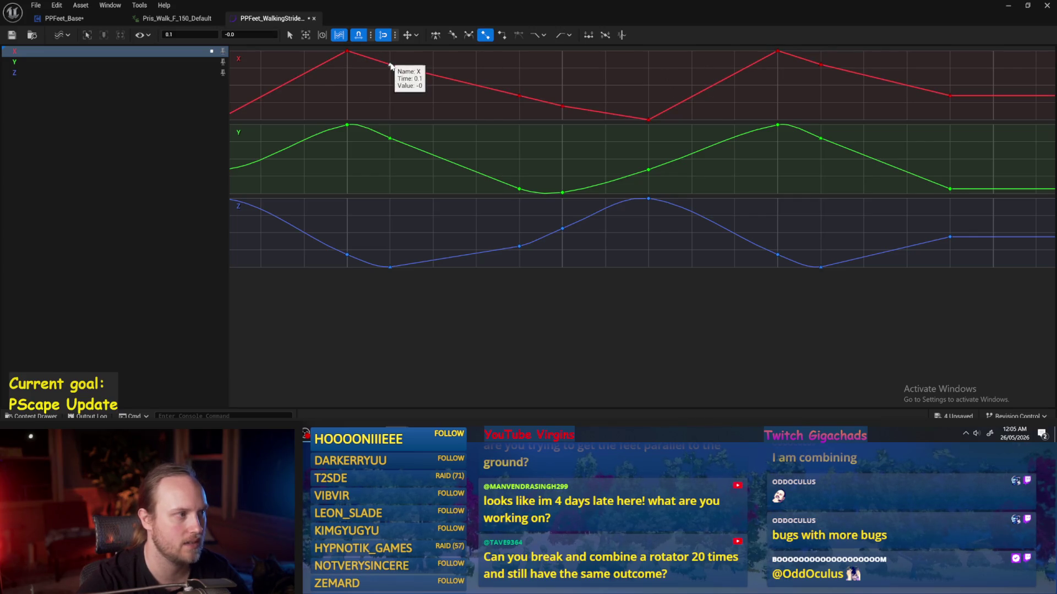
left_click(392, 103)
key("ctrl+s")
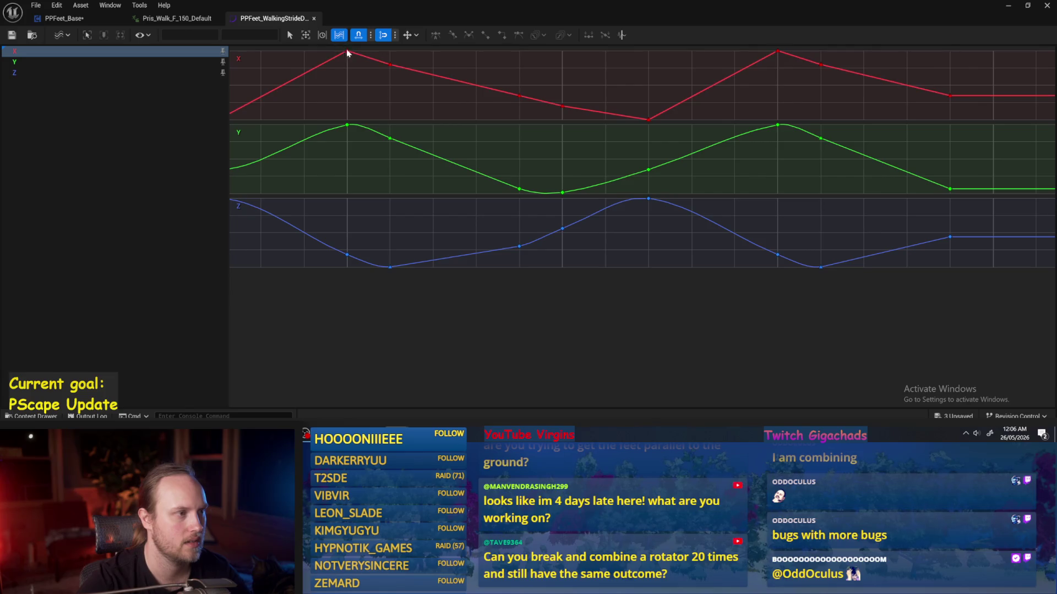
- Try lowering the X key at time 0.4 to -55, then undo it back to -45
left_click_drag(358, 48, 401, 77)
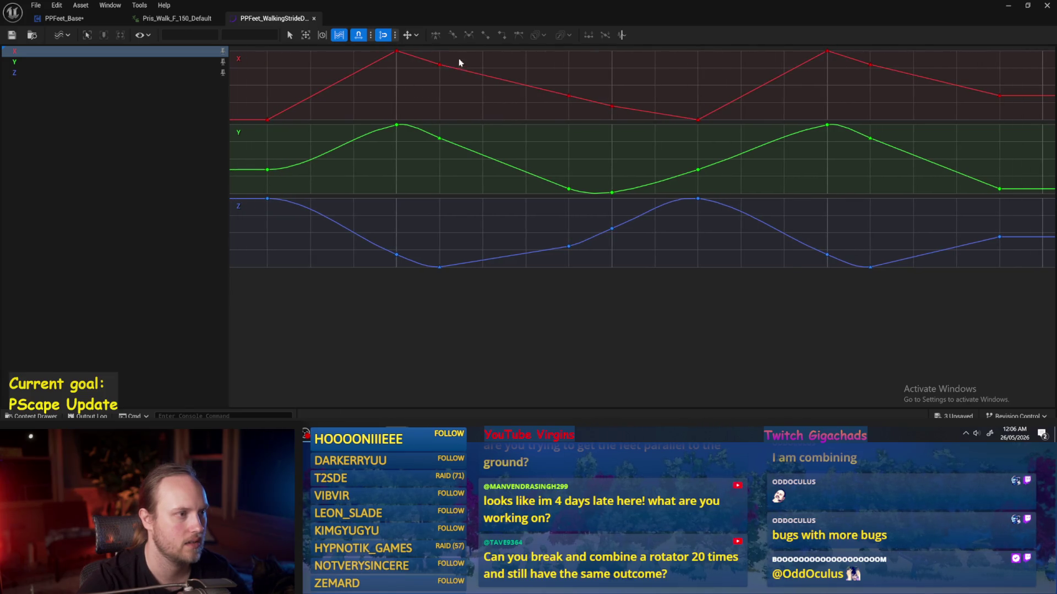
left_click(440, 65)
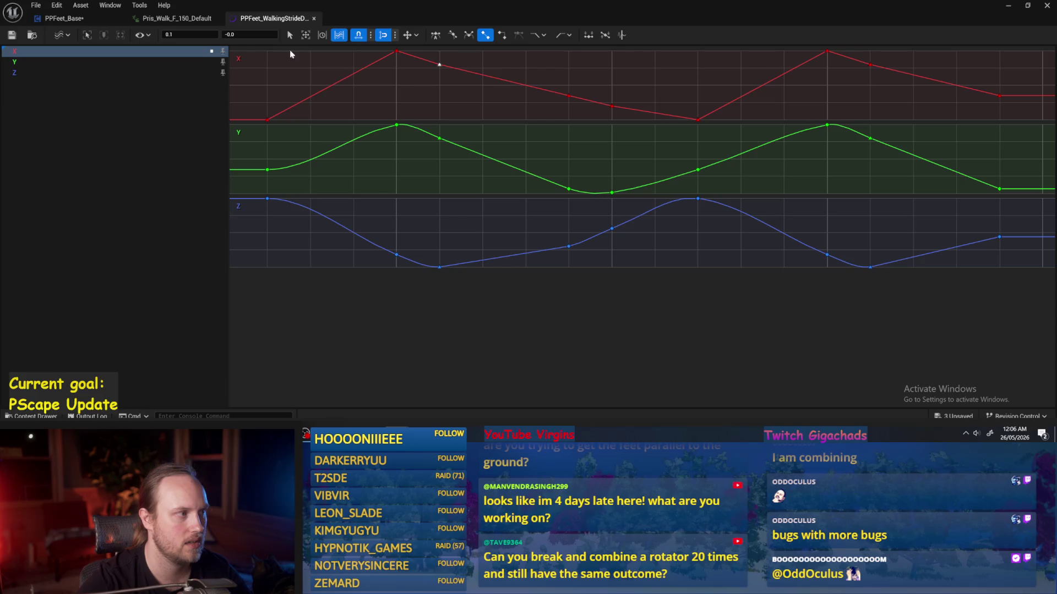
left_click(476, 95)
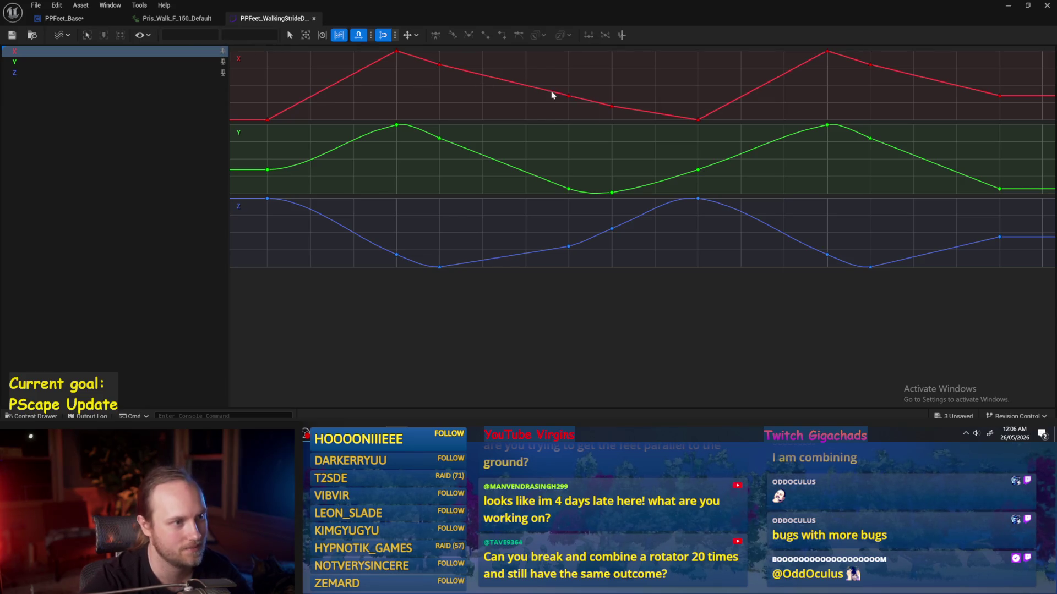
left_click(568, 97)
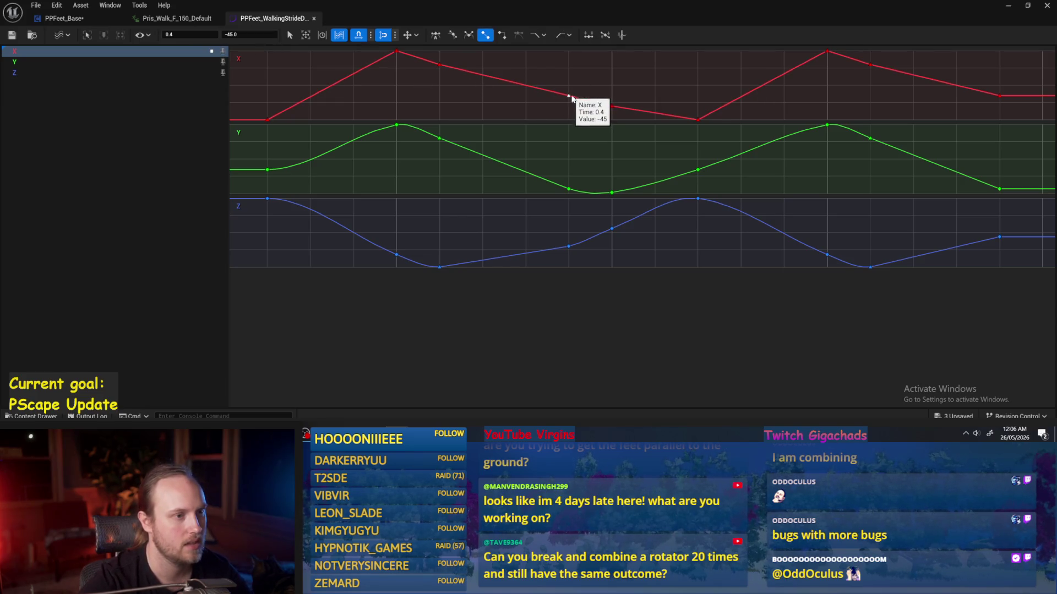
left_click_drag(568, 96, 569, 98)
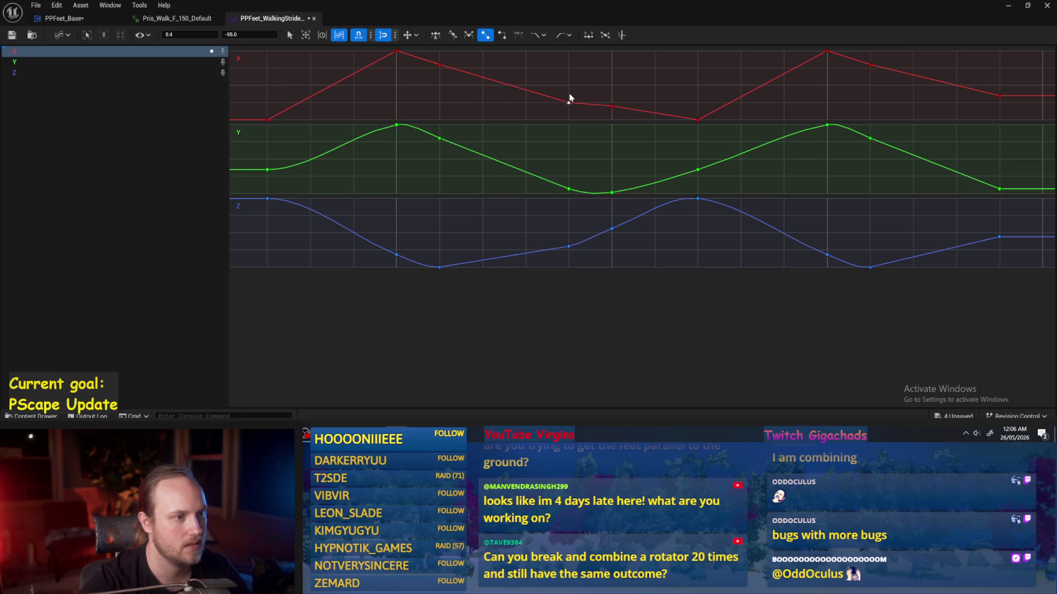
key("ctrl+z")
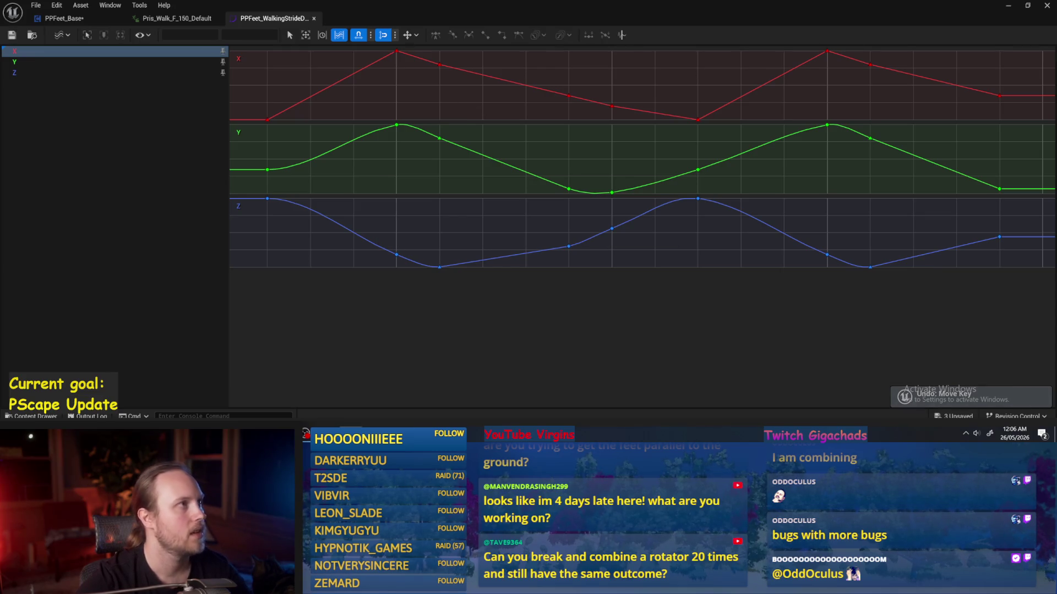
- Run a short play test of the level, stop it, and reopen the walking stride curve
left_click(1005, 7)
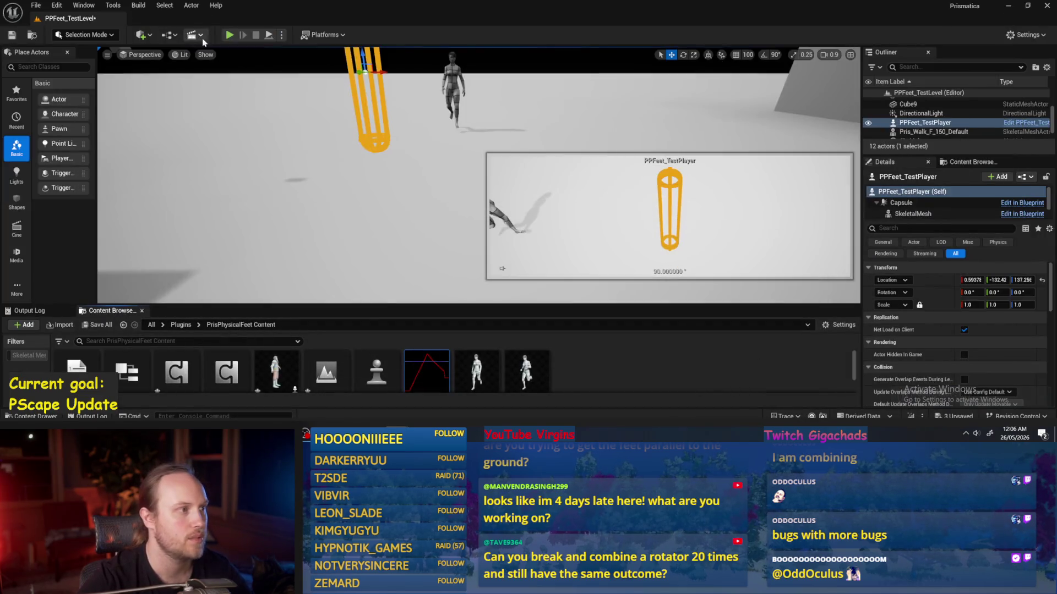
left_click(269, 37)
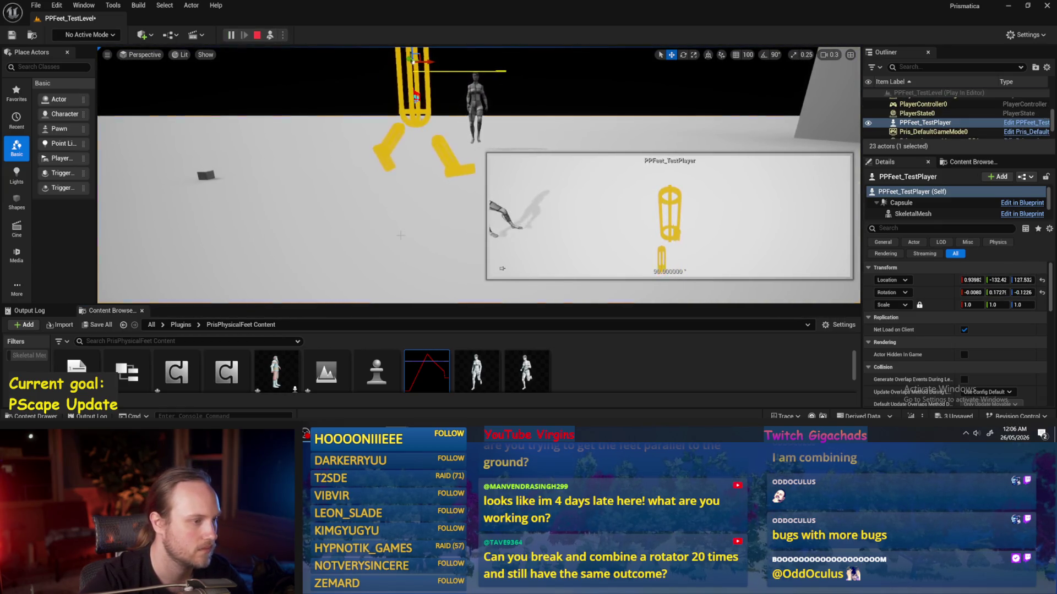
left_click(502, 269)
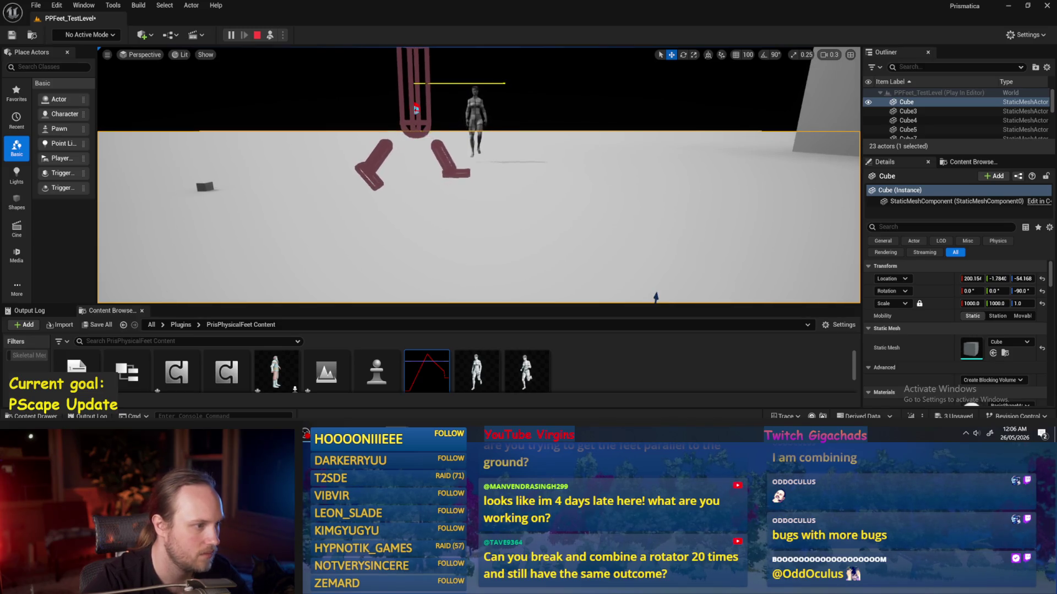
key("Escape")
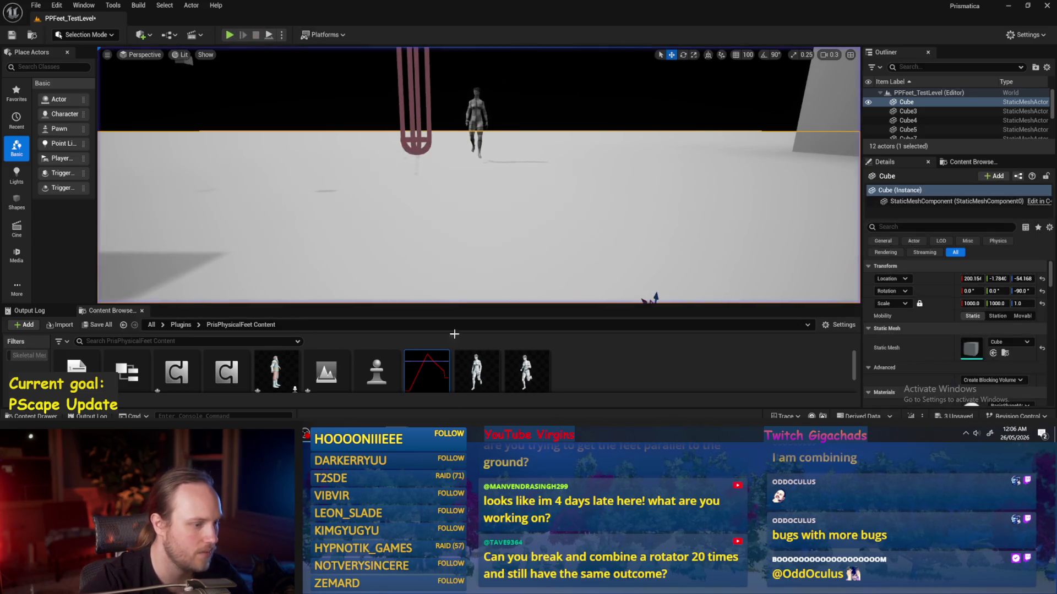
double_click(439, 369)
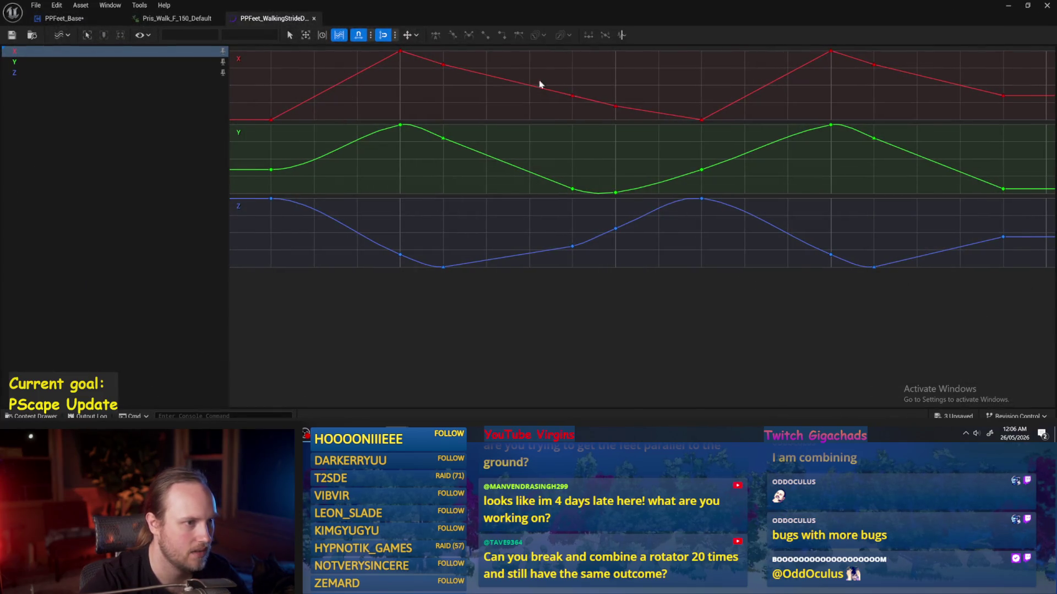
- Move the X-curve key at time 0.7 up to -55, save the curve, and return to the level
left_click_drag(804, 98, 737, 131)
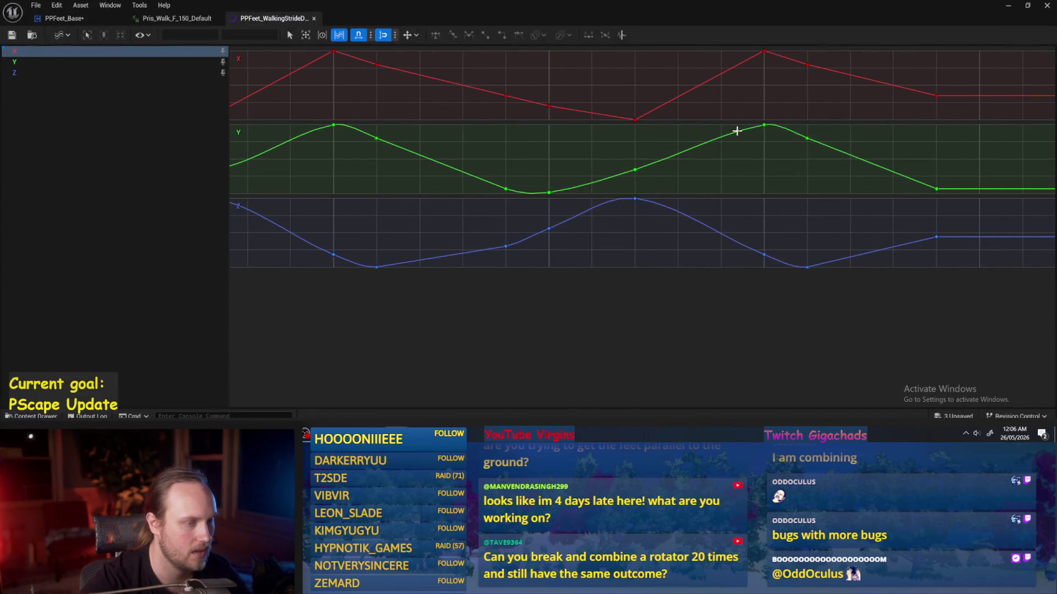
left_click(635, 119)
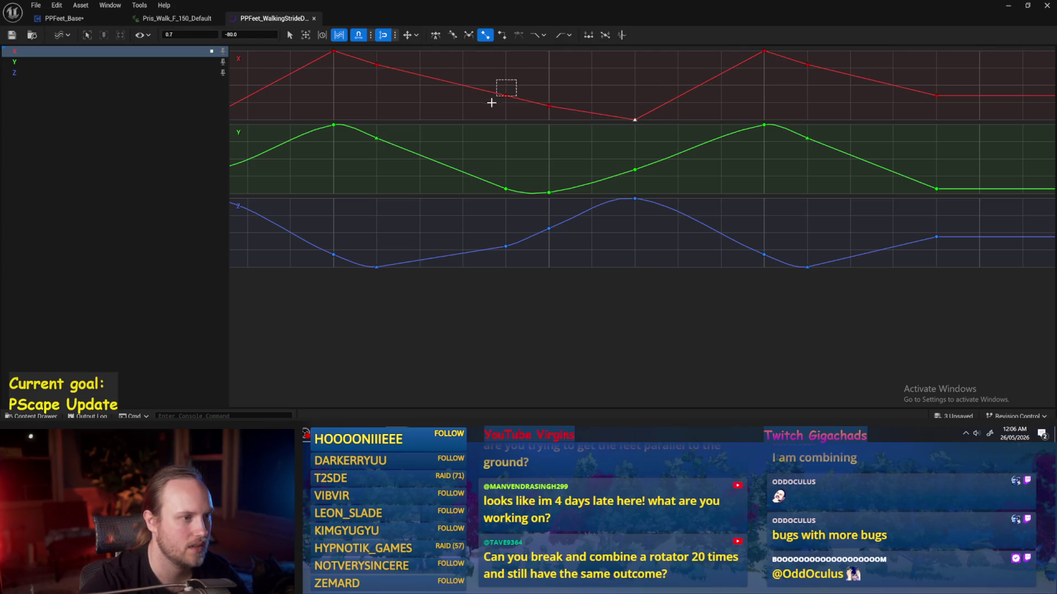
left_click_drag(549, 105, 549, 105)
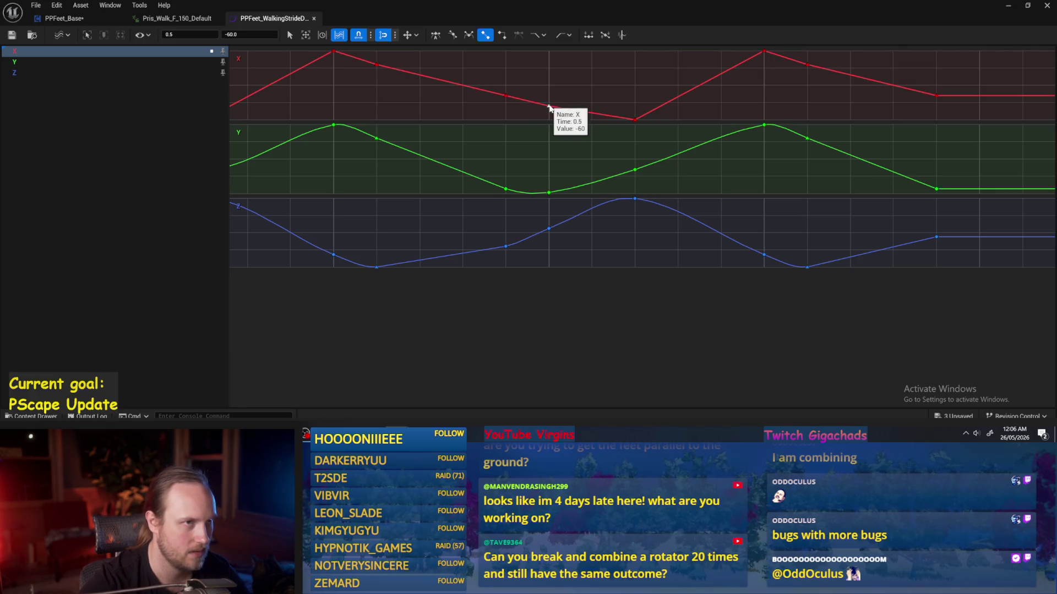
left_click(634, 119)
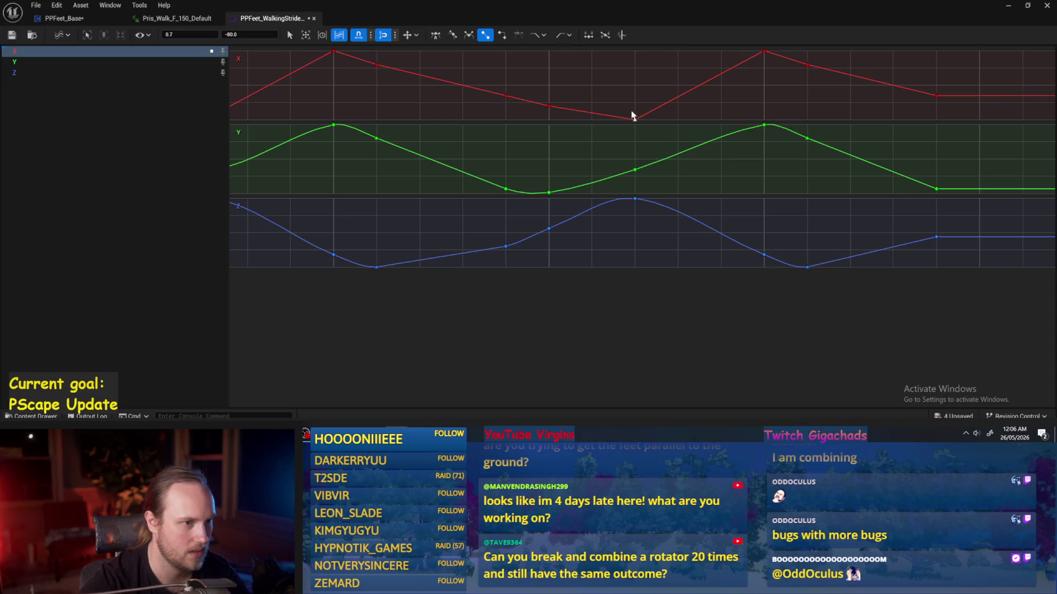
left_click_drag(632, 115, 631, 103)
left_click(12, 35)
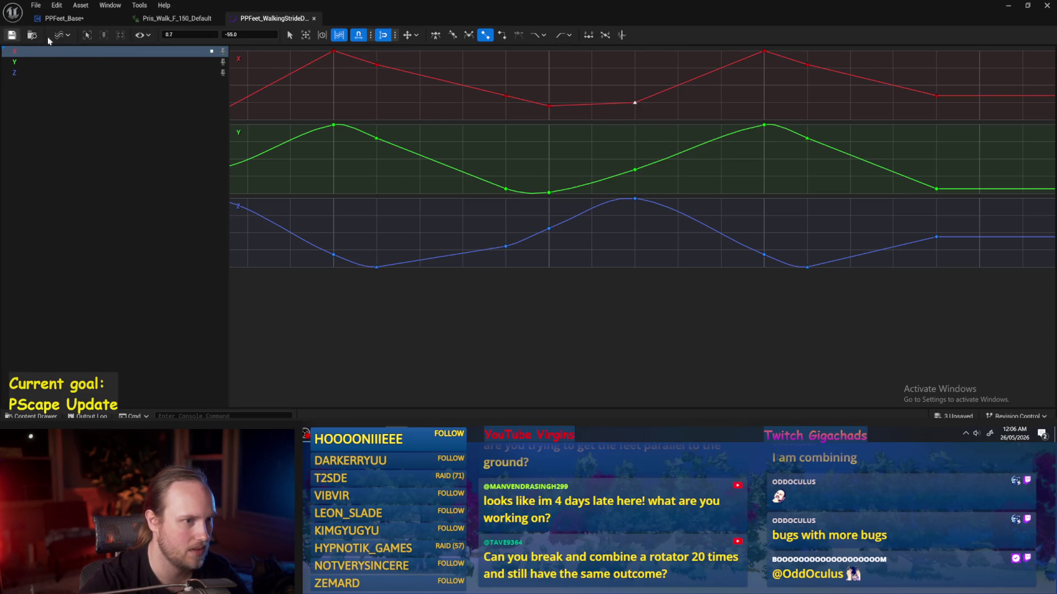
key("alt+Tab")
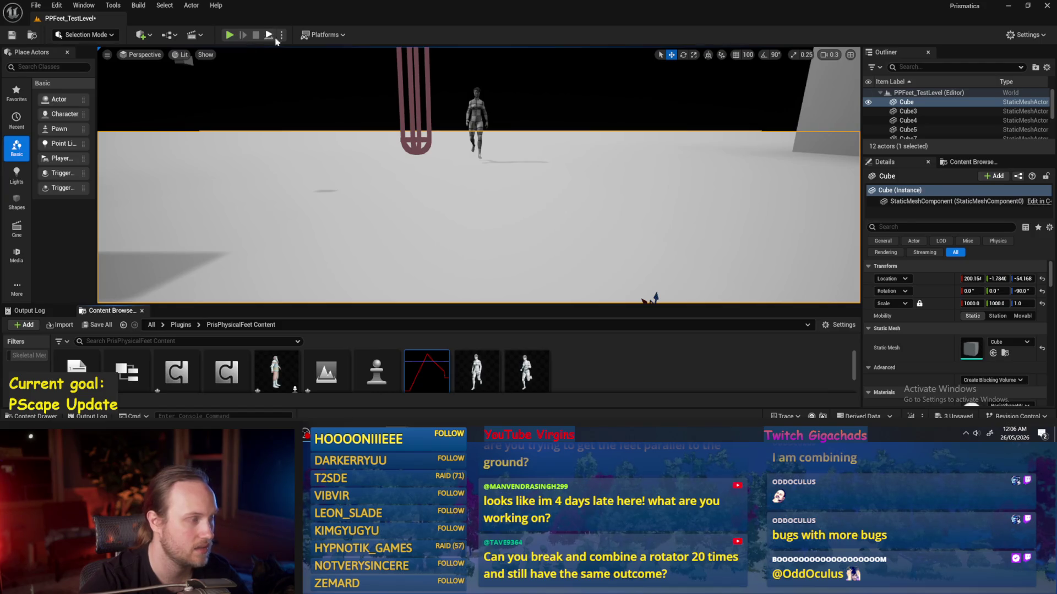
- Play-test the feet with the revised stride, then stop and reopen PPFeet_WalkingStrideData
left_click(269, 35)
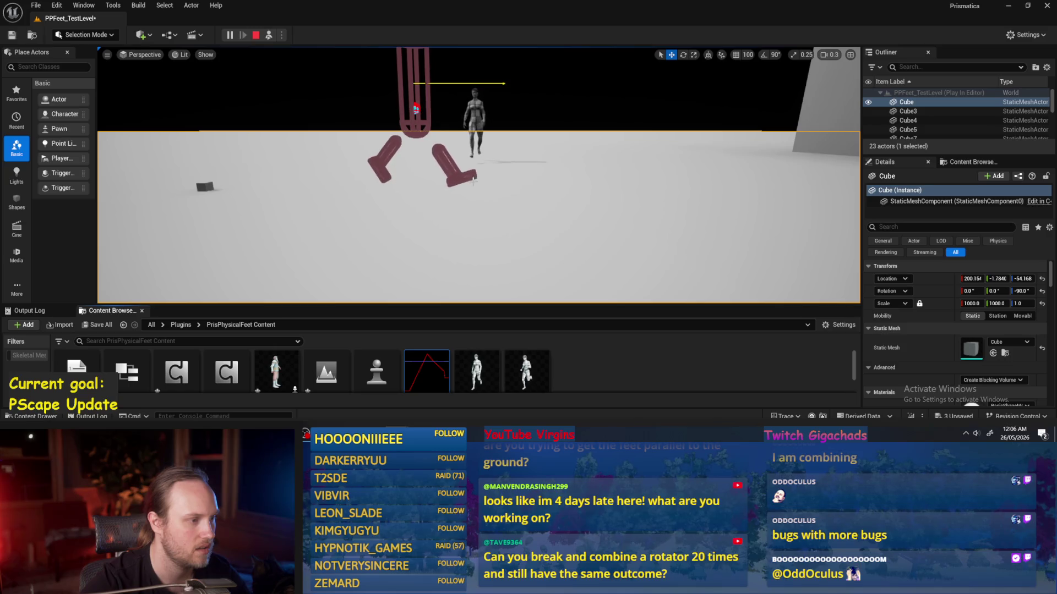
key("Escape")
double_click(427, 372)
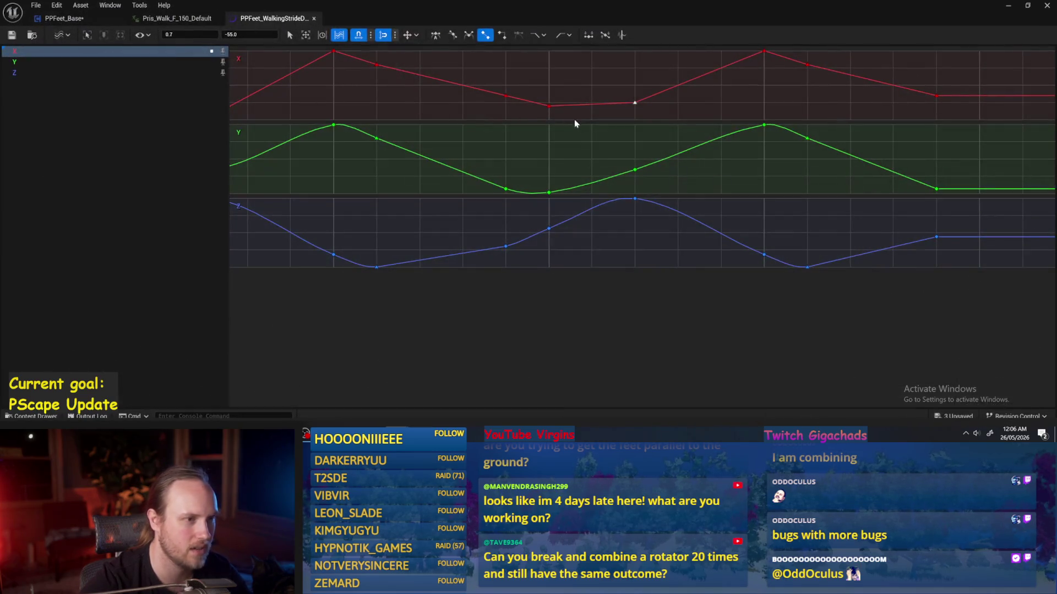
- Undo the X key at 0.7 back to -80, play-test again, and reopen the stride curve
key("ctrl+z")
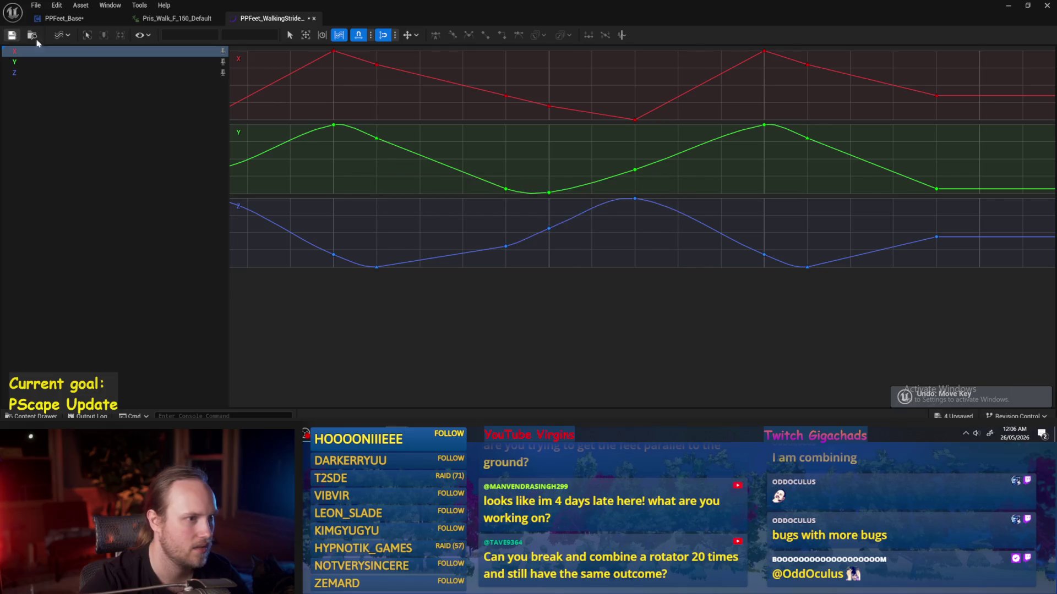
left_click(1047, 5)
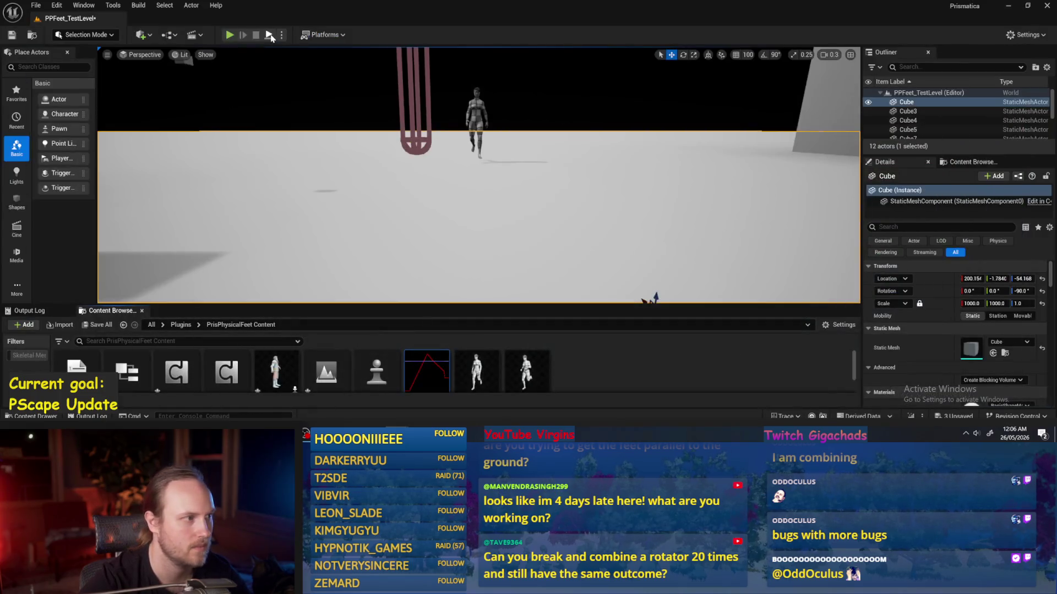
left_click(269, 35)
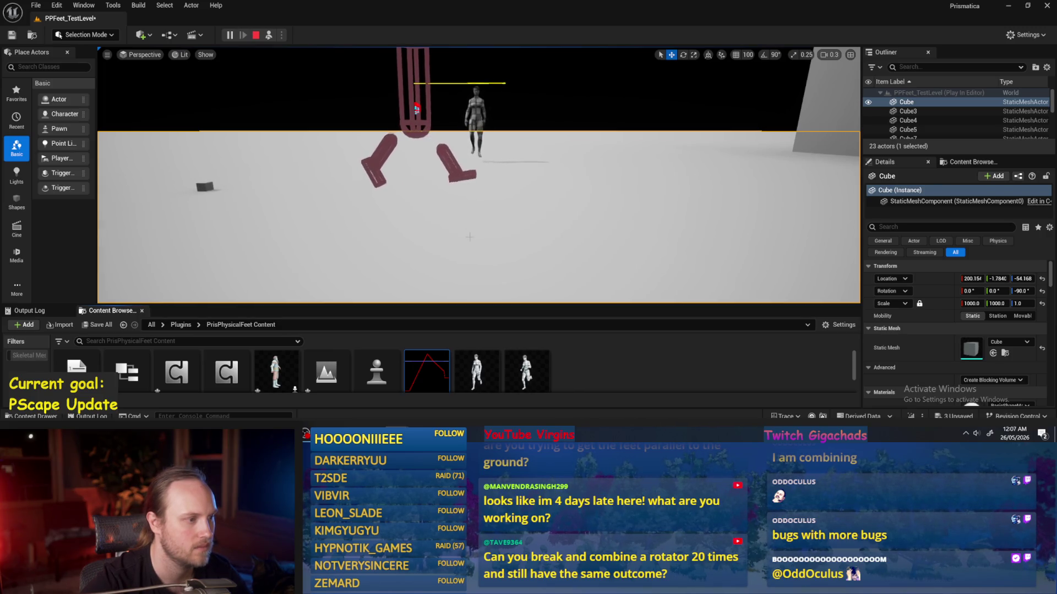
double_click(426, 372)
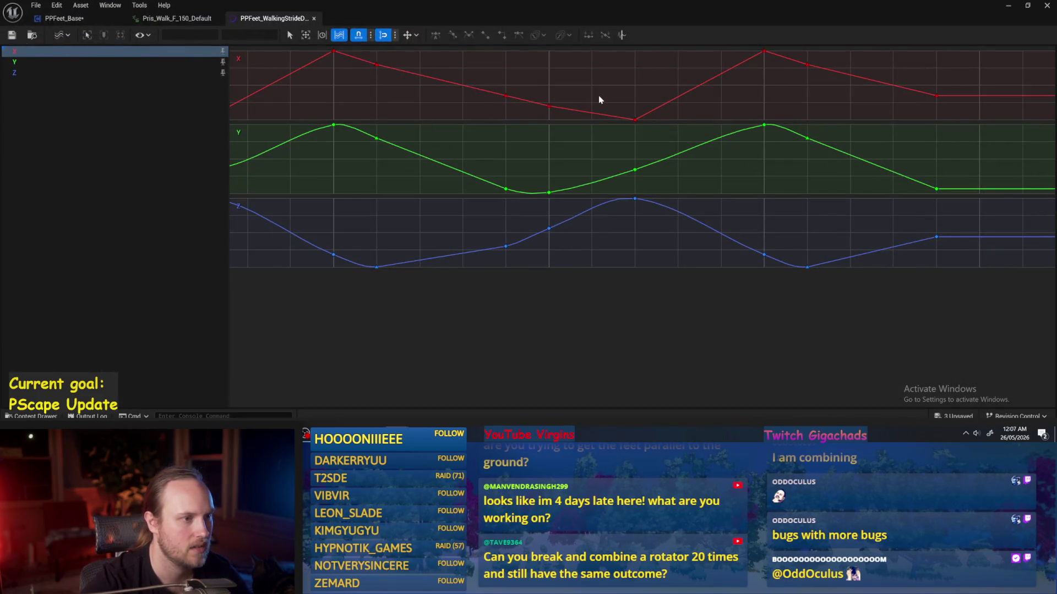
- Undo two X-curve edits and set both X peak keys, at times 0.0 and 1.0, to 20
key("ctrl+z")
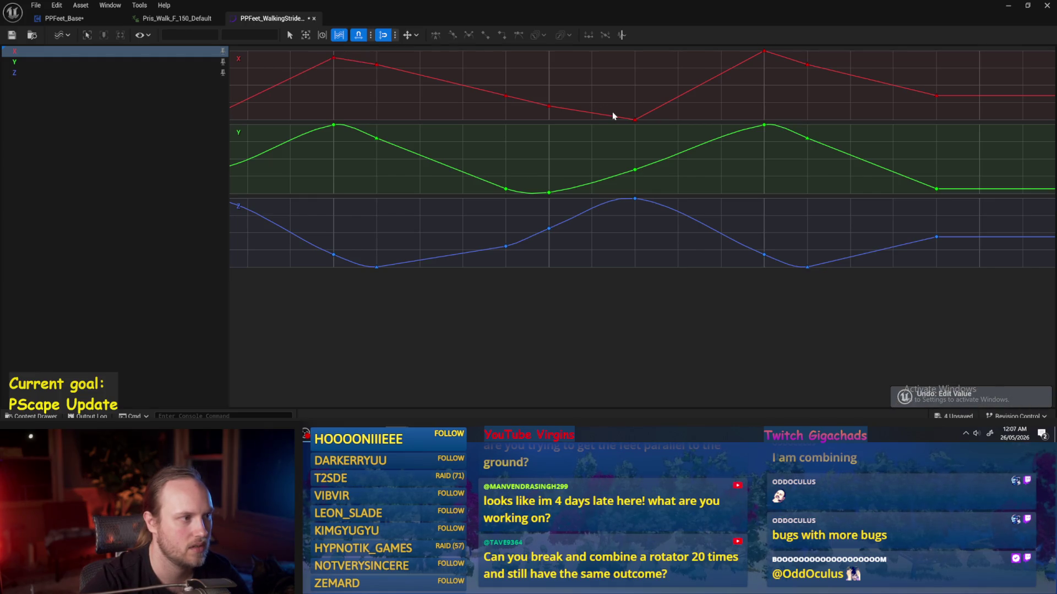
key("ctrl+z")
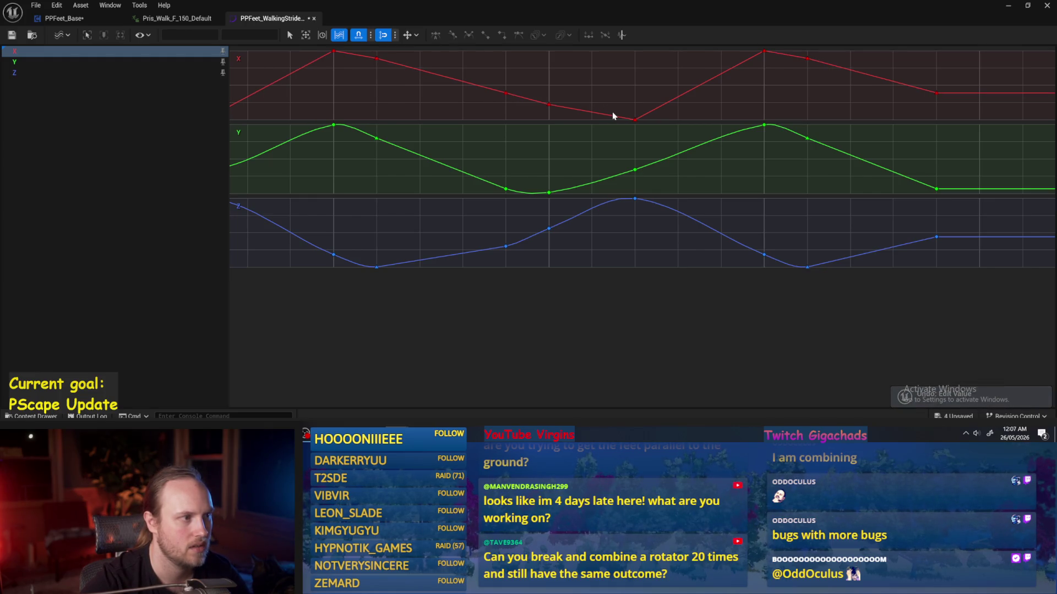
mouse_move(389, 97)
left_mouse_down()
mouse_move(467, 109)
mouse_move(456, 109)
left_mouse_up()
left_click(396, 51)
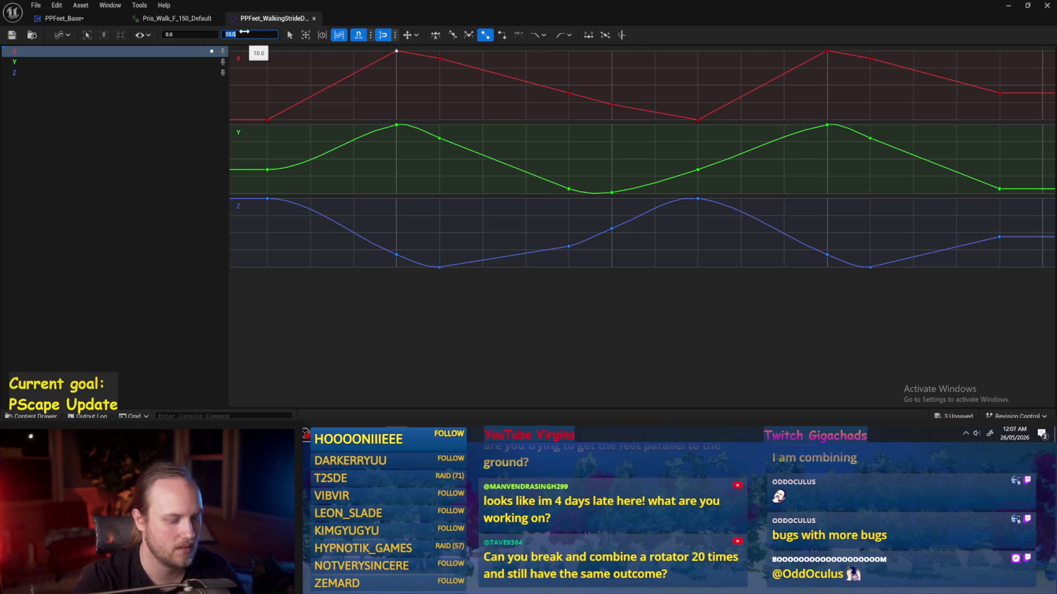
key("Return")
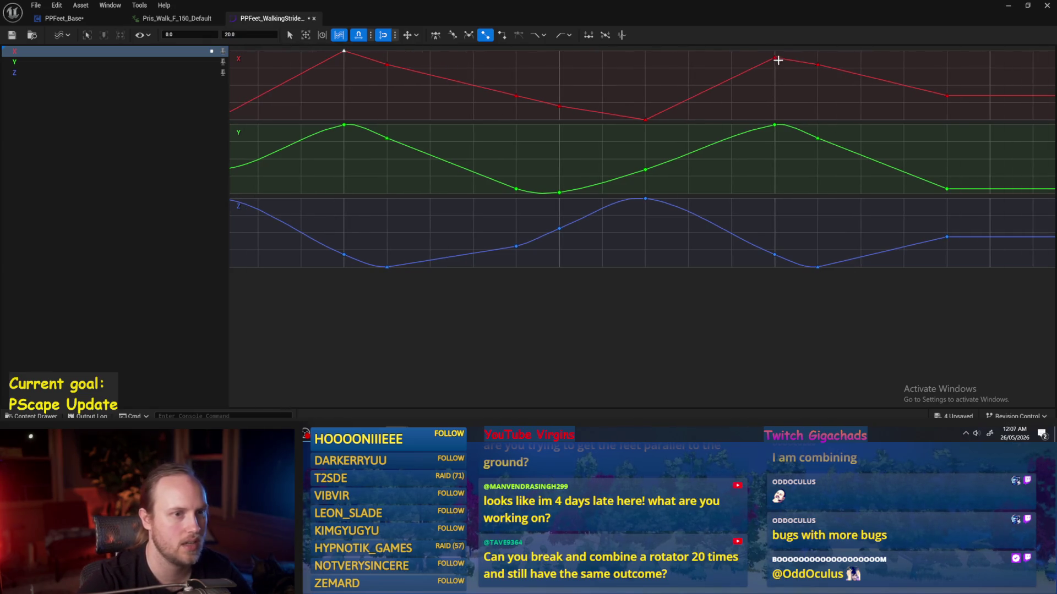
left_click(269, 35)
type("3")
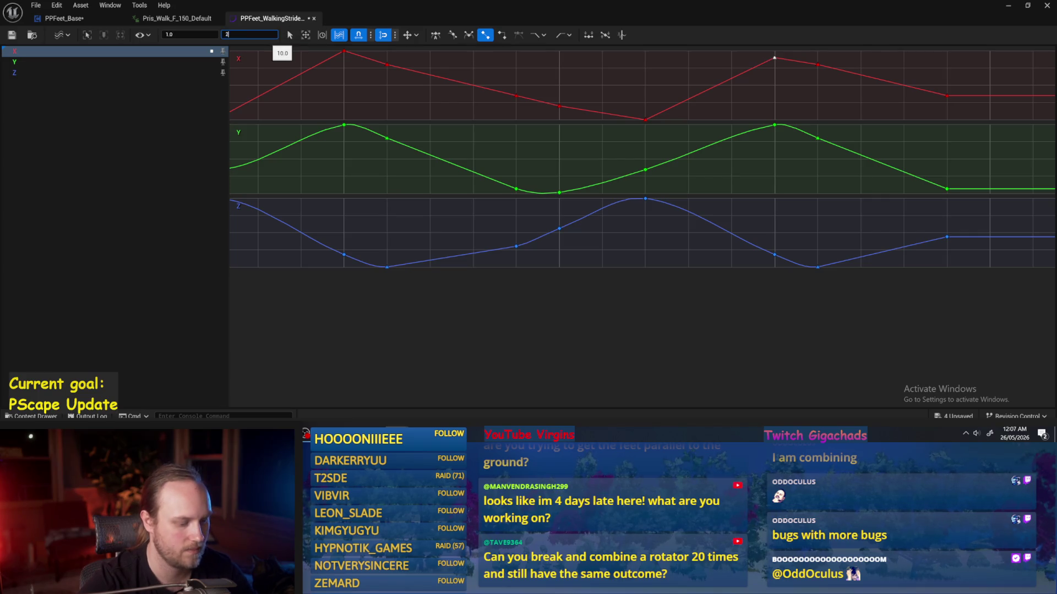
type("0")
key("Return")
- Check the X keys at times 0.5 (-60) and 0.7 (-80), then save the stride curve
left_click(728, 101)
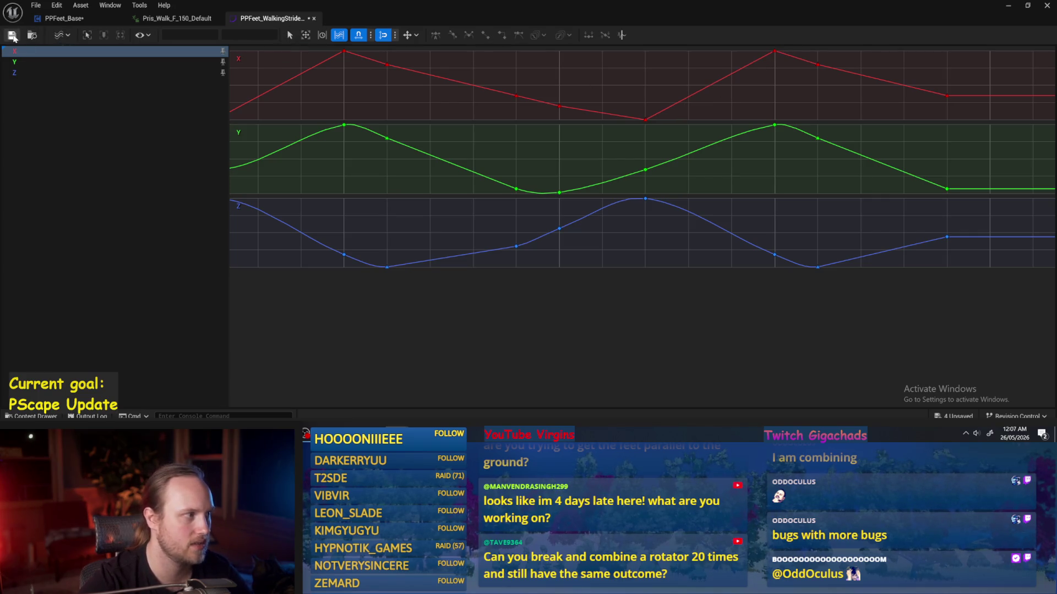
left_click(559, 105)
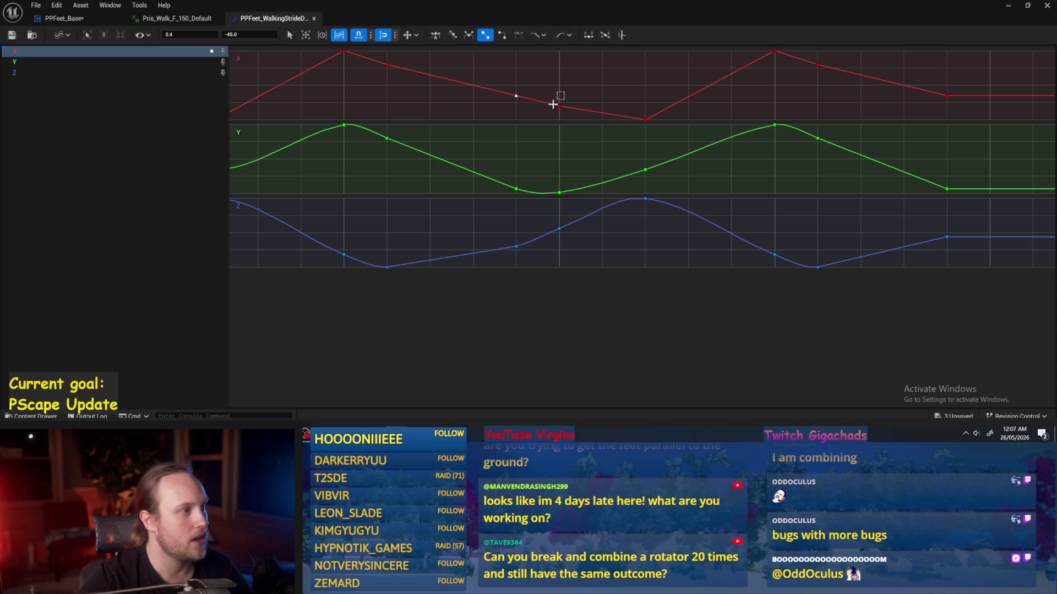
left_click(614, 88)
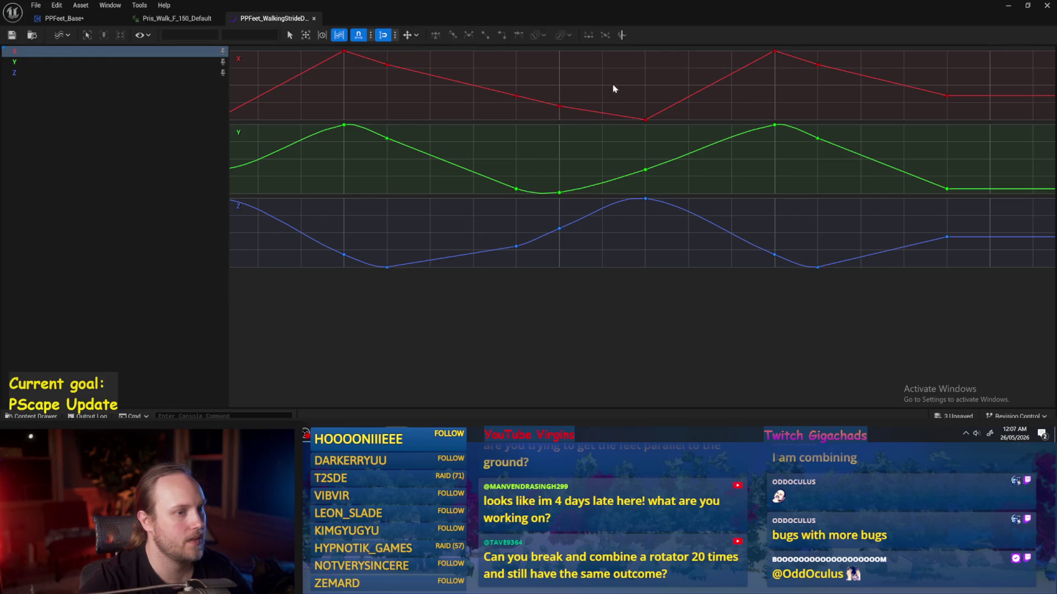
left_click_drag(654, 128, 652, 126)
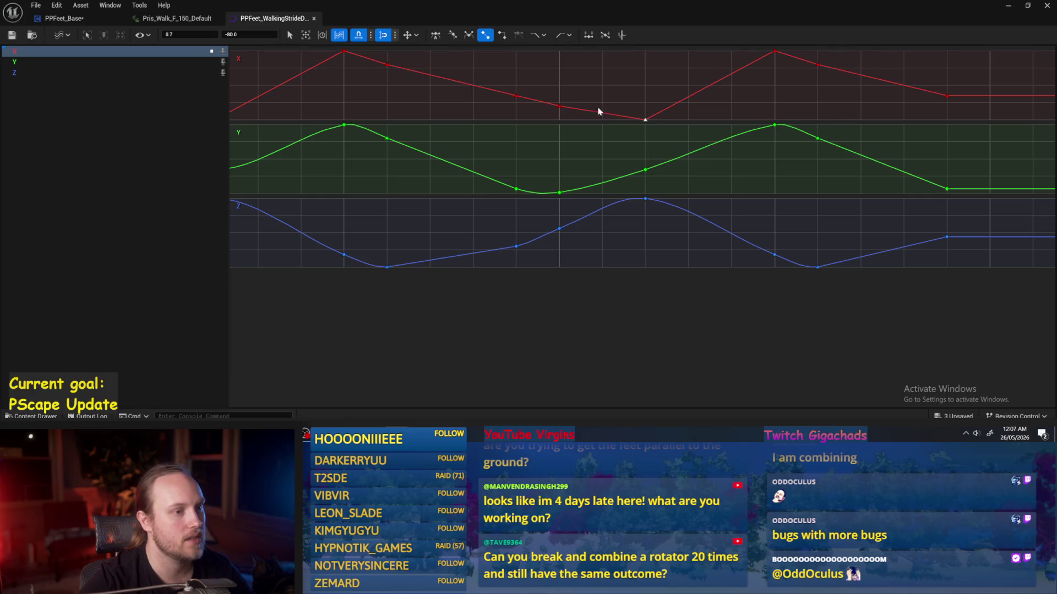
mouse_move(565, 86)
left_mouse_down()
mouse_move(549, 302)
mouse_move(570, 297)
left_mouse_up()
left_click(20, 36)
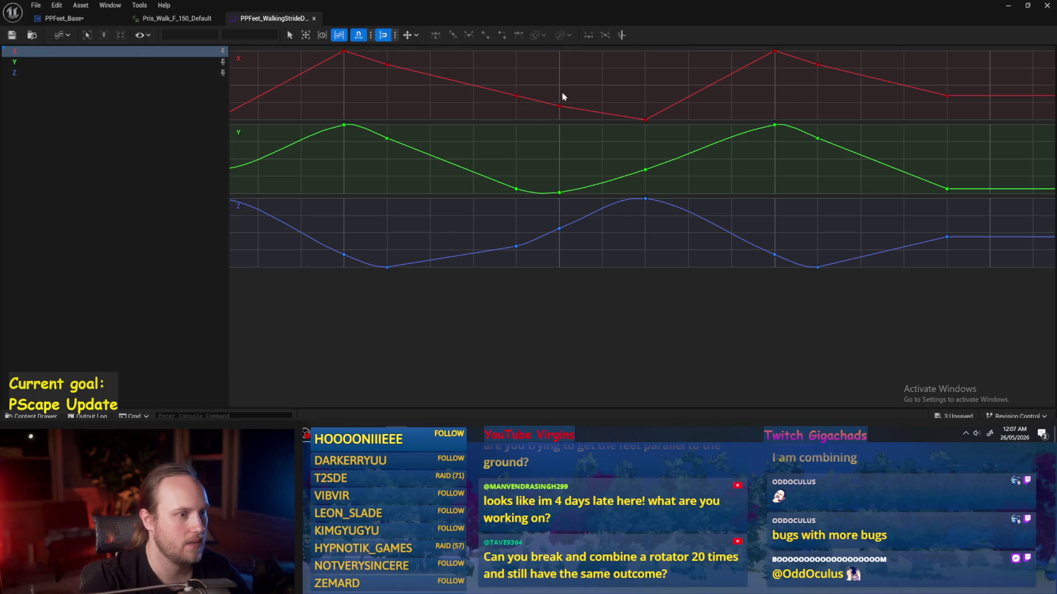
left_click_drag(592, 95, 532, 88)
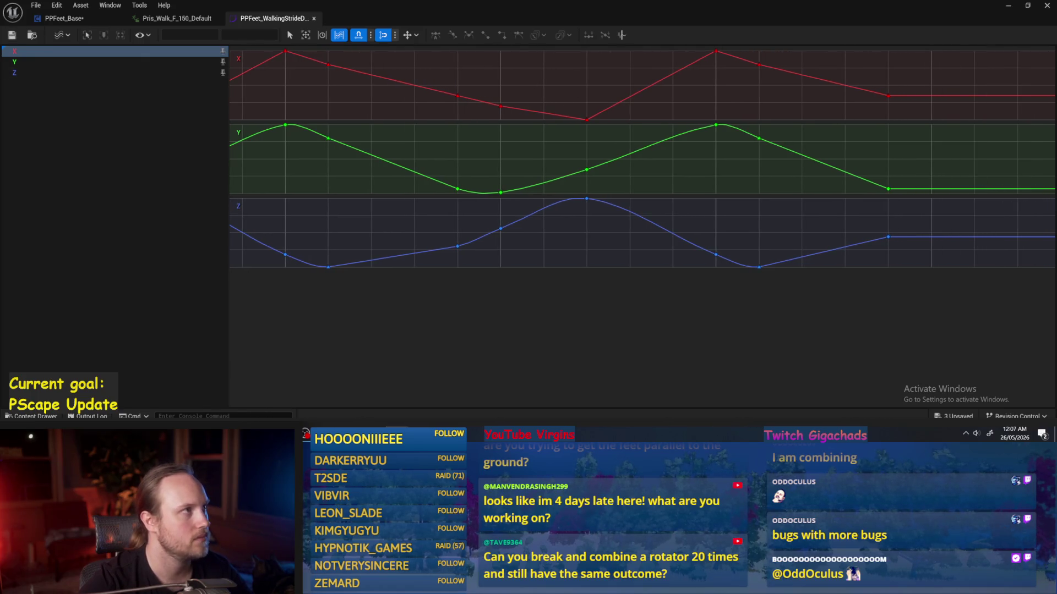
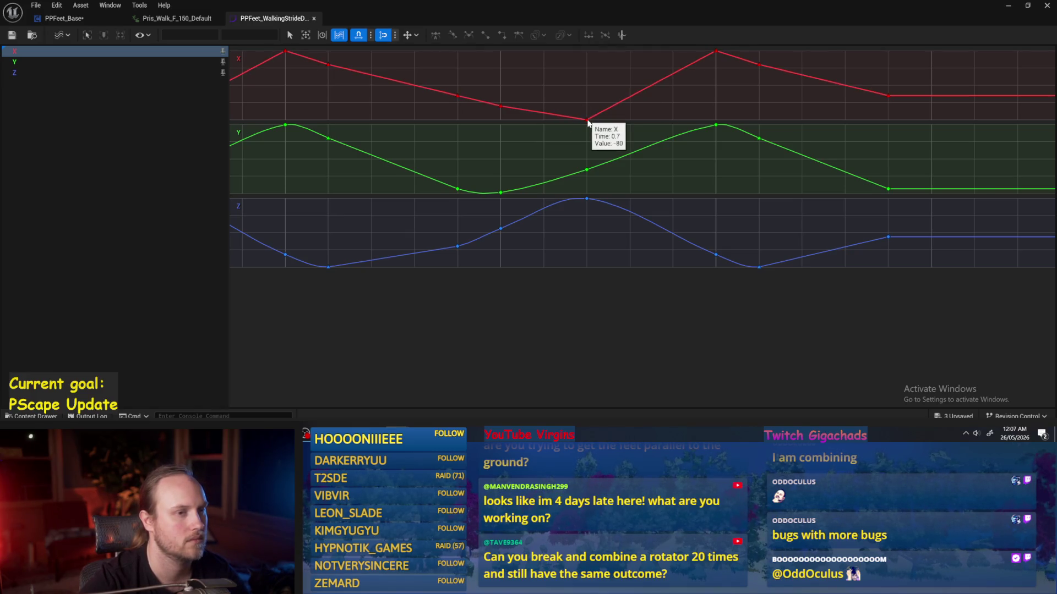
- Add a new key on the X curve's rise and slide it to time 0.8, value -30
double_click(645, 91)
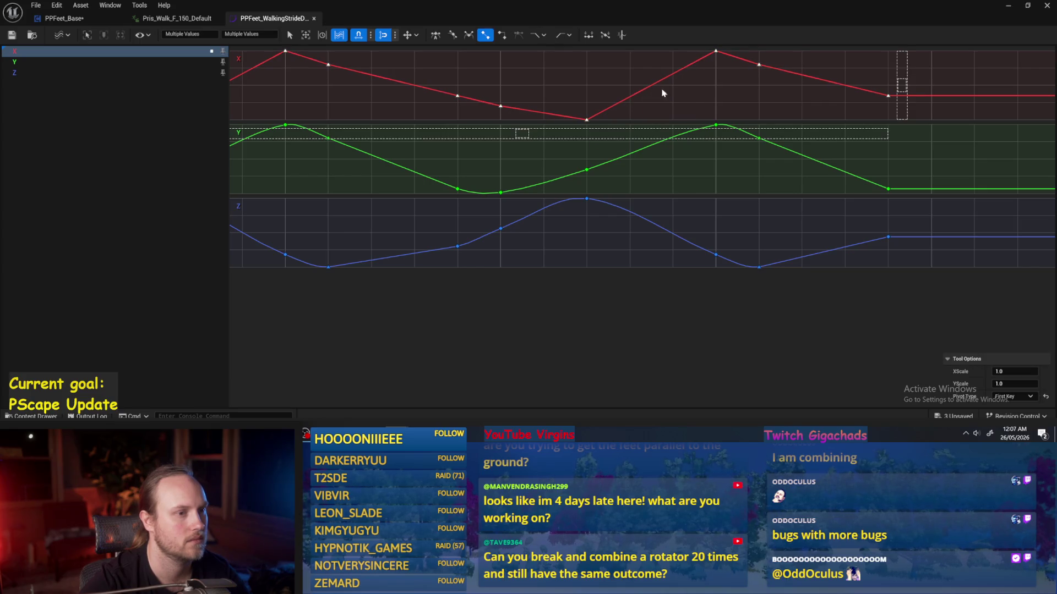
right_click(651, 88)
left_click(663, 115)
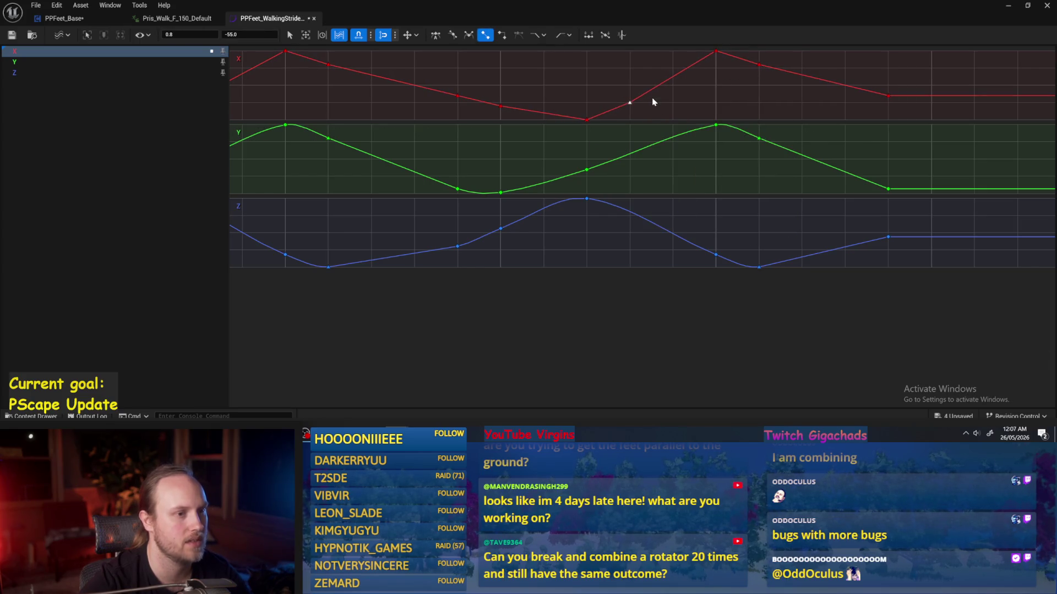
mouse_move(651, 88)
left_mouse_down()
mouse_move(645, 77)
mouse_move(630, 85)
left_mouse_up()
left_click(810, 67)
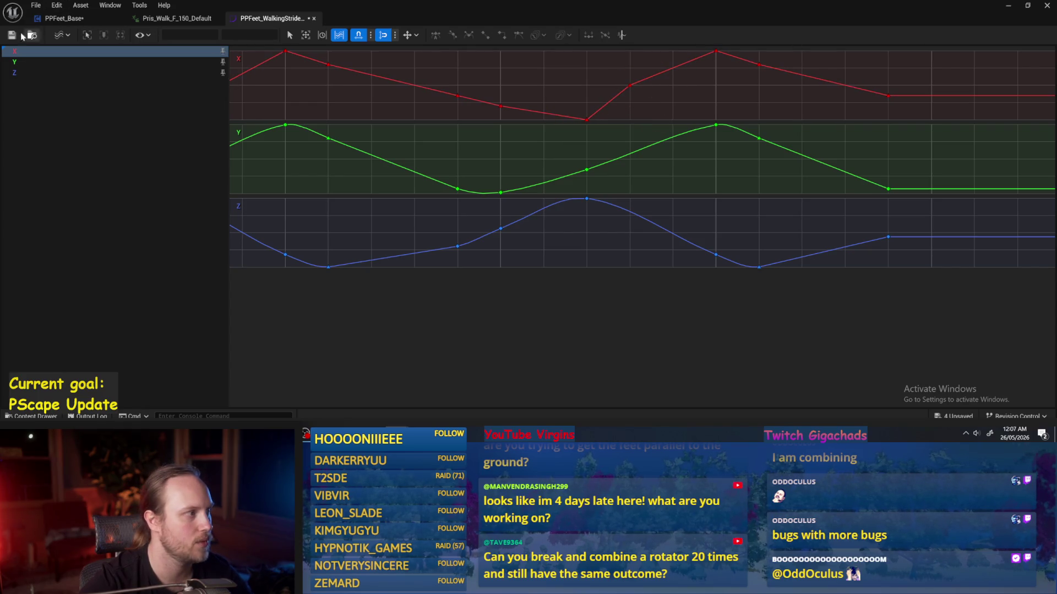
left_click(1008, 5)
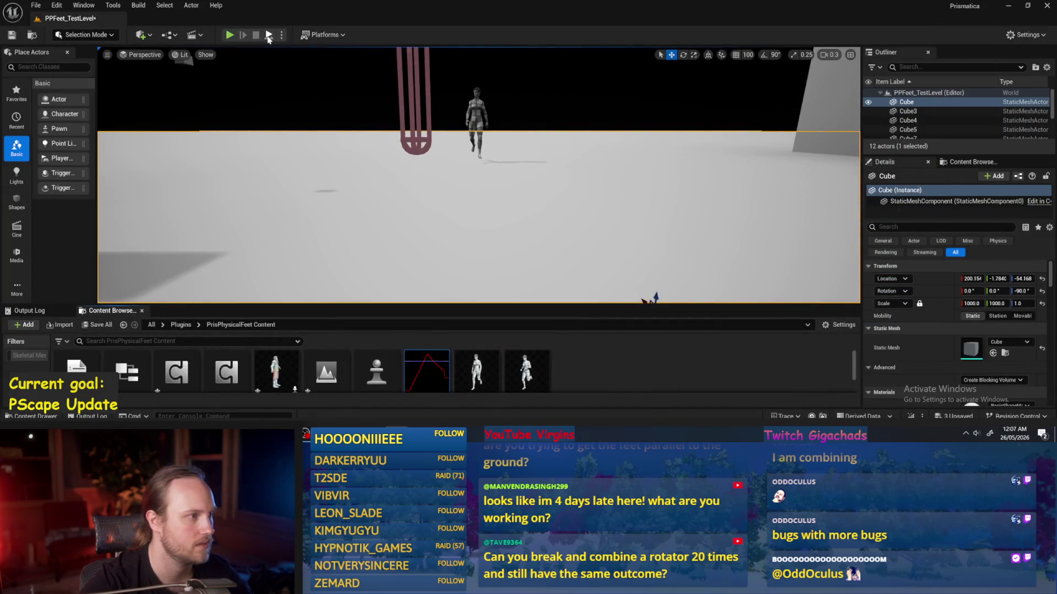
- Play-test the walking legs in PPFeet_TestLevel, then bring back the PPFeet_WalkingStride curves
key("alt+p")
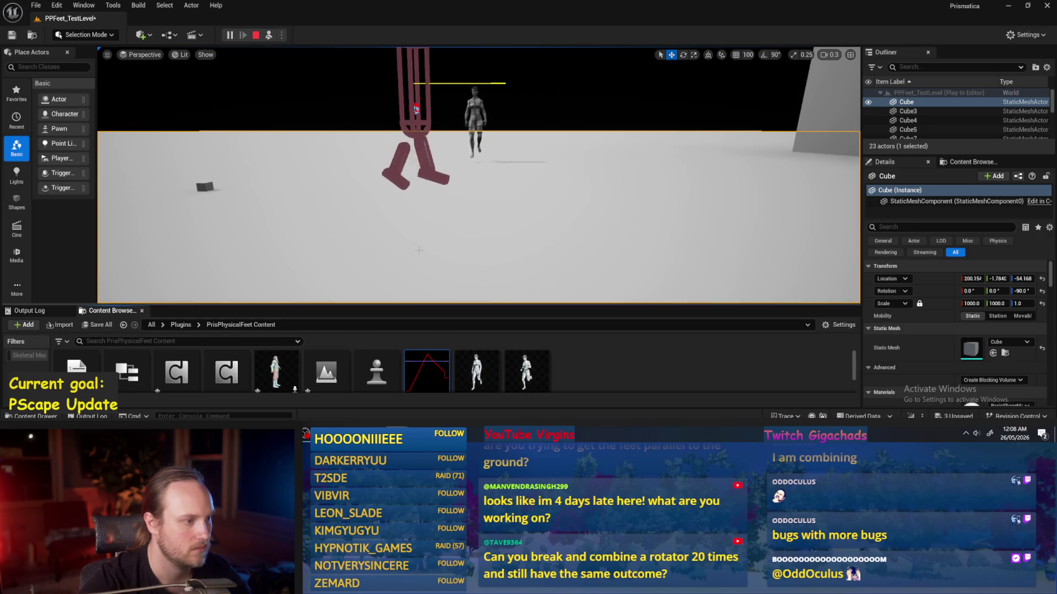
key("Escape")
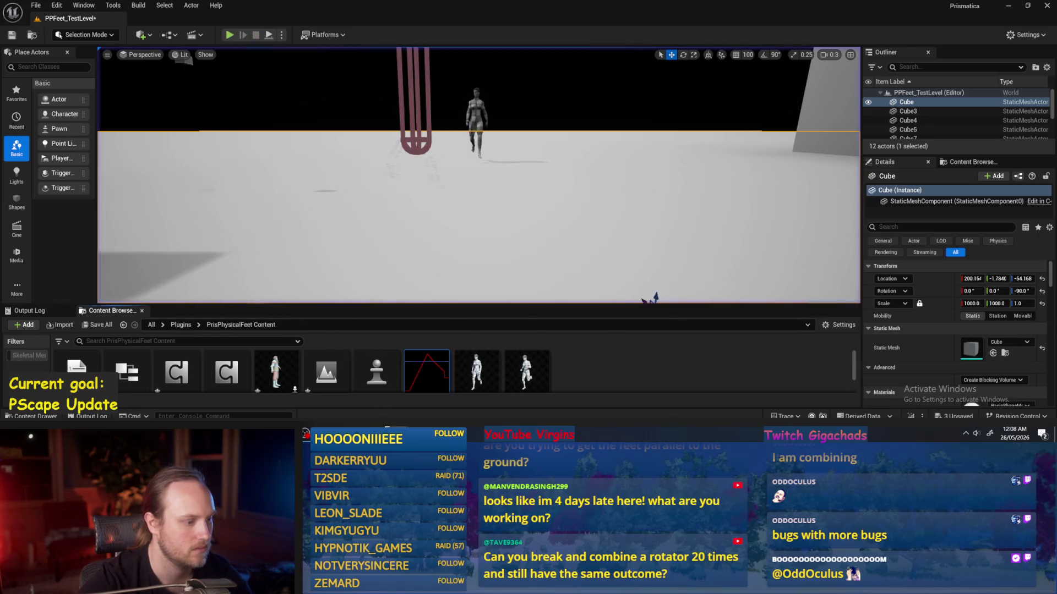
left_click(434, 408)
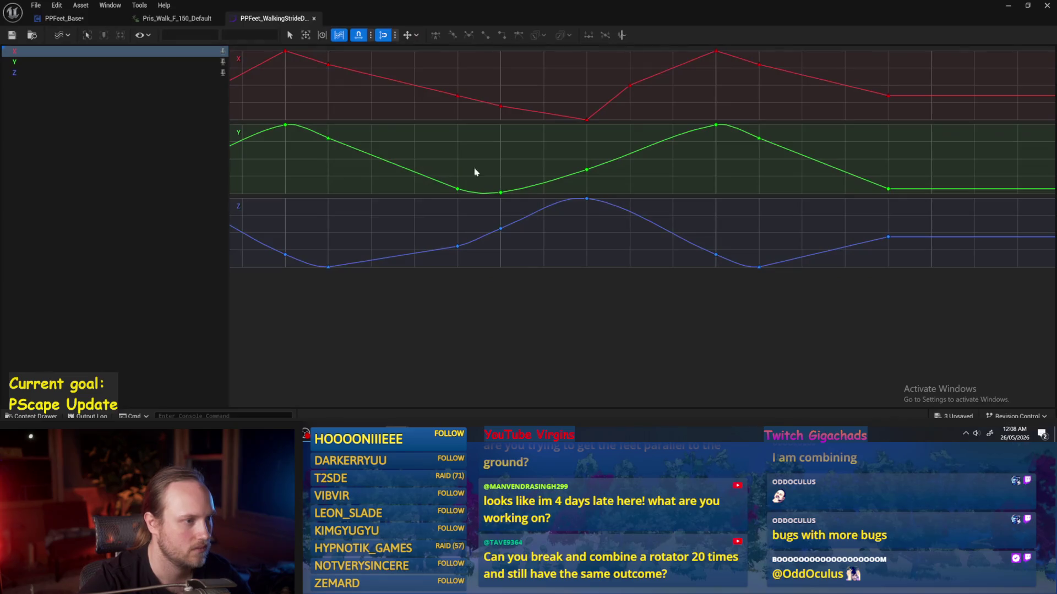
- Delete the added X key and give all remaining X keys Auto tangents
left_click(630, 85)
key("Delete")
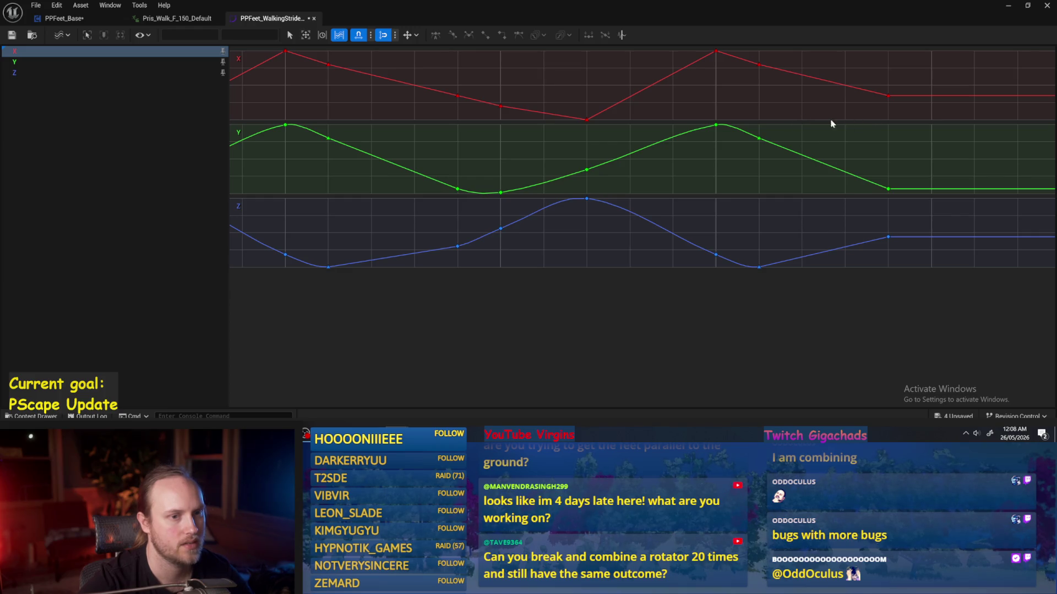
left_click_drag(817, 118, 278, 47)
key("w")
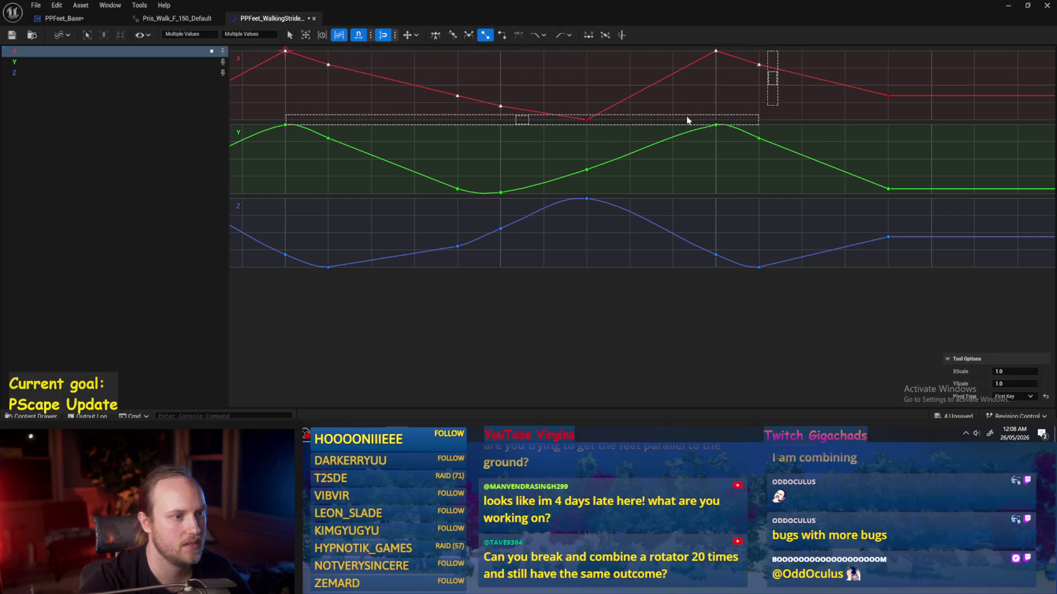
left_click(588, 119, "shift")
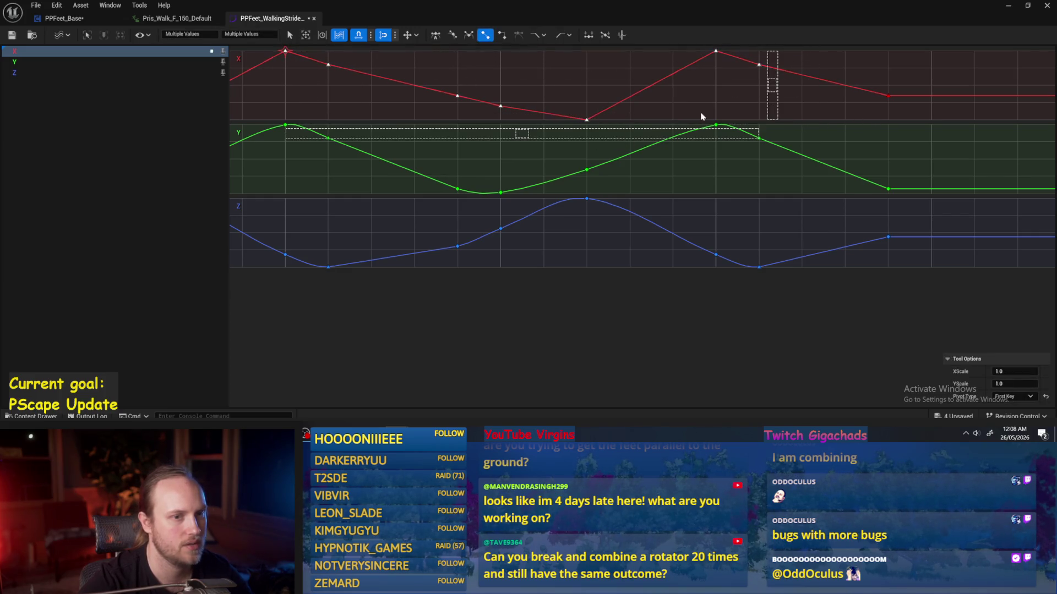
left_click(888, 96, "shift")
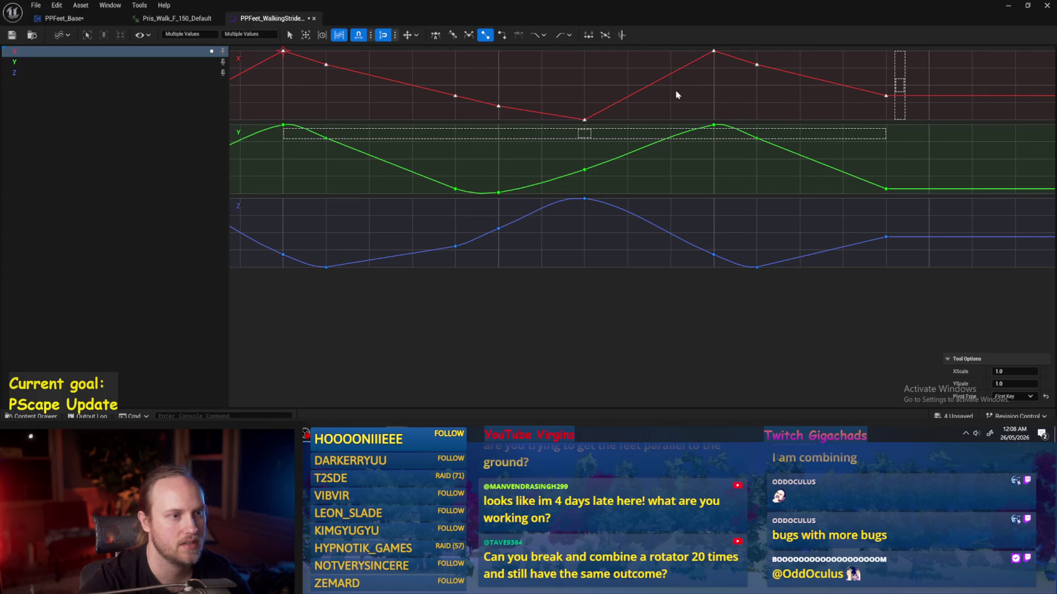
right_click(693, 98)
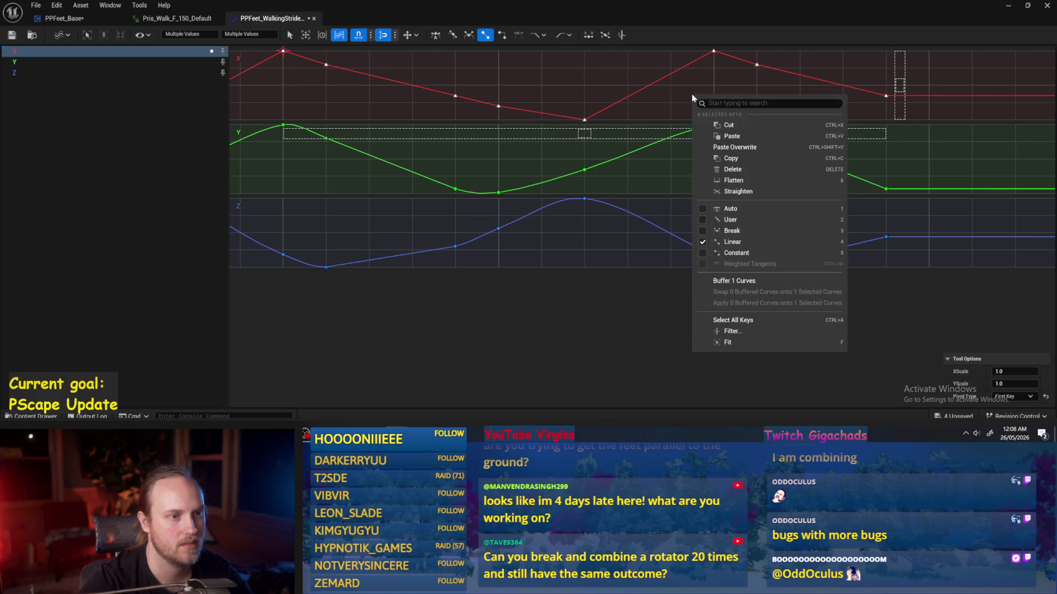
left_click(726, 210)
left_click(523, 94)
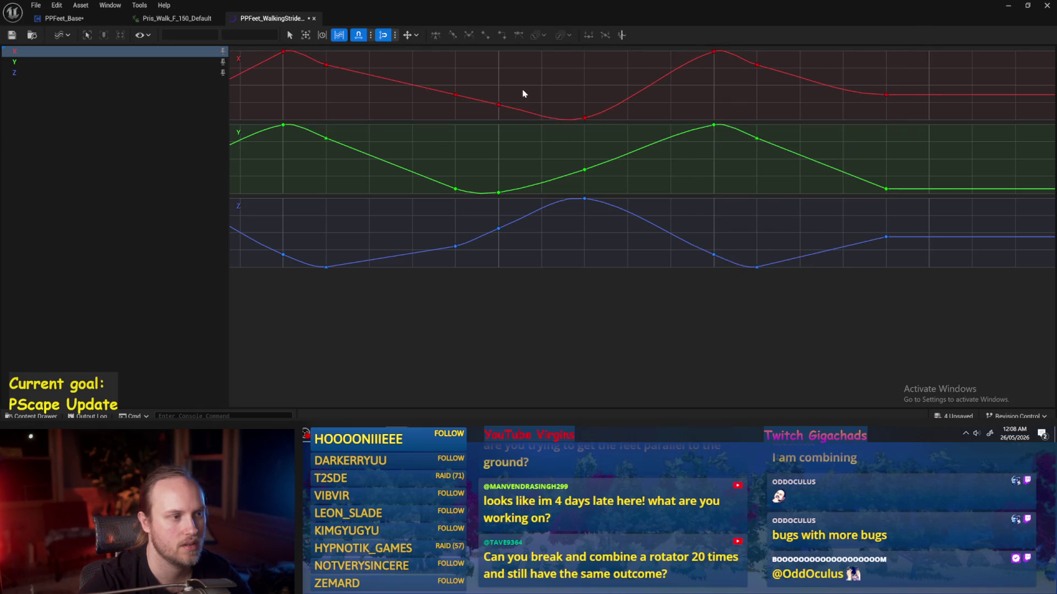
- Steepen the curve after the first X peak and set both peak keys to Linear tangents
mouse_move(501, 109)
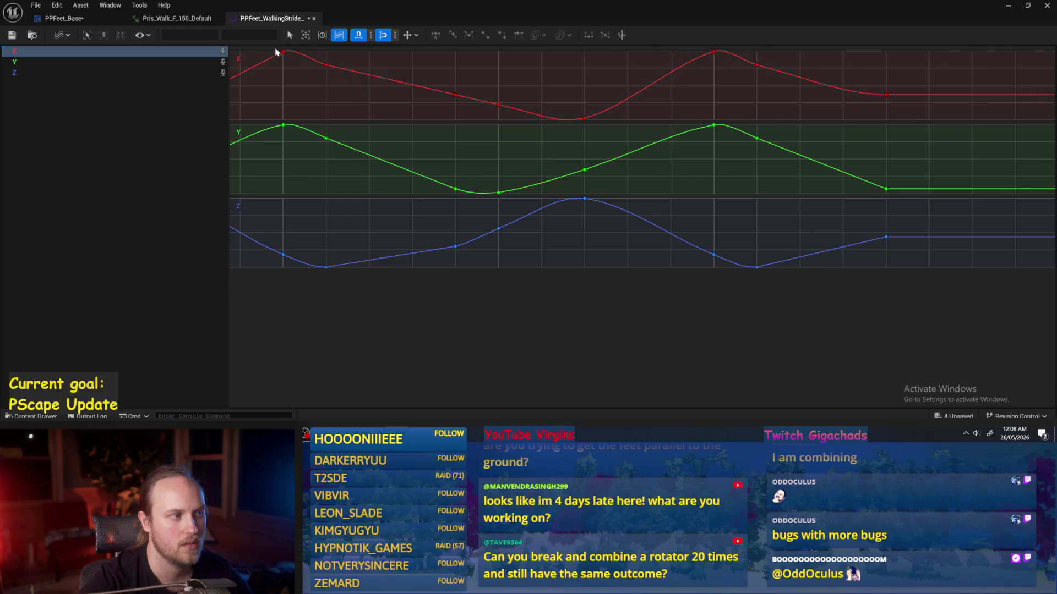
left_click(283, 51)
mouse_move(327, 68)
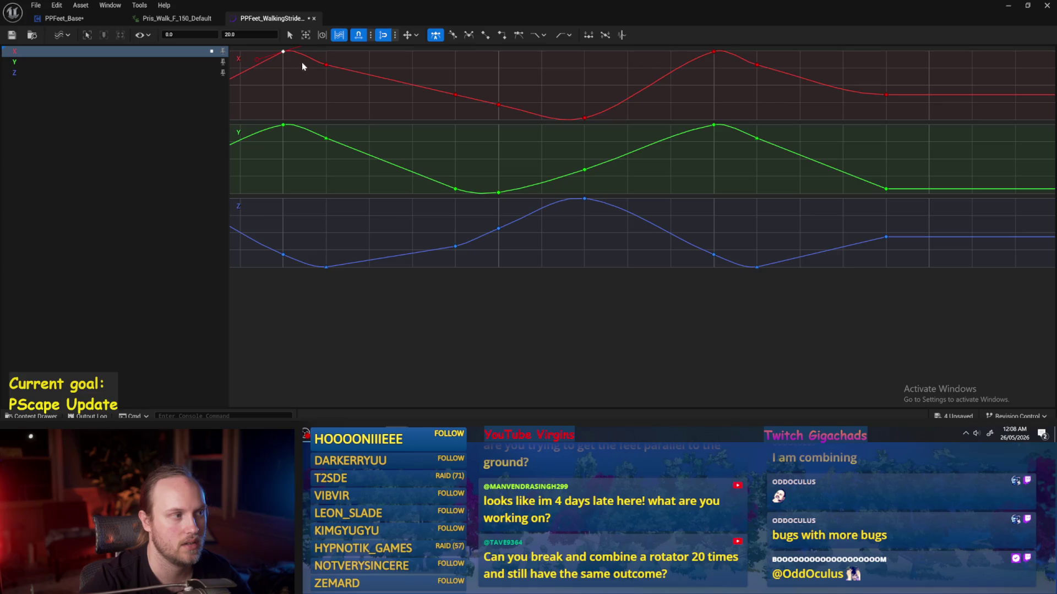
mouse_move(295, 65)
left_mouse_down()
mouse_move(362, 64)
mouse_move(317, 37)
mouse_move(335, 29)
left_mouse_up()
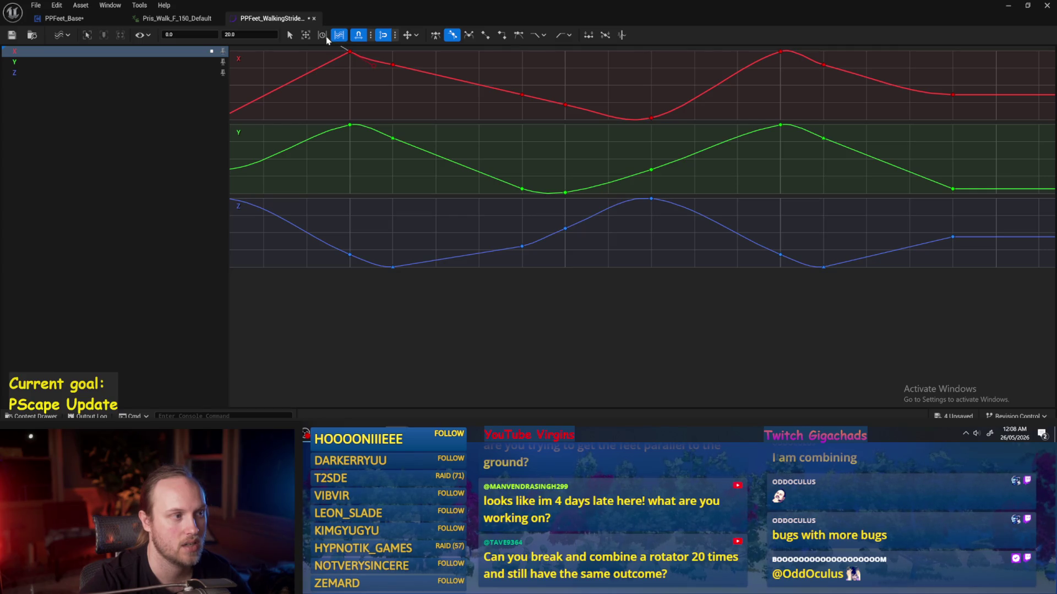
left_click_drag(326, 39, 350, 73)
right_click(349, 52)
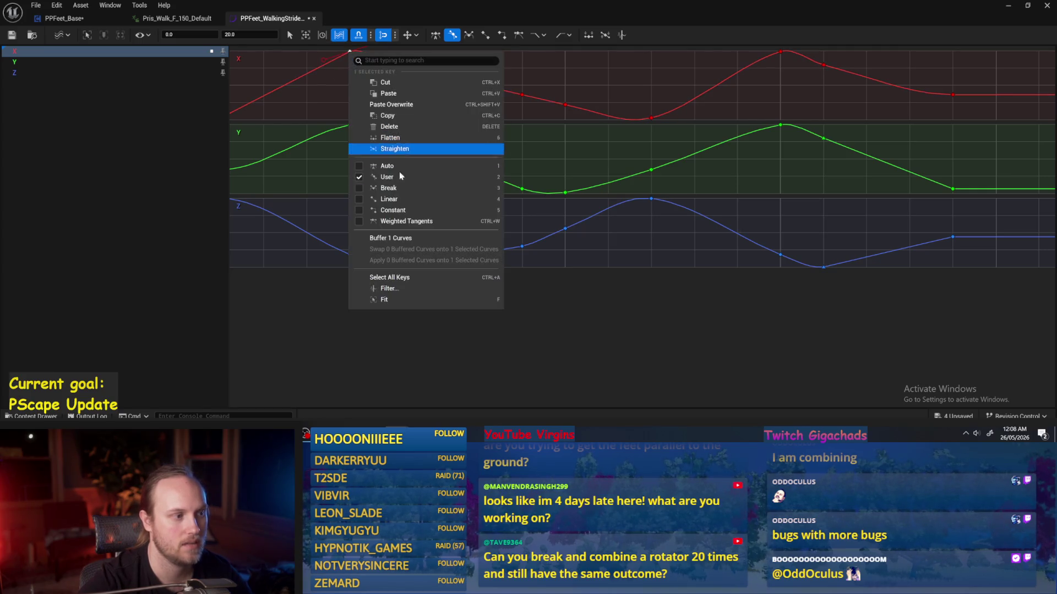
left_click(400, 200)
left_click(780, 51)
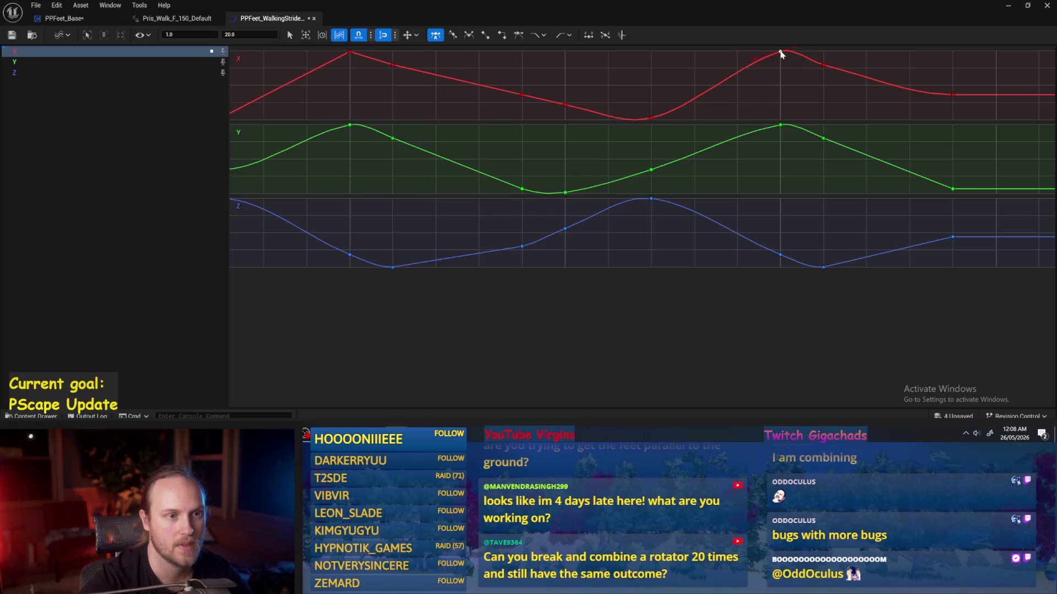
right_click(779, 52)
left_click(820, 199)
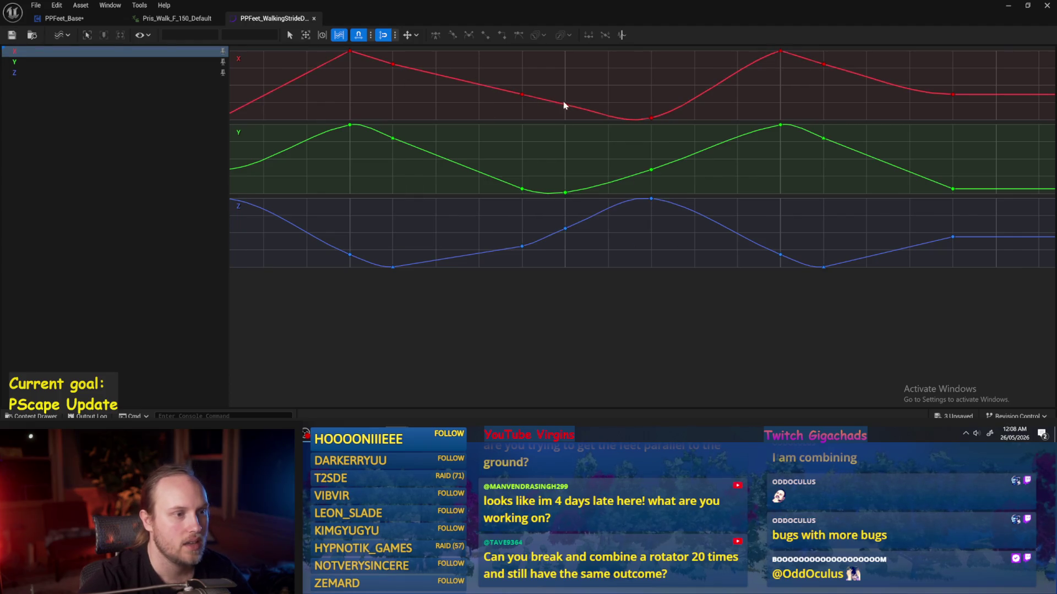
- Raise the low X key at time 0.7 from -80 to about -55 and steepen its tangent
left_click(651, 118)
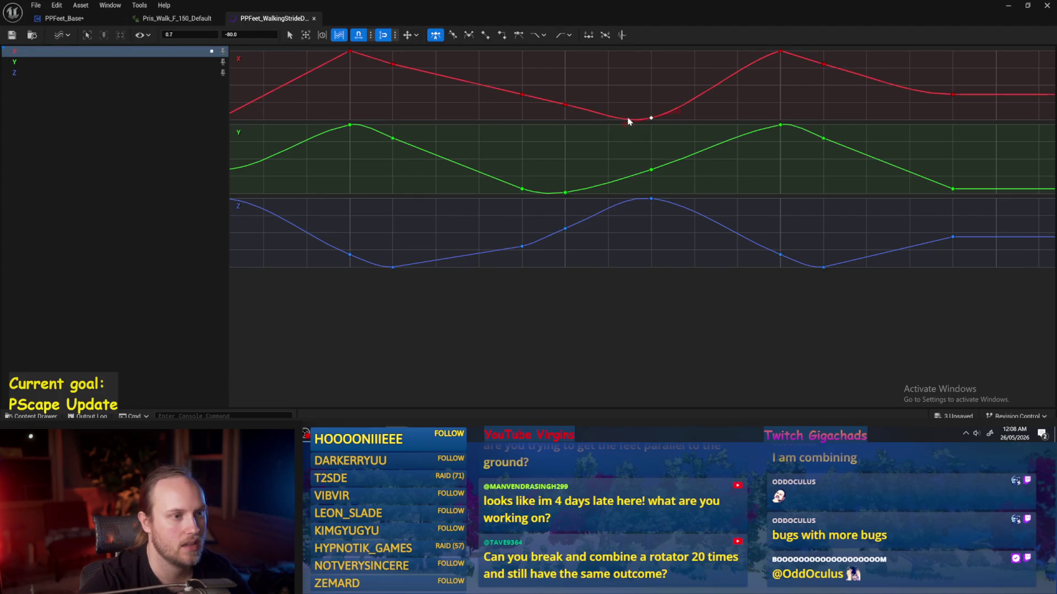
mouse_move(569, 108)
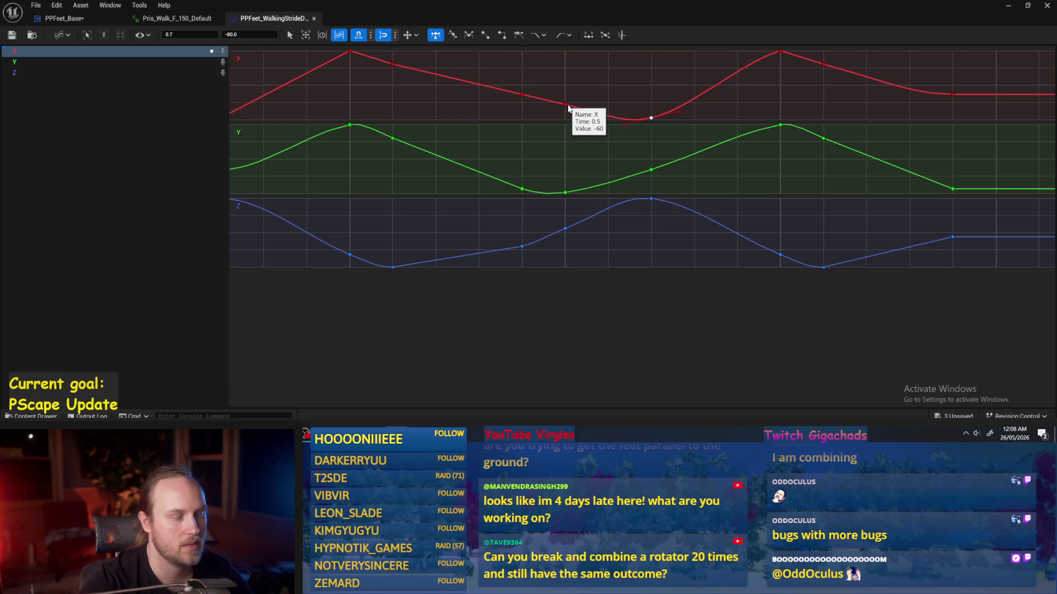
left_click_drag(623, 123, 620, 123)
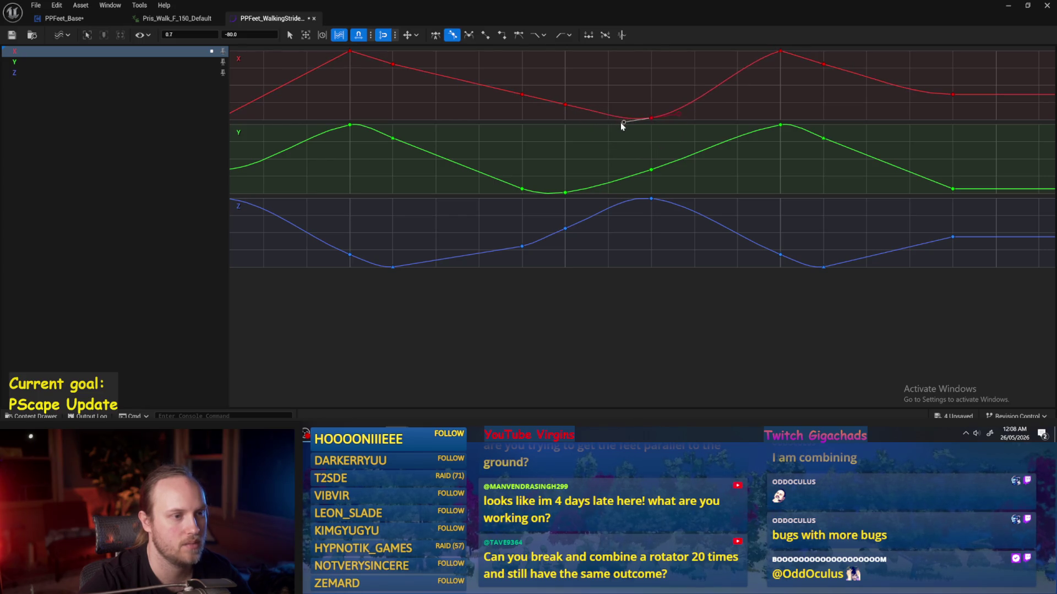
mouse_move(651, 120)
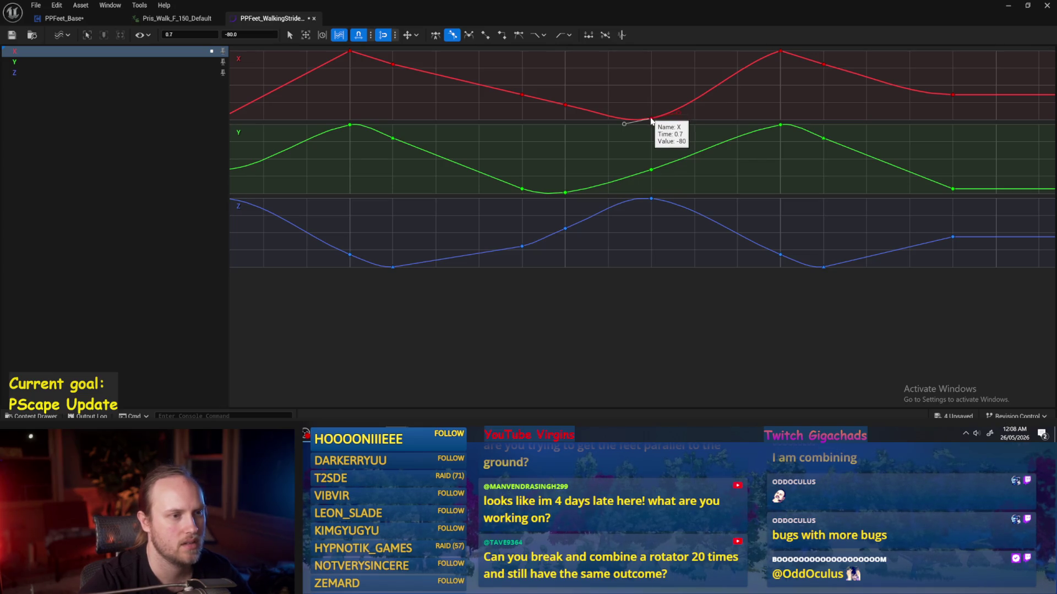
left_click_drag(652, 120, 656, 89)
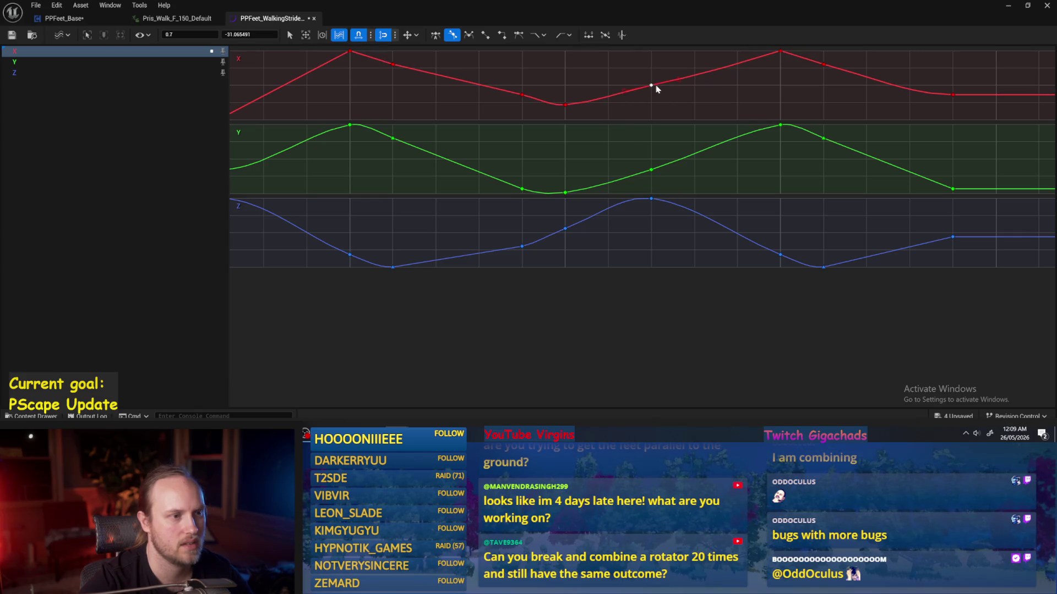
mouse_move(678, 80)
left_mouse_down()
mouse_move(675, 66)
mouse_move(699, 66)
mouse_move(657, 103)
left_mouse_up()
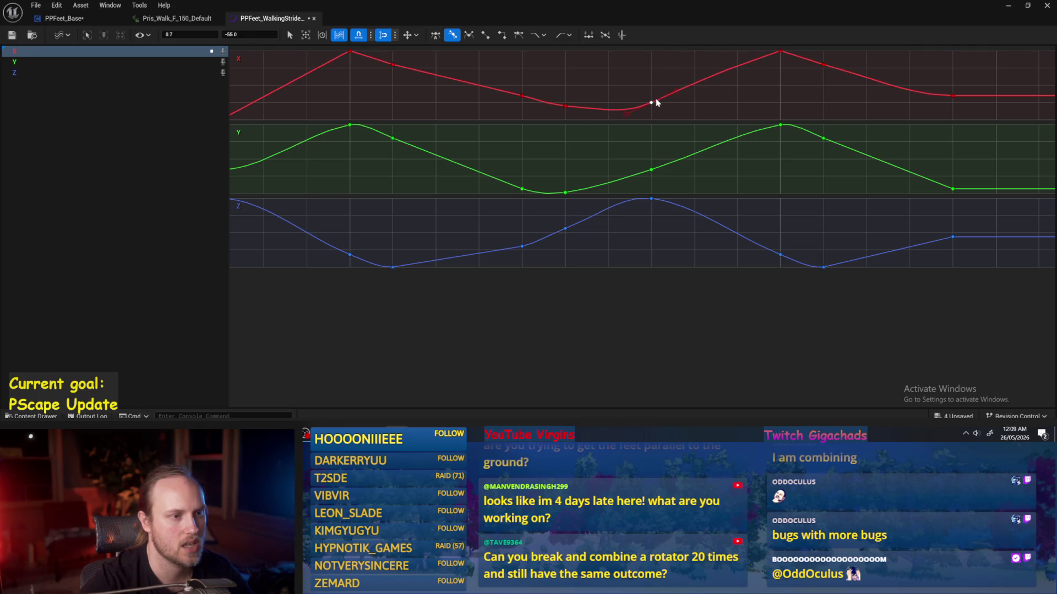
left_click(676, 91)
- Set the X key at 0.4 to Linear tangents and save the curve asset
left_click(521, 96)
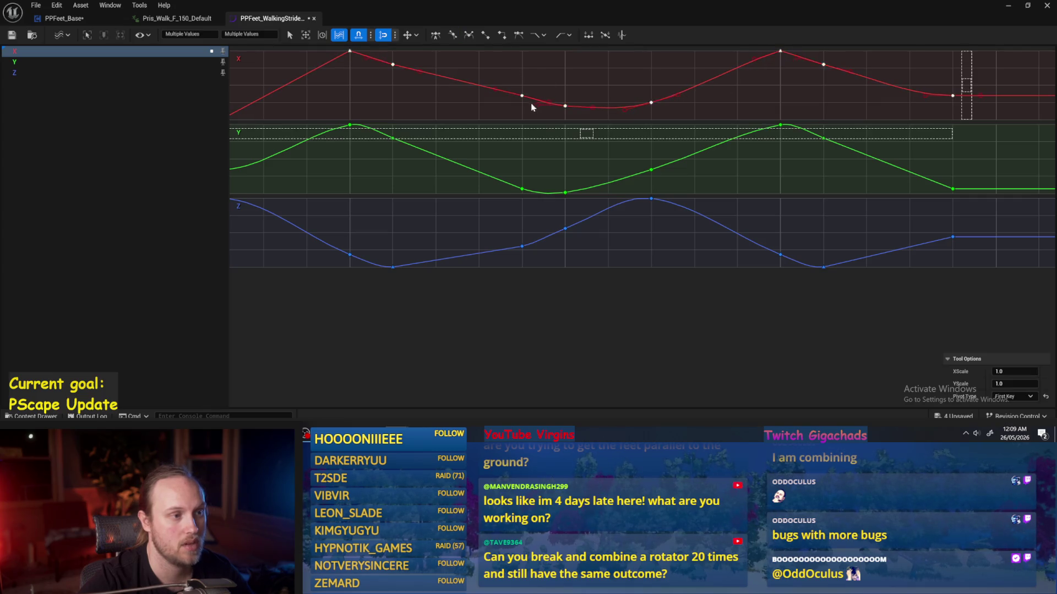
right_click(521, 96)
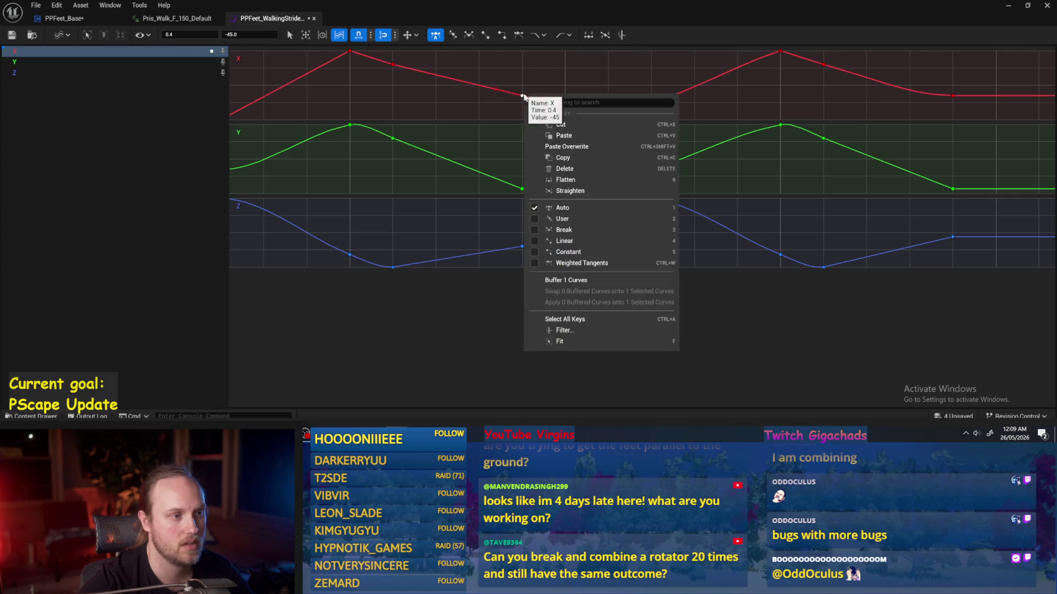
left_click(567, 242)
left_click(508, 104)
key("ctrl+s")
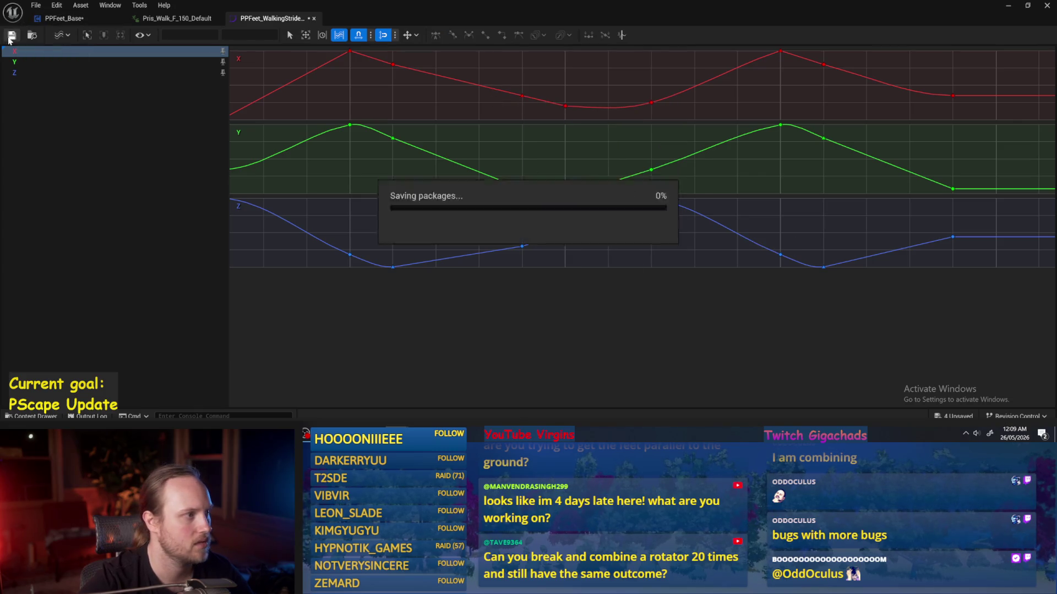
left_click(1009, 8)
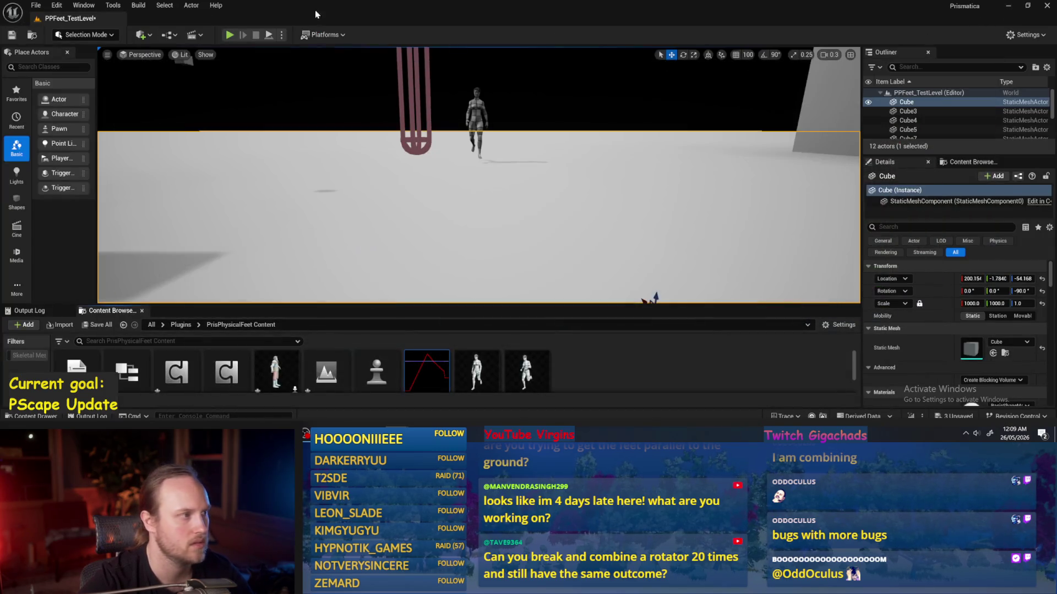
left_click(269, 34)
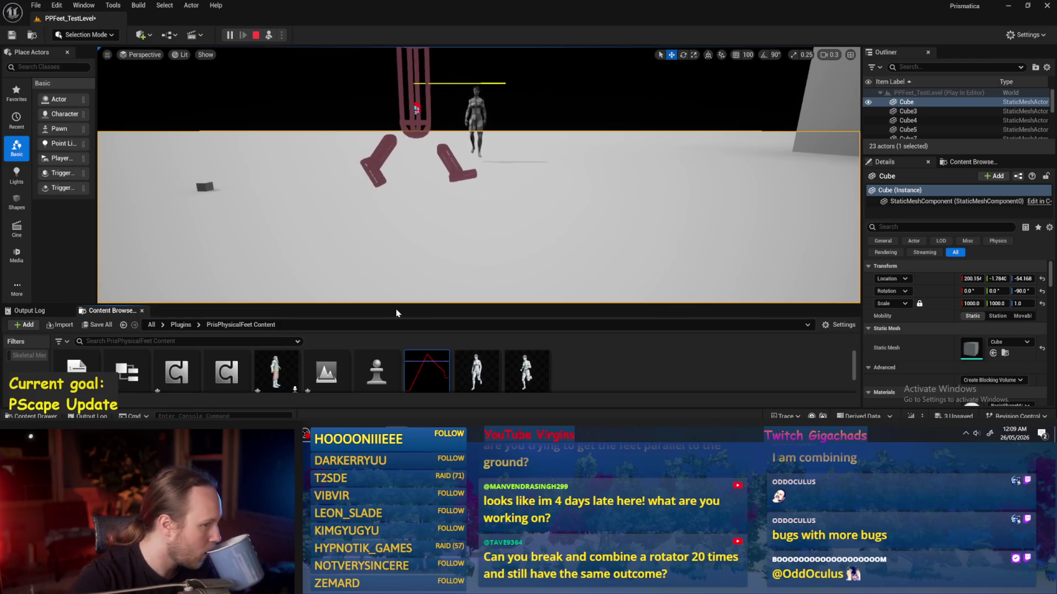
double_click(427, 371)
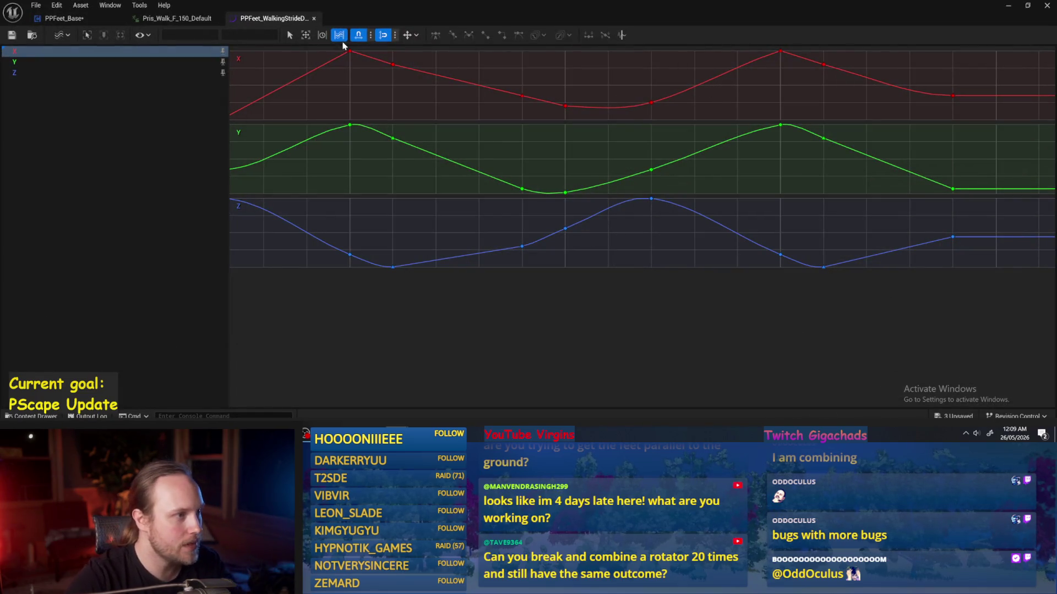
- Move the X key from 0.7 to time 0.8, value -30, steepening the curve through it
left_click(651, 102)
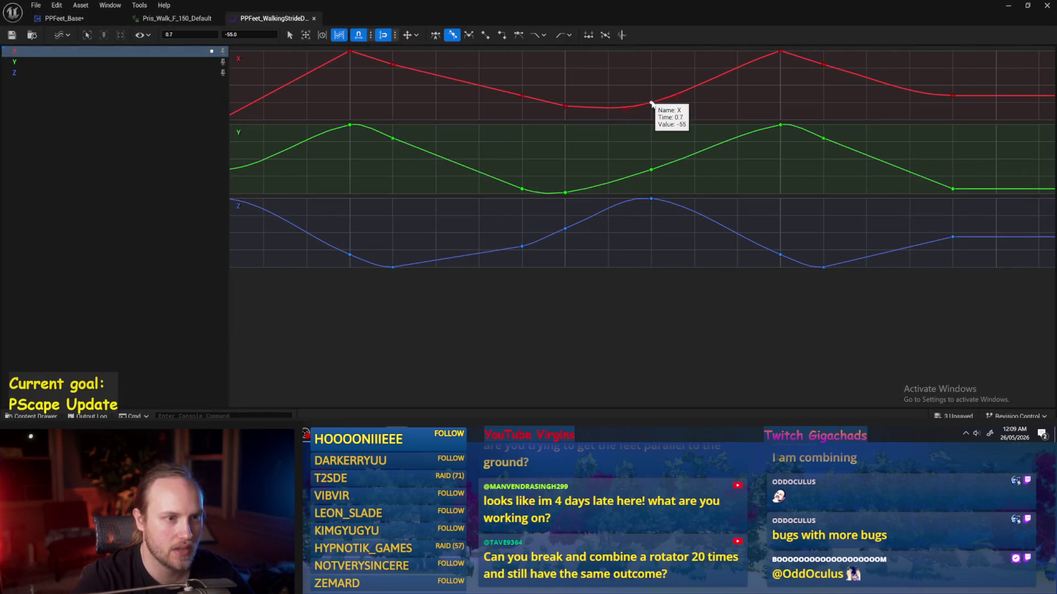
mouse_move(653, 102)
left_mouse_down()
mouse_move(678, 86)
mouse_move(675, 72)
mouse_move(659, 81)
left_mouse_up()
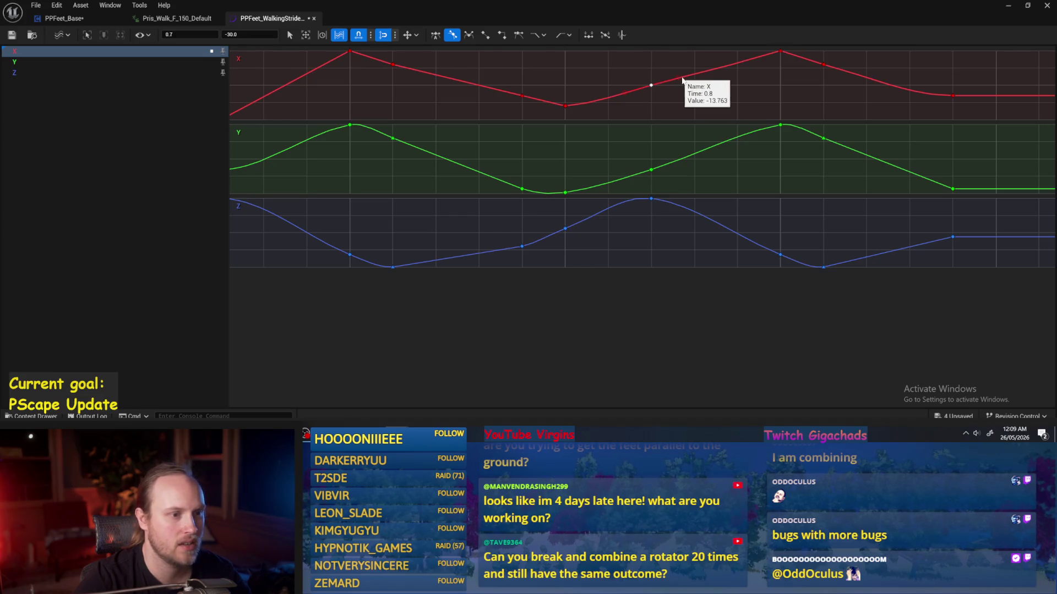
left_click_drag(679, 82, 669, 64)
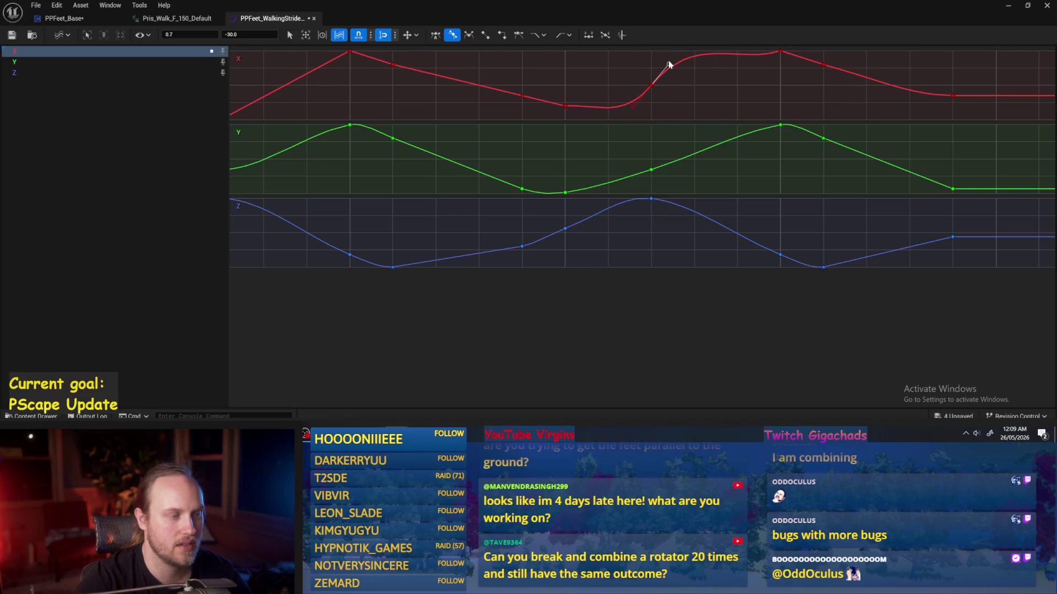
- Give the X key at 0.5 User tangents and drag its handle so the curve dips afterward
left_click(528, 85)
right_click(524, 95)
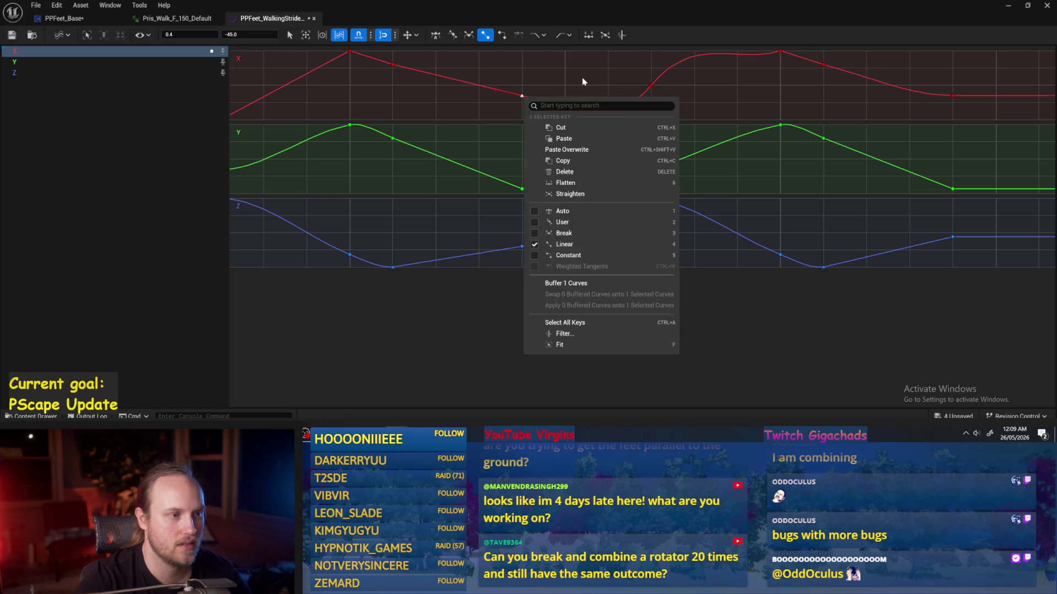
left_click(565, 106)
right_click(565, 104)
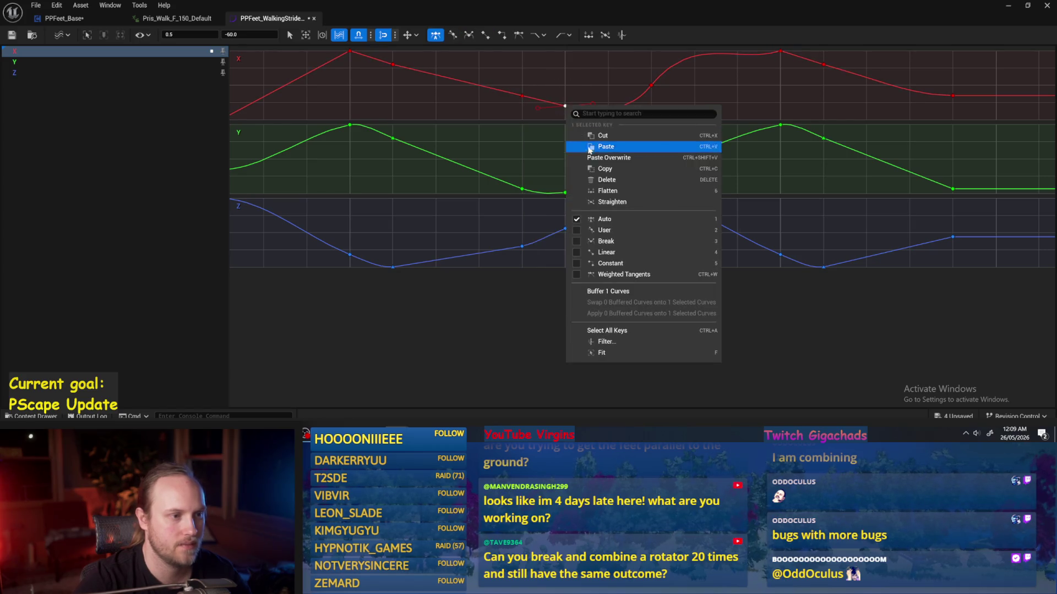
left_click(603, 222)
left_click_drag(599, 103, 622, 115)
left_click(684, 112)
left_click(565, 106)
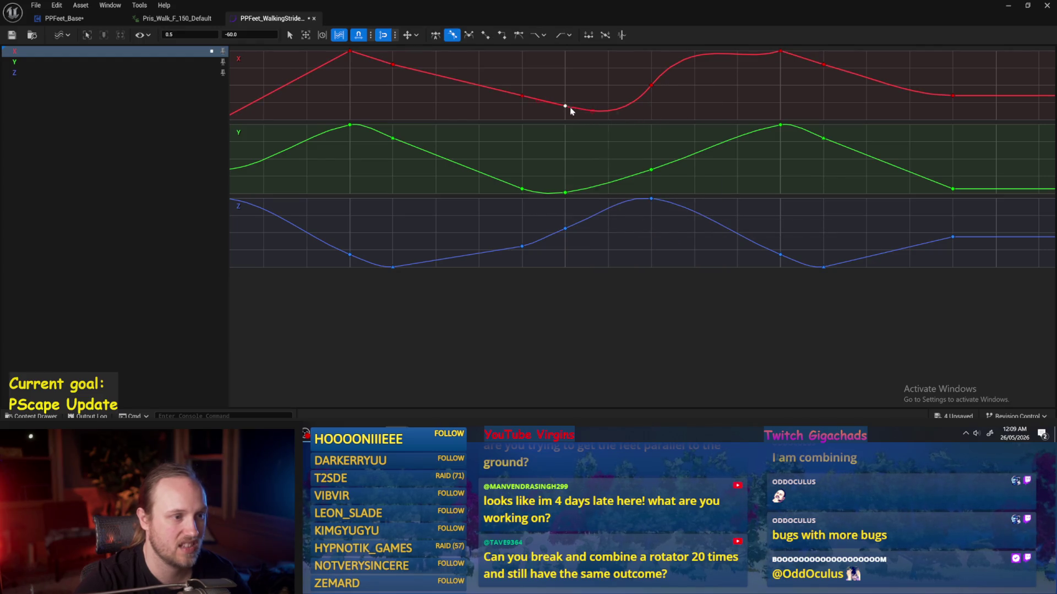
left_click(701, 108)
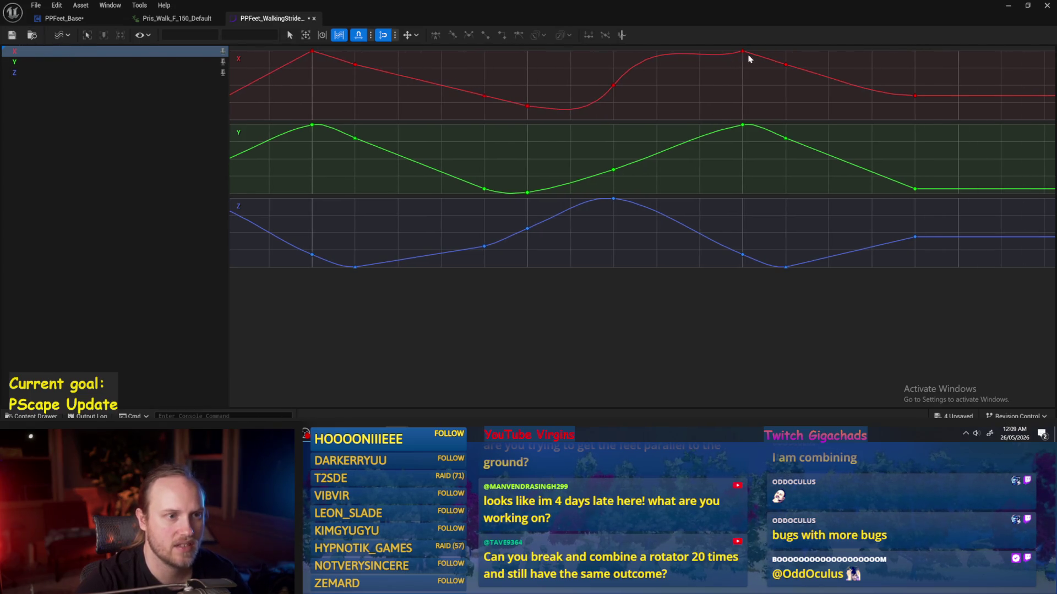
- Move another X key from 0.7 to 0.8 and inspect the peak key at 1.0
left_click(614, 86)
mouse_move(614, 86)
left_mouse_down()
mouse_move(653, 71)
mouse_move(630, 83)
mouse_move(656, 86)
left_mouse_up()
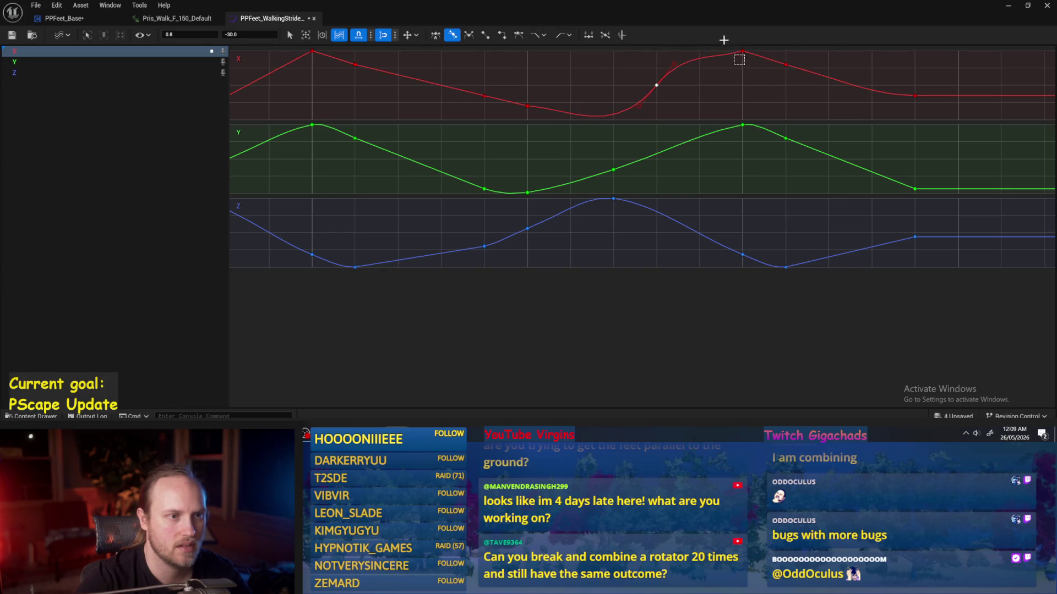
left_click(742, 51)
left_click(742, 52)
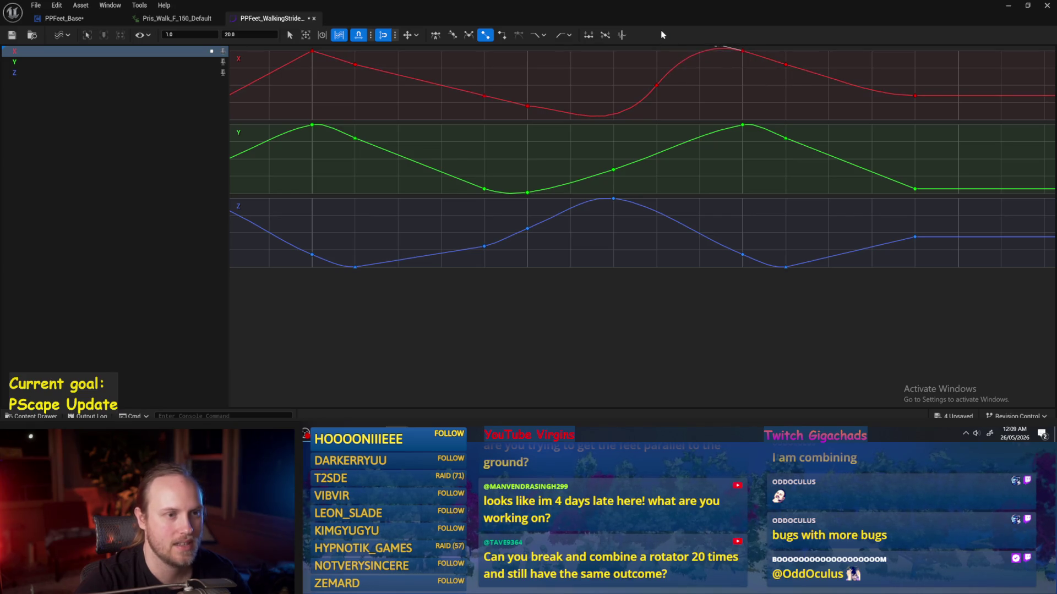
key("ctrl+z")
left_click(682, 81)
mouse_move(682, 81)
left_mouse_down()
mouse_move(730, 97)
mouse_move(886, 104)
mouse_move(717, 114)
mouse_move(874, 129)
mouse_move(810, 120)
left_mouse_up()
left_click(690, 87)
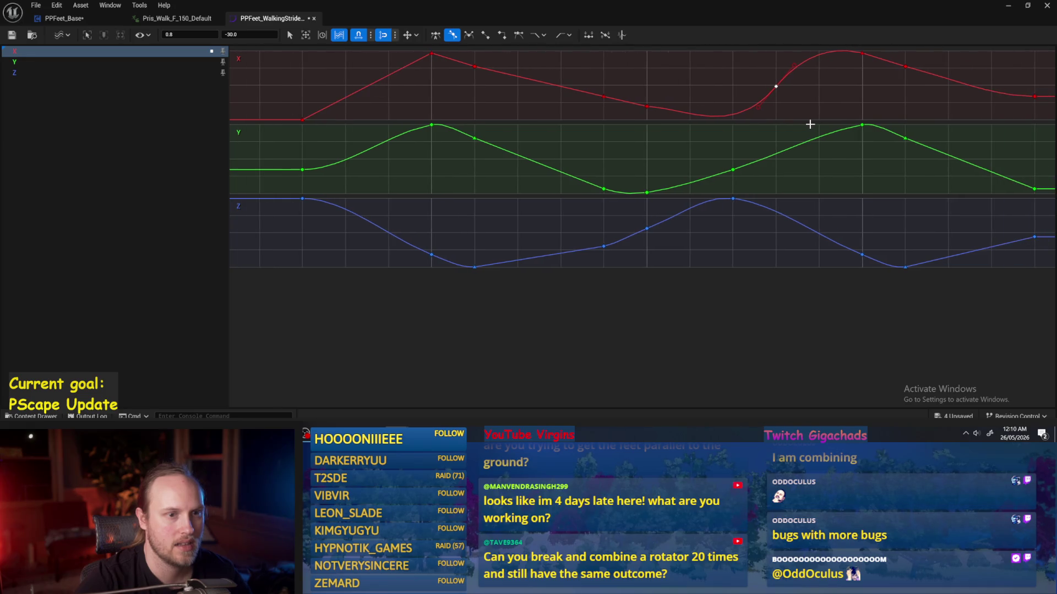
left_click(820, 112)
- Try Weighted and Auto tangents on the 0.5 key, returning it to User tangents
left_click_drag(738, 111, 738, 110)
left_click(647, 106)
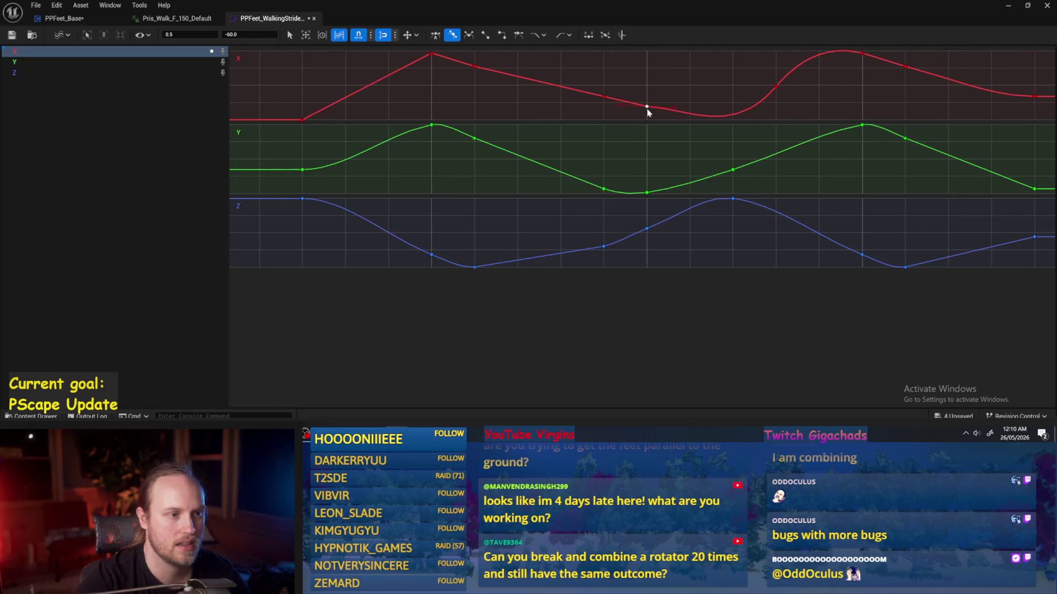
left_click(674, 109)
right_click(646, 107)
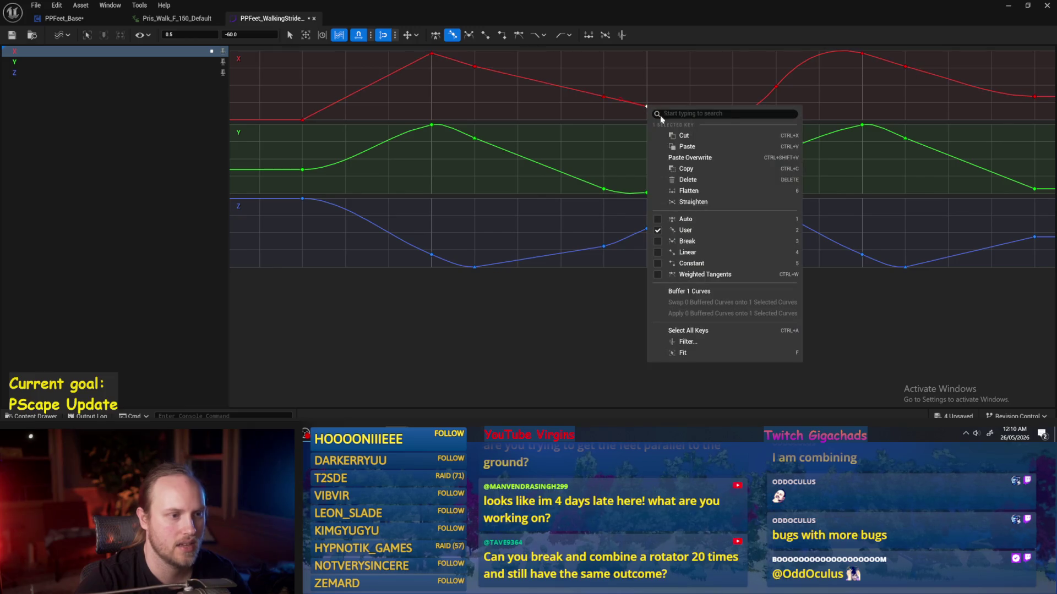
left_click(688, 275)
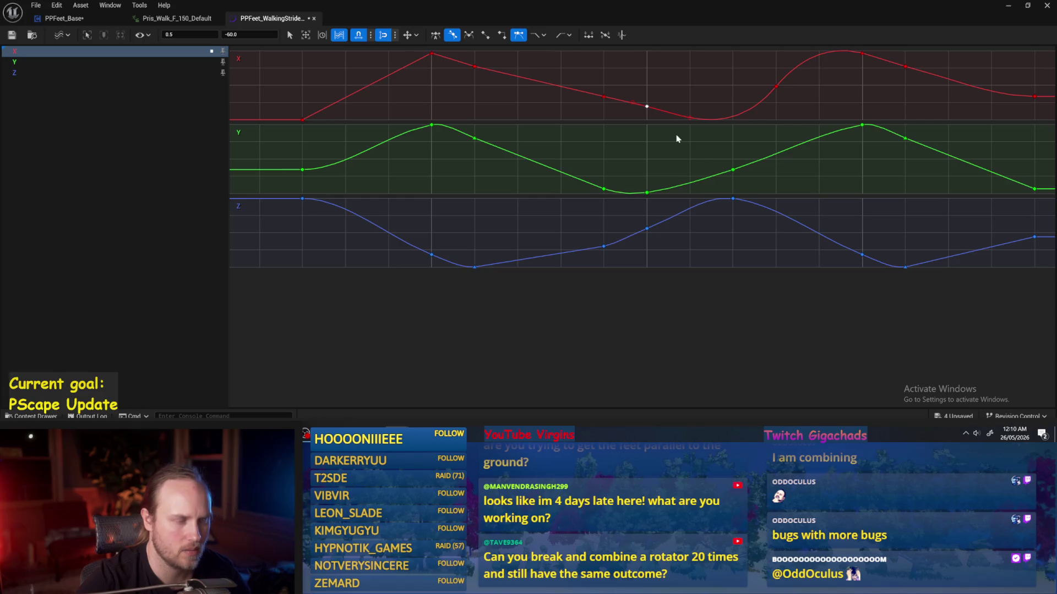
key("ctrl+z")
right_click(646, 107)
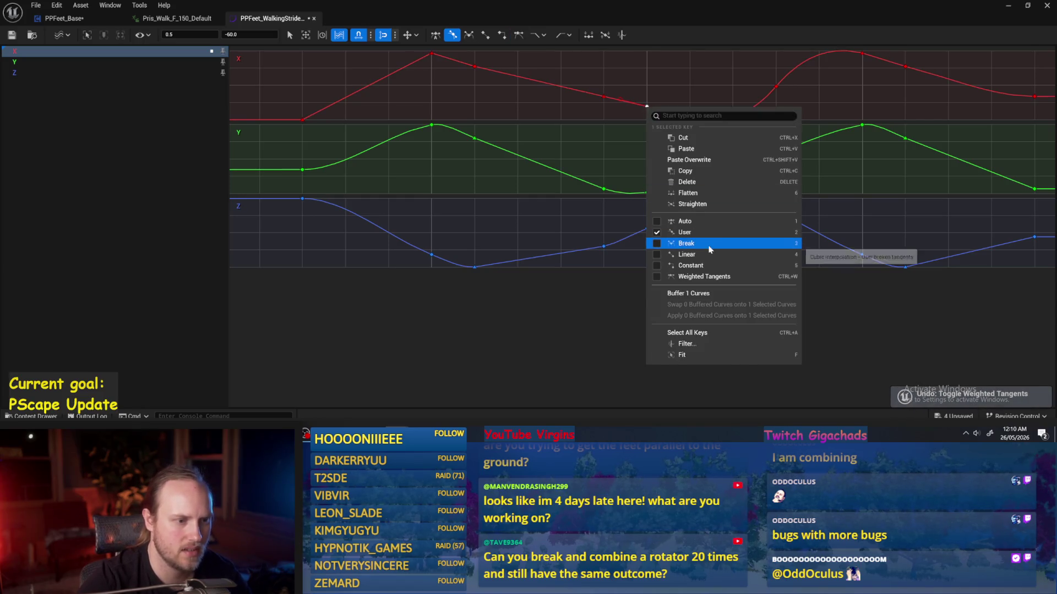
left_click(691, 222)
key("2")
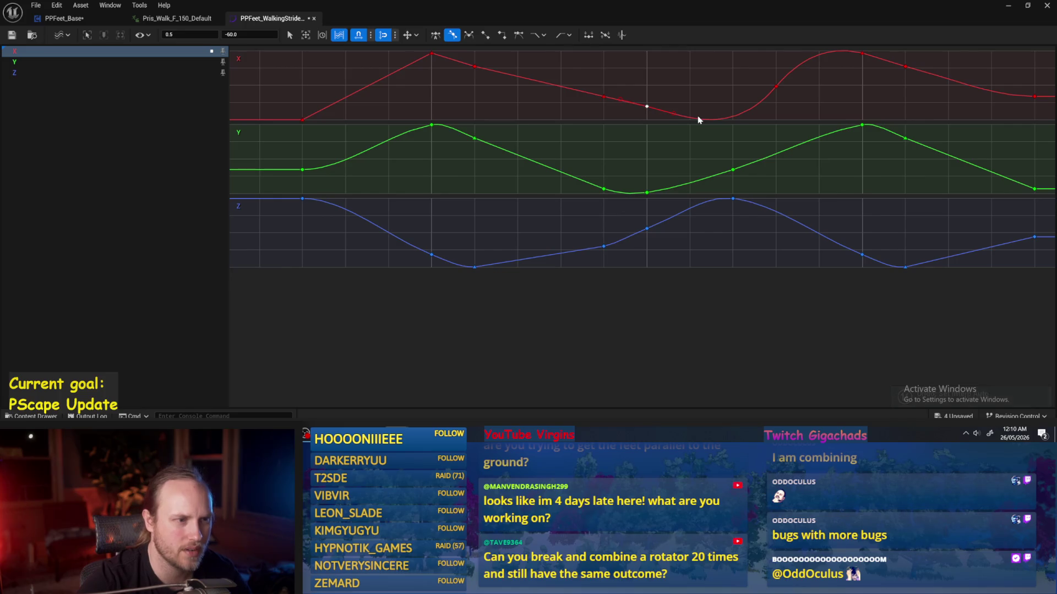
- Try Break and Constant on the 0.5 key, undo them, then straighten its tangents
right_click(648, 107)
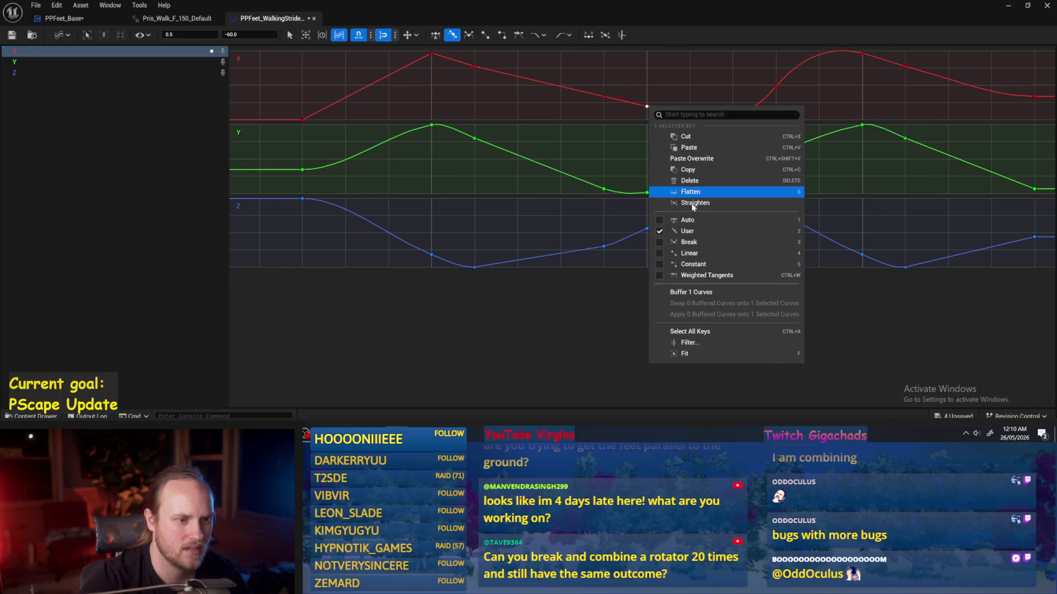
left_click(697, 249)
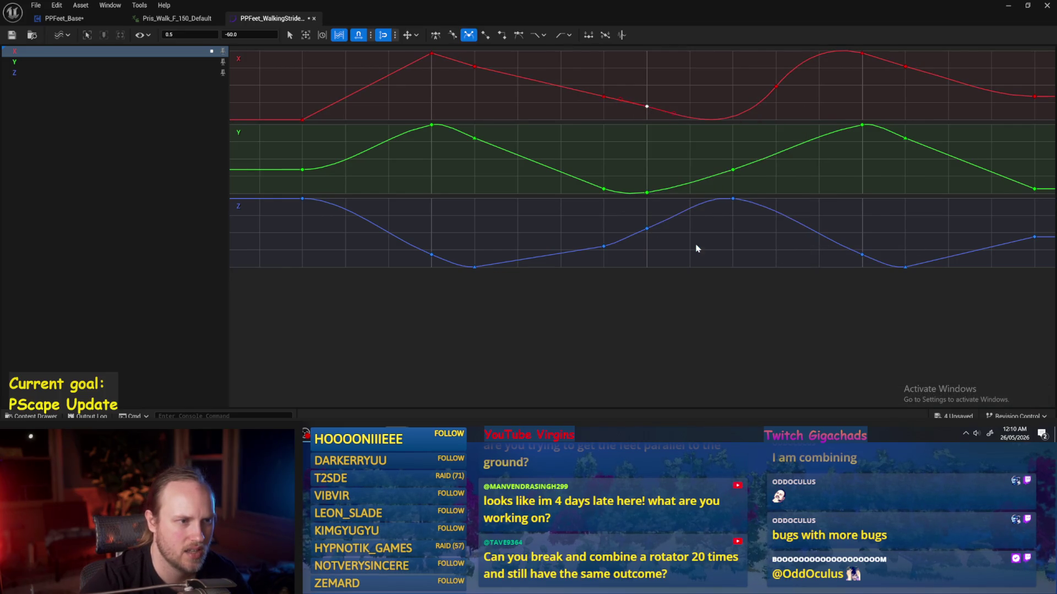
key("ctrl+z")
right_click(647, 108)
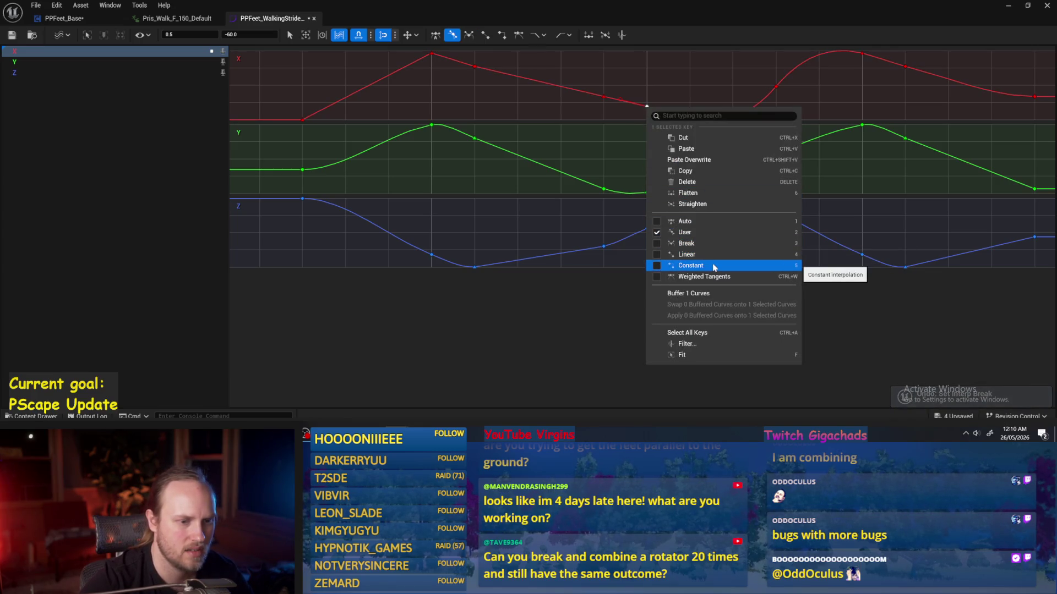
key("Escape")
key("5")
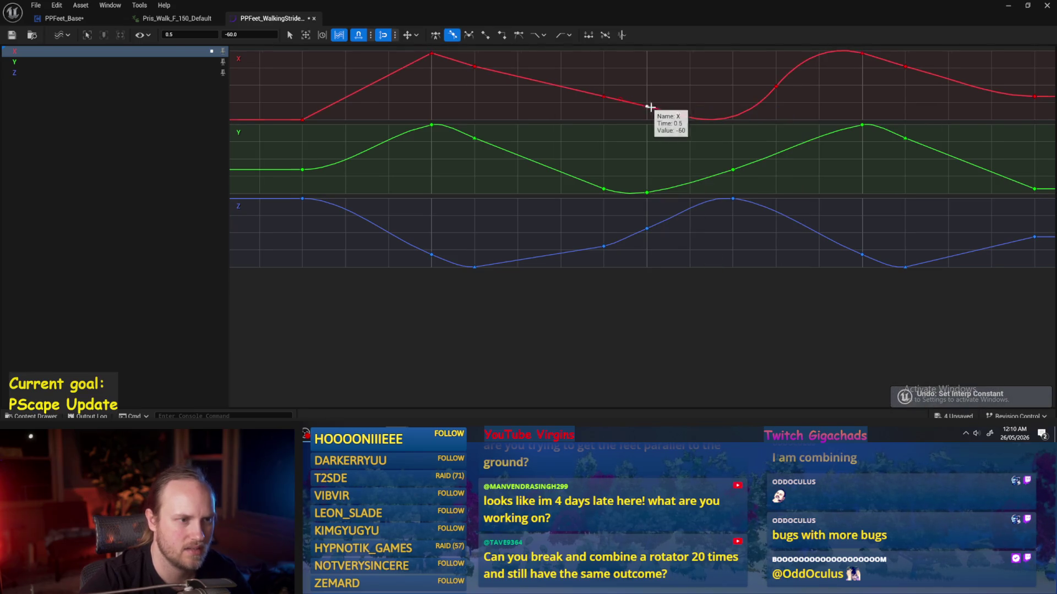
key("ctrl+z")
right_click(651, 108)
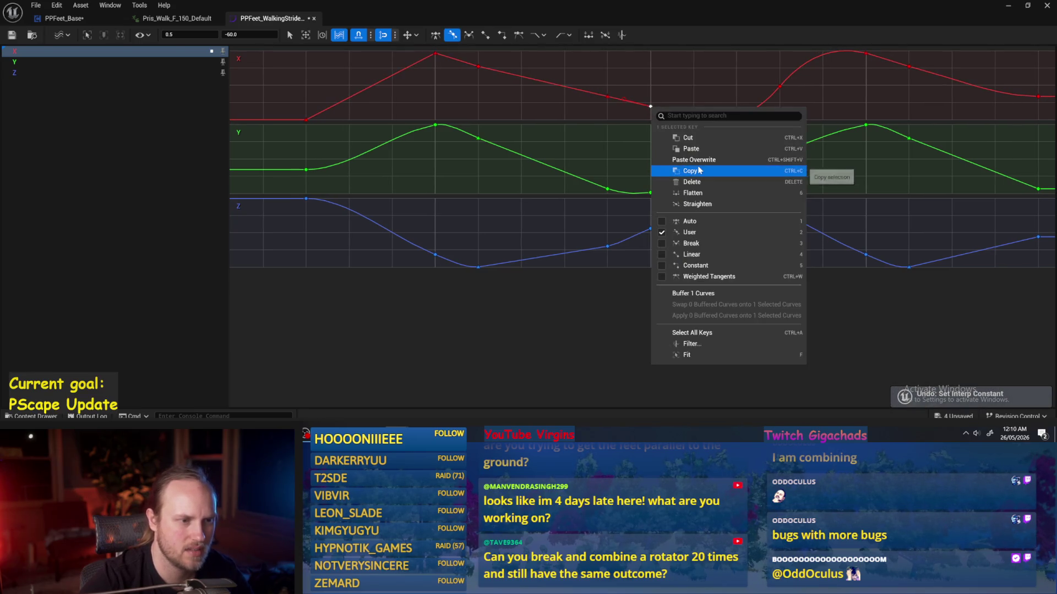
left_click(696, 203)
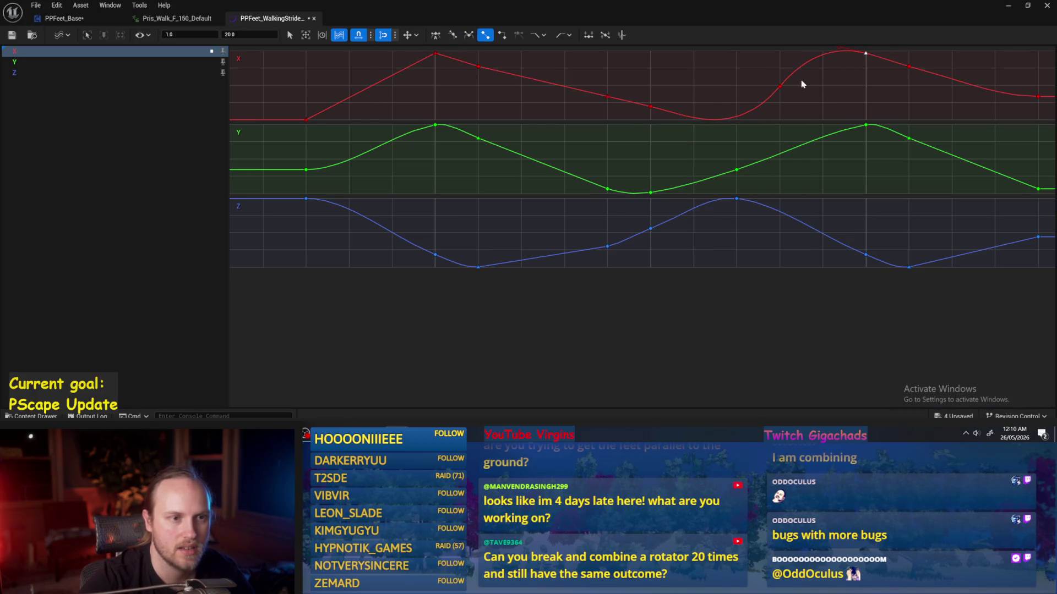
- Straighten the tangents of the X key at time 0.8
left_click(779, 87)
right_click(781, 87)
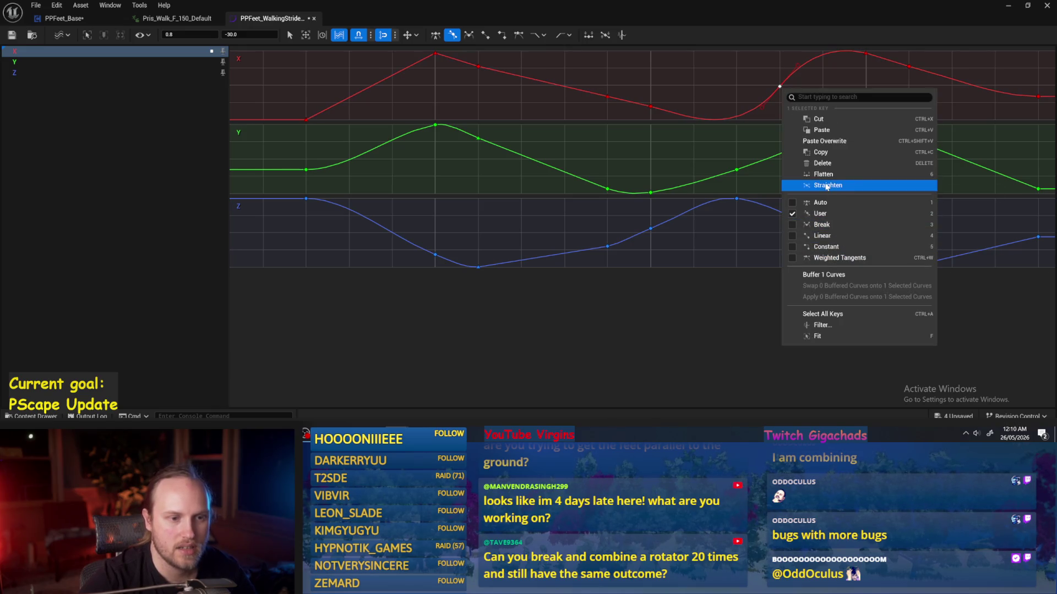
left_click(826, 186)
left_click(793, 102)
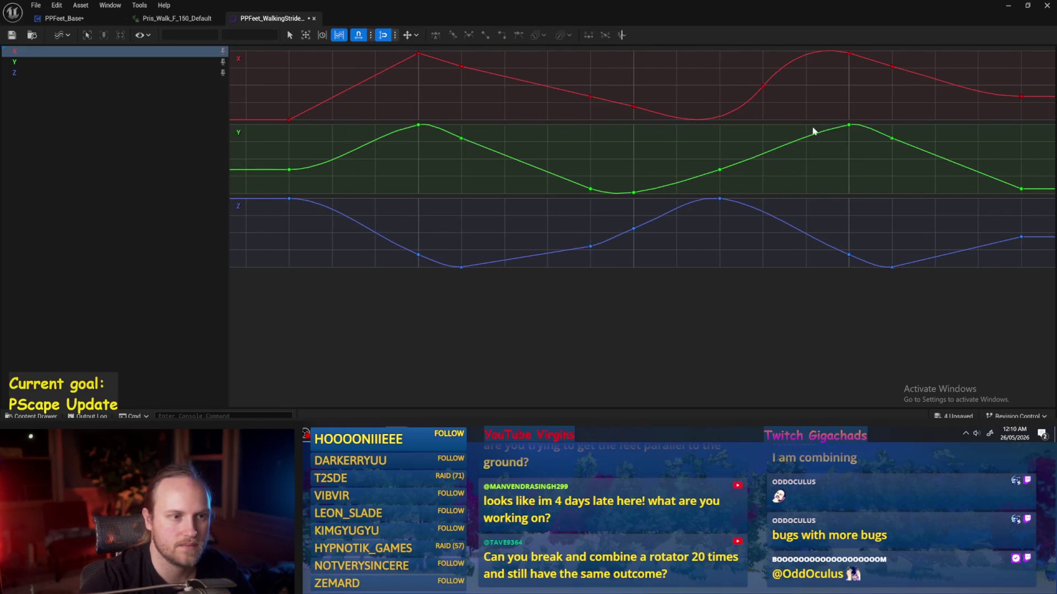
left_click_drag(736, 99, 735, 99)
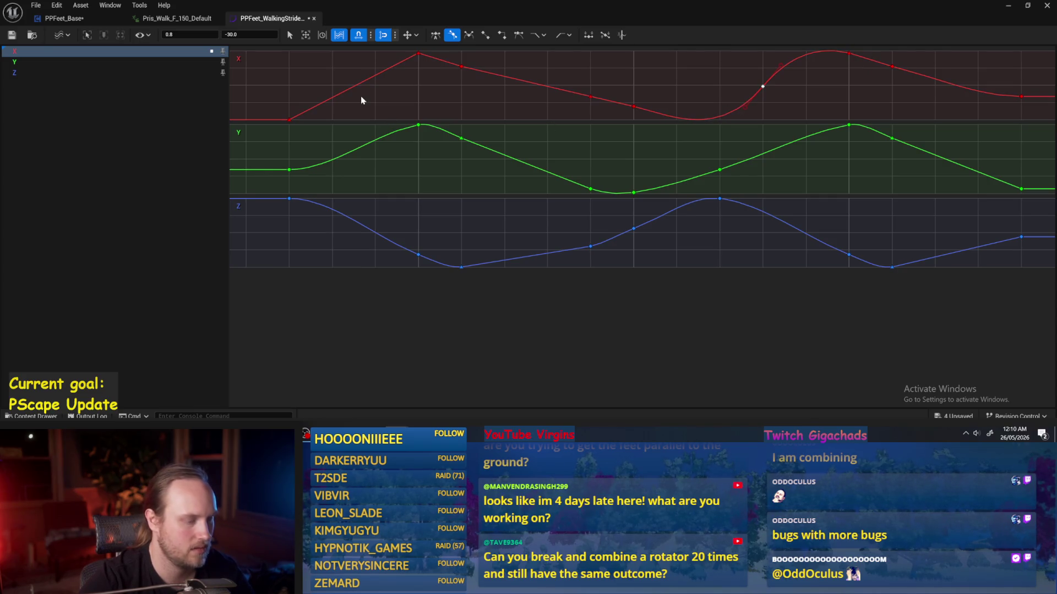
left_click_drag(319, 110, 284, 130)
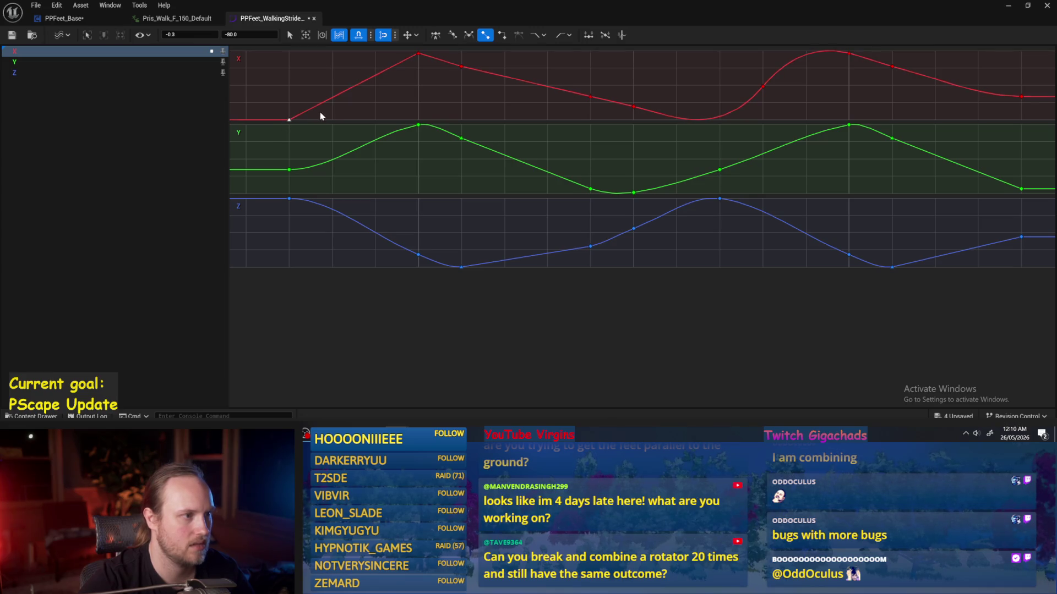
left_click(830, 92)
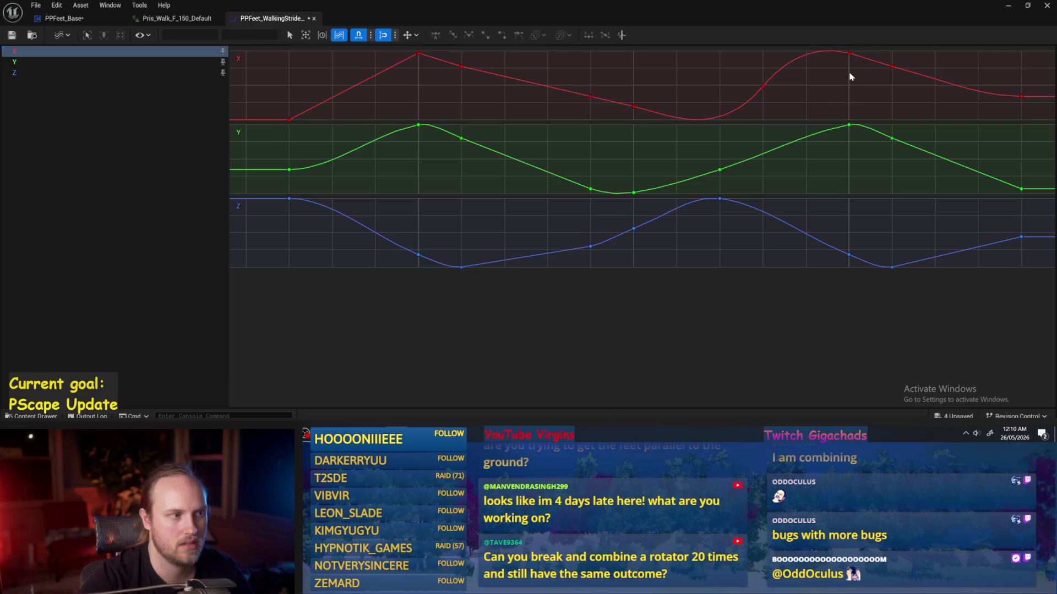
- Reshape the X curve's rise from the 0.8 key (near -25.2) toward the peak at 1.0
scroll(618, 133, "left", 3)
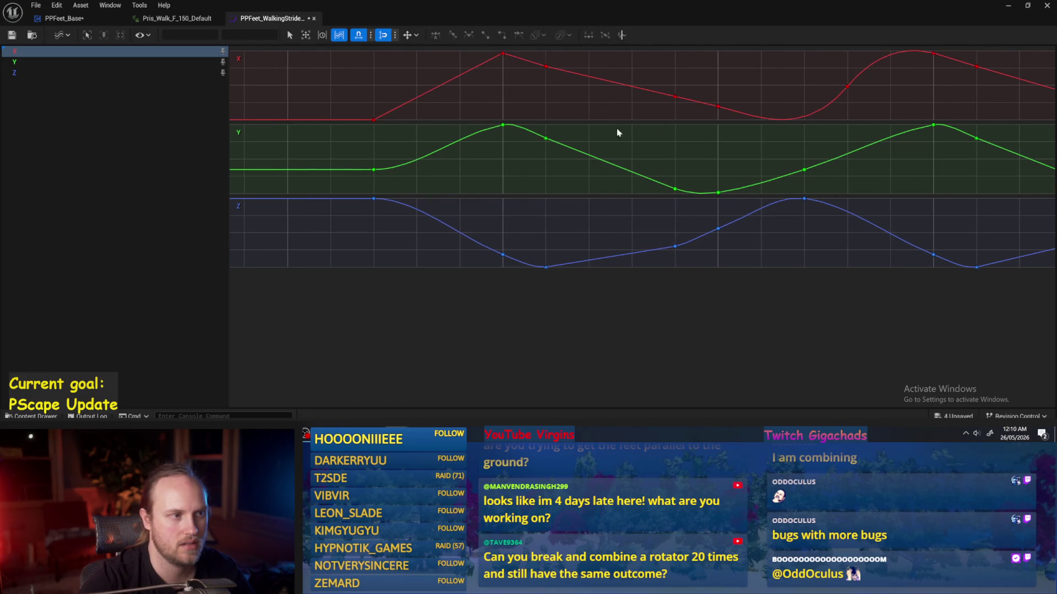
left_click(932, 54)
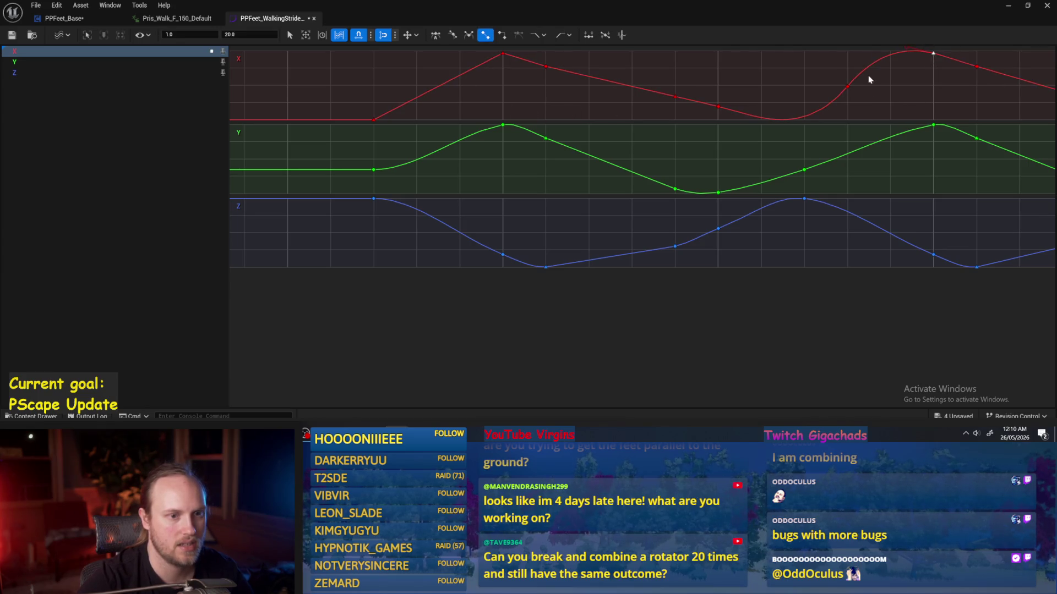
mouse_move(844, 90)
left_mouse_down()
mouse_move(821, 75)
mouse_move(845, 85)
mouse_move(834, 66)
mouse_move(850, 87)
left_mouse_up()
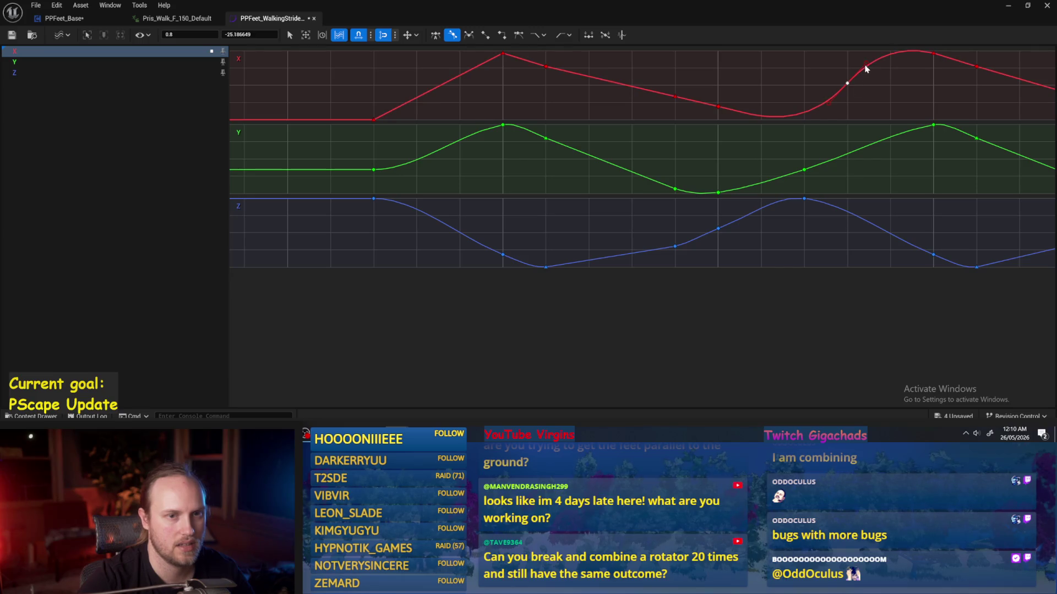
mouse_move(874, 67)
left_mouse_down()
mouse_move(718, 101)
mouse_move(868, 51)
mouse_move(936, 55)
left_mouse_up()
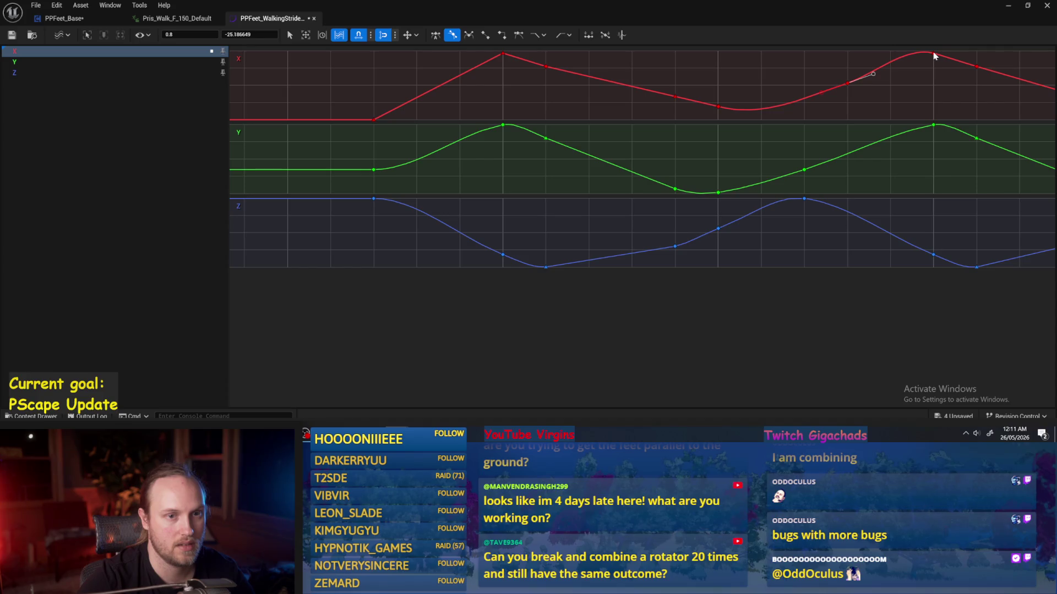
left_click_drag(911, 98, 783, 85)
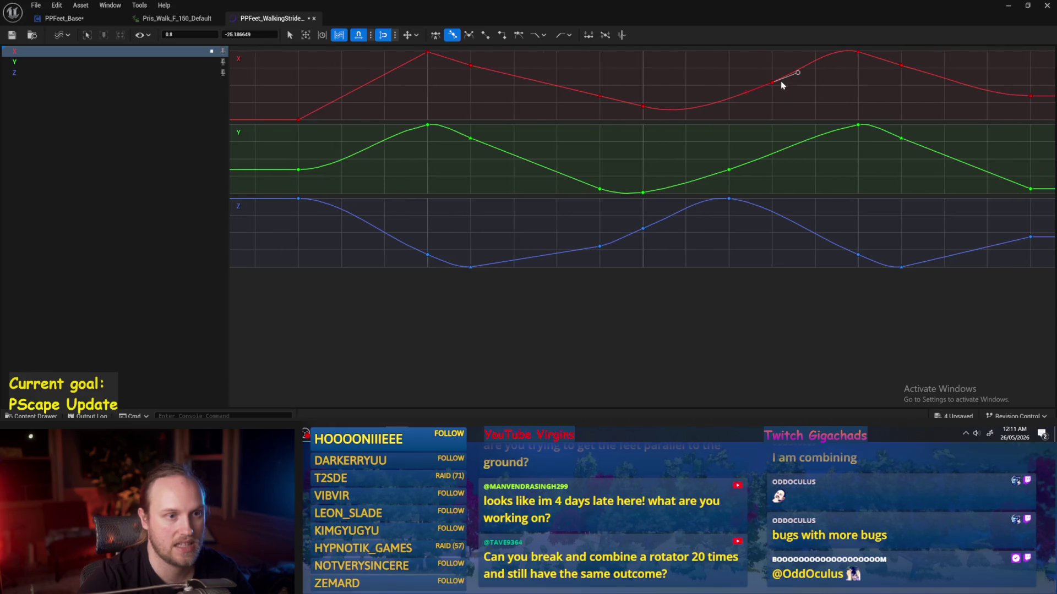
left_click(836, 86)
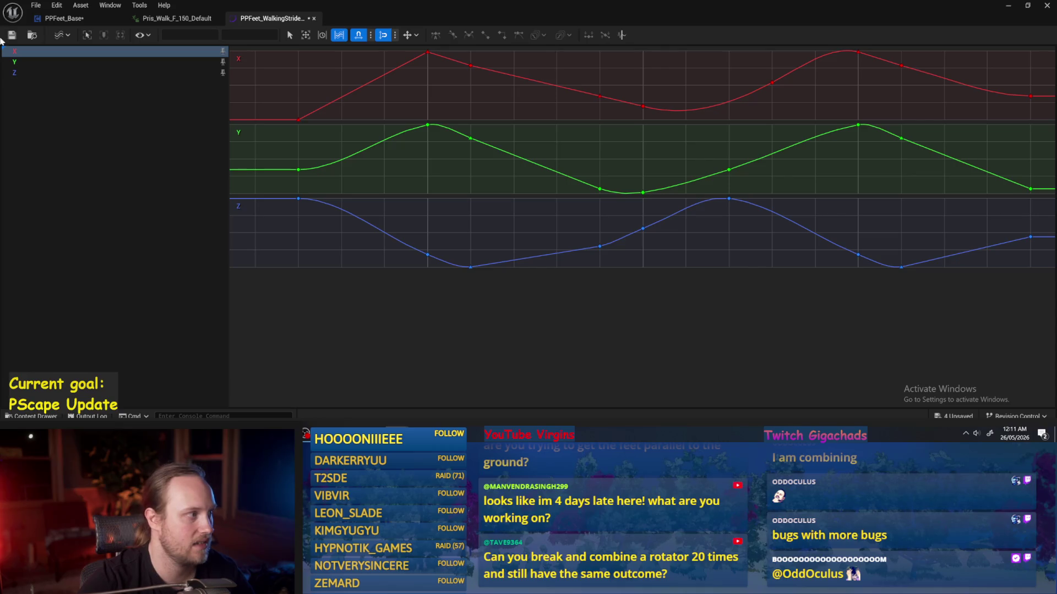
left_click(1007, 5)
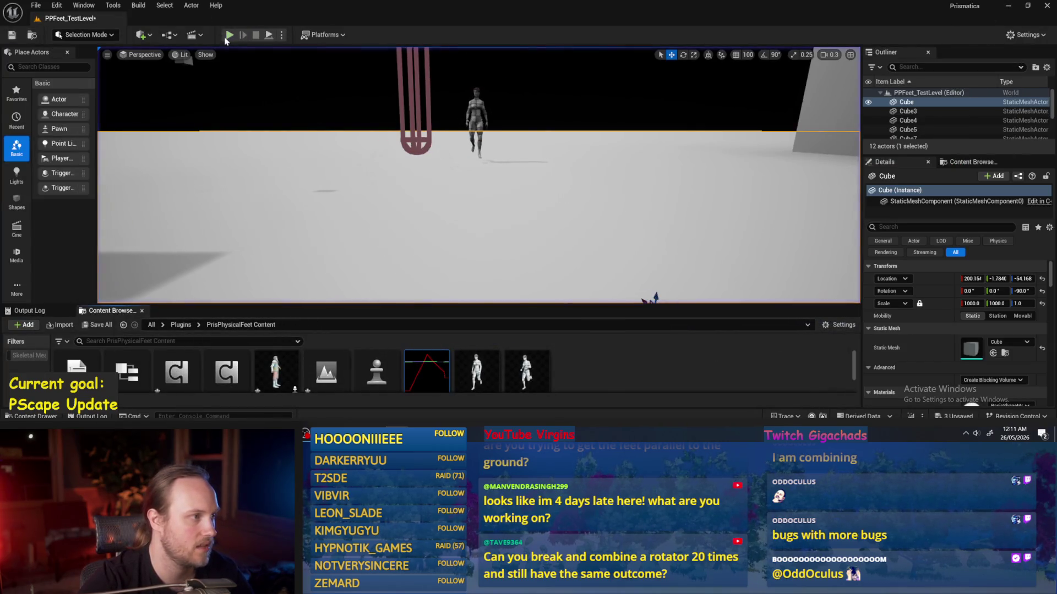
- Replay PPFeet_TestLevel to watch the robot walk, then reopen the PPFeet_WalkingStride curves
left_click(256, 35)
key("alt+p")
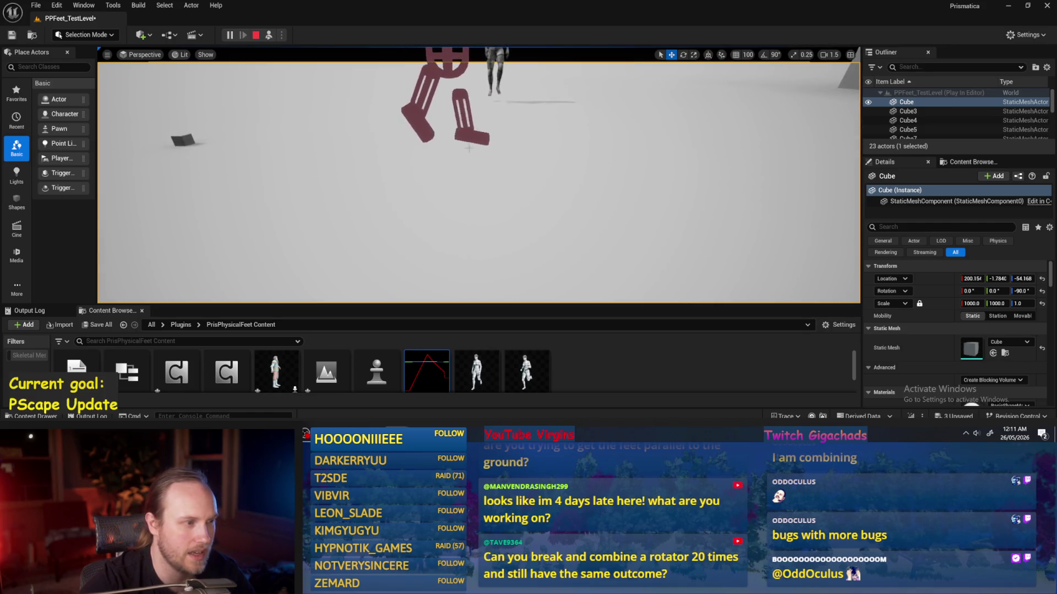
key("Escape")
double_click(427, 371)
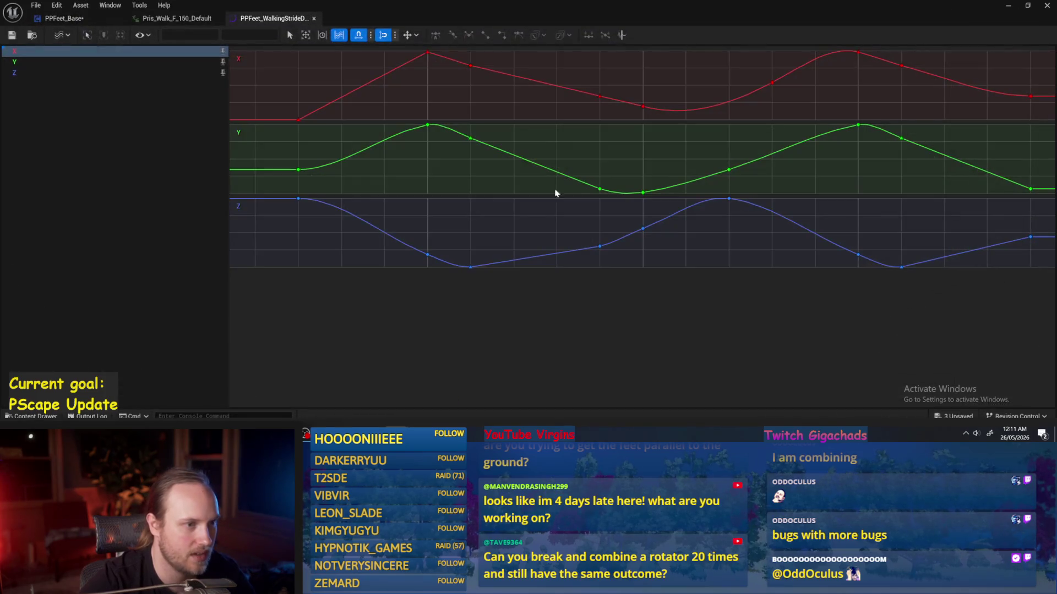
- Move the X key at 0.8 earlier to about 0.7, value -29.09, and flatten its tangent
left_click(732, 83)
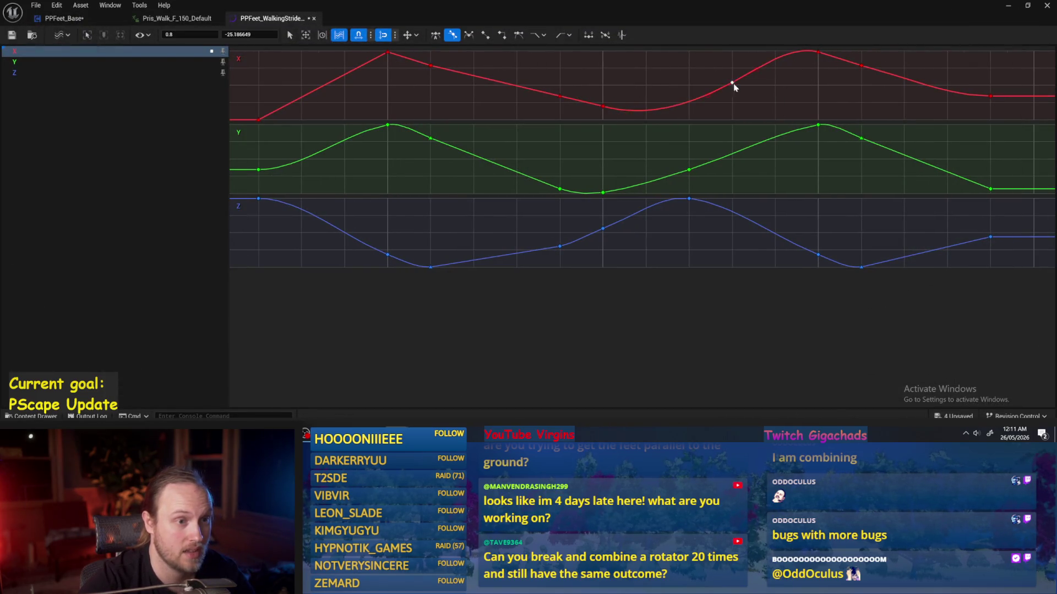
mouse_move(735, 85)
left_mouse_down()
mouse_move(659, 81)
mouse_move(724, 93)
mouse_move(710, 76)
mouse_move(718, 68)
left_mouse_up()
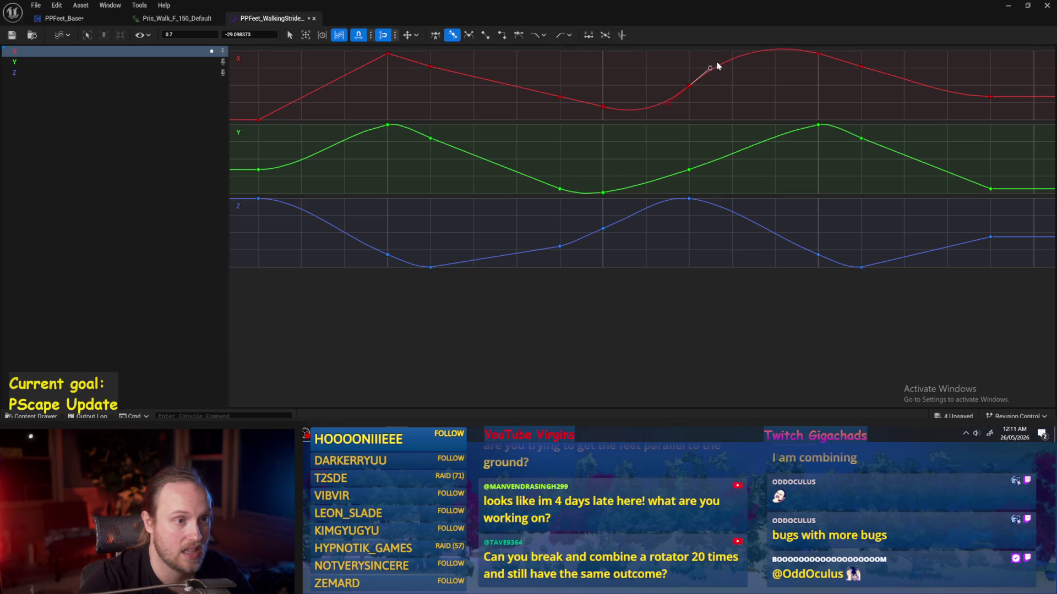
mouse_move(718, 66)
left_mouse_down()
mouse_move(735, 82)
mouse_move(738, 71)
left_mouse_up()
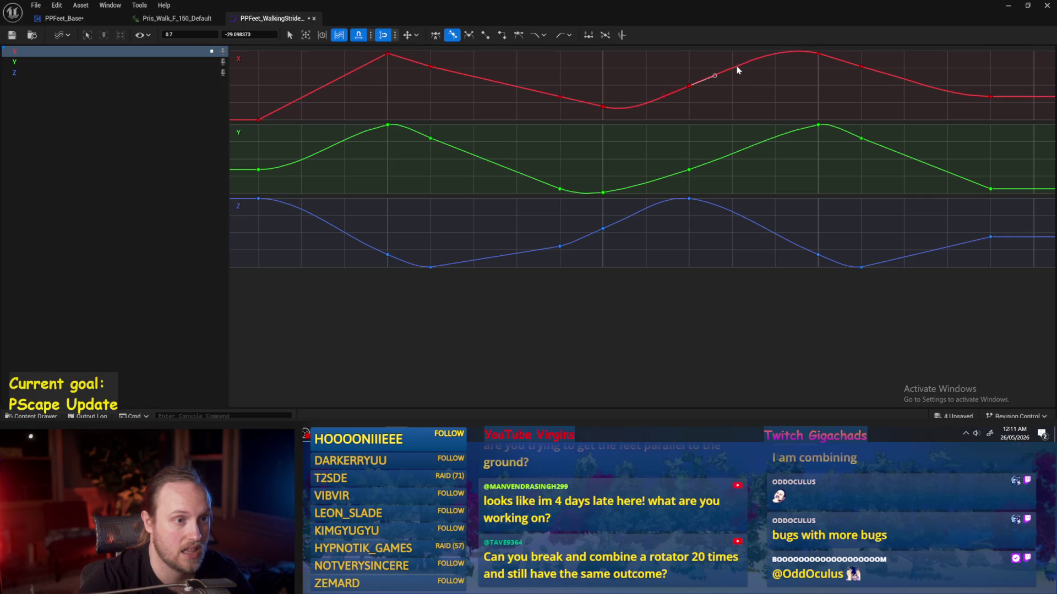
left_click(737, 67)
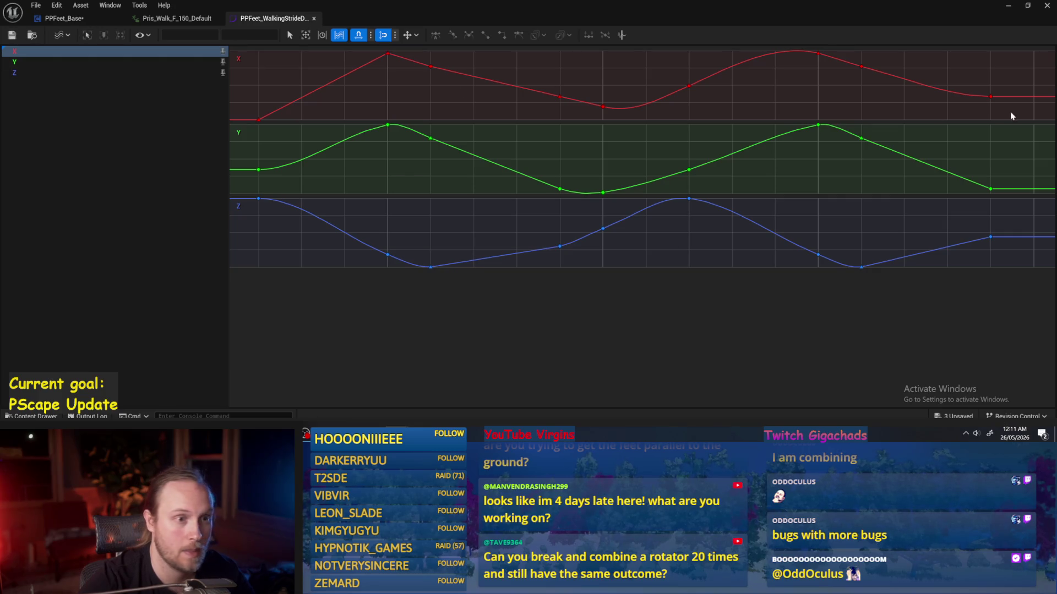
left_click(1008, 6)
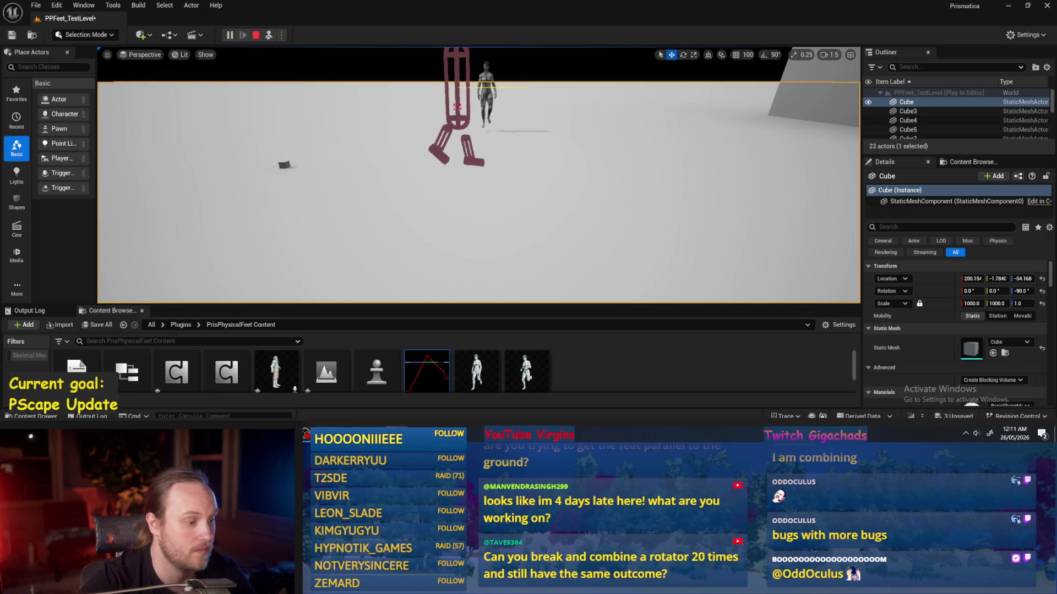
- Stop the play run and reshape the right tangent of the X key at 0.5
key("Escape")
mouse_move(396, 584)
left_click(443, 385)
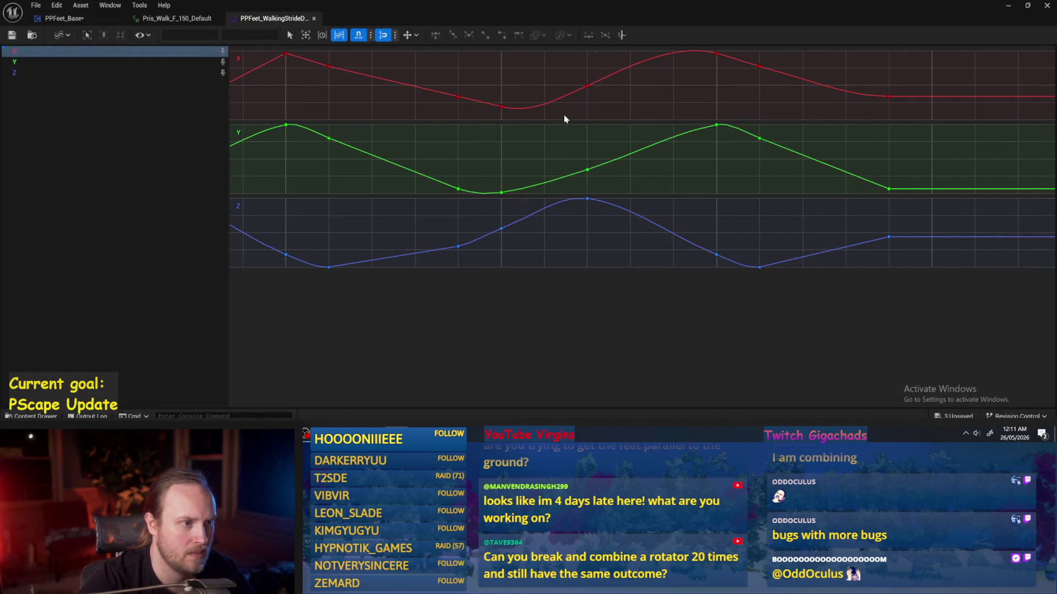
left_click(501, 107)
left_click_drag(532, 118, 528, 117)
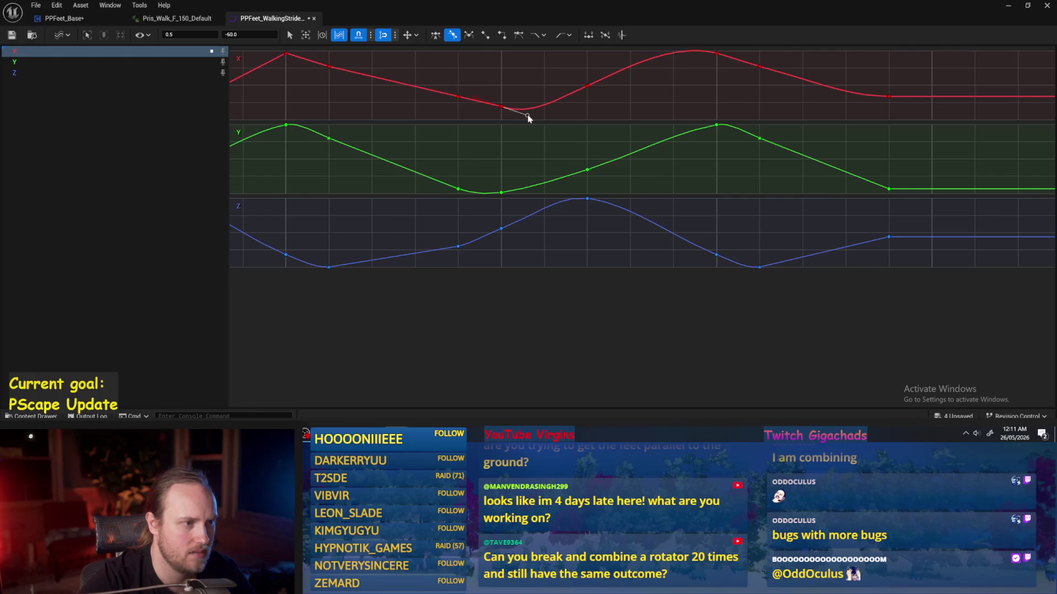
left_click(558, 146)
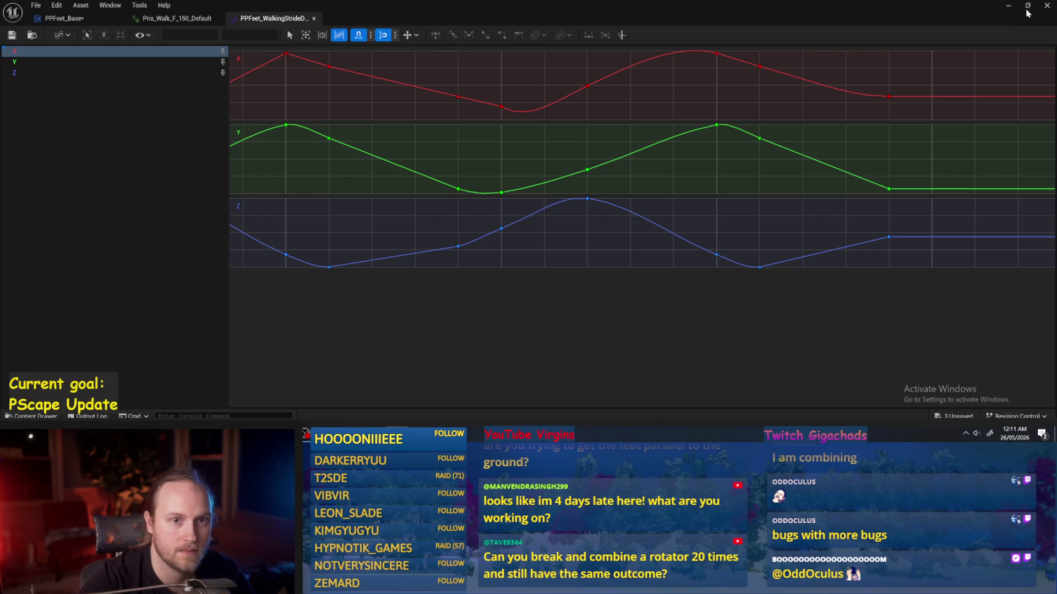
- Play-test the walk again, then reopen the curve asset with the 0.5 key selected
left_click(1008, 6)
left_click(270, 37)
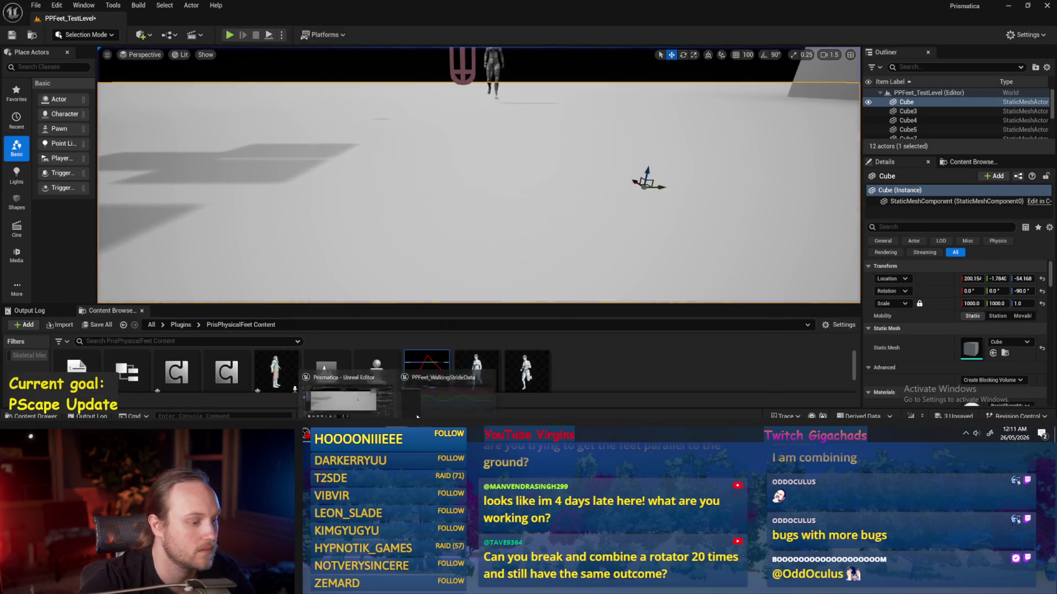
double_click(426, 372)
left_click(501, 106)
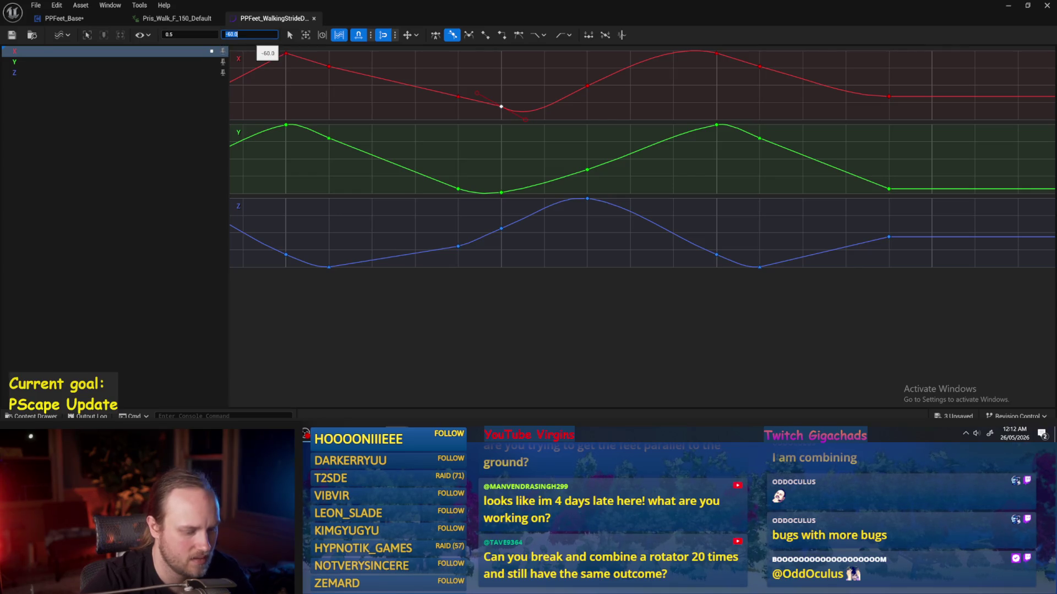
- Set the X key at 0.5 to -70 and make the 0.4 key Linear
type("-70")
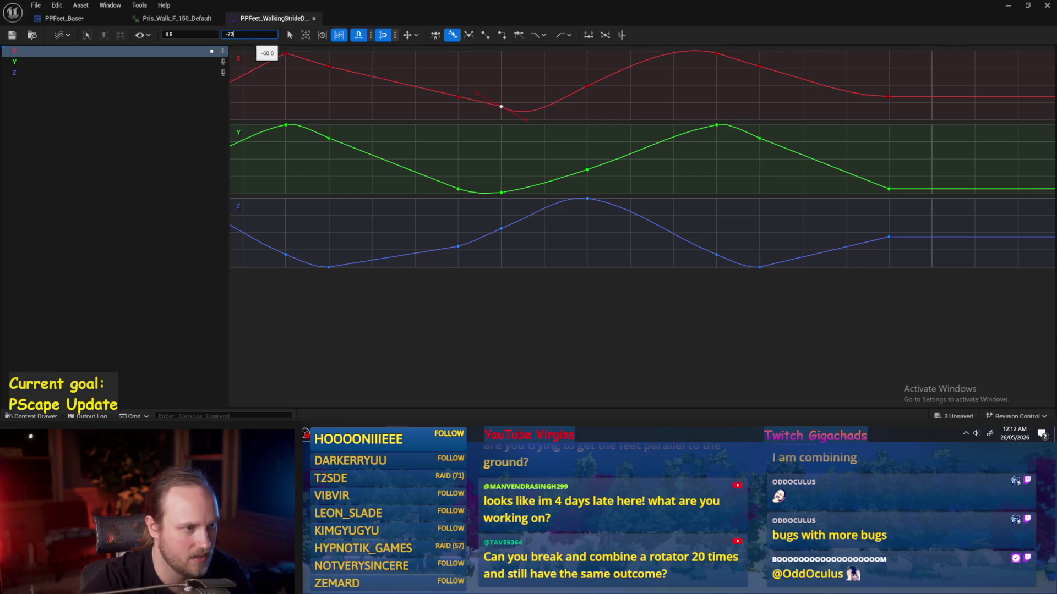
key("Return")
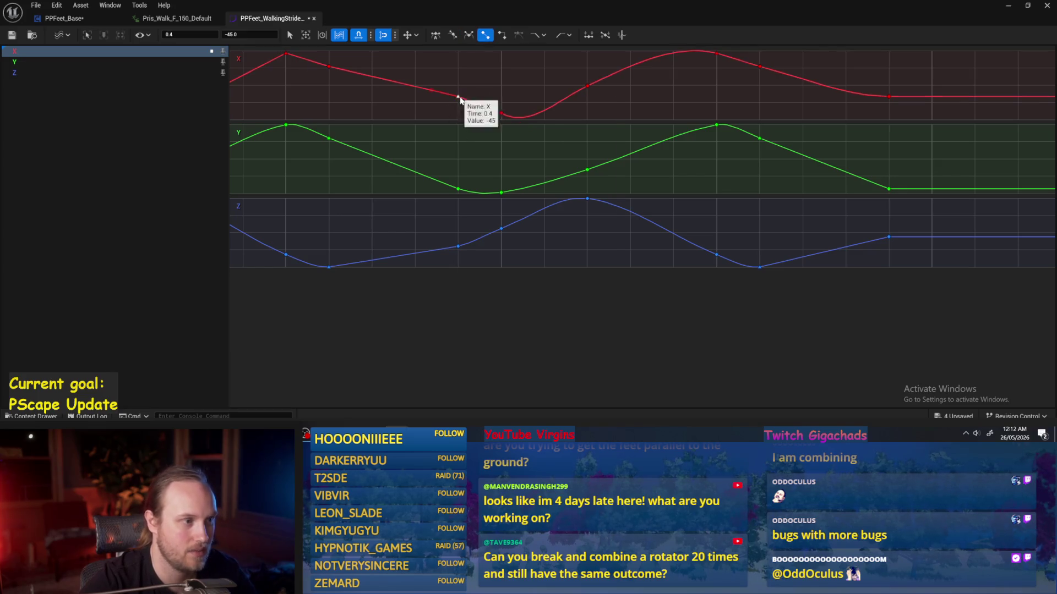
right_click(458, 97)
left_click(504, 213)
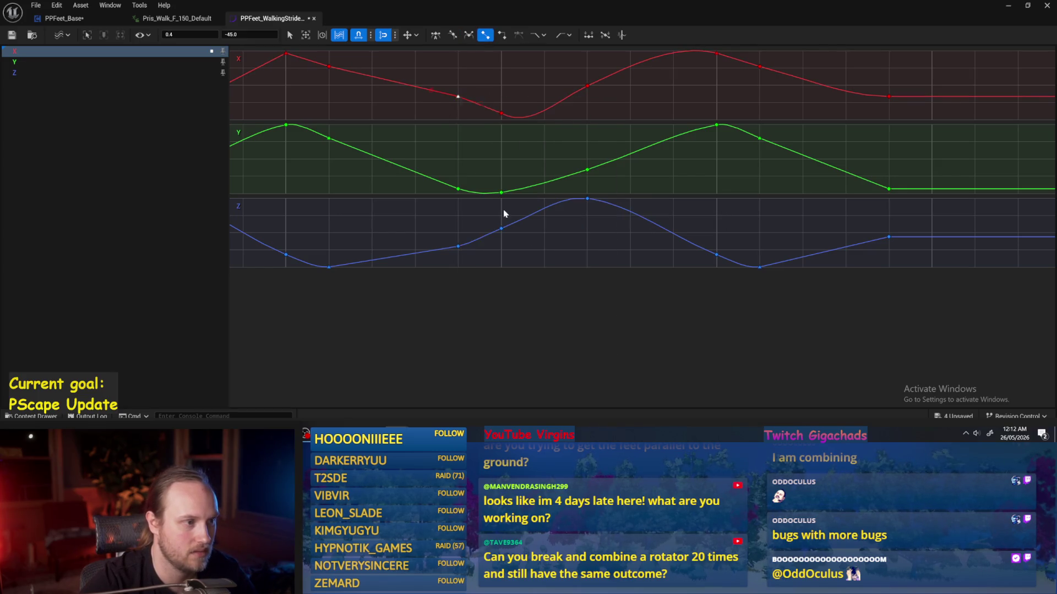
- Straighten and flatten the 0.5 key's tangents, nudging the handle to deepen the dip
left_click(473, 109)
left_click(501, 113)
left_click_drag(512, 116, 524, 128)
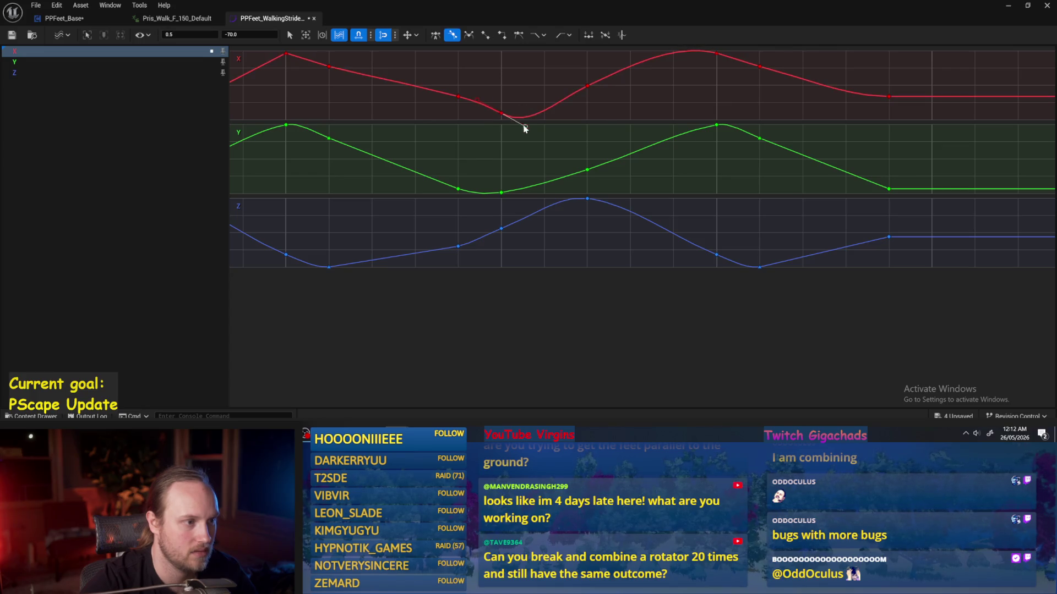
right_click(506, 116)
mouse_move(529, 181)
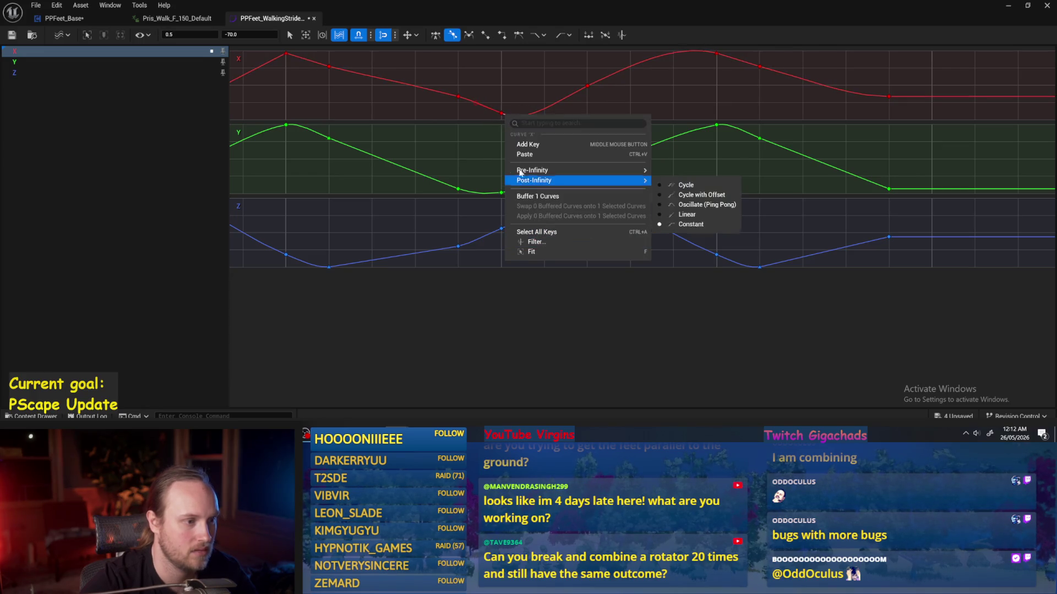
right_click(501, 113)
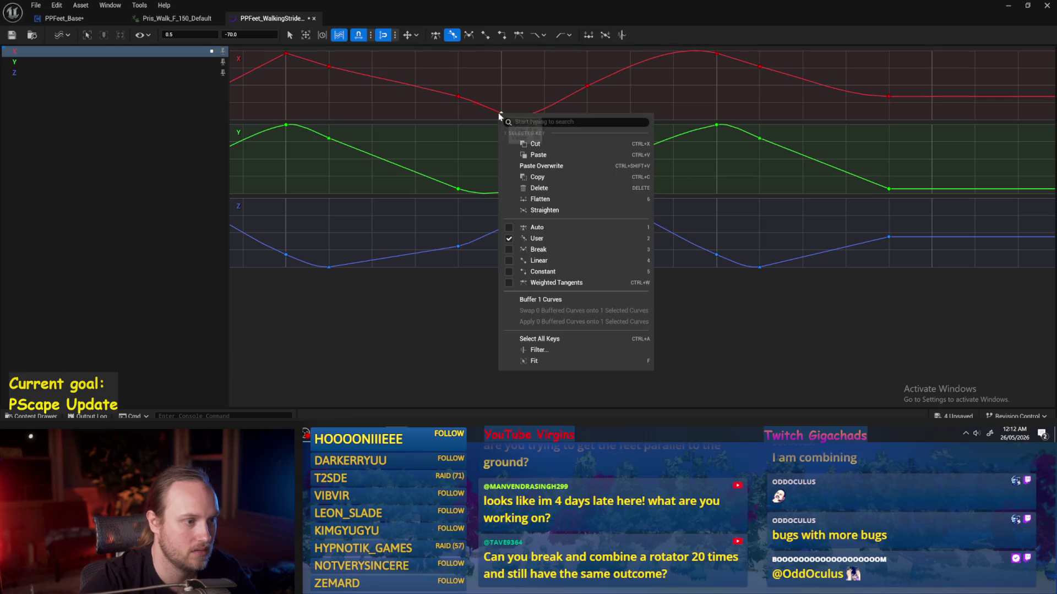
left_click(546, 214)
key("1")
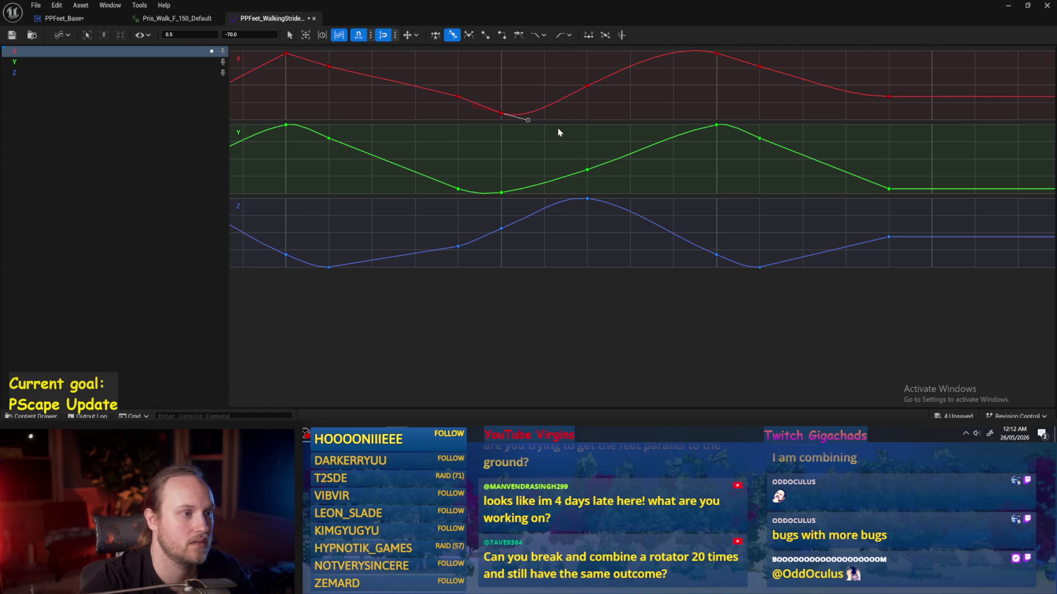
left_click_drag(559, 136, 559, 140)
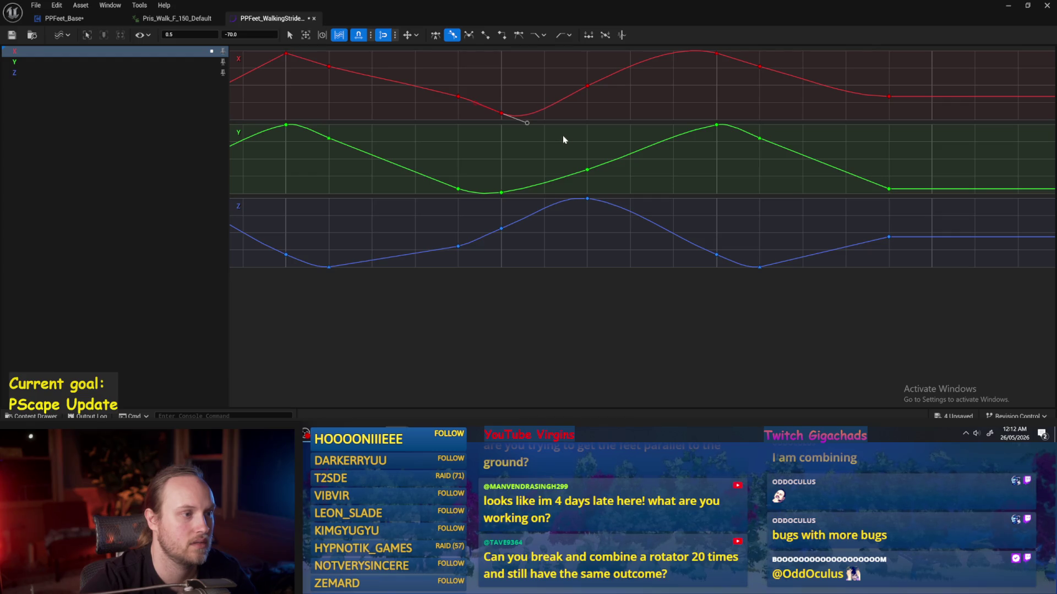
- Save the walking-stride curve asset and play-test PPFeet_TestLevel
left_click(458, 97)
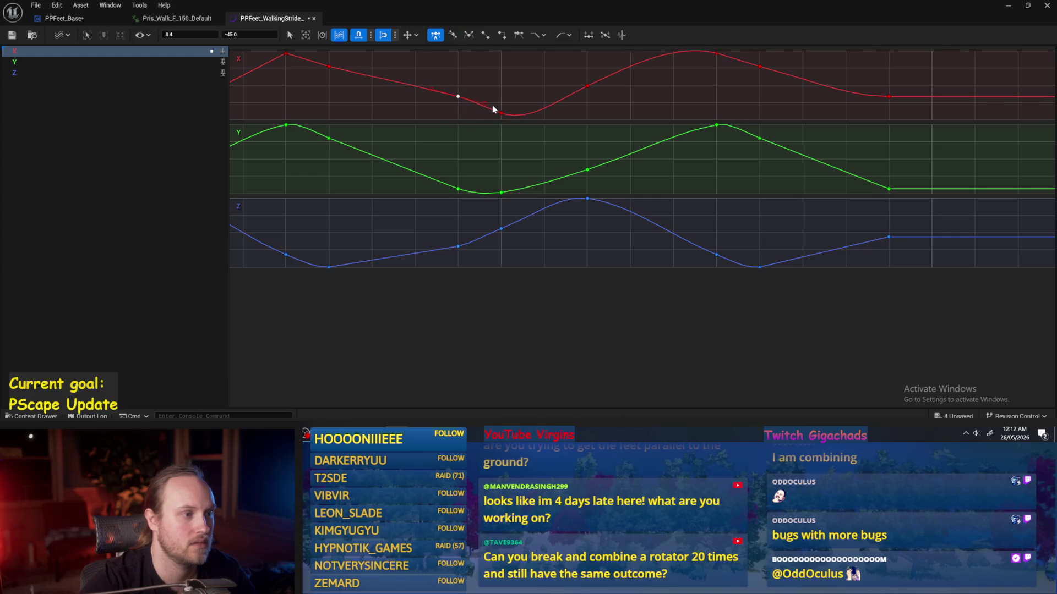
left_click(12, 35)
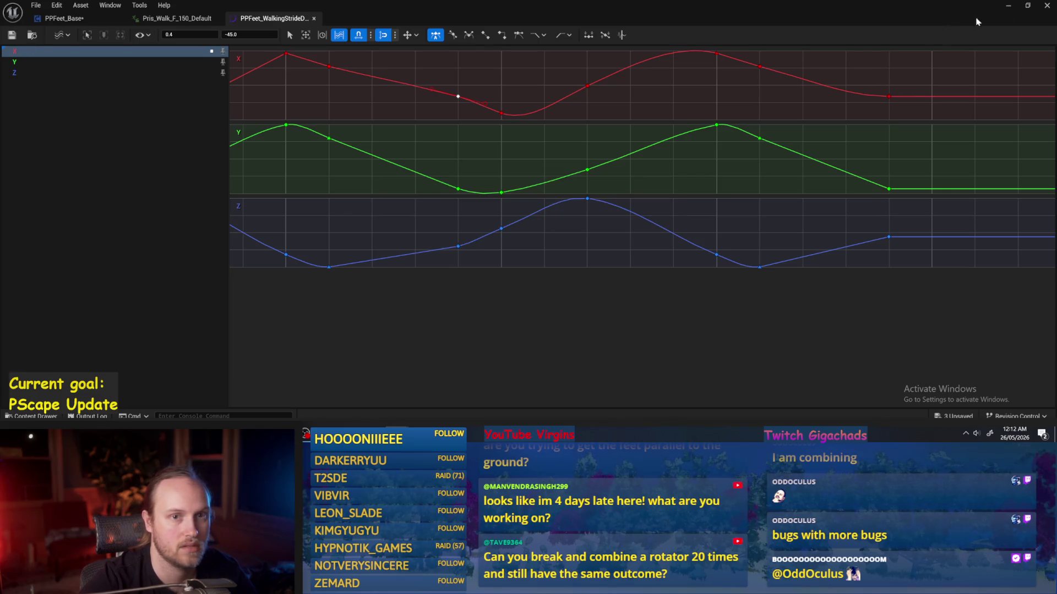
left_click(1008, 5)
key("alt+p")
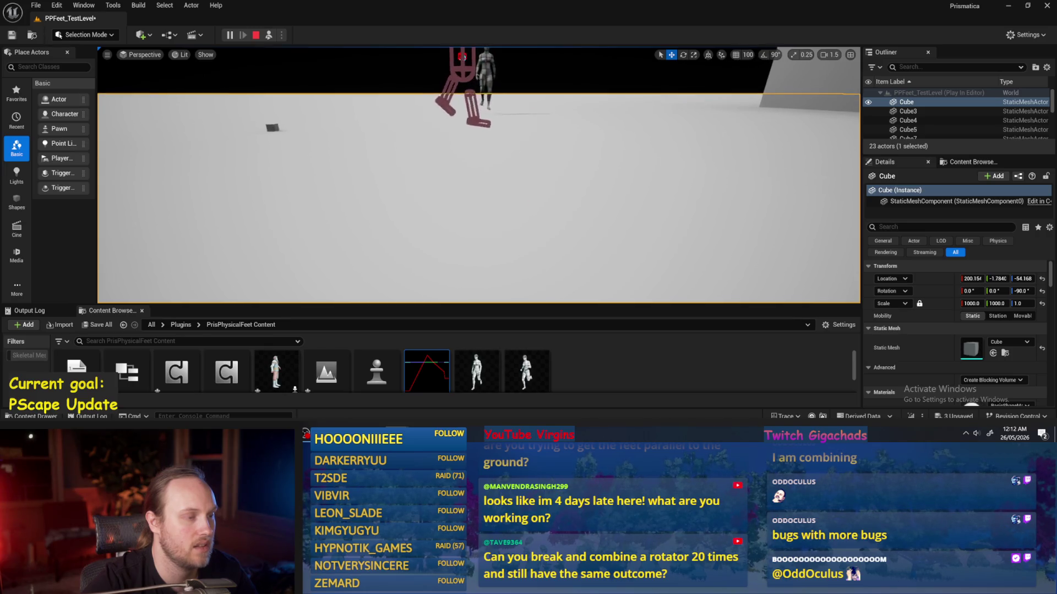
- Stop the play session and reopen PPFeet_WalkingStrideData from the Content Browser
key("Escape")
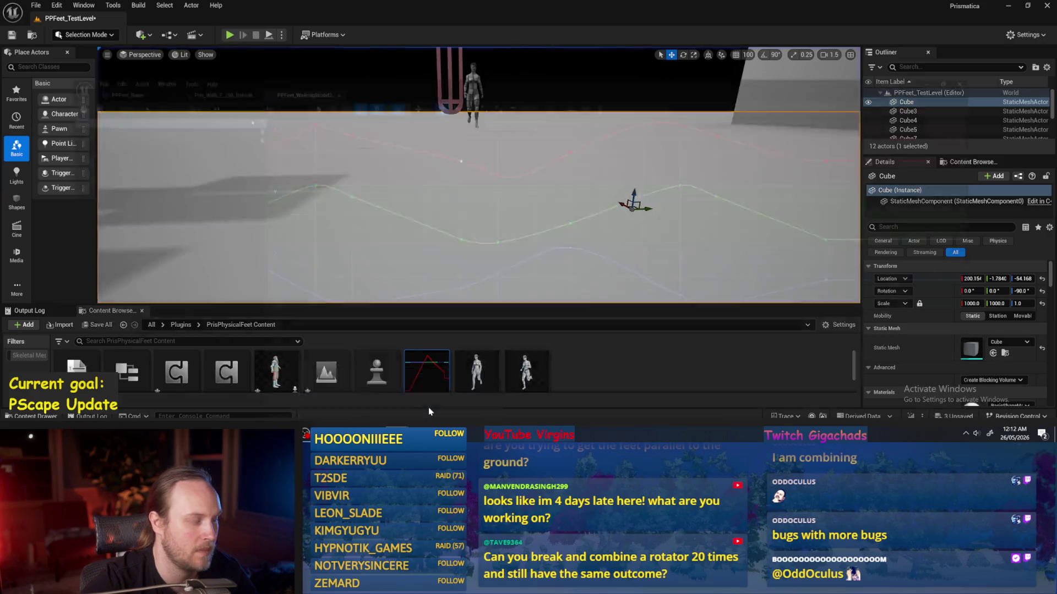
double_click(426, 372)
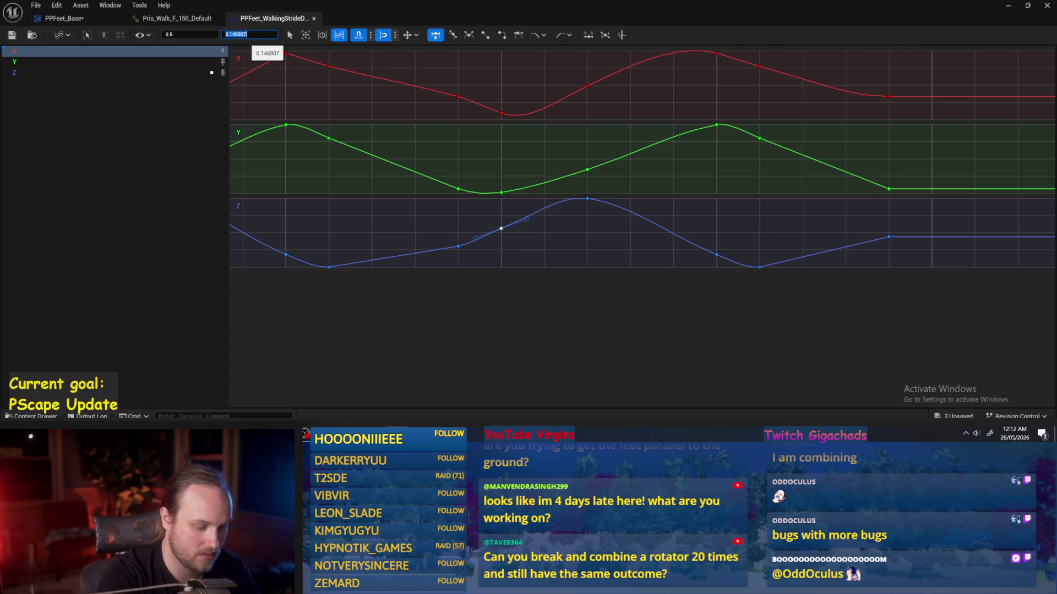
type("0.13")
- Commit the adjusted Z key value, save the curve asset, and start a play test
key("Return")
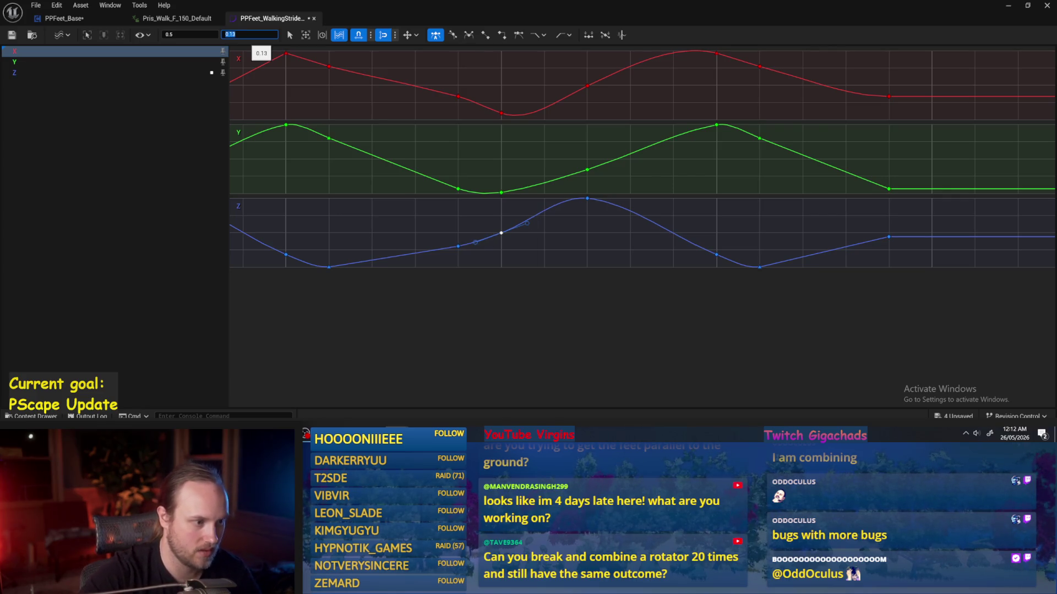
left_click(365, 210)
key("ctrl+s")
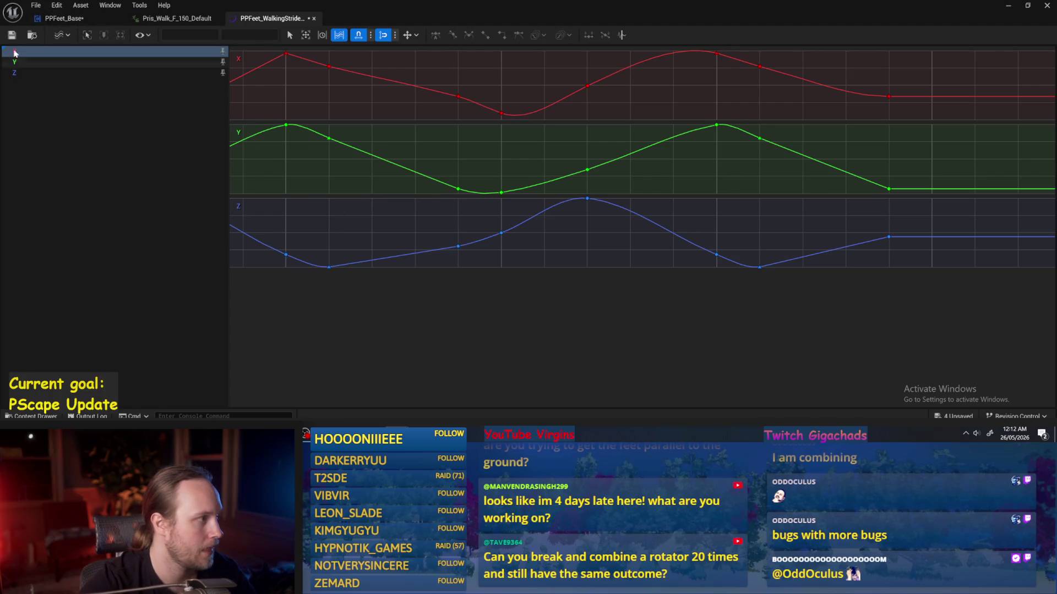
left_click(1007, 6)
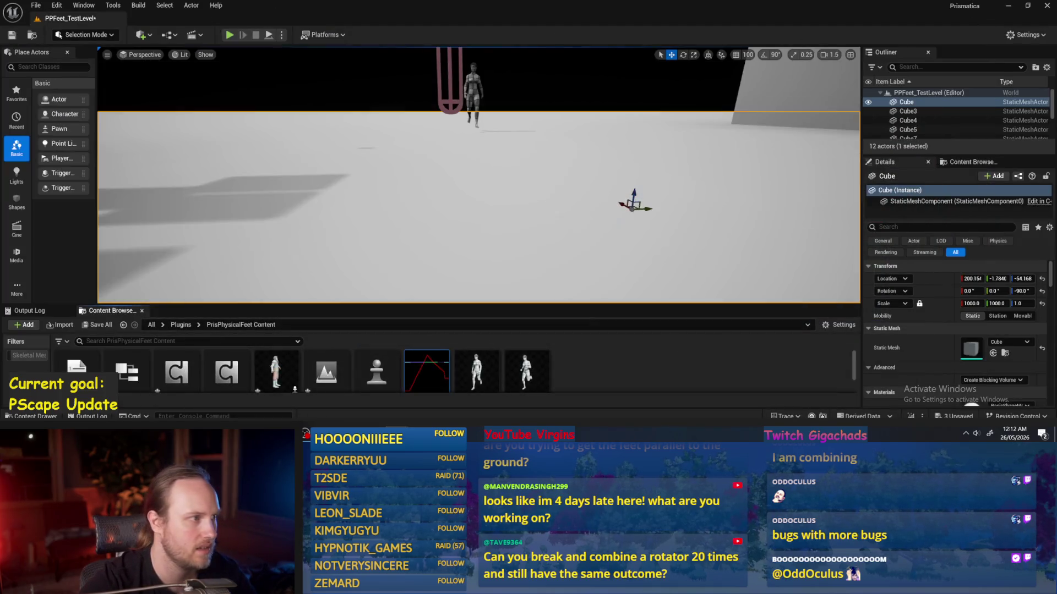
left_click(271, 37)
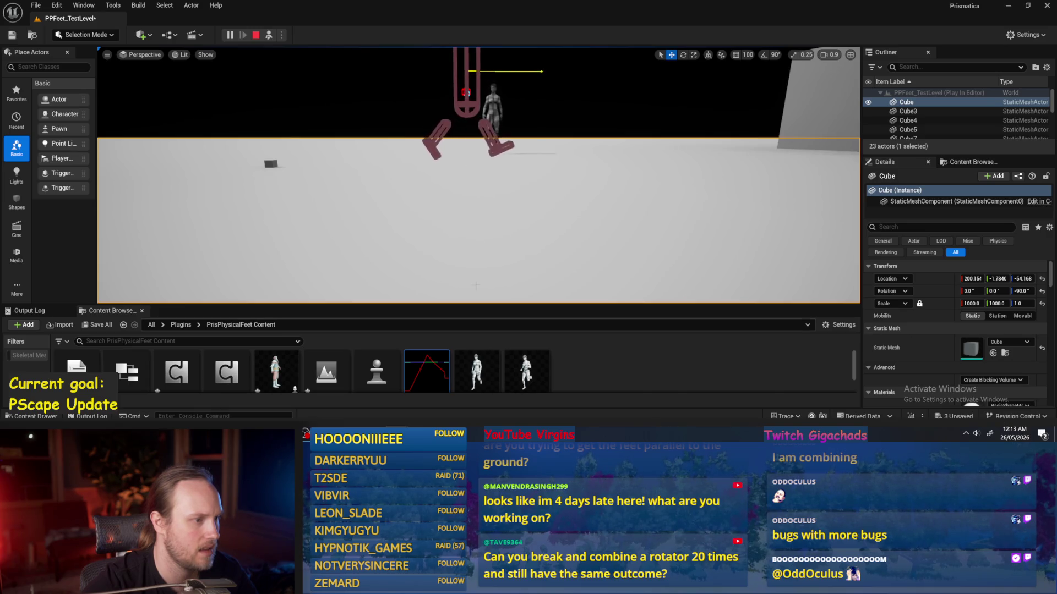
- Reopen the stride curves, select the Z key at 0.5, and play-test the level again
double_click(427, 372)
left_click_drag(487, 258, 484, 260)
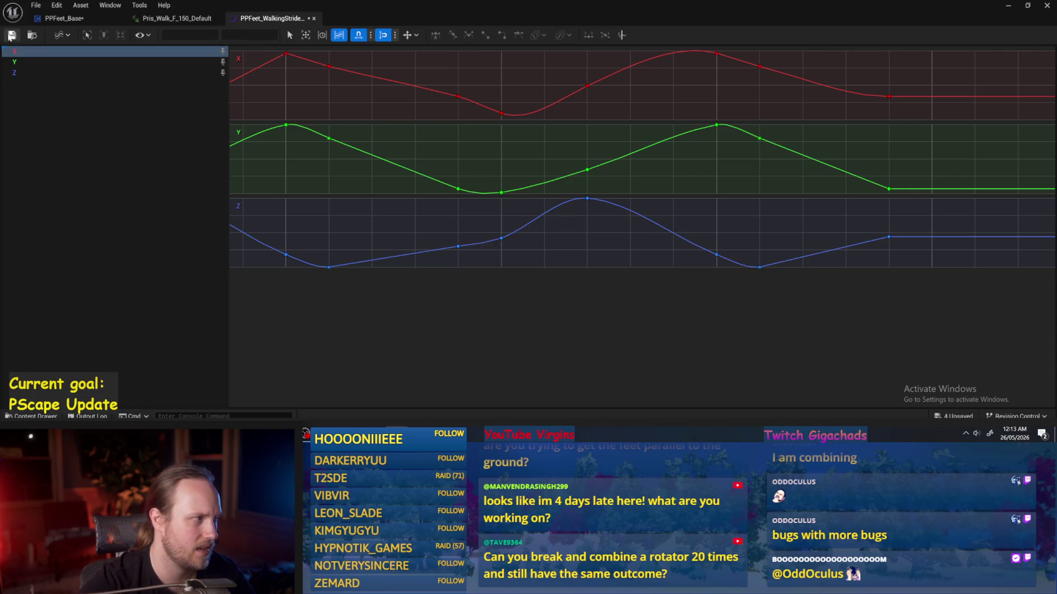
left_click(1010, 5)
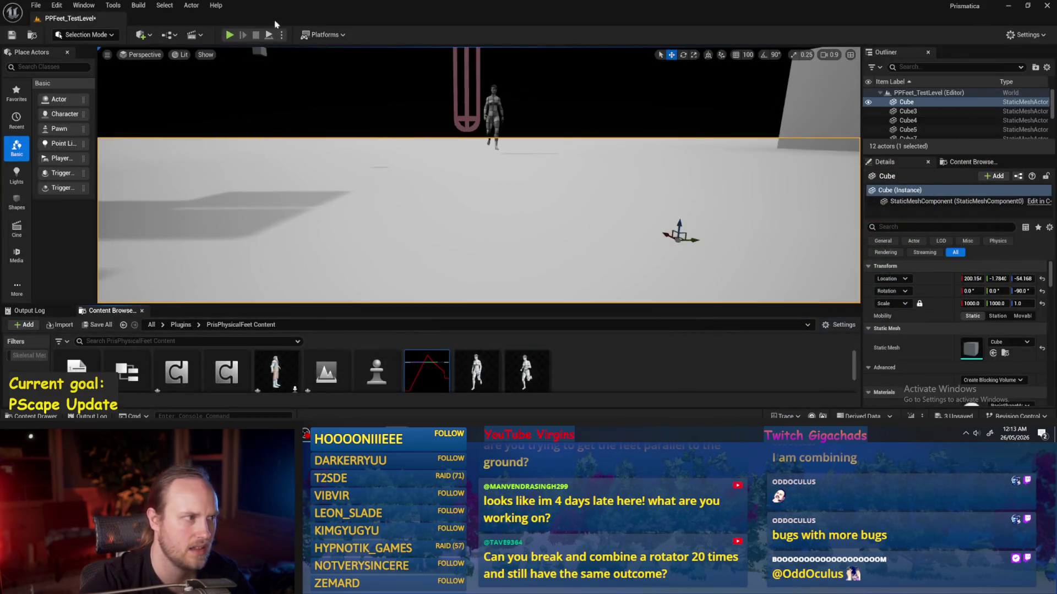
left_click(267, 35)
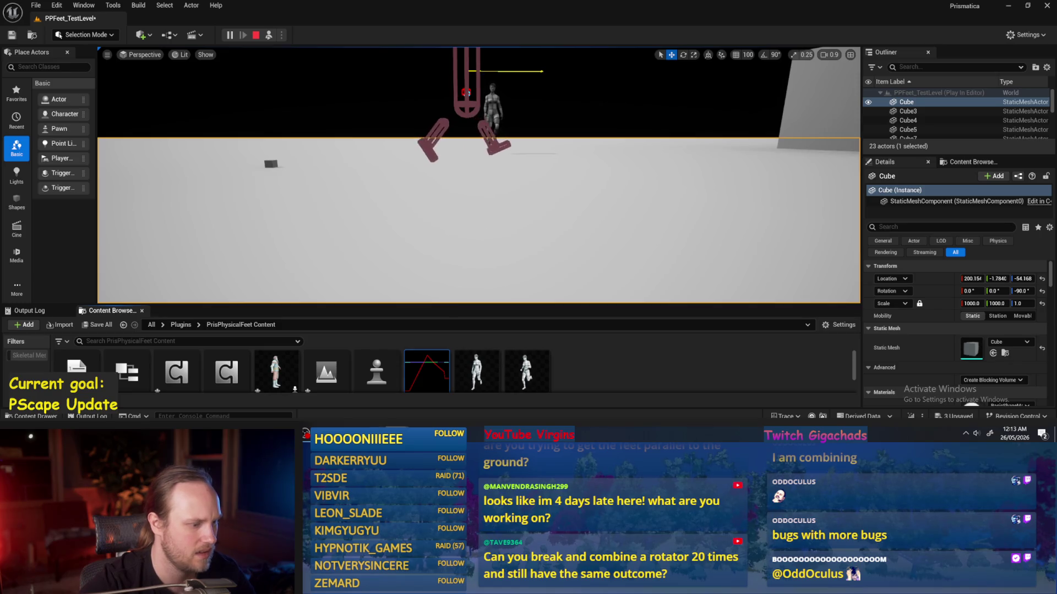
key("Escape")
left_click(457, 247)
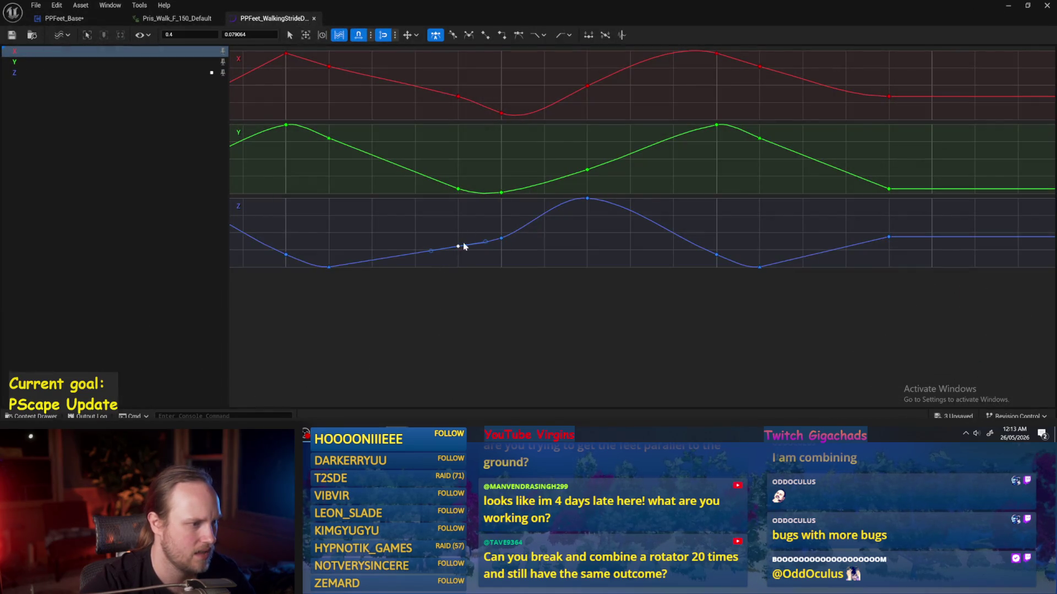
- Try 0.9 on the selected Z key, undo it, and hide the curve editor
mouse_move(463, 249)
type("0")
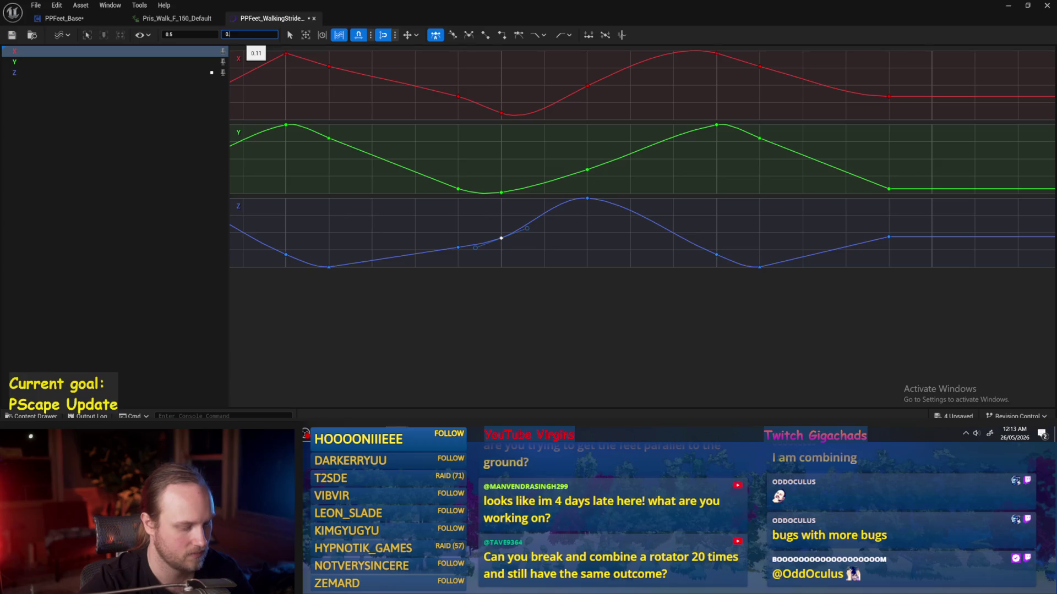
type(".9")
key("Return")
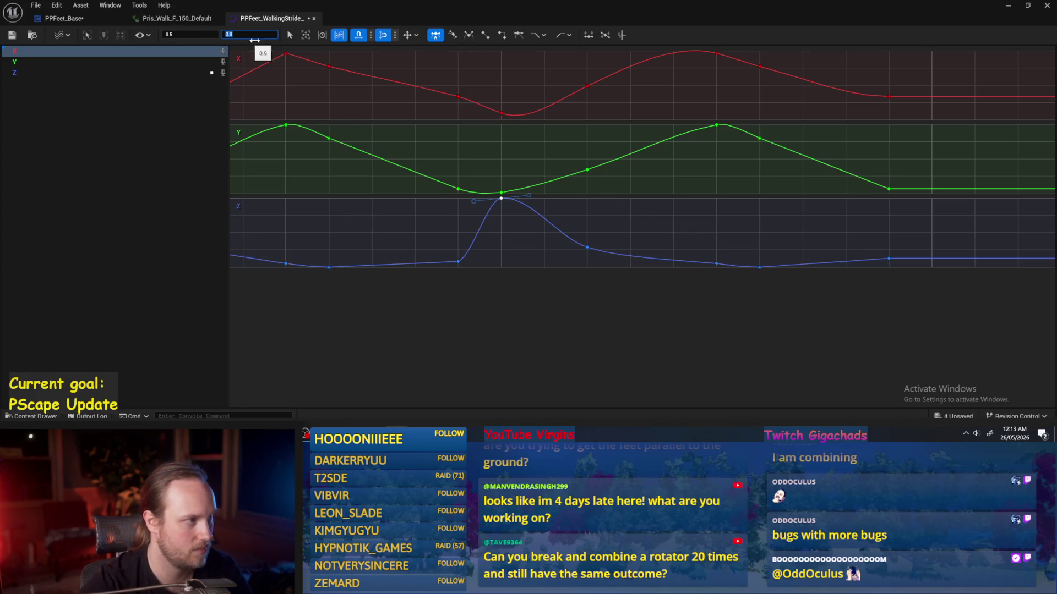
left_click(530, 251)
key("ctrl+z")
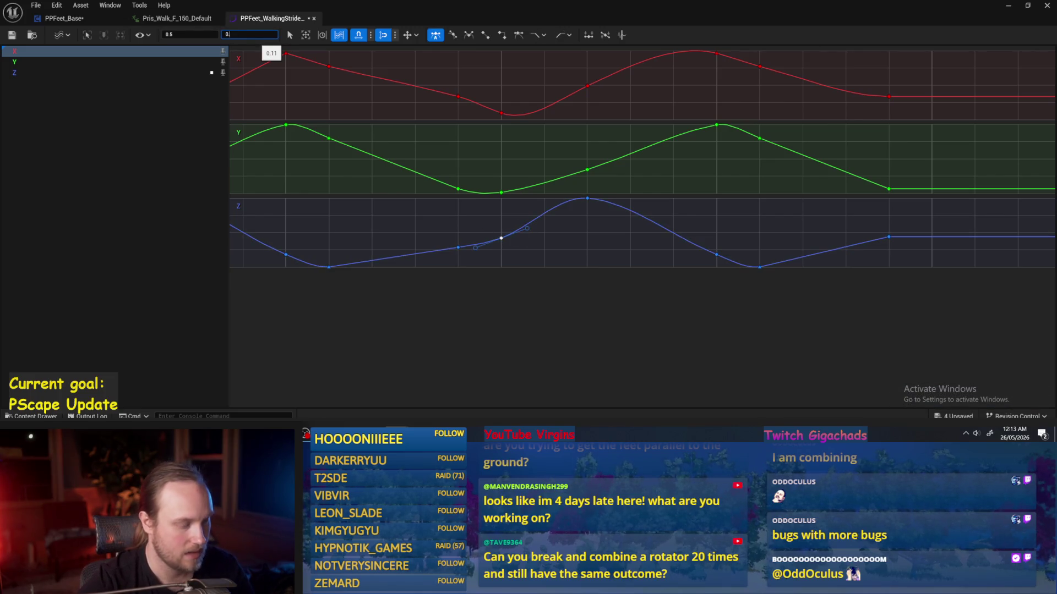
type("09")
left_click(563, 250)
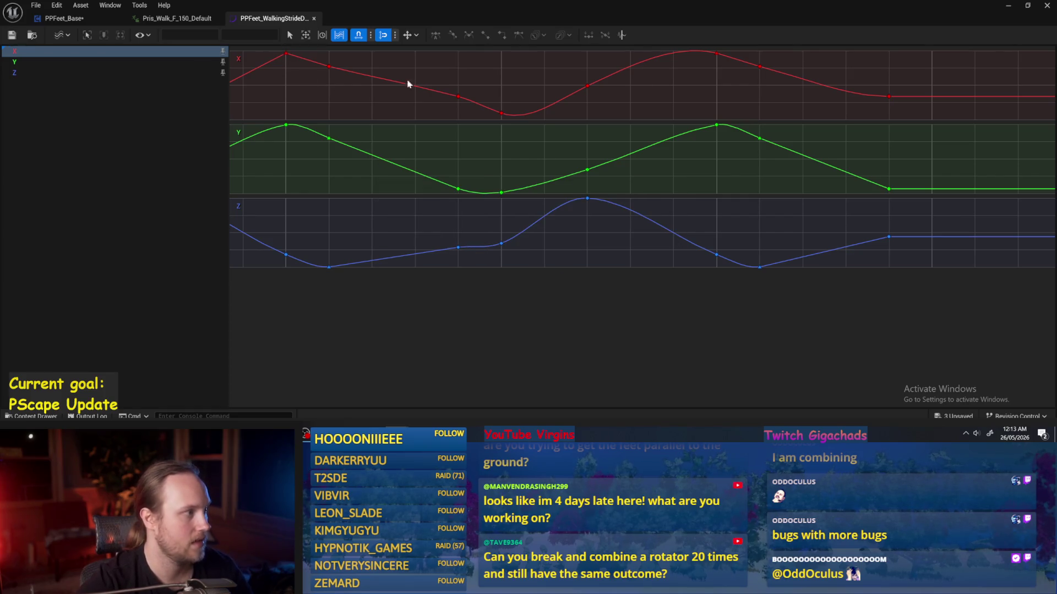
left_click(1010, 8)
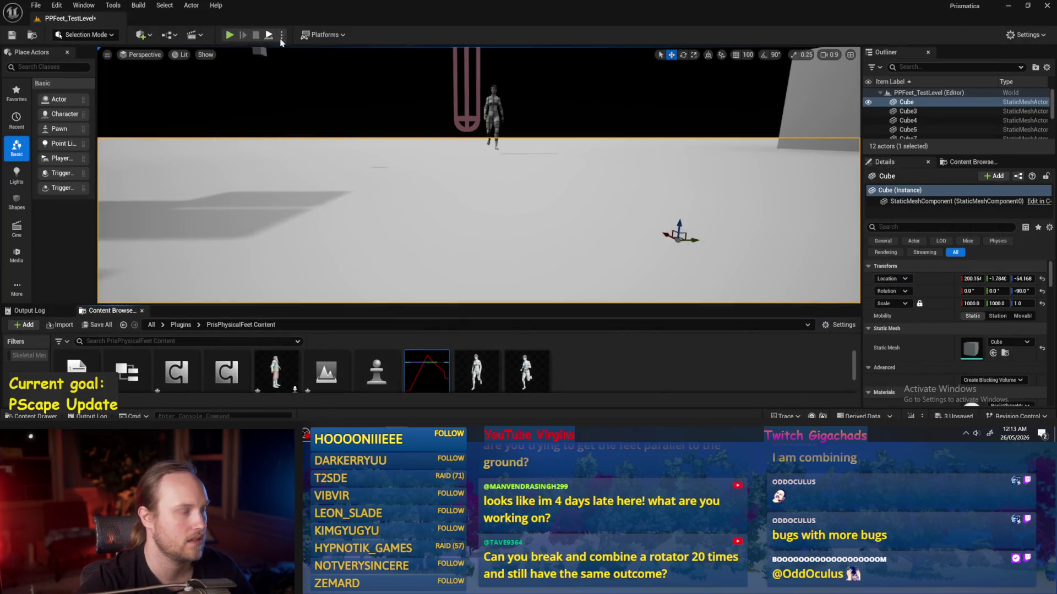
- Play-test the level, stop it, and switch back to the walking-stride curves
left_click(229, 35)
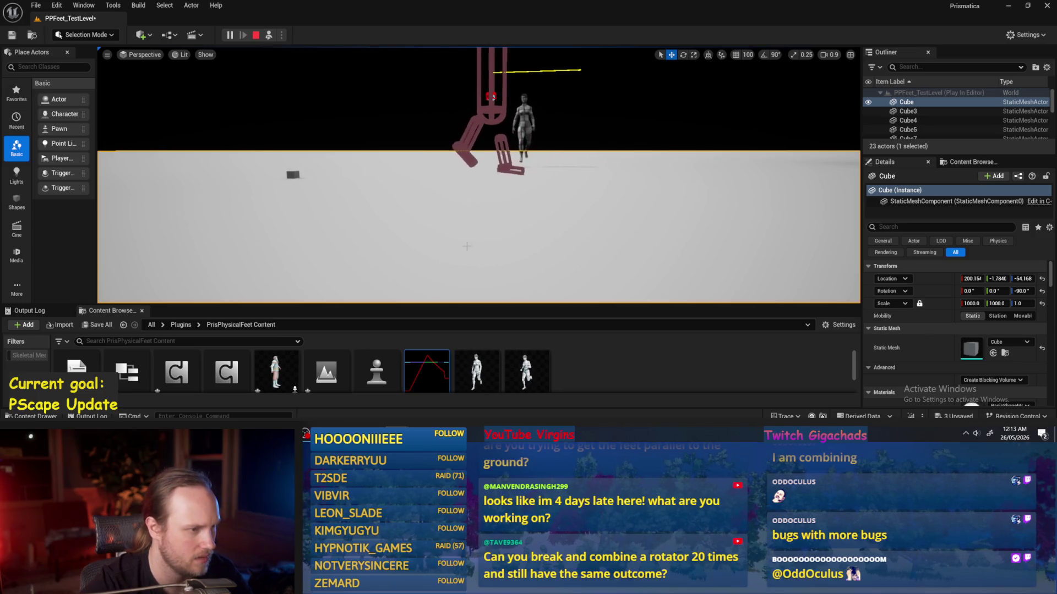
key("Escape")
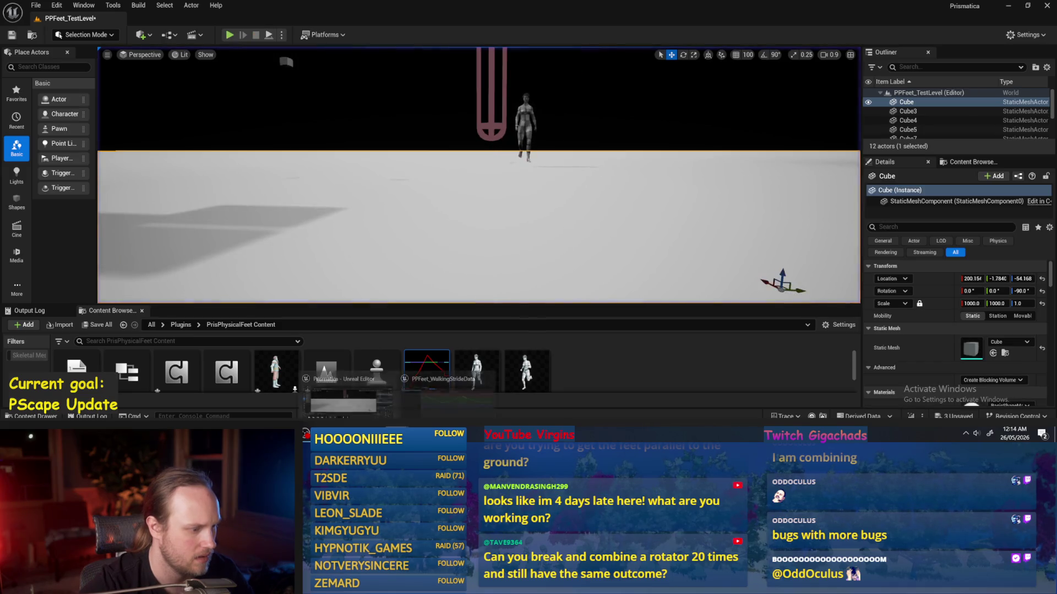
left_click(440, 380)
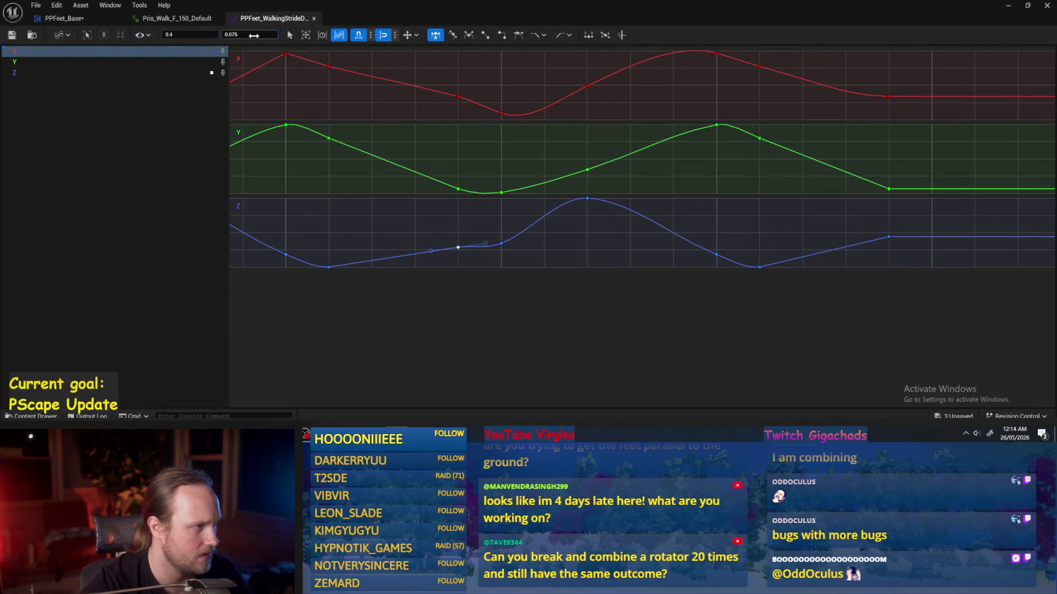
- Set the Z key at time 0.5 to 0.1 and play-test the walk again
left_click(450, 210)
left_click(500, 244)
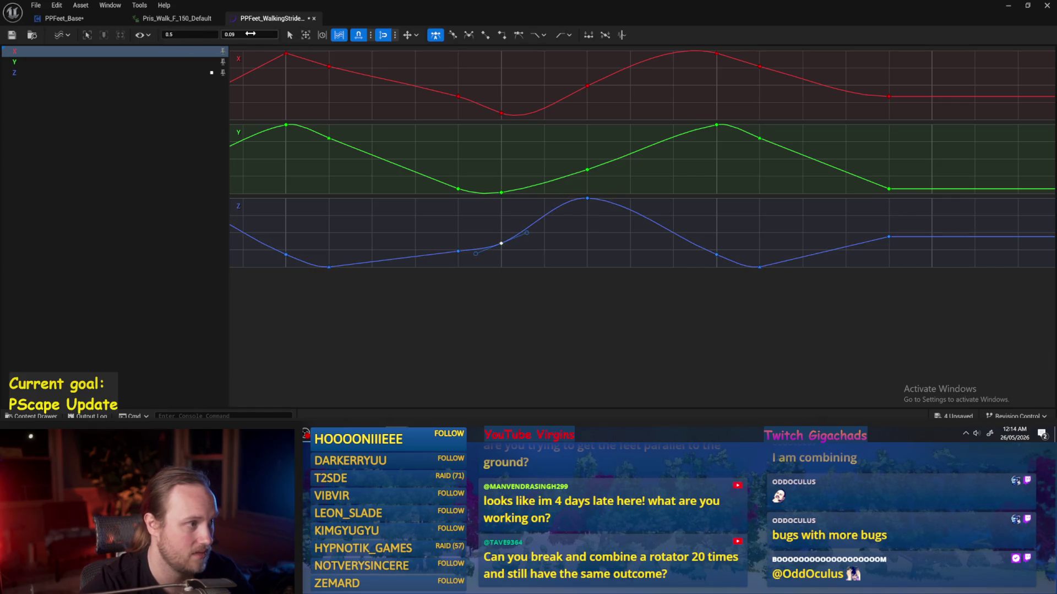
key("Return")
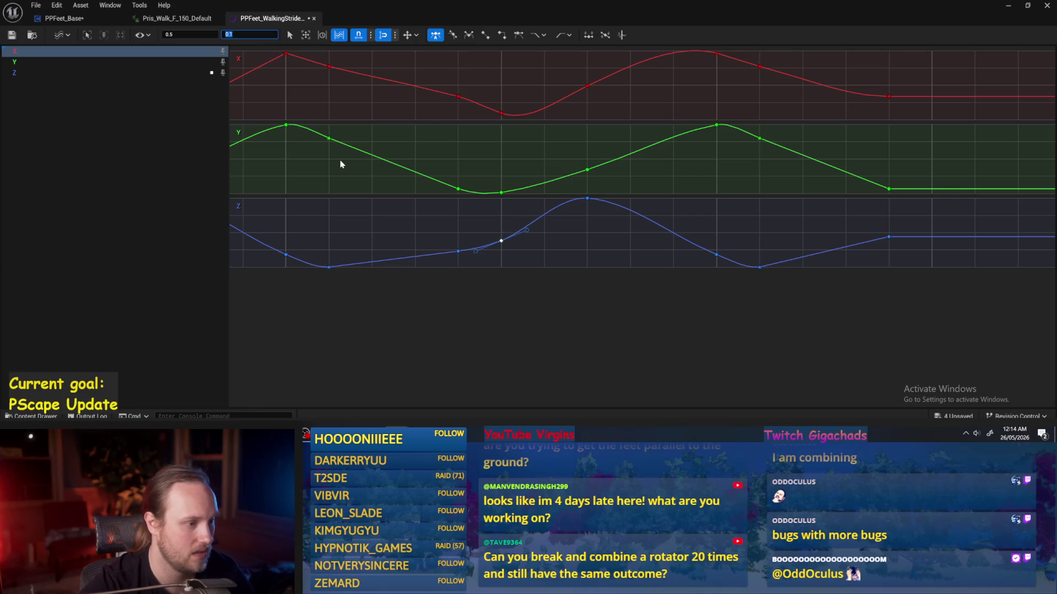
left_click(340, 160)
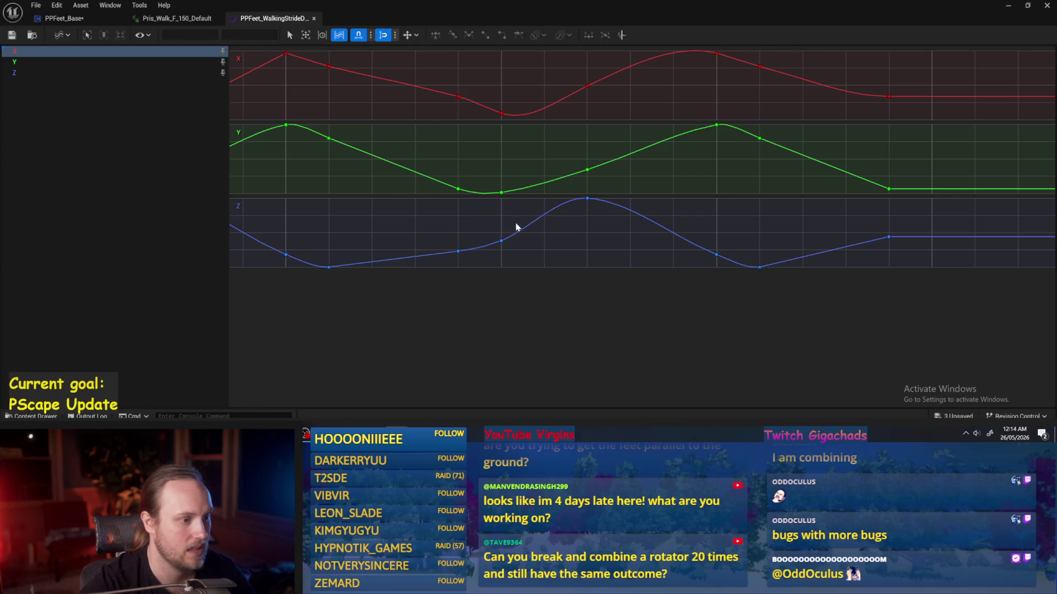
left_click(1007, 5)
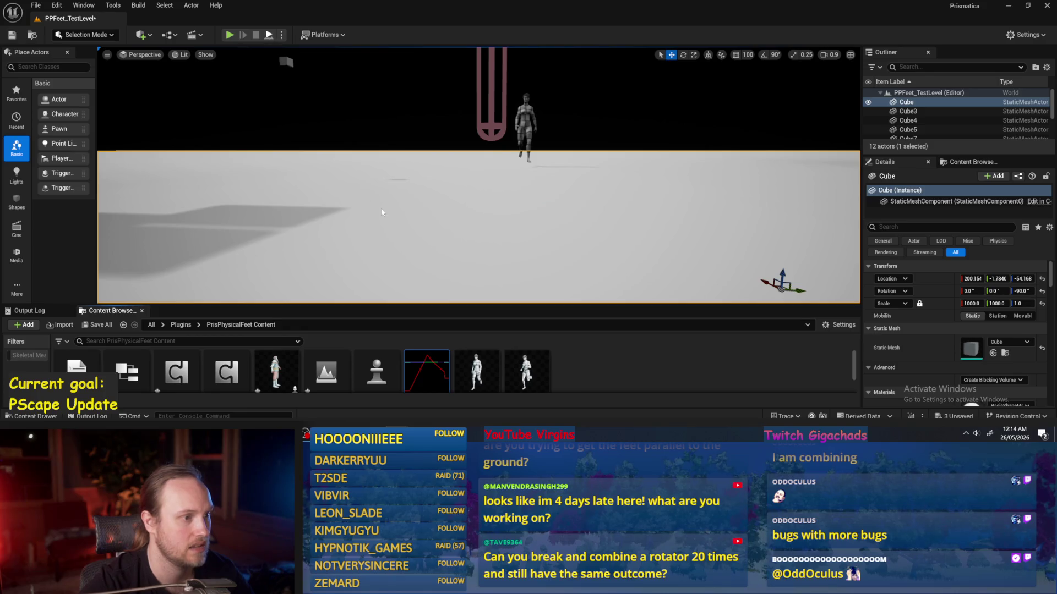
key("alt+p")
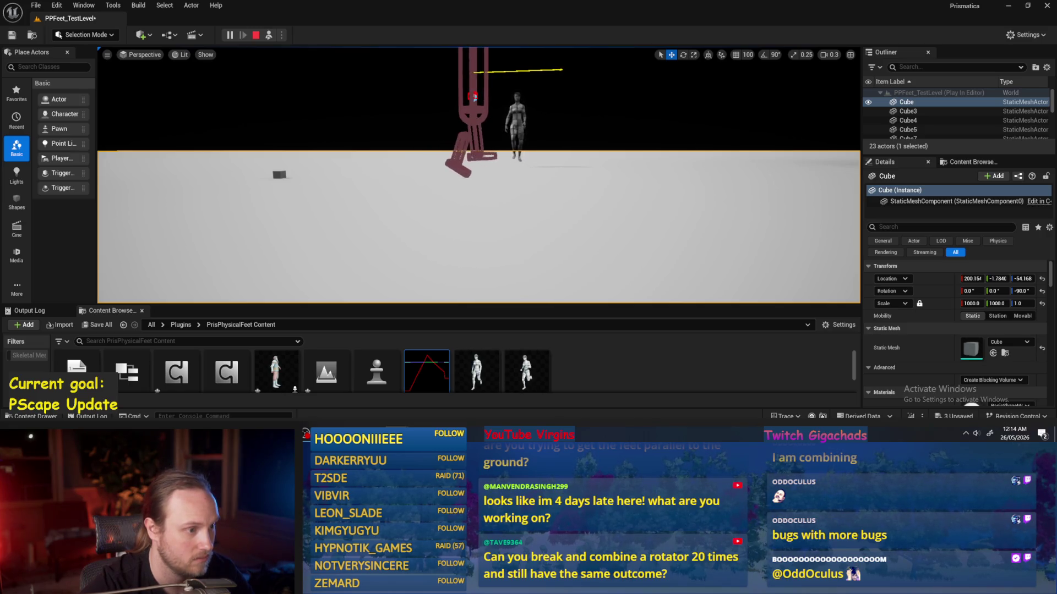
key("Escape")
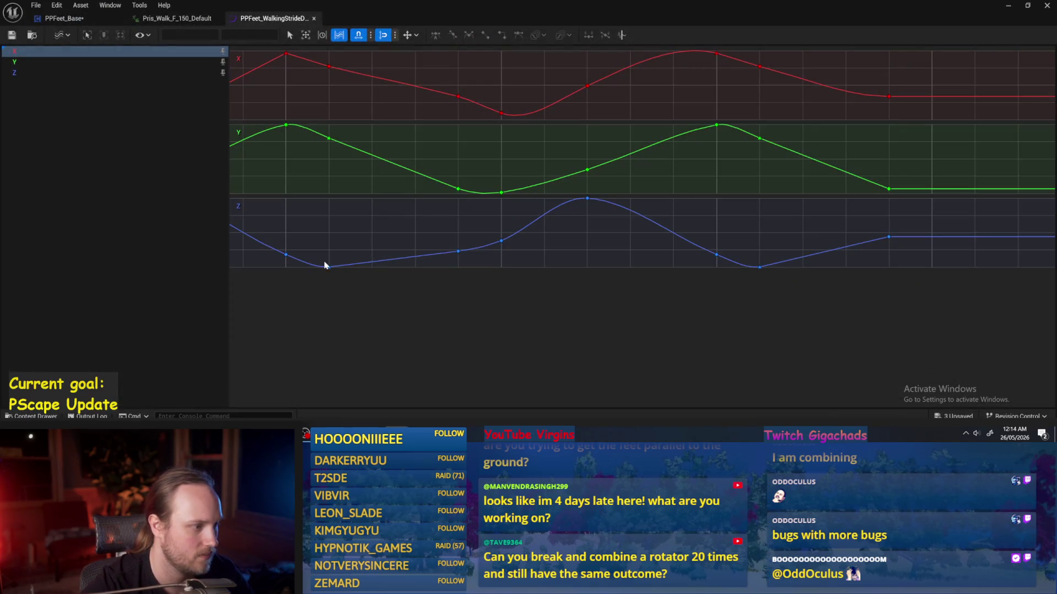
- Flatten the 0.1 Z key's tangent and set the 0.5 Z key to 0.8, then 0.0
left_click(326, 265)
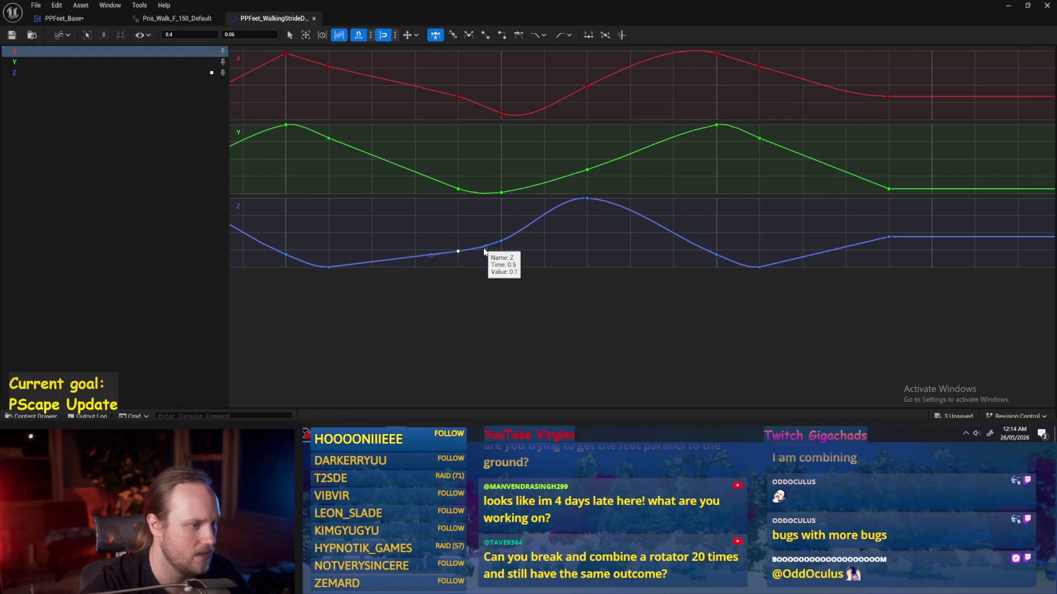
left_click_drag(486, 250, 501, 252)
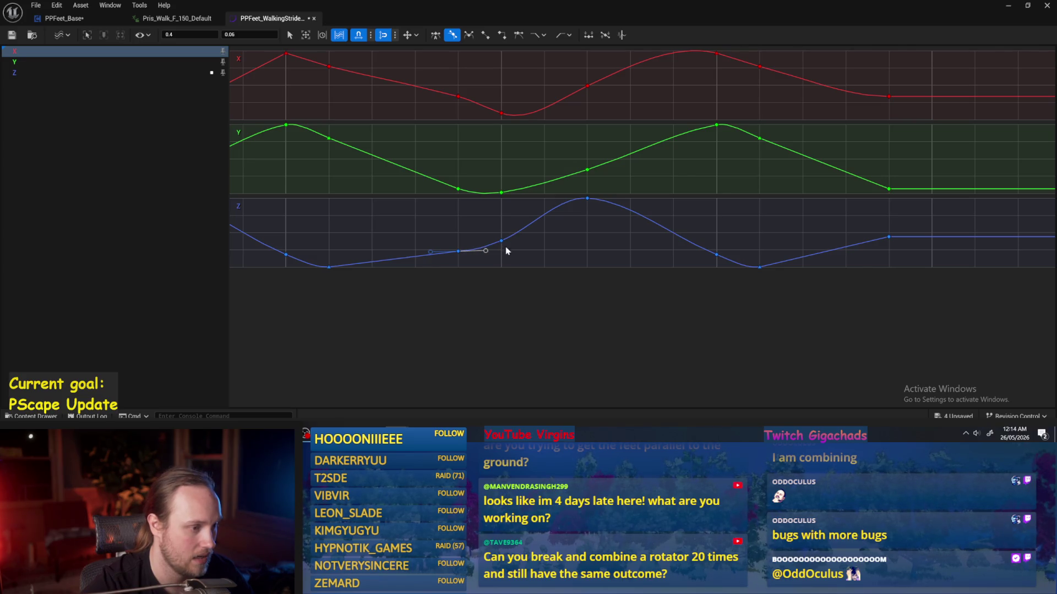
left_click(501, 242)
left_click(253, 34)
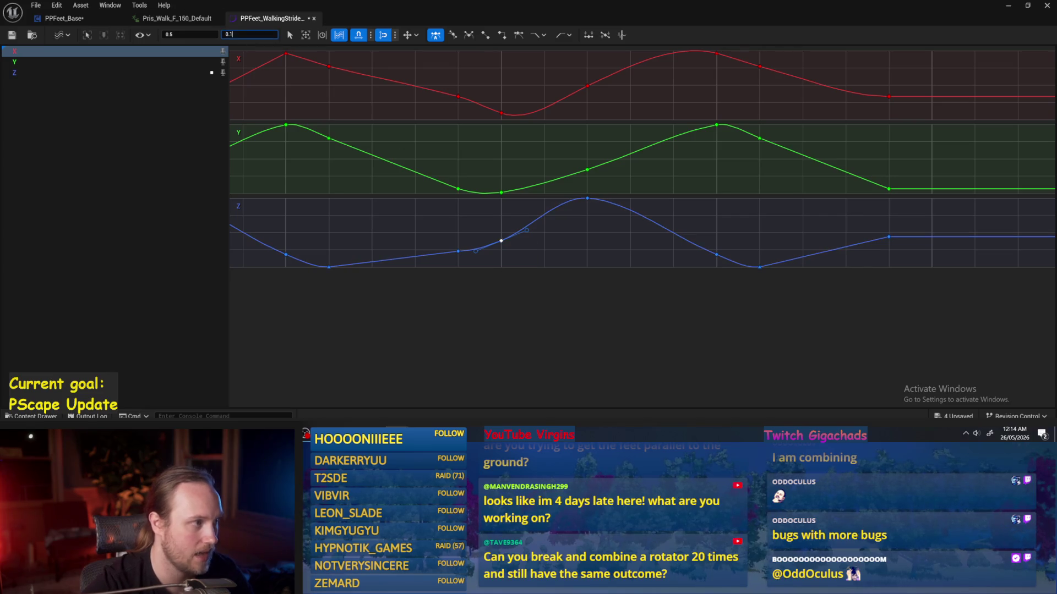
type("0.8")
key("Return")
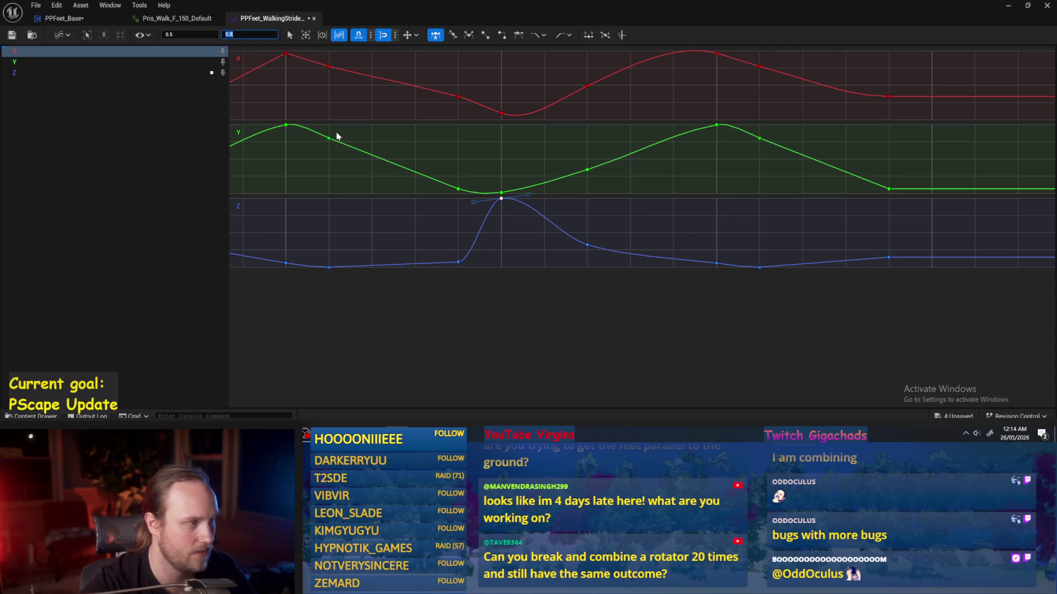
left_click(253, 34)
type("0.0")
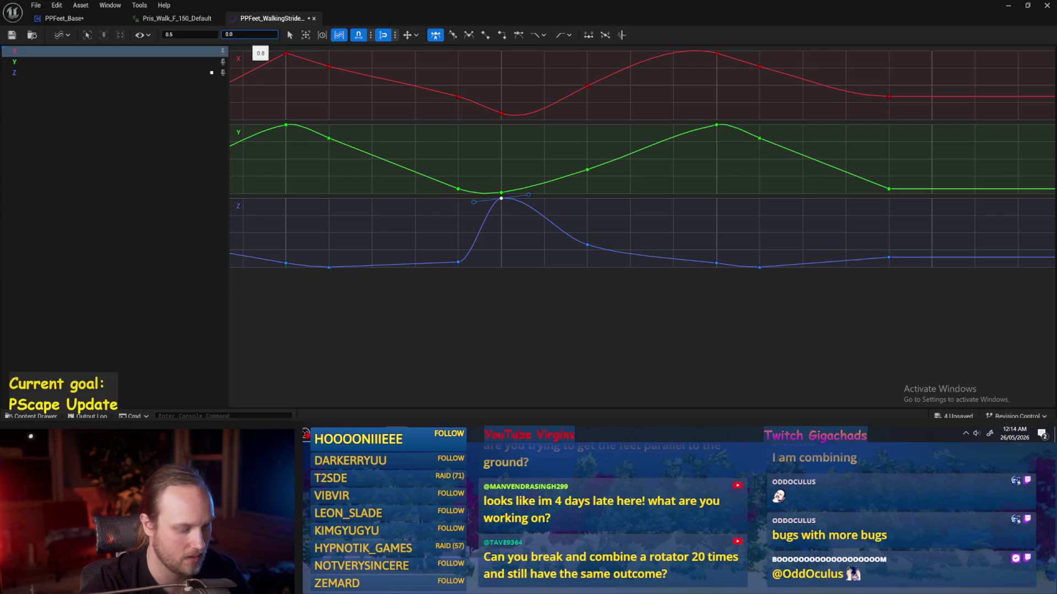
key("Return")
left_click(578, 261)
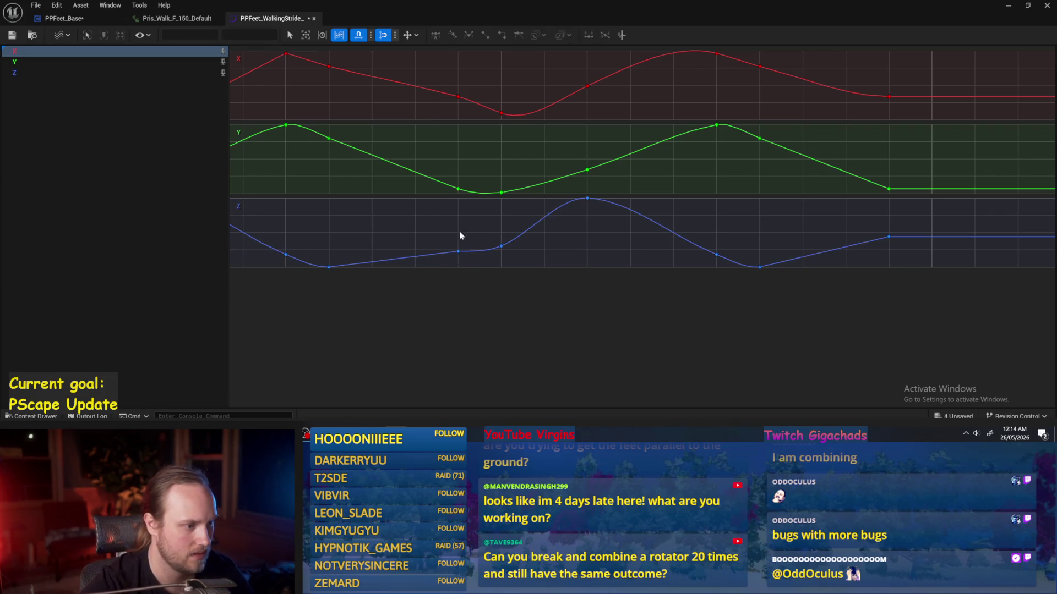
- Tilt the 0.4 Z key's tangent down, switch to auto tangents, and undo a steeper 0.1 tangent
left_click(458, 251)
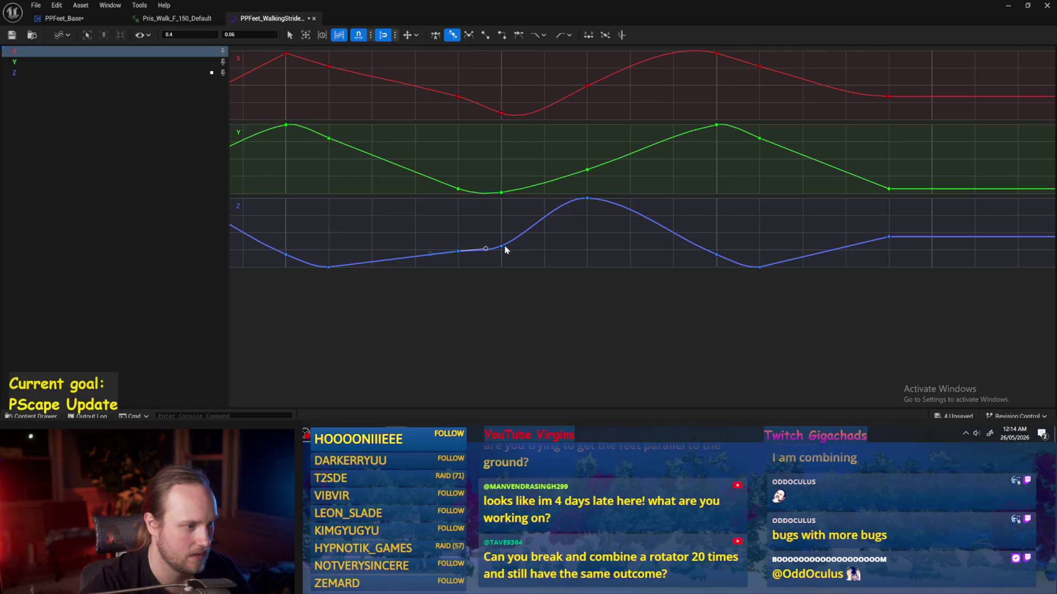
left_click_drag(506, 250, 518, 272)
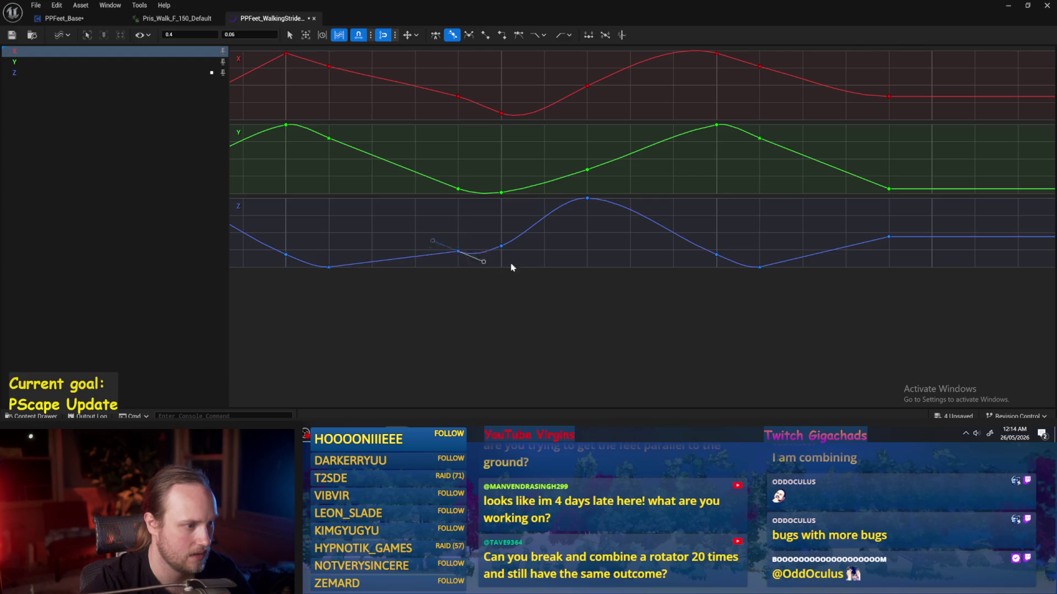
right_click(328, 278)
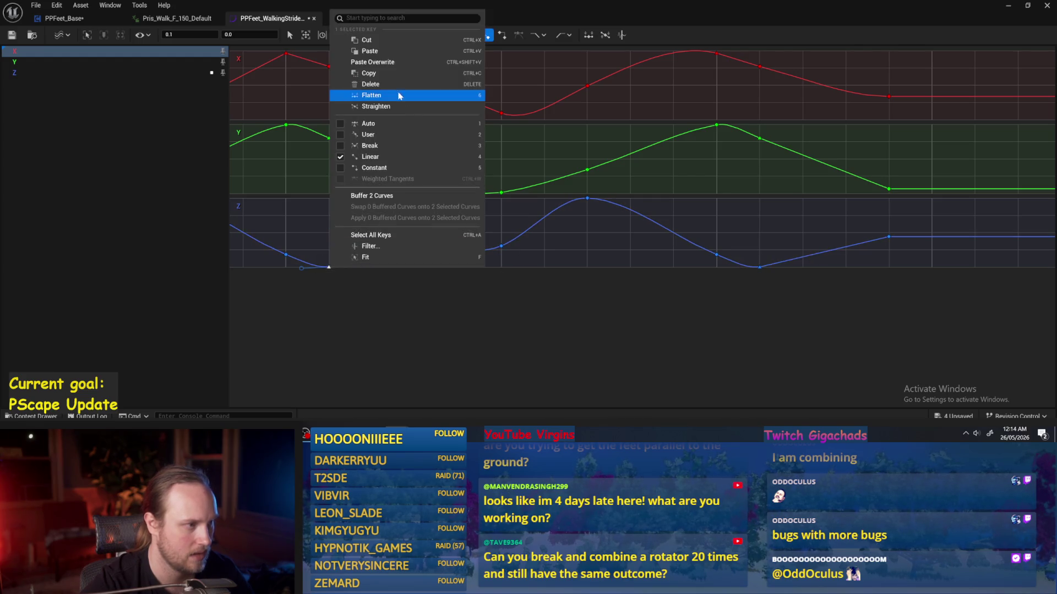
left_click(357, 129)
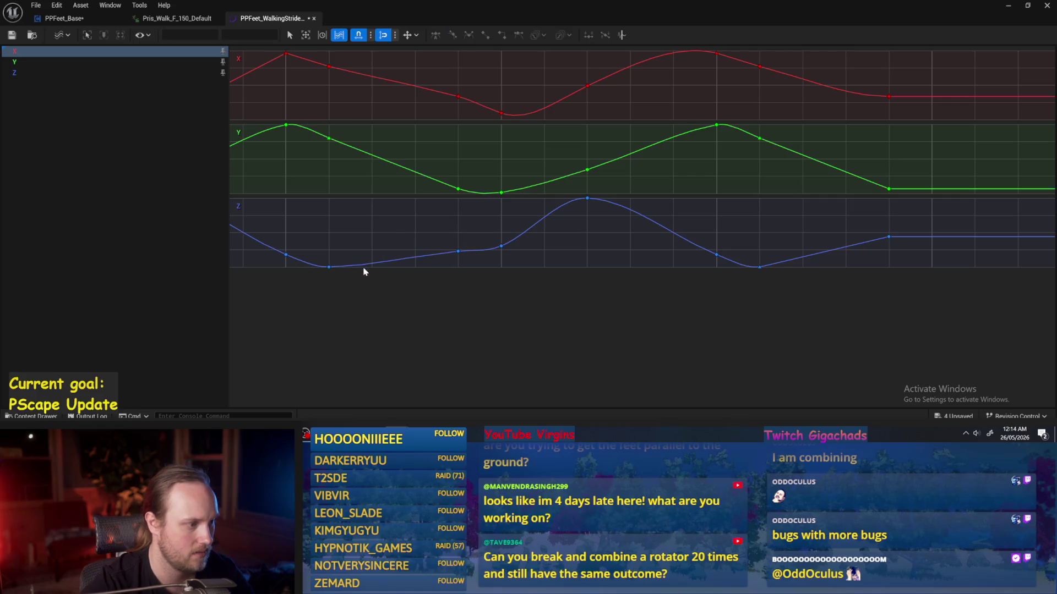
left_click_drag(310, 283, 311, 281)
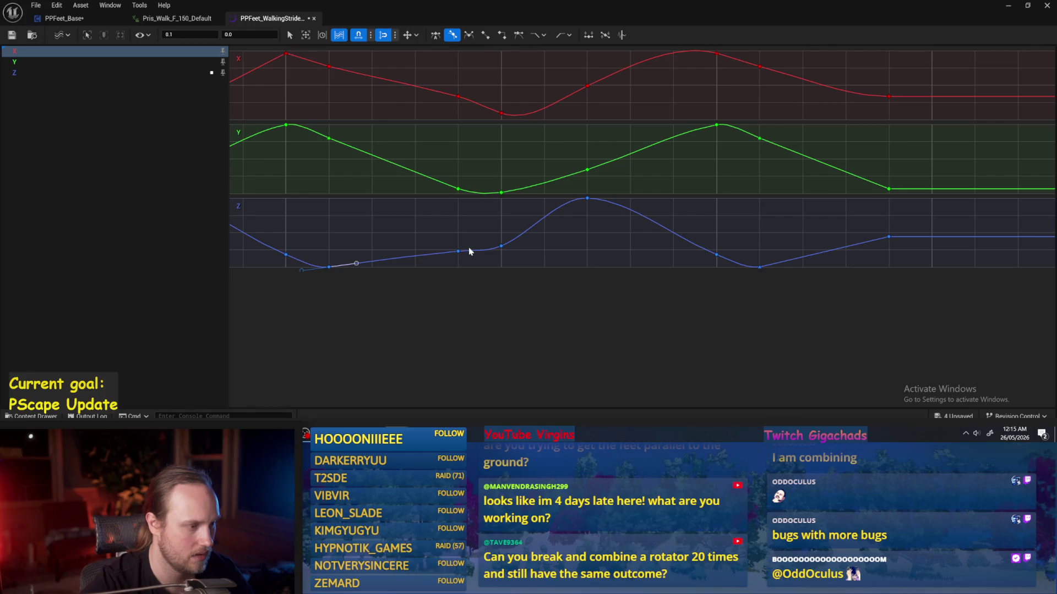
key("1")
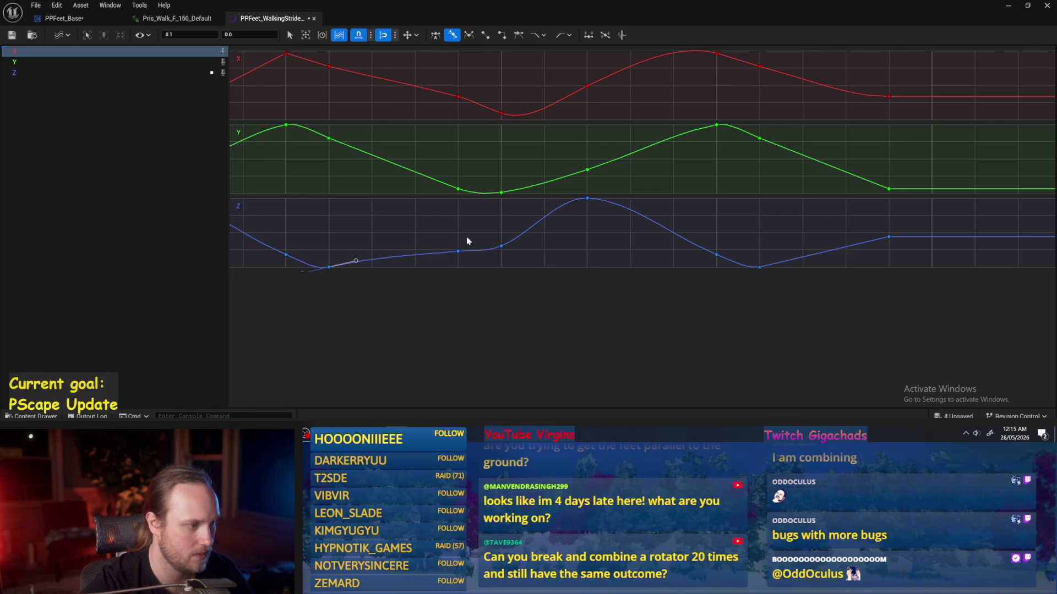
key("ctrl+z")
key("ctrl+z")
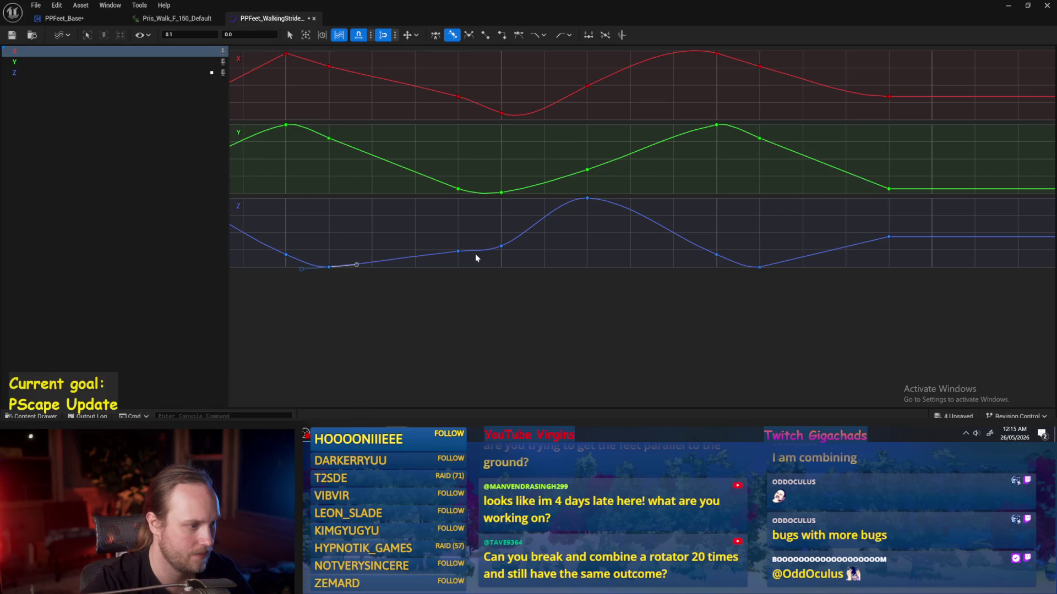
- Flatten the left tangent of the Z key at 0.4 and save the stride curve
left_click(458, 252)
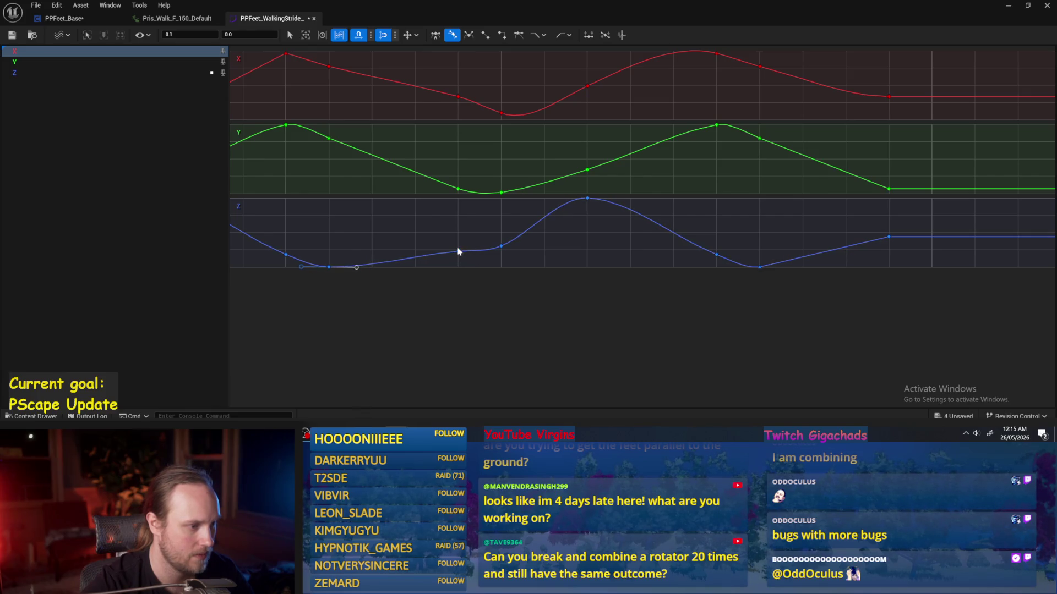
left_click_drag(431, 254, 414, 255)
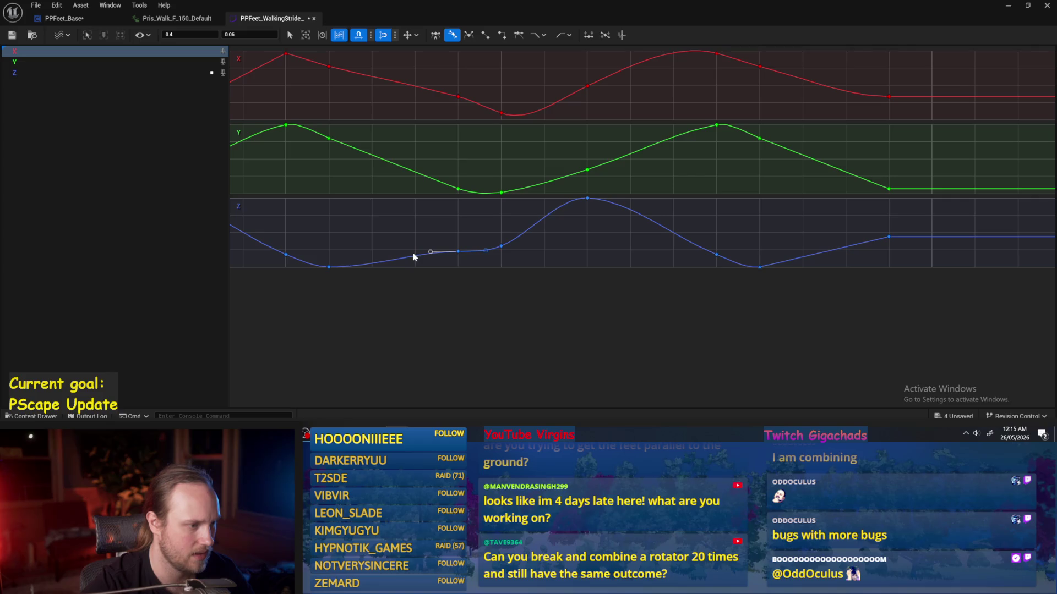
left_click(566, 265)
key("ctrl+s")
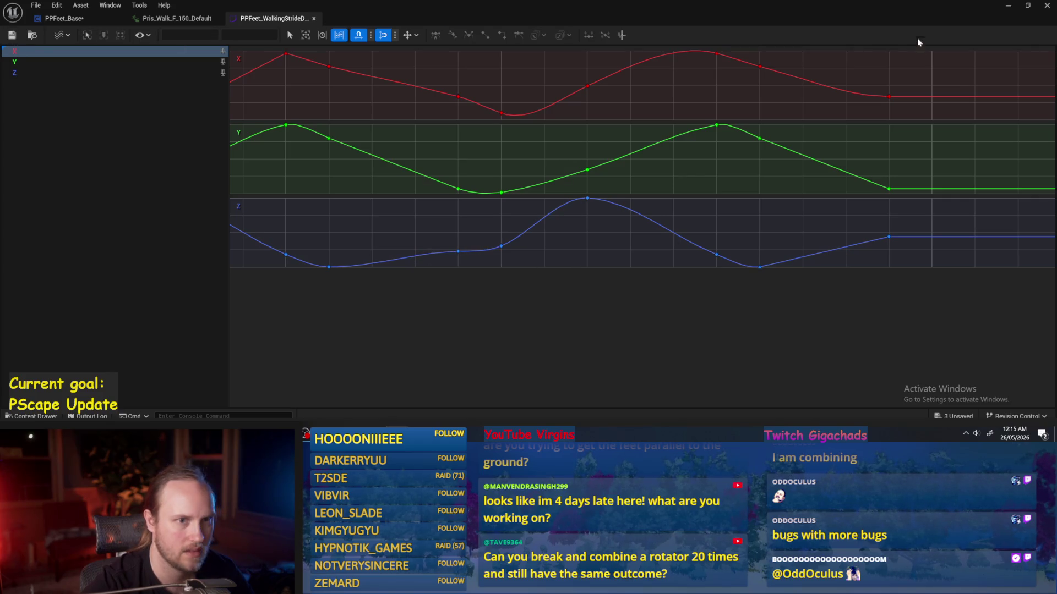
left_click(1007, 5)
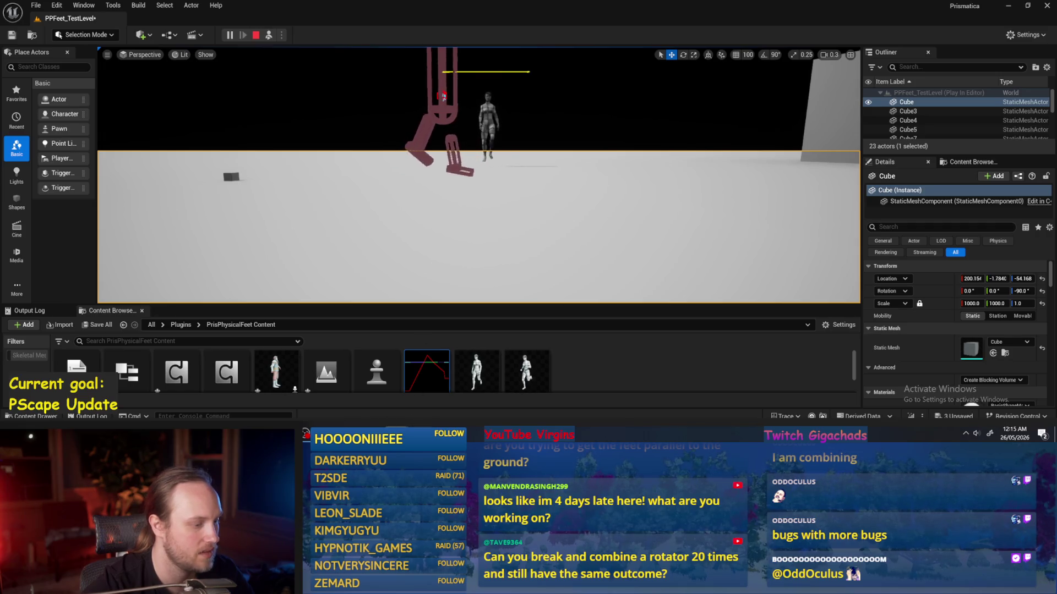
- Reopen the PPFeet_WalkingStride curve asset from the Content Browser
mouse_move(397, 434)
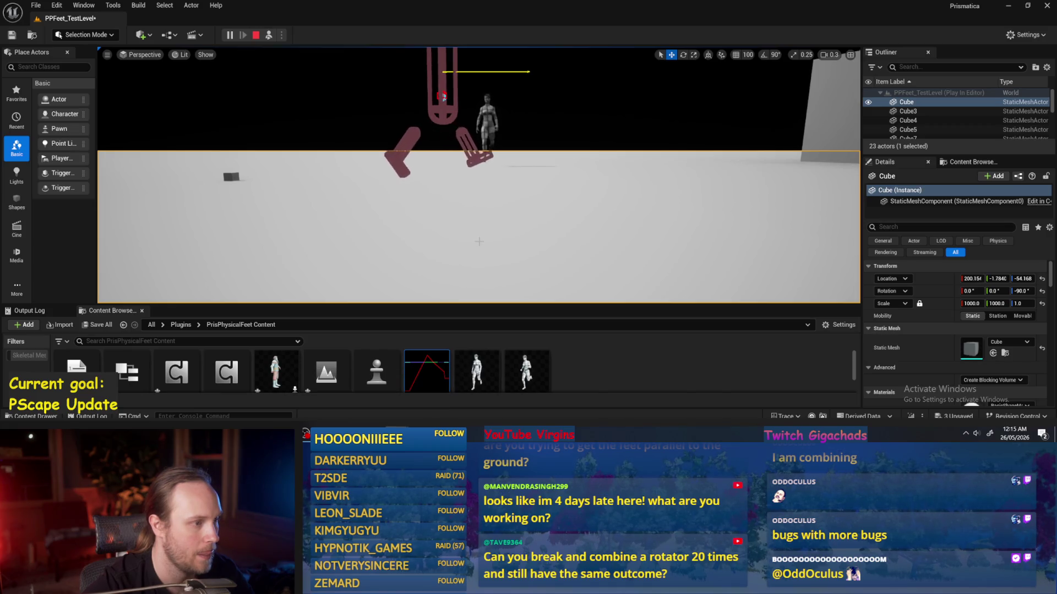
double_click(417, 386)
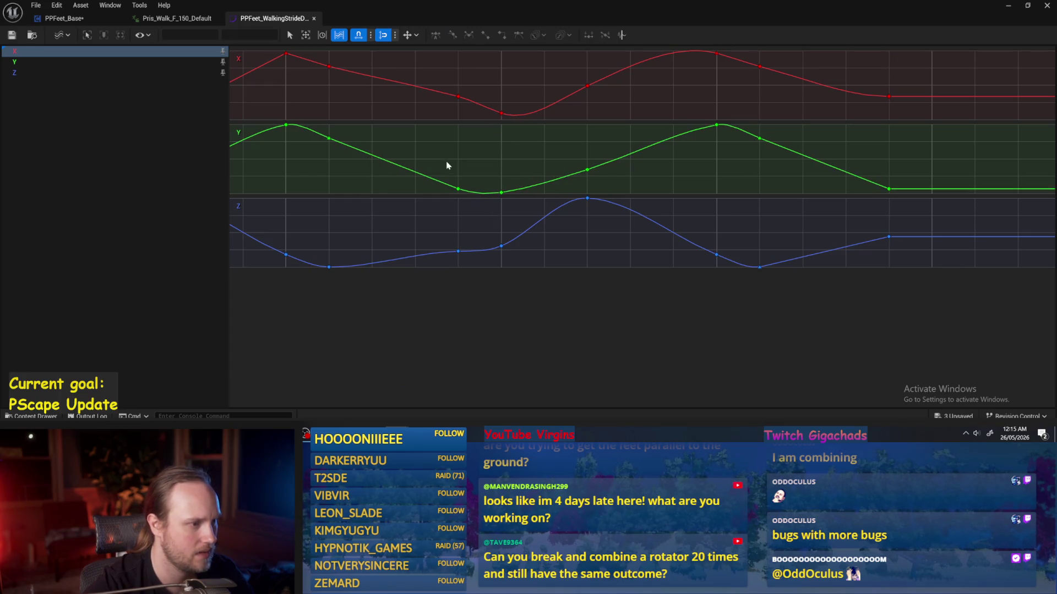
- Tilt the left tangent of the Z key at time 0.5 upward
mouse_move(465, 185)
left_mouse_down()
mouse_move(491, 215)
mouse_move(512, 212)
left_mouse_up()
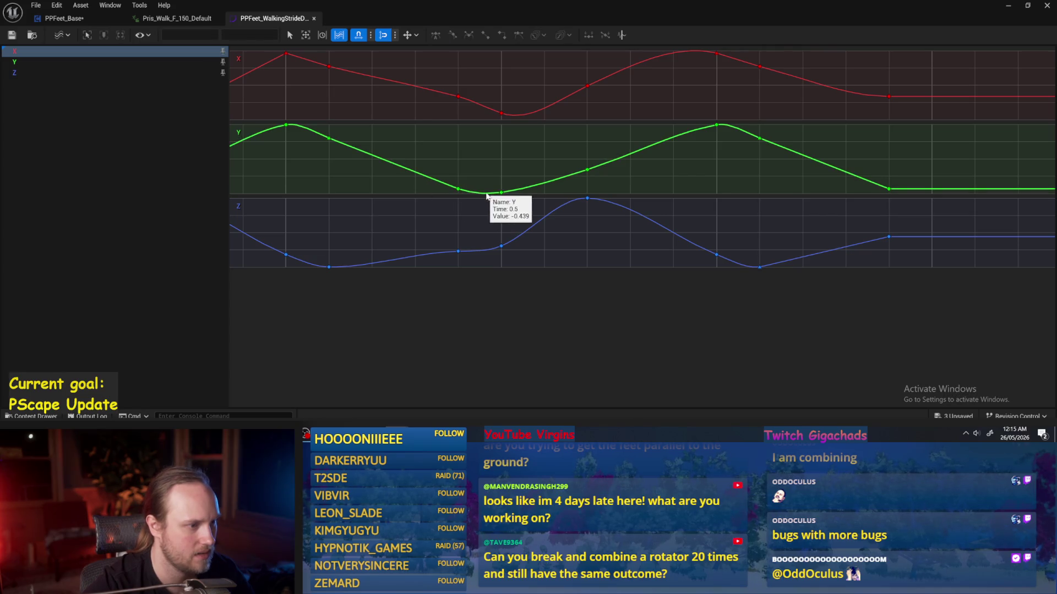
mouse_move(500, 194)
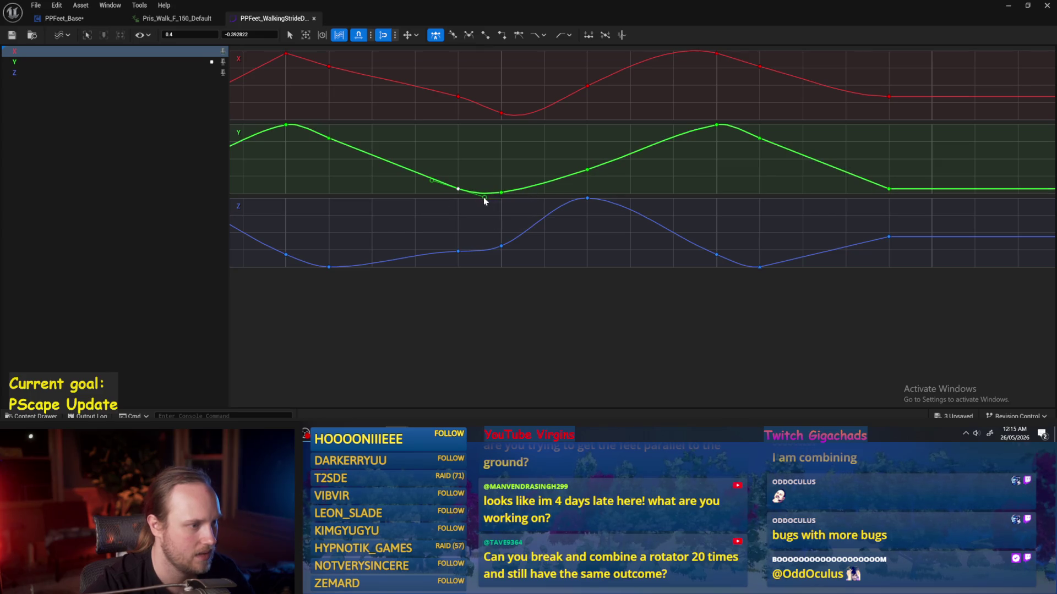
left_click(458, 189)
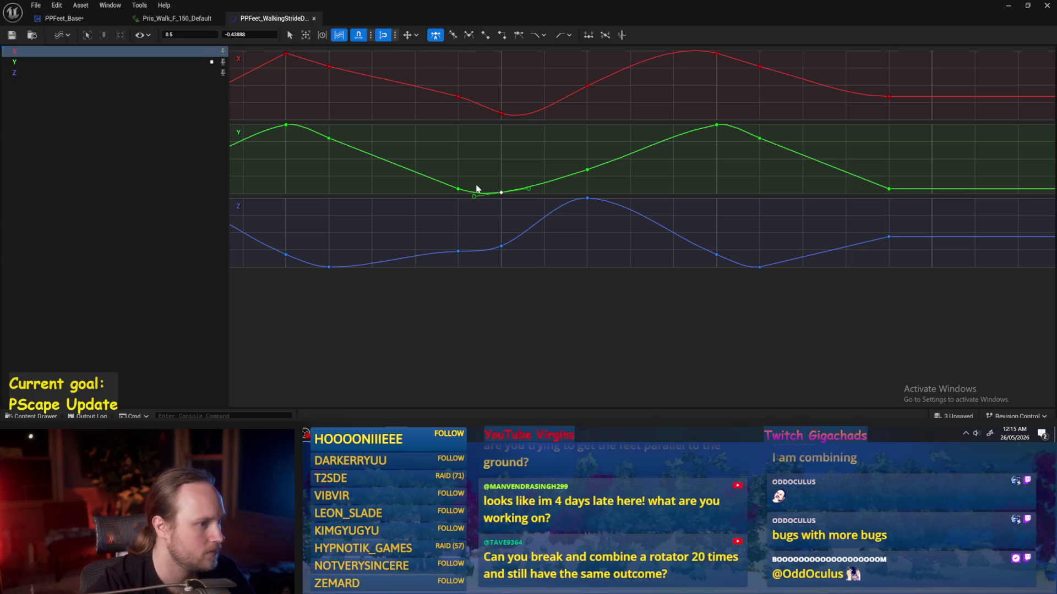
left_click(458, 189)
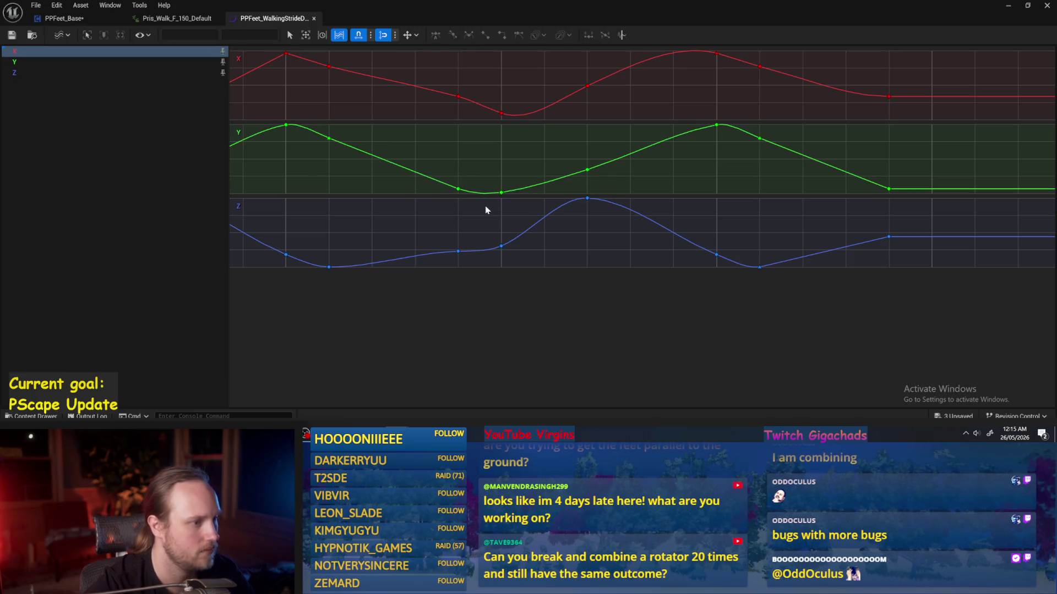
left_click(472, 236)
left_click(463, 250)
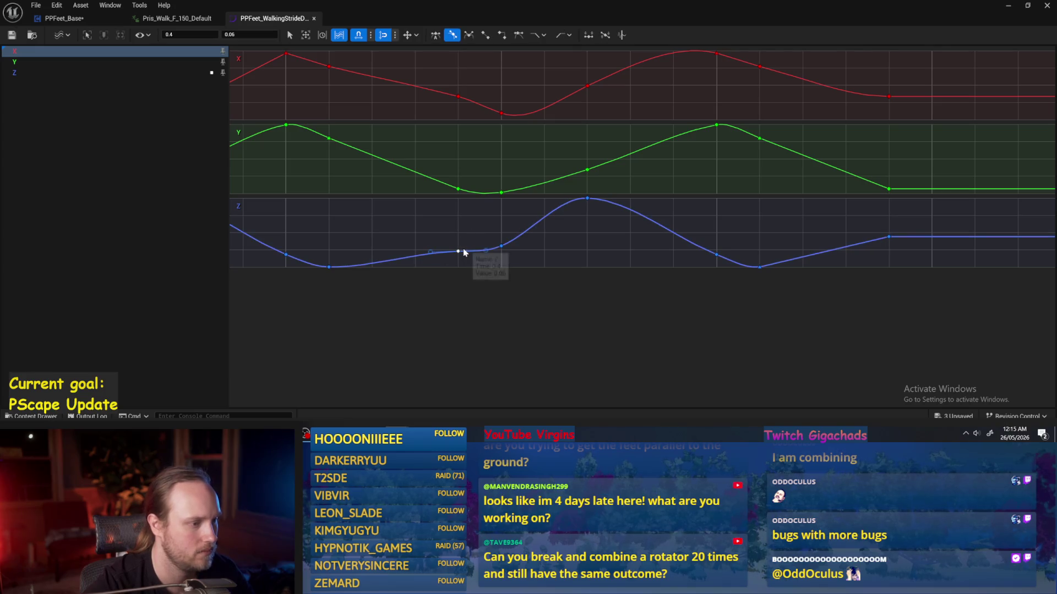
left_click_drag(486, 255, 511, 245)
key("ctrl+z")
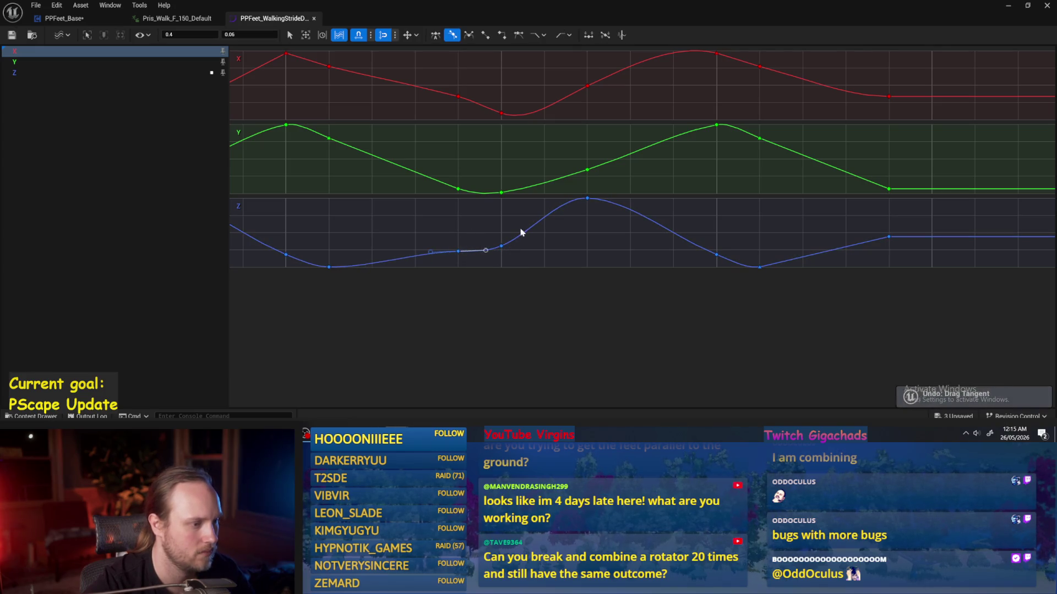
left_click(501, 246)
left_click_drag(476, 256, 430, 253)
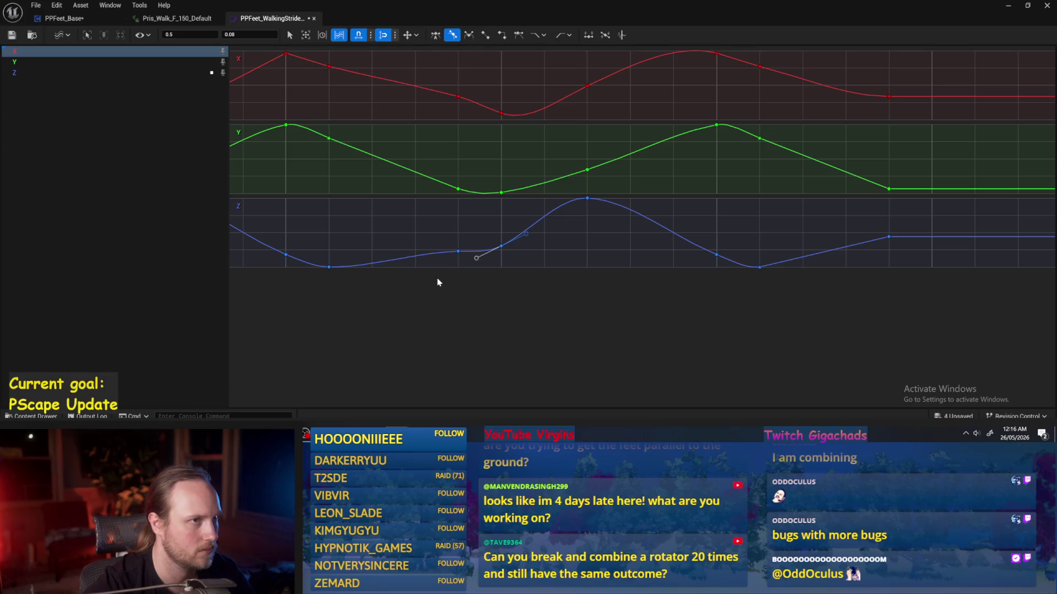
- Set the Z key at 0.4 to 0.05, save the curve, and close the editor
left_click(458, 251)
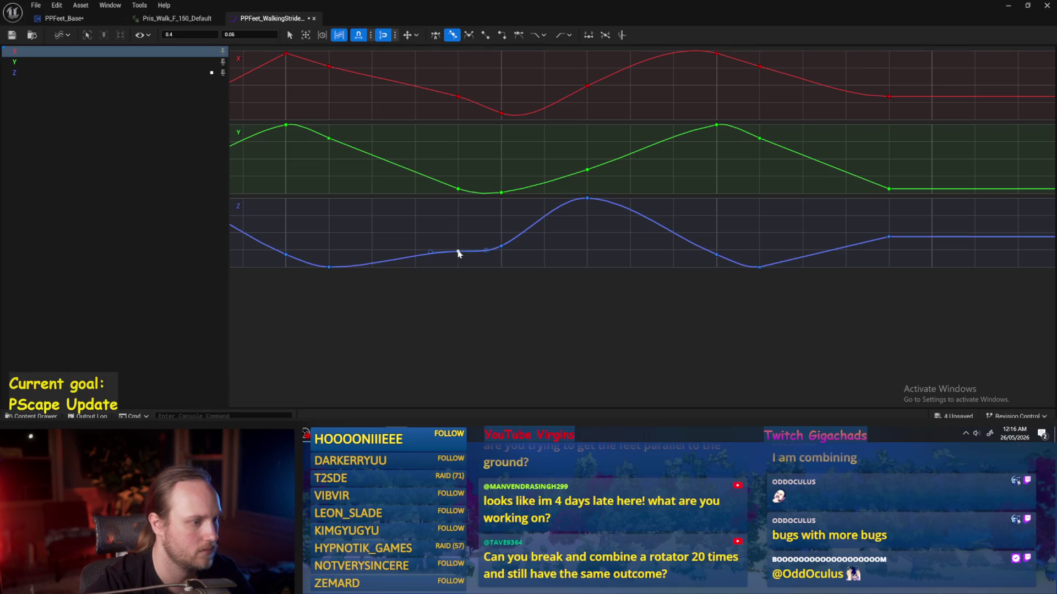
type("0.05")
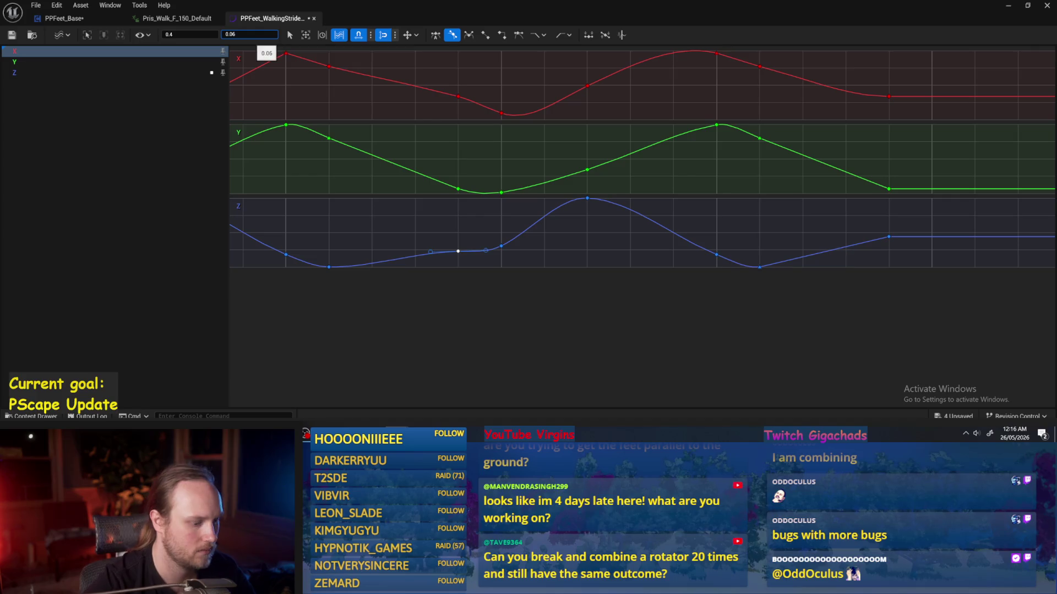
key("Return")
left_click(531, 260)
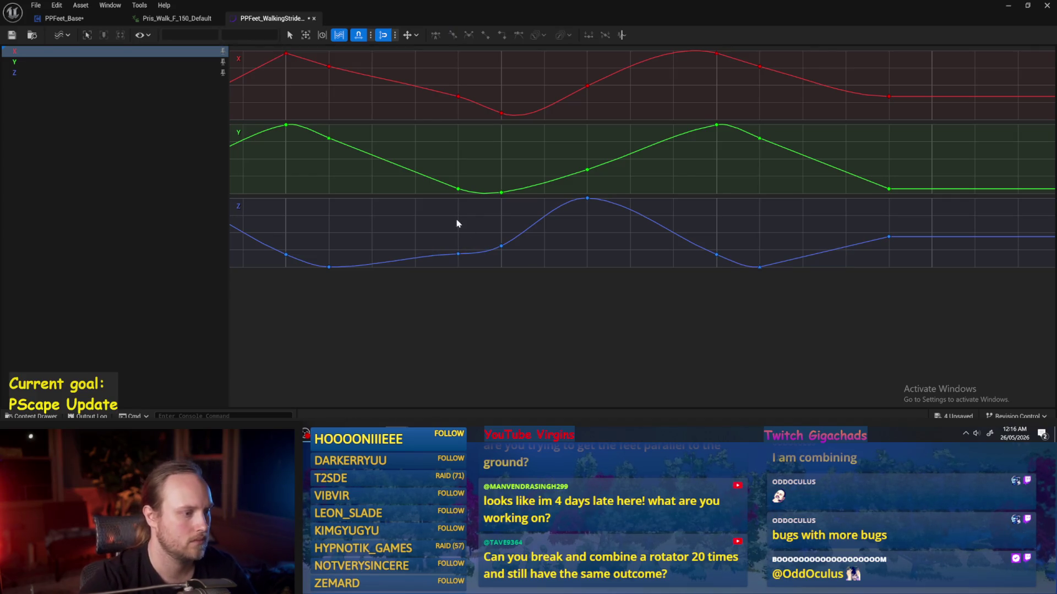
key("ctrl+s")
left_click(1021, 11)
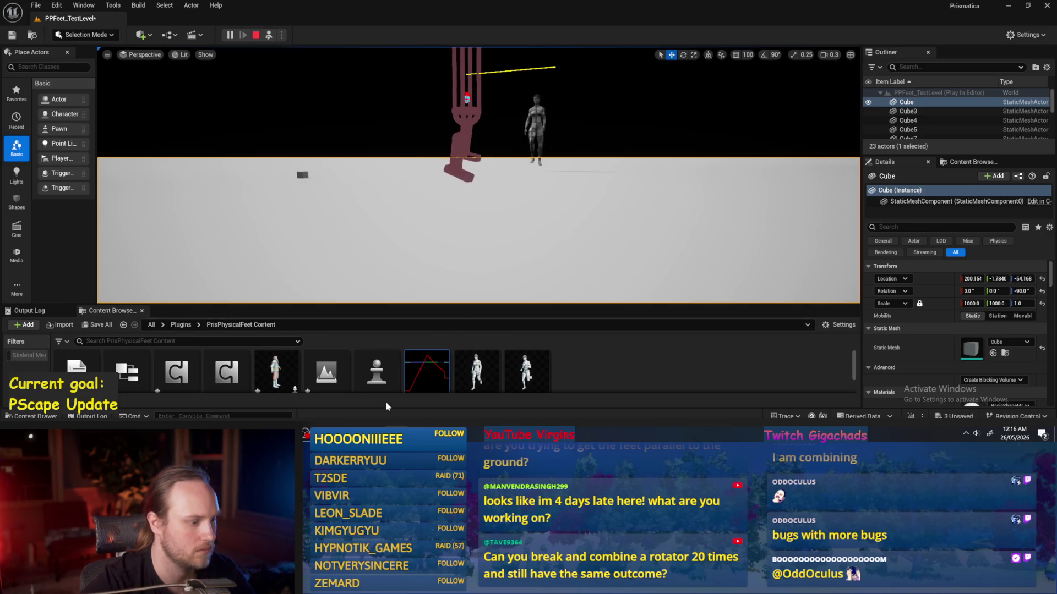
- Reopen the PPFeet_WalkingStride curve asset after watching the play-test
double_click(427, 371)
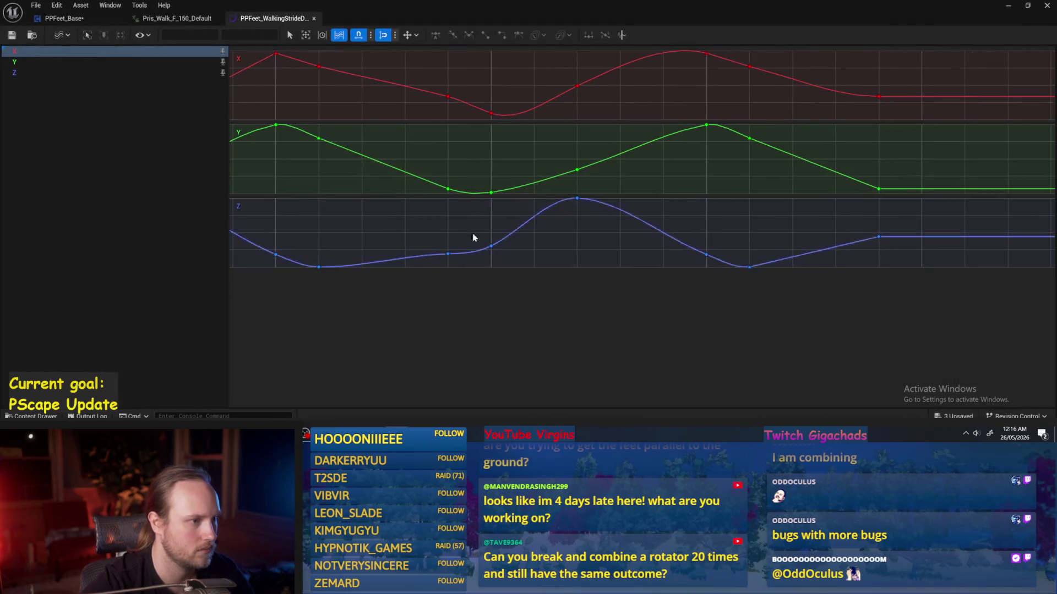
- Pull the X key at 0.1 down to about -28.2 and break its tangents
left_click(353, 67)
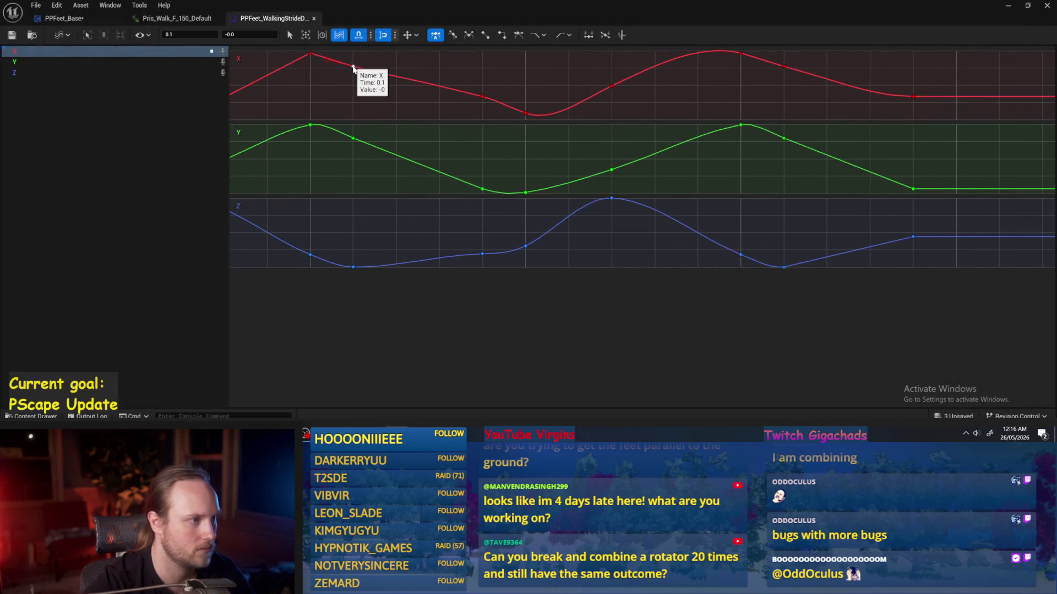
left_click_drag(353, 67, 383, 112)
mouse_move(386, 68)
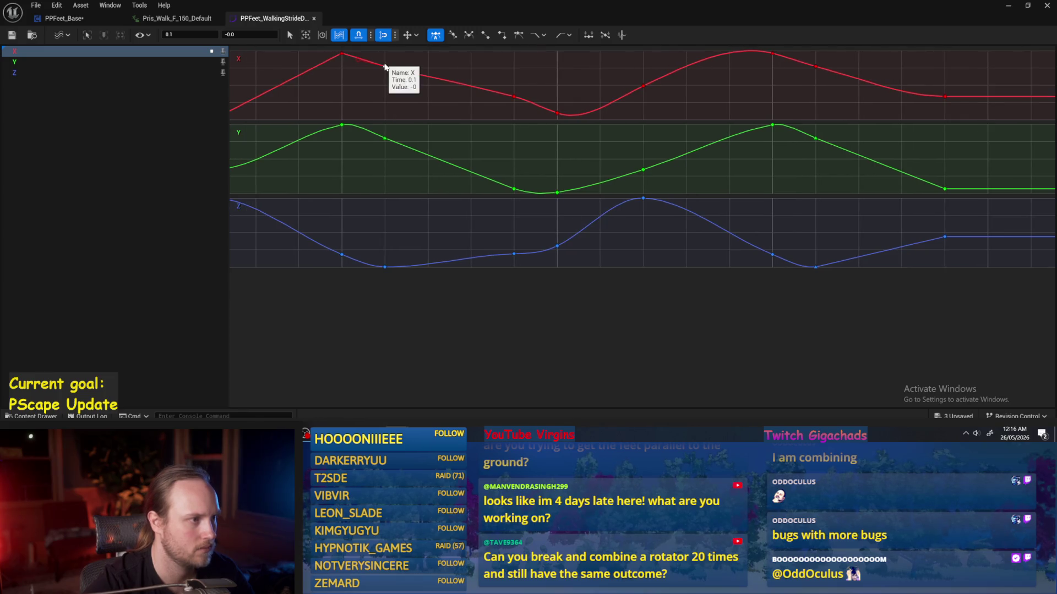
mouse_move(385, 67)
left_mouse_down()
mouse_move(385, 86)
mouse_move(412, 88)
left_mouse_up()
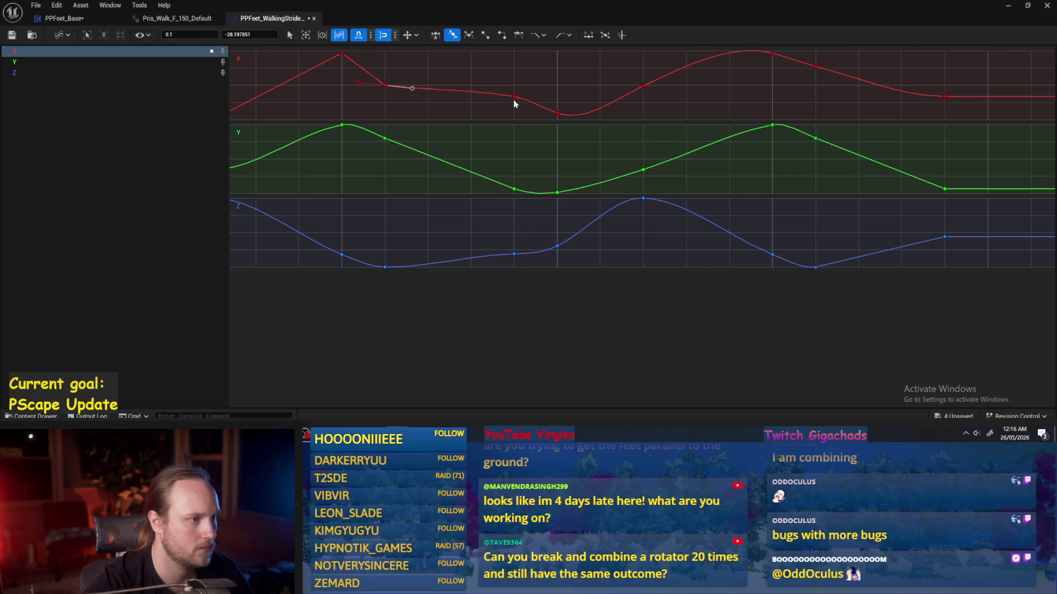
right_click(386, 86)
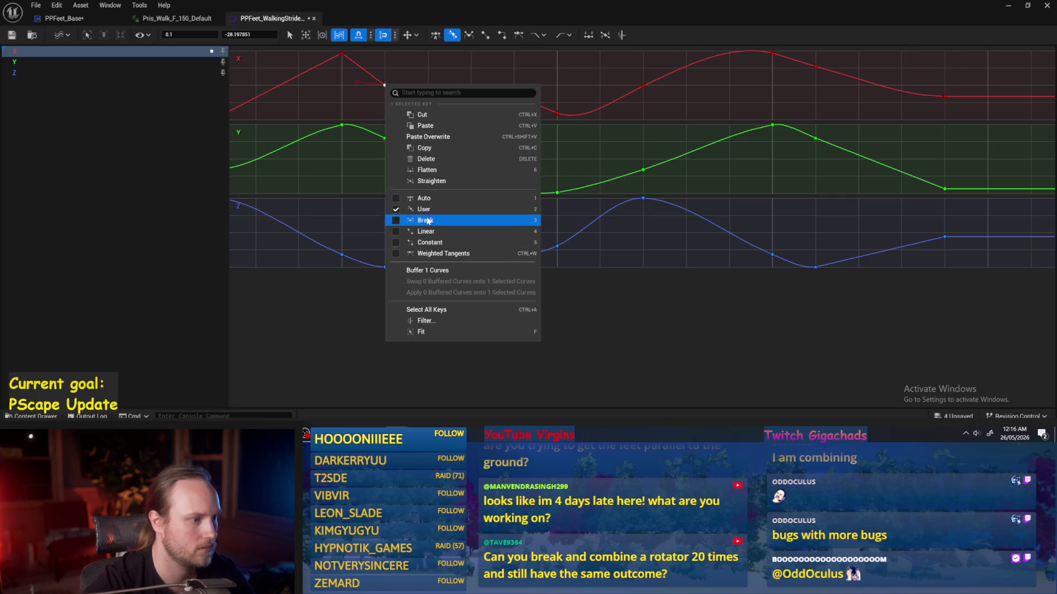
left_click(433, 235)
left_click(445, 78)
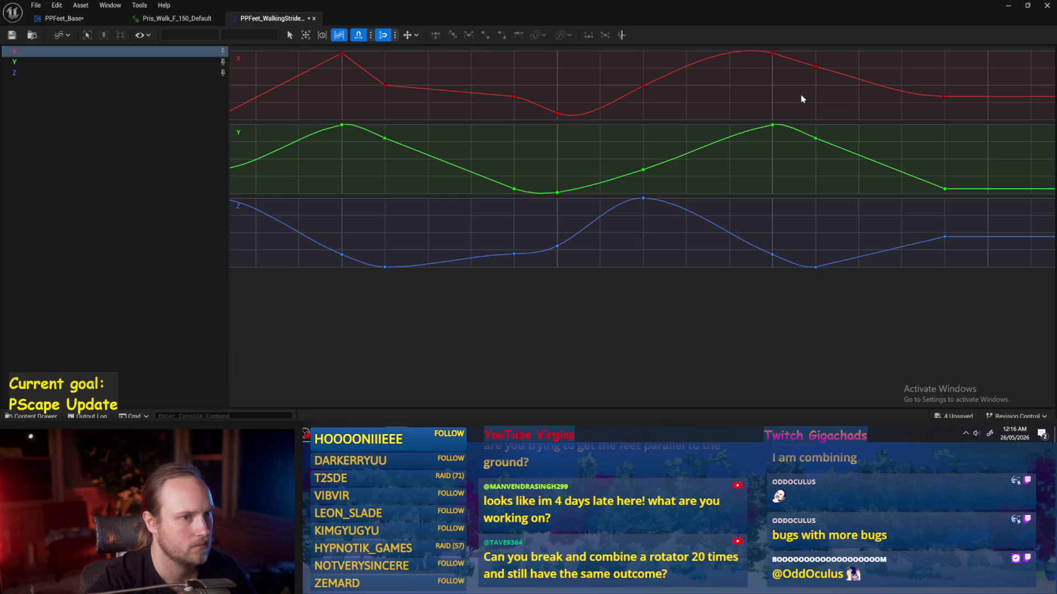
- Set the tangent mode on the 0.1 X key, check the 1.1 key, then play-test
mouse_move(816, 63)
left_mouse_down()
mouse_move(806, 76)
mouse_move(817, 84)
left_mouse_up()
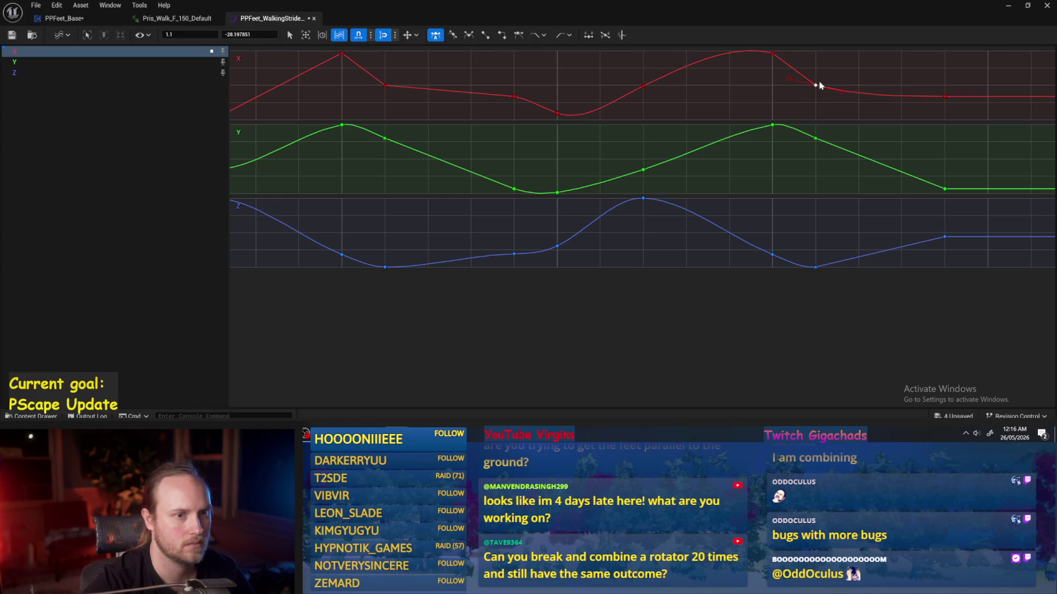
right_click(819, 85)
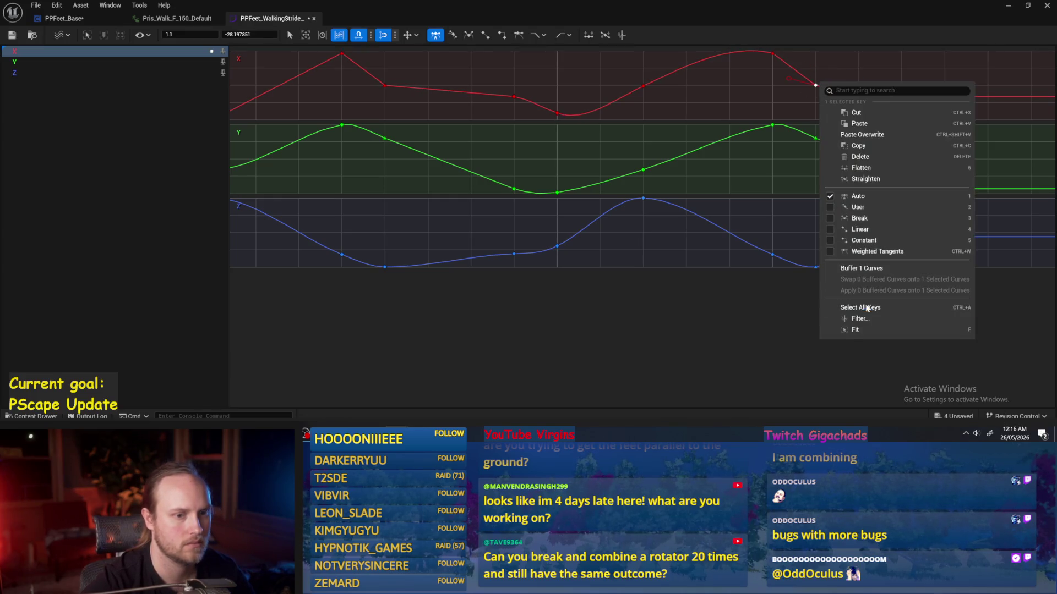
left_click(384, 86)
right_click(385, 85)
left_click(438, 207)
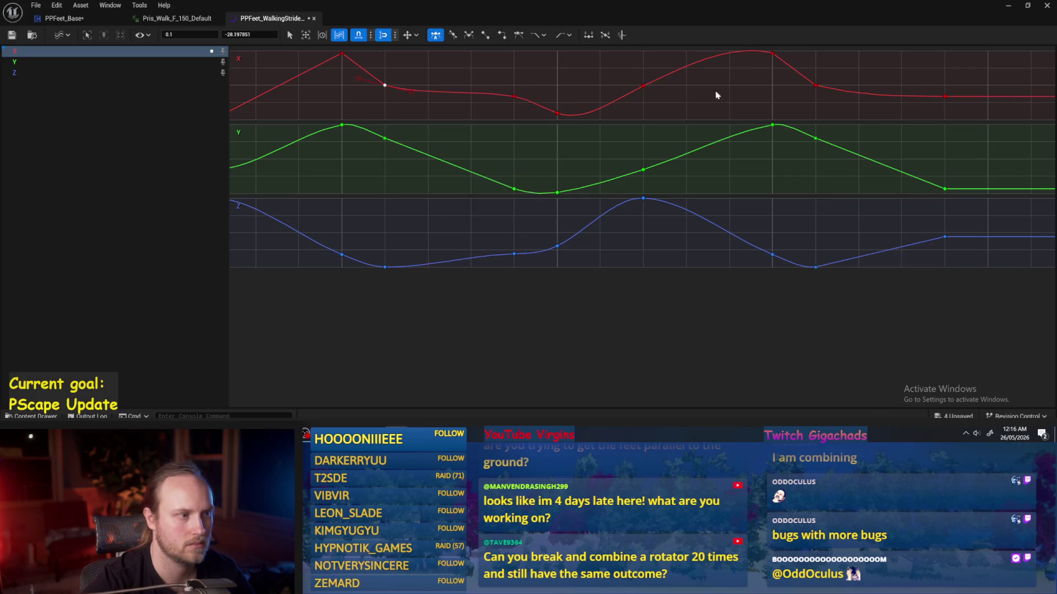
left_click(815, 85)
right_click(815, 86)
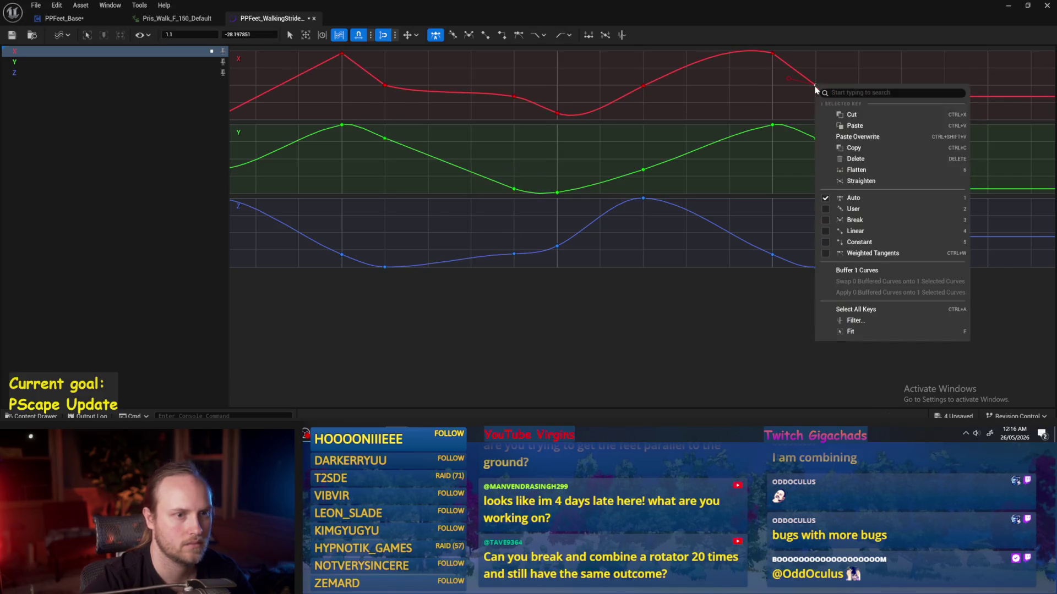
left_click(617, 122)
left_click(385, 85)
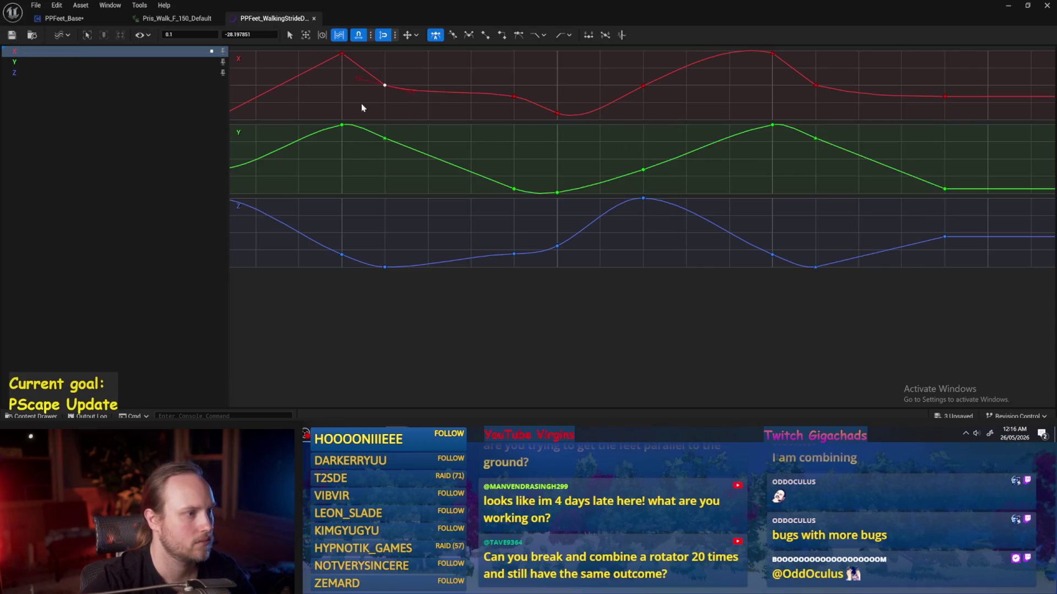
left_click(1007, 6)
key("alt+p")
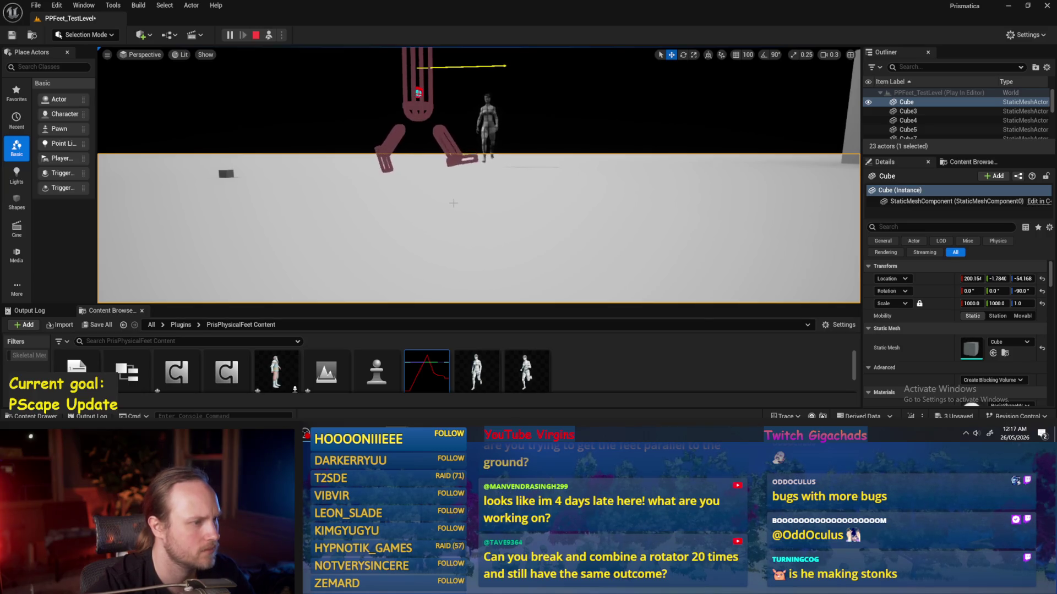
- Stop the play test and reopen the walking-stride curve asset
key("Escape")
double_click(431, 379)
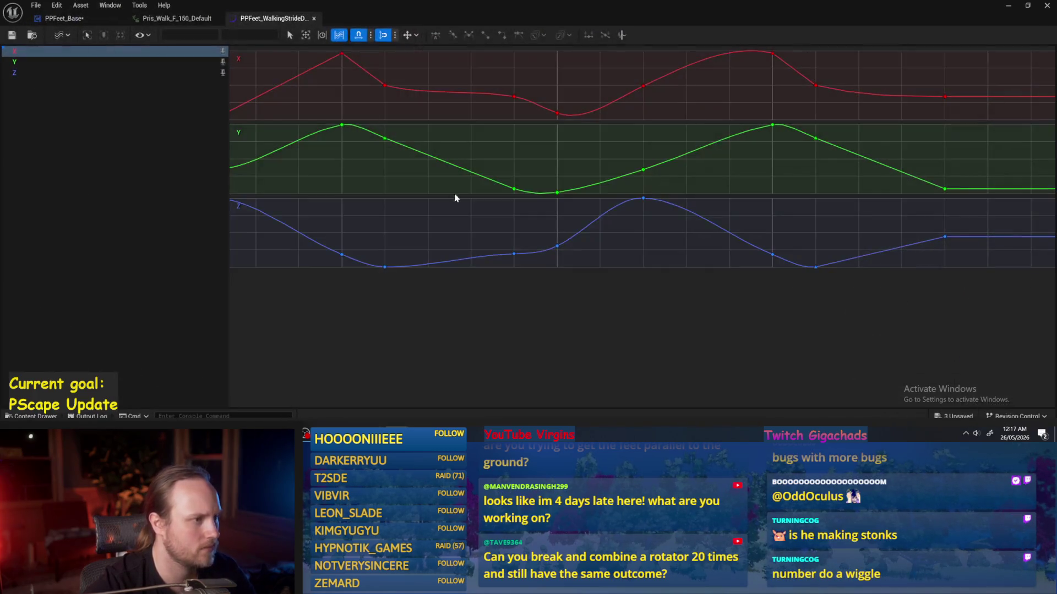
- Set the X key just after the peak to a value of 0
left_click(384, 86)
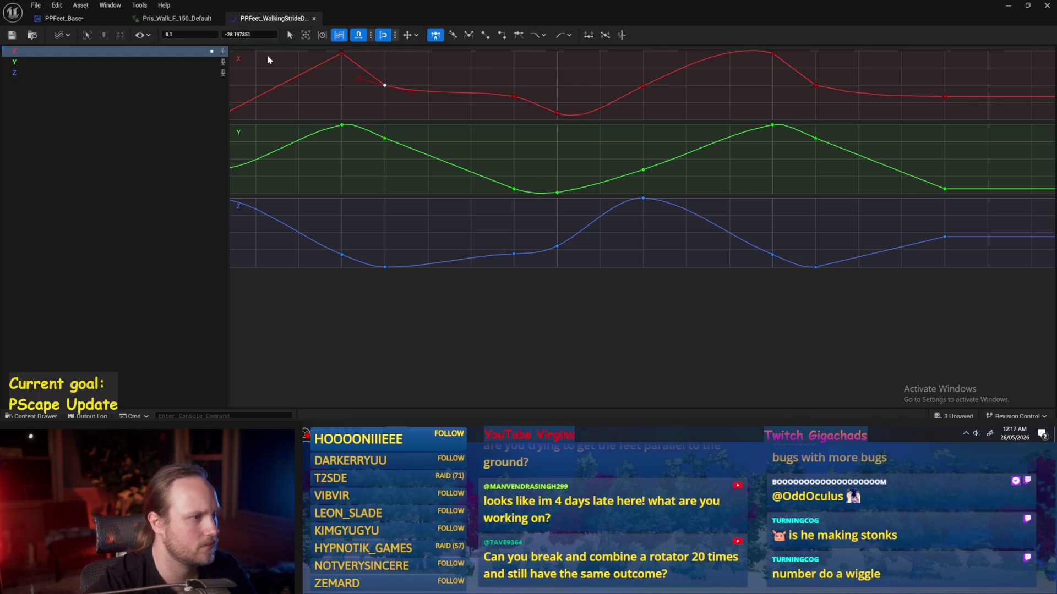
left_click(342, 54)
left_click(385, 85)
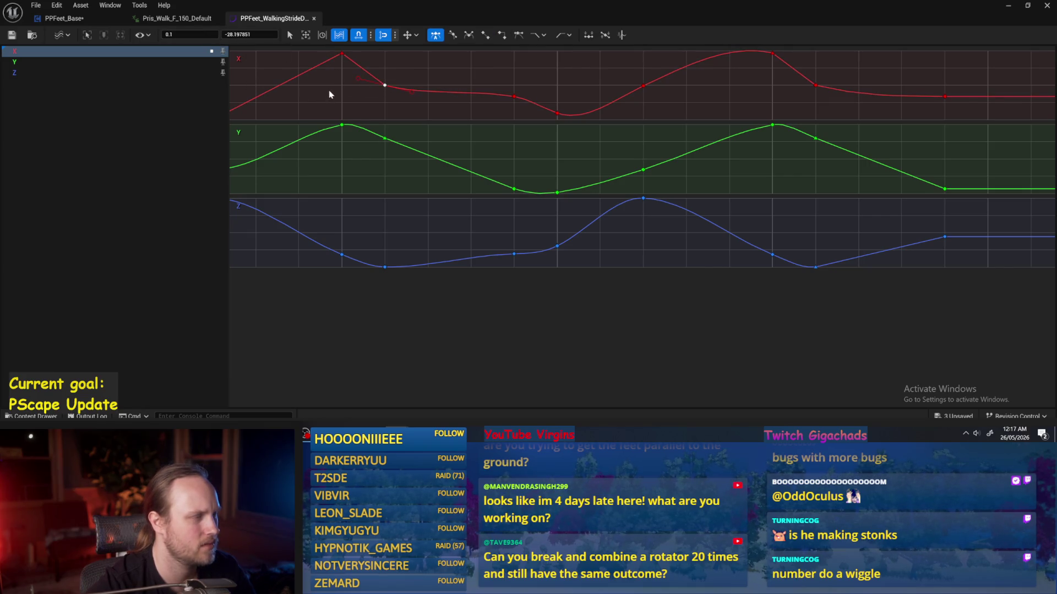
left_click_drag(335, 90, 368, 96)
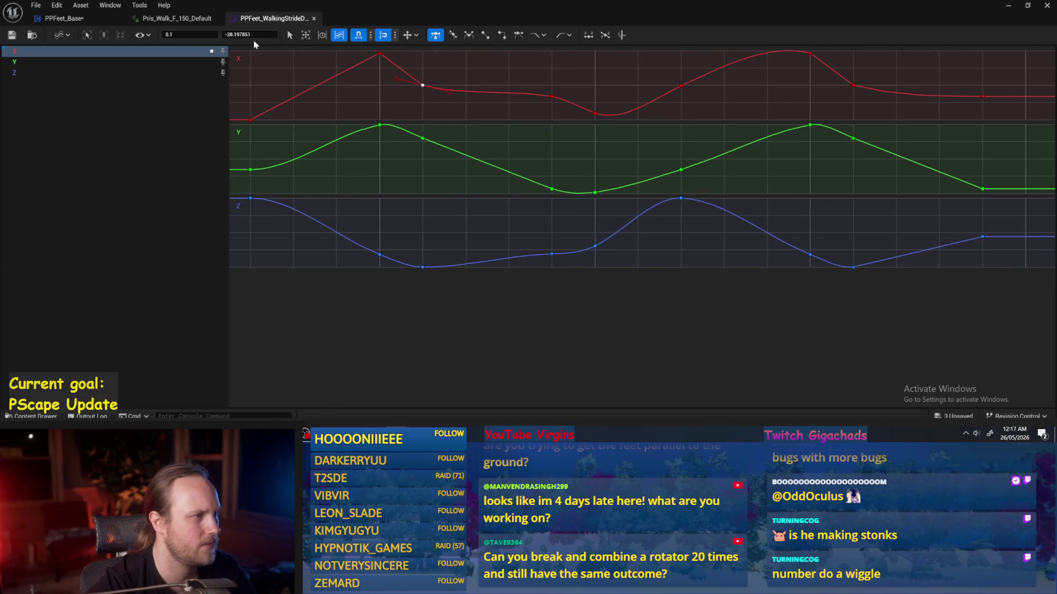
left_click(267, 37)
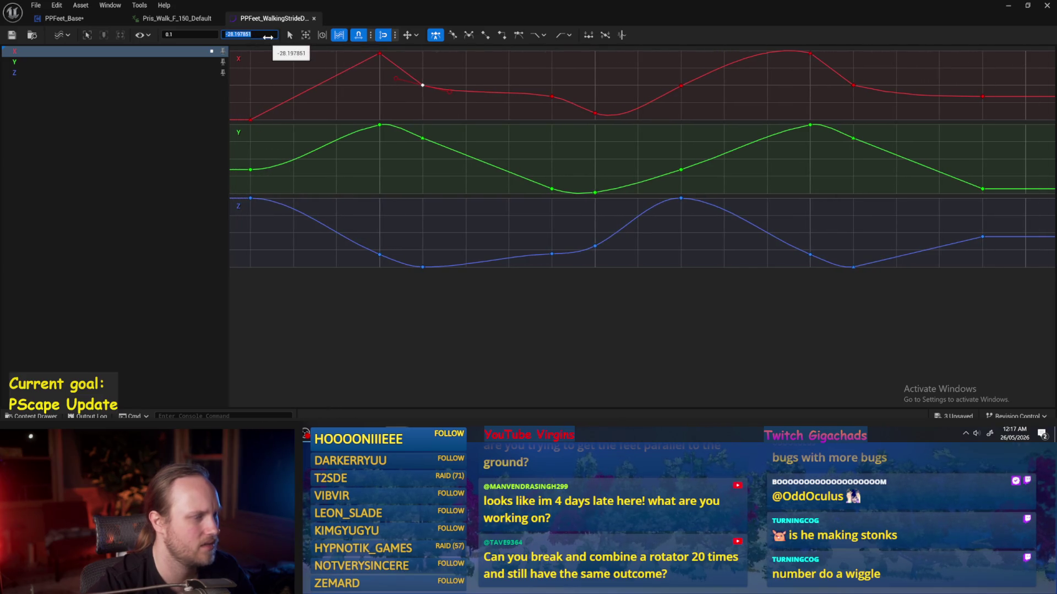
type("0")
key("Return")
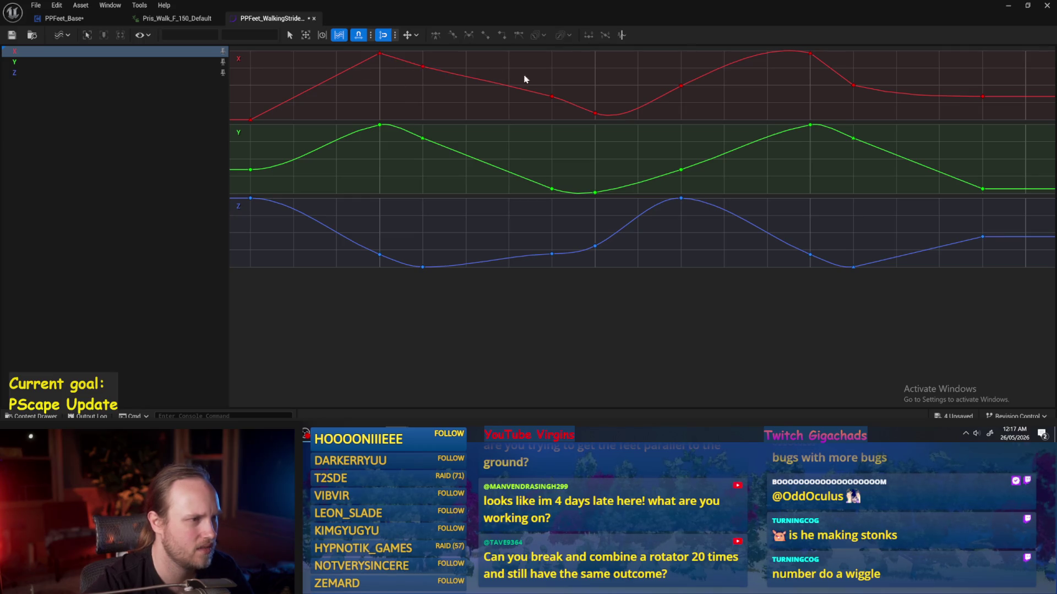
- Set a later X key to -20 and play-test the level
left_click(551, 97)
type("-2")
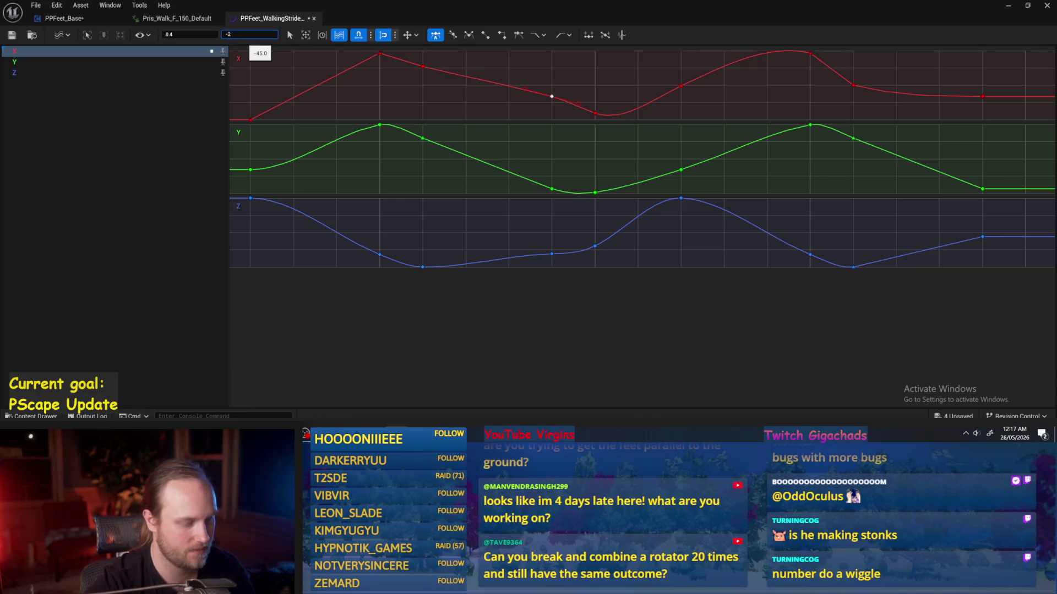
type("0")
key("Return")
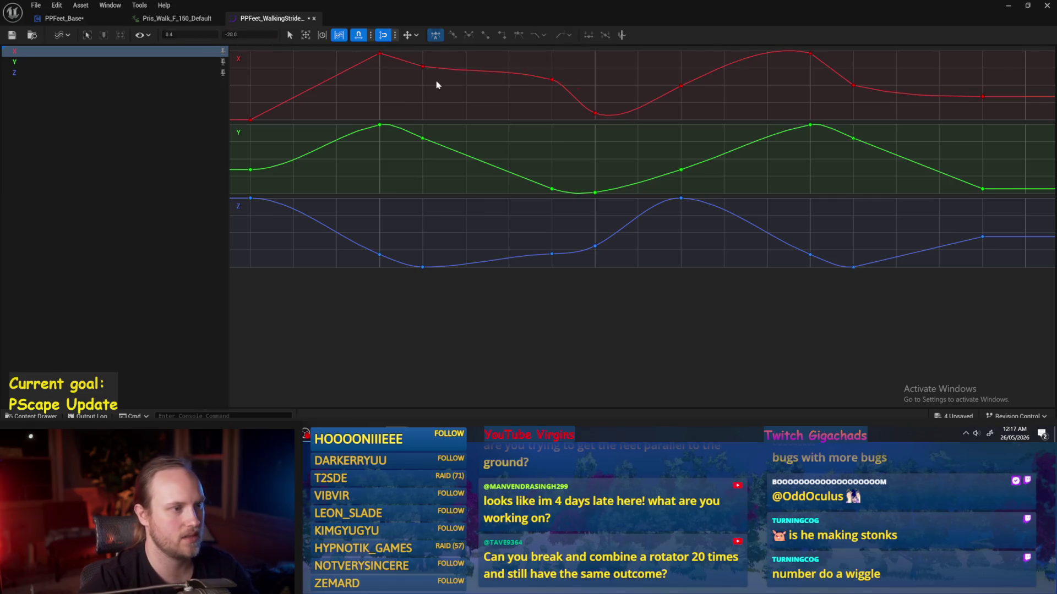
left_click(1009, 6)
key("alt+p")
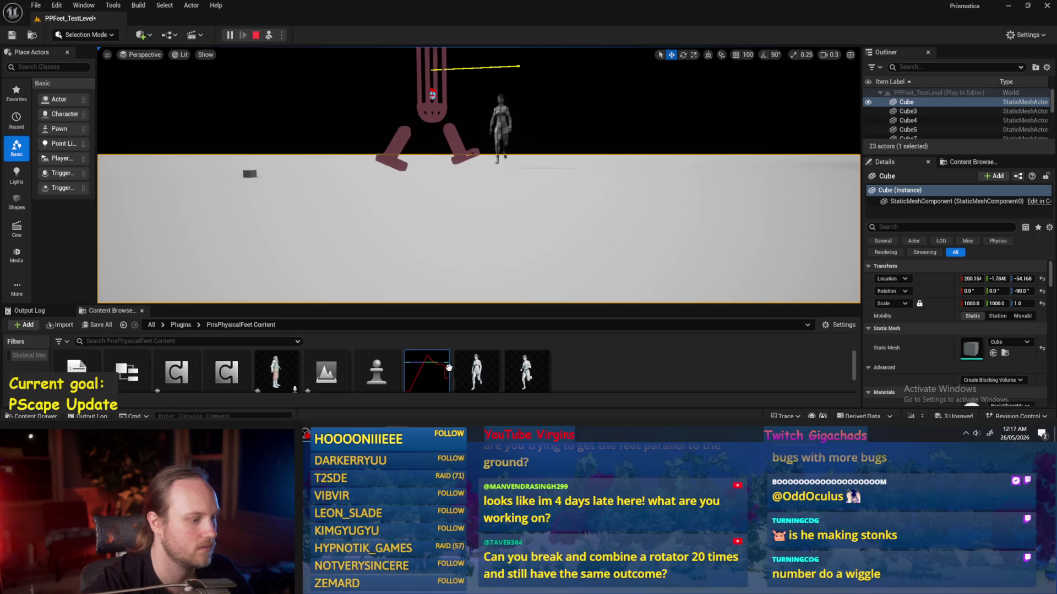
- Change that X key from -20 to -45 and play-test again
key("alt+Tab")
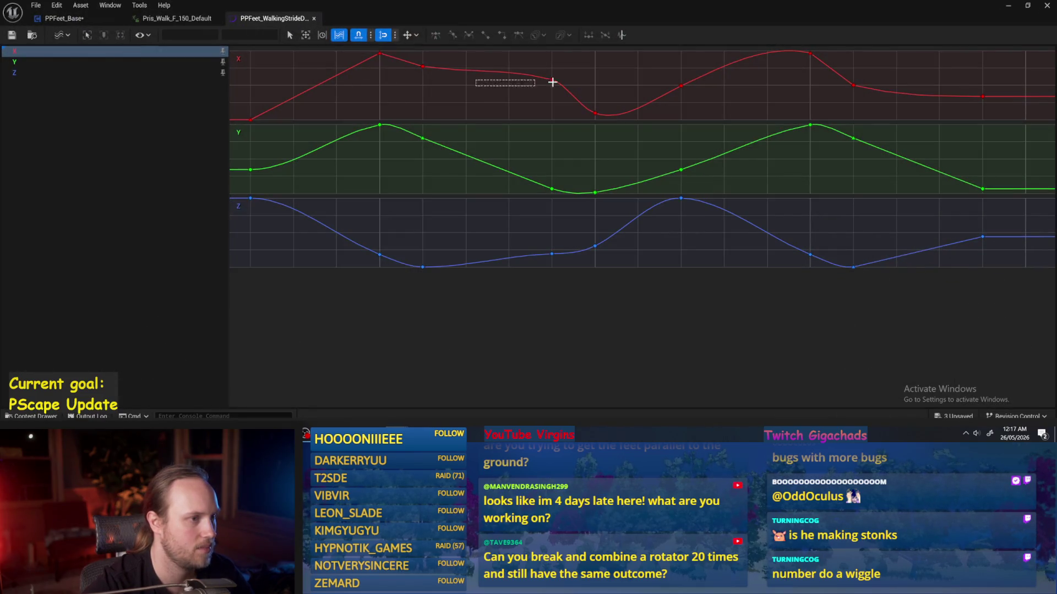
left_click_drag(552, 82, 563, 80)
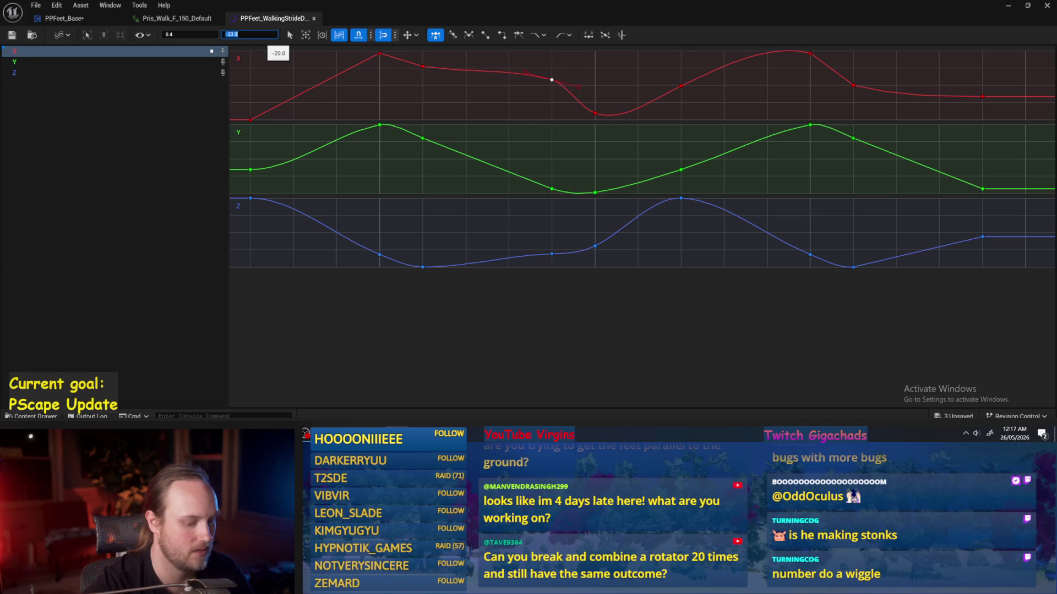
type("45")
key("Return")
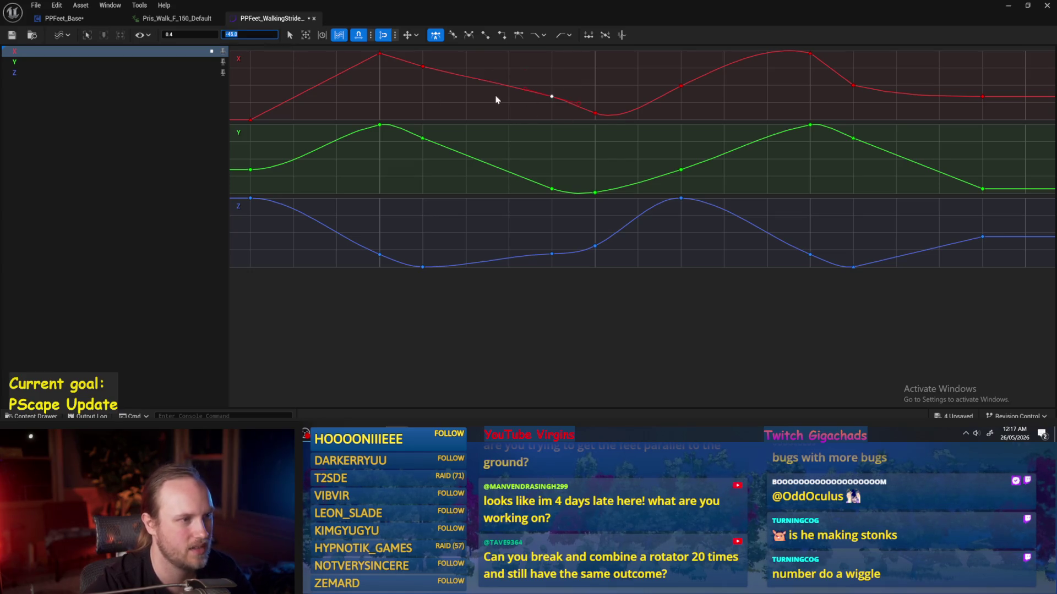
left_click(498, 98)
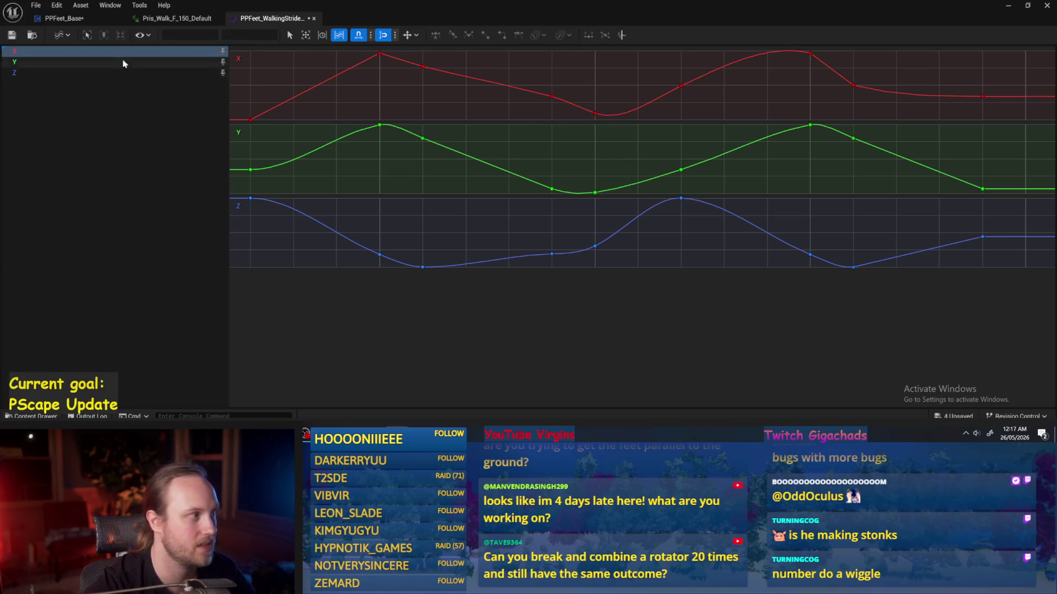
left_click(1009, 5)
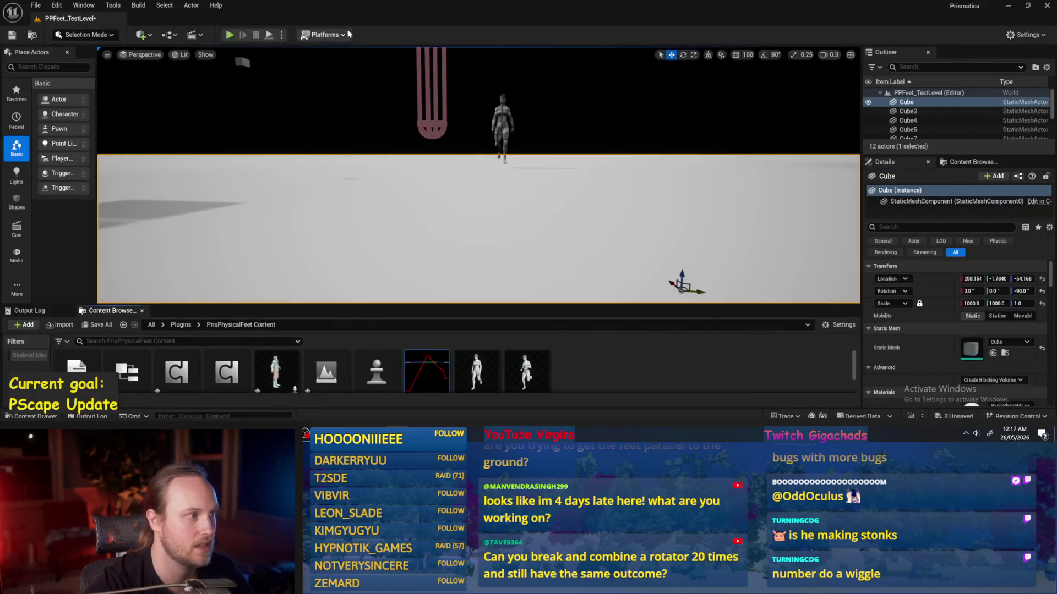
left_click(230, 35)
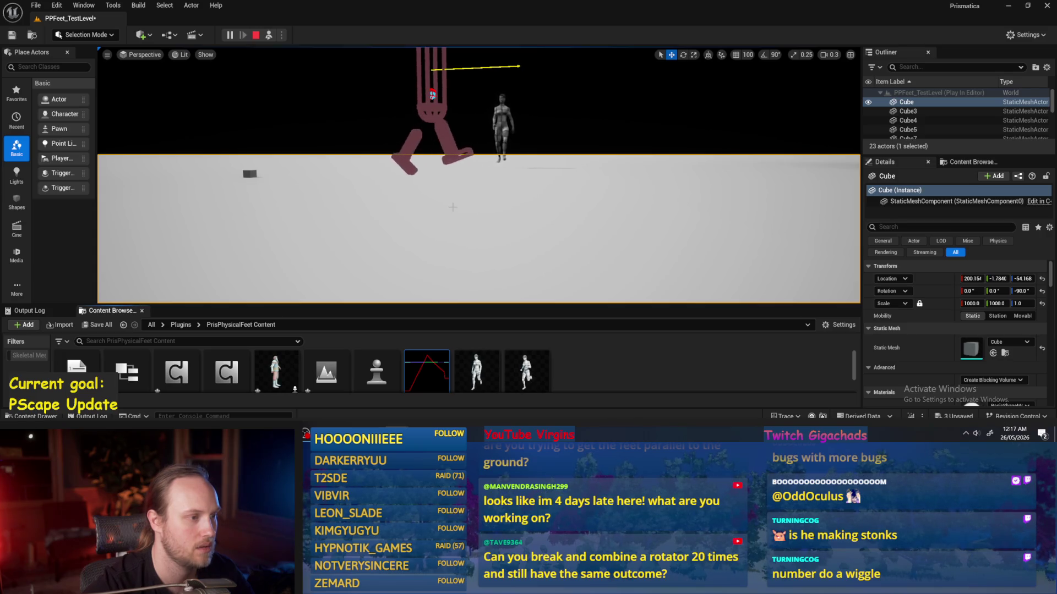
- Stop the play-test, reopen the stride curve asset and add a new X-curve key
key("Escape")
double_click(443, 373)
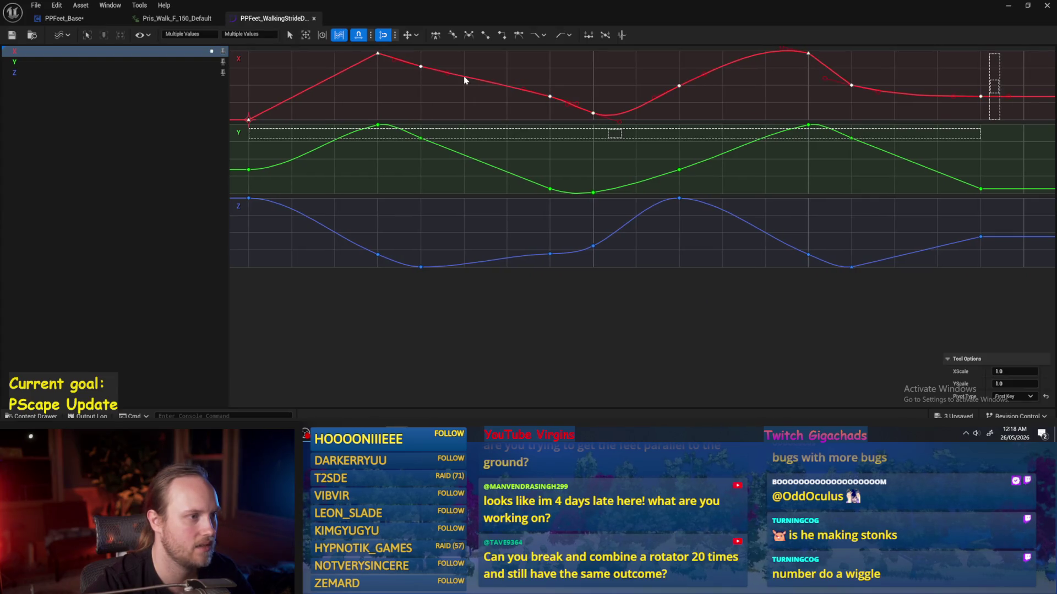
right_click(464, 80)
left_click(484, 158)
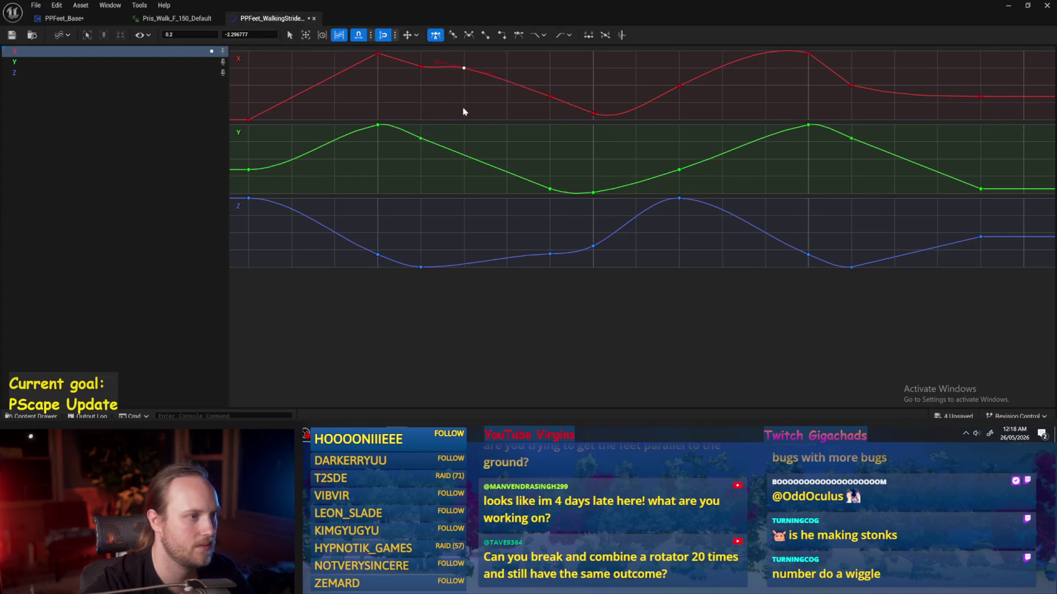
left_click(471, 63)
left_click_drag(458, 79, 415, 70)
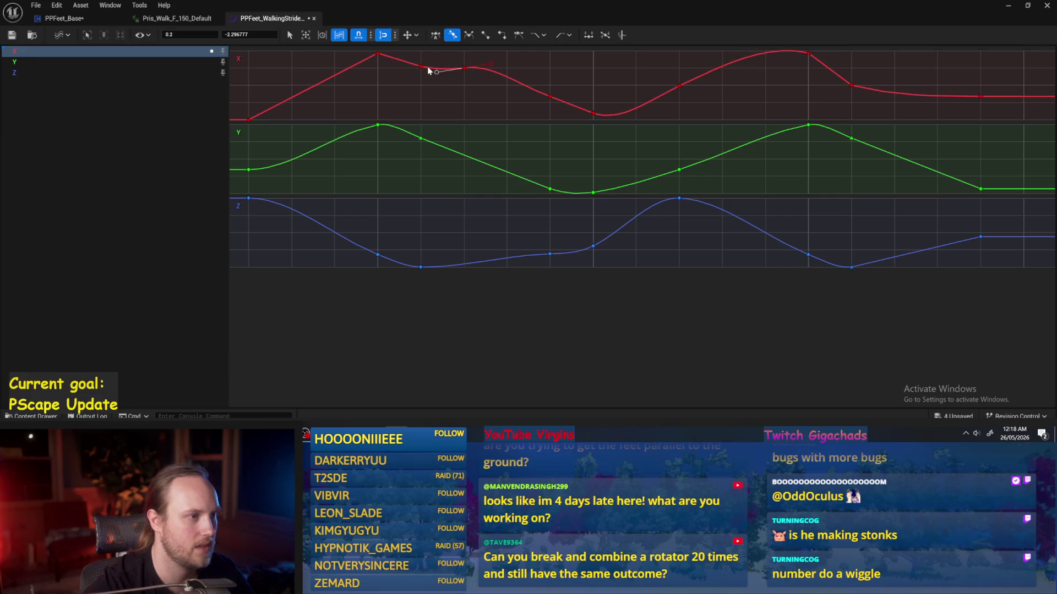
key("ctrl+z")
- Make the X key just after the peak use linear tangents
left_click(421, 66)
right_click(421, 66)
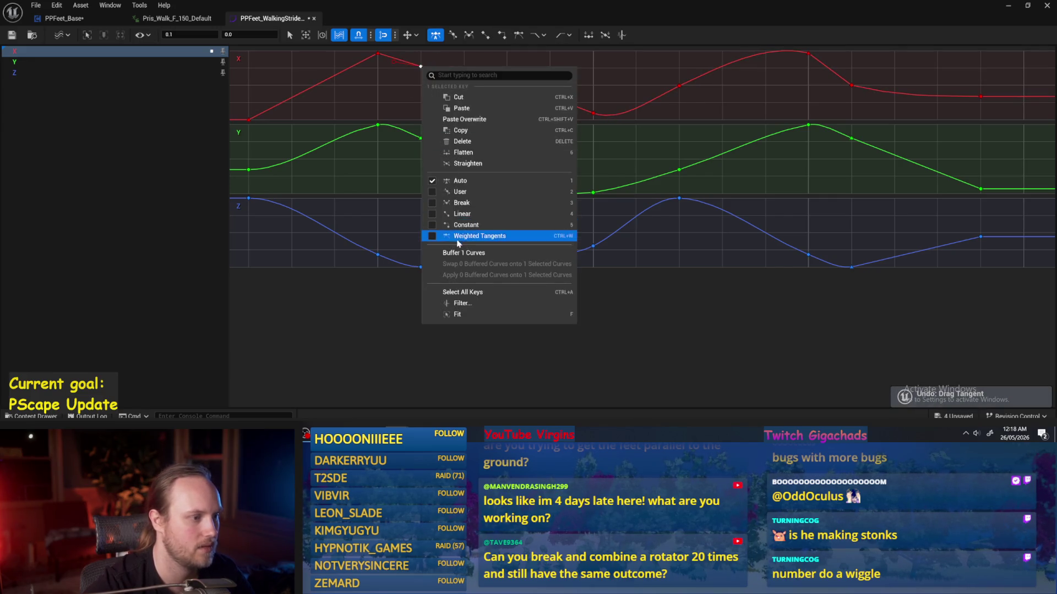
left_click(465, 215)
left_click(432, 78)
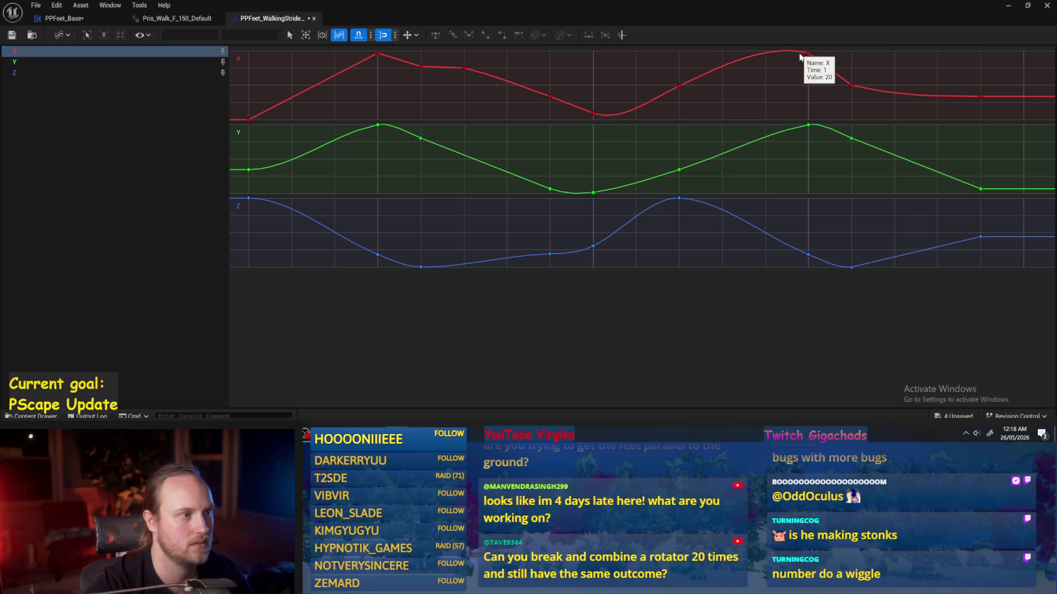
- Set the X key after the second peak to -45 and play-test the feet
left_click(851, 85)
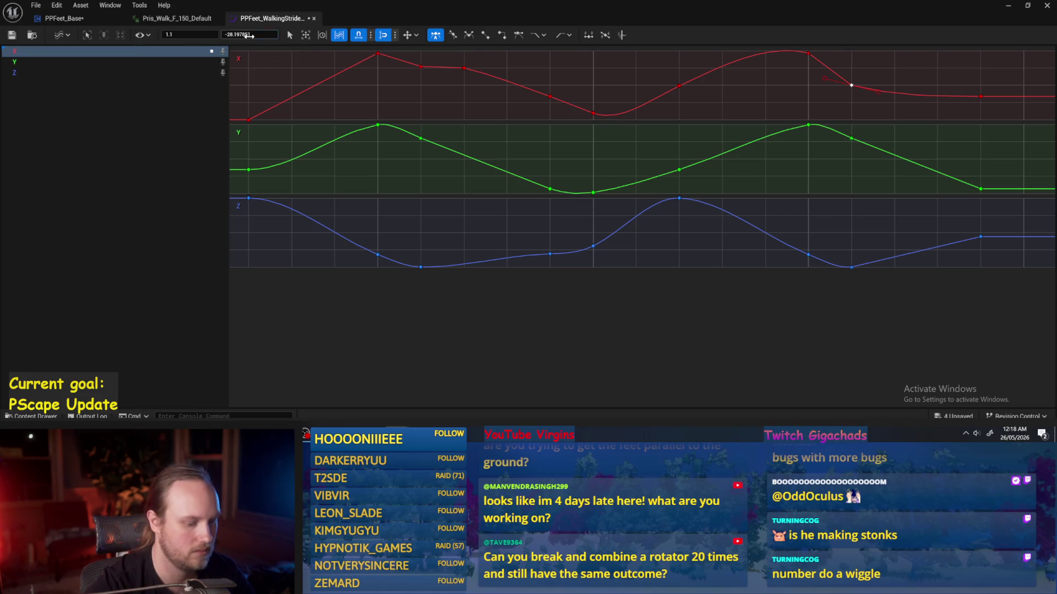
left_click(249, 35)
type("-45")
key("Return")
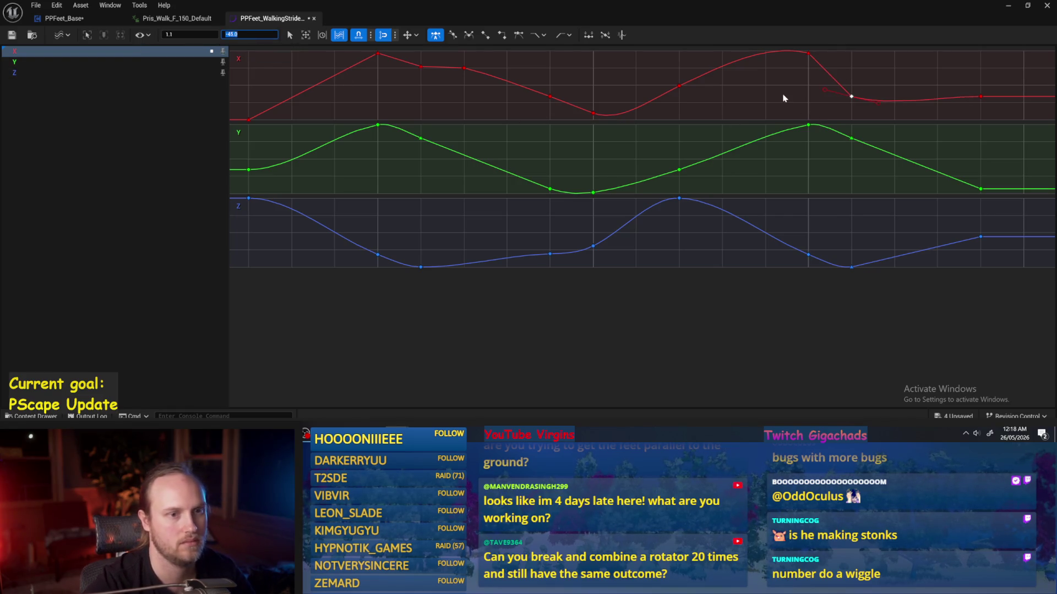
left_click(784, 98)
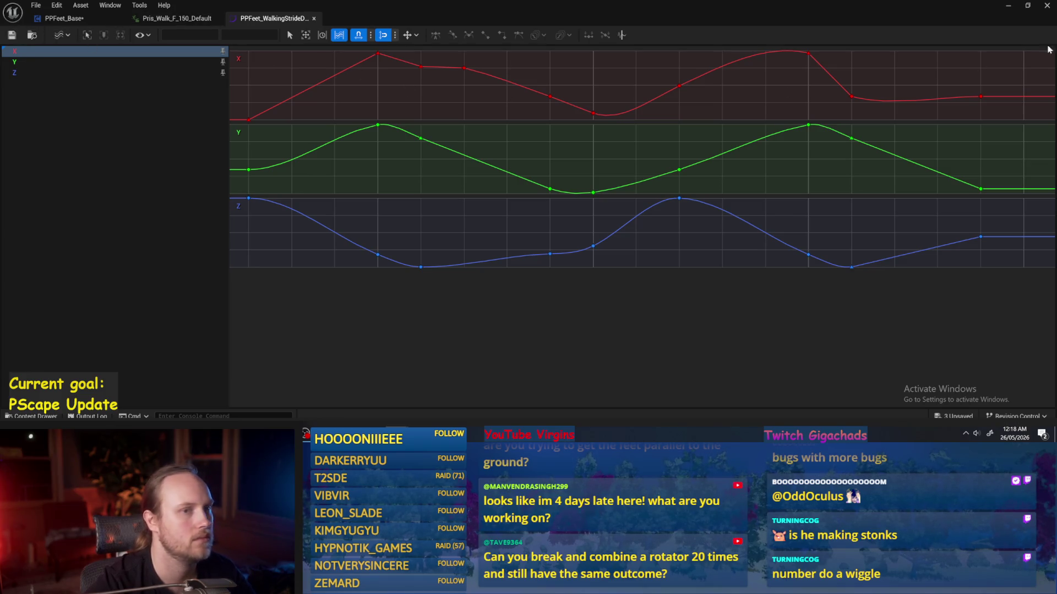
left_click(1010, 8)
key("alt+p")
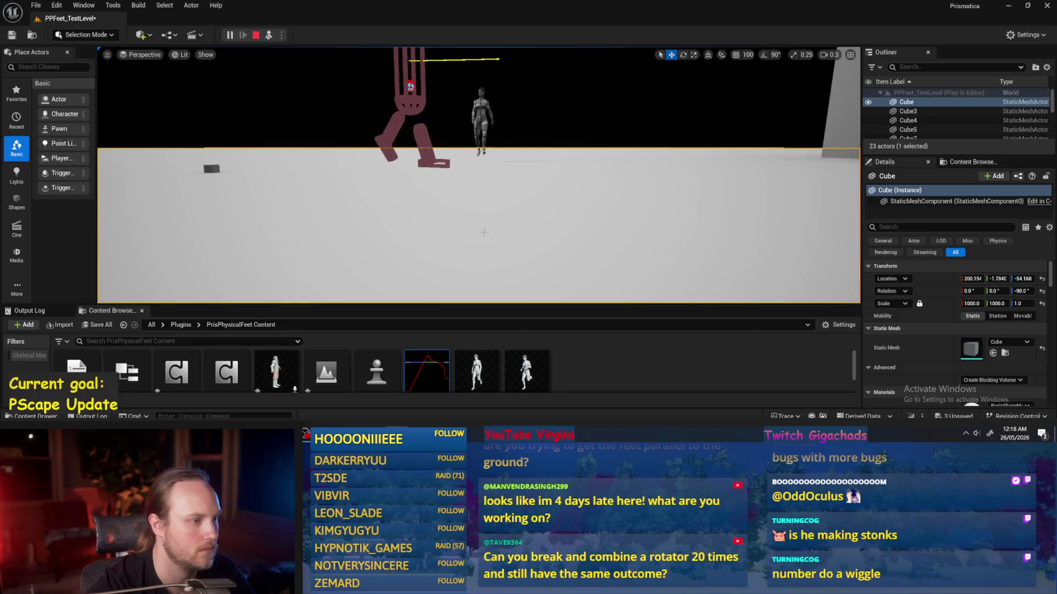
- Reopen the stride curve asset and set the first falling Z key to 0.02
double_click(445, 379)
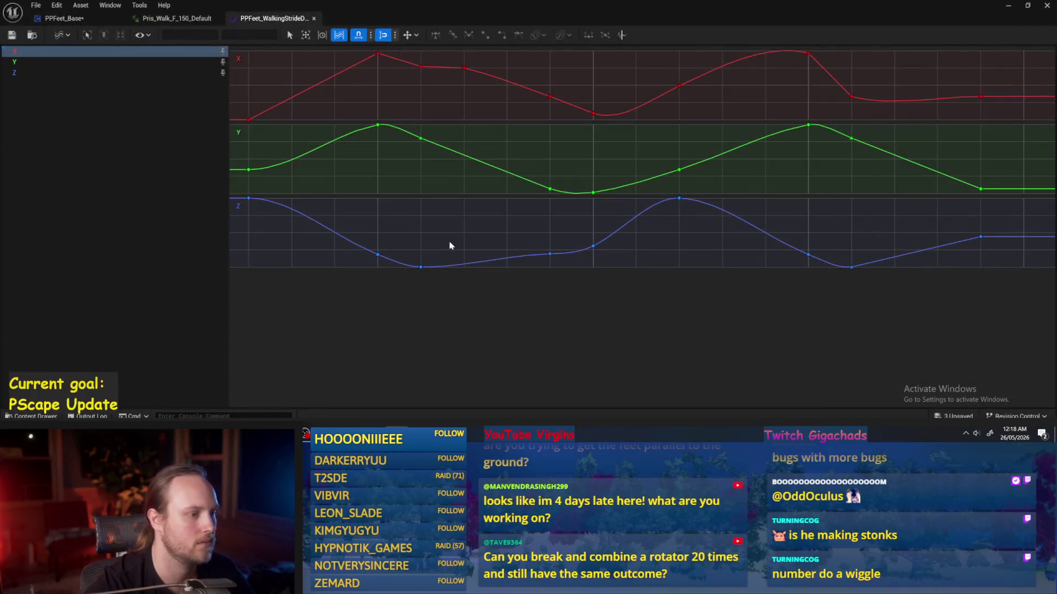
left_click_drag(288, 219, 372, 226)
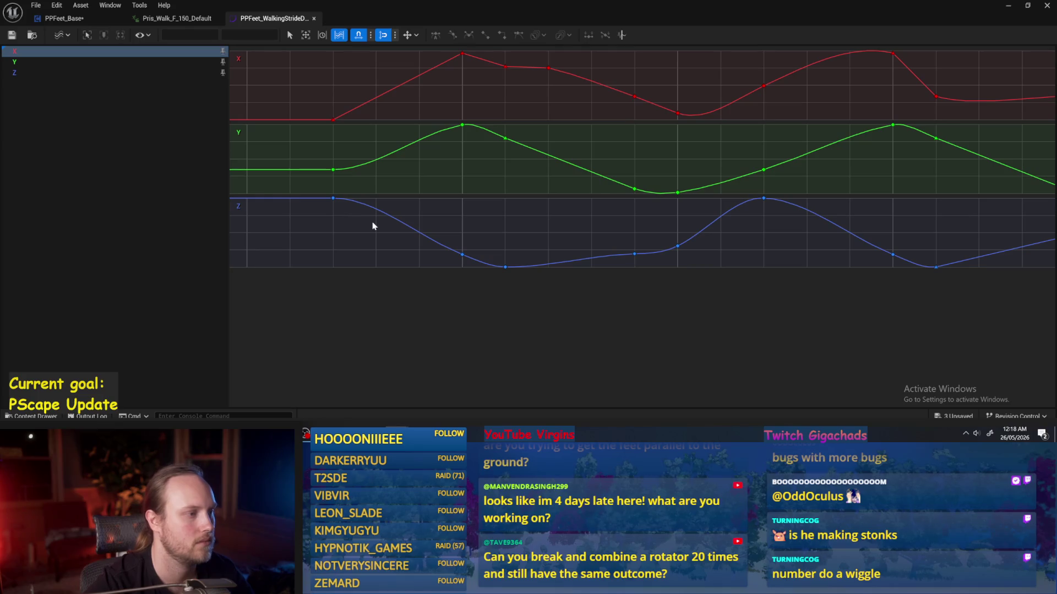
left_click(333, 198)
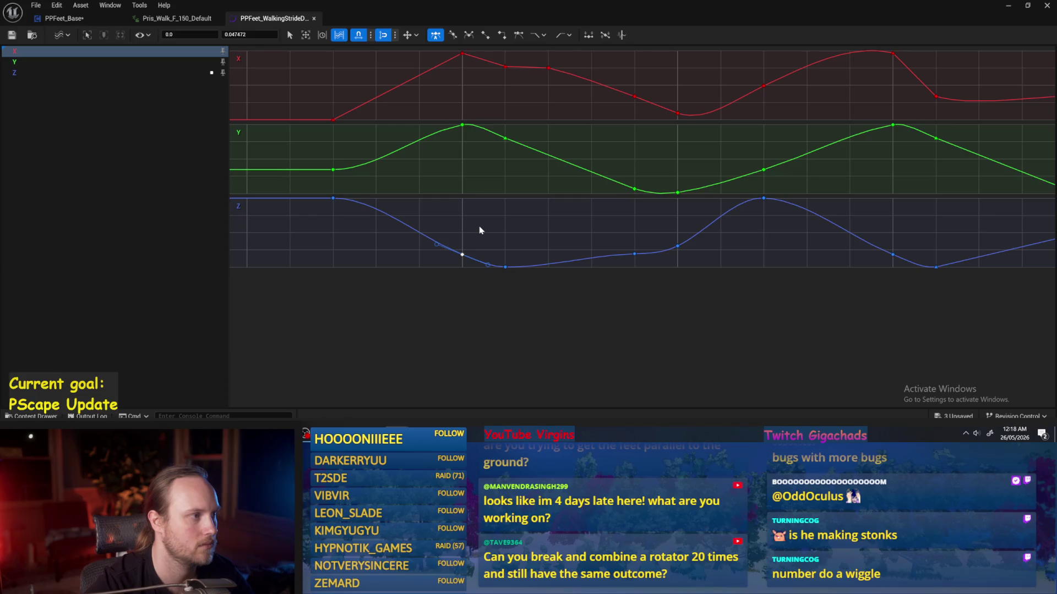
left_click(385, 249)
left_click_drag(319, 195, 320, 195)
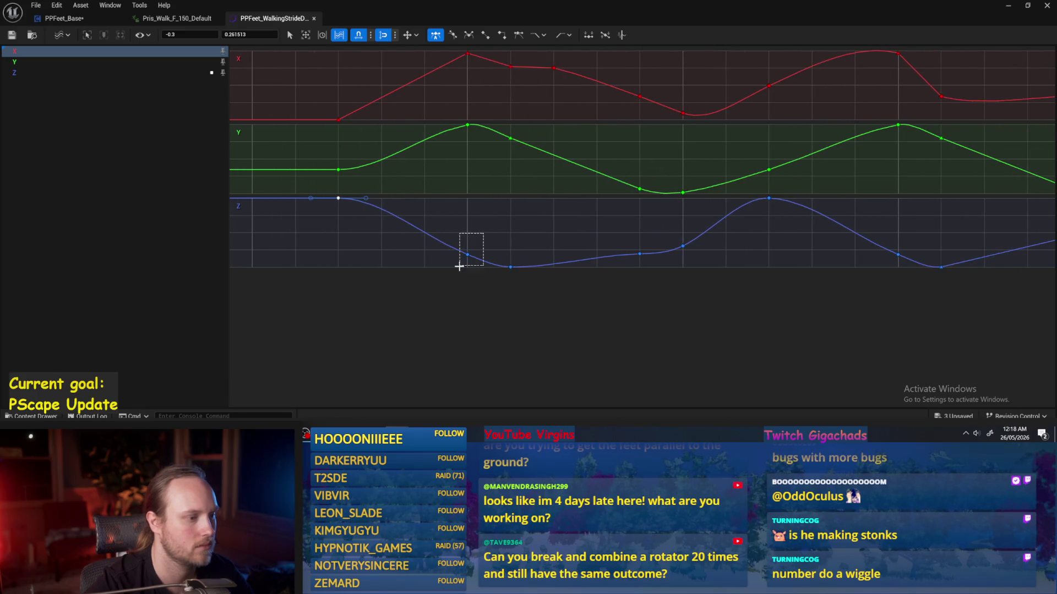
left_click_drag(518, 227, 456, 228)
left_click(247, 34)
type("0.02")
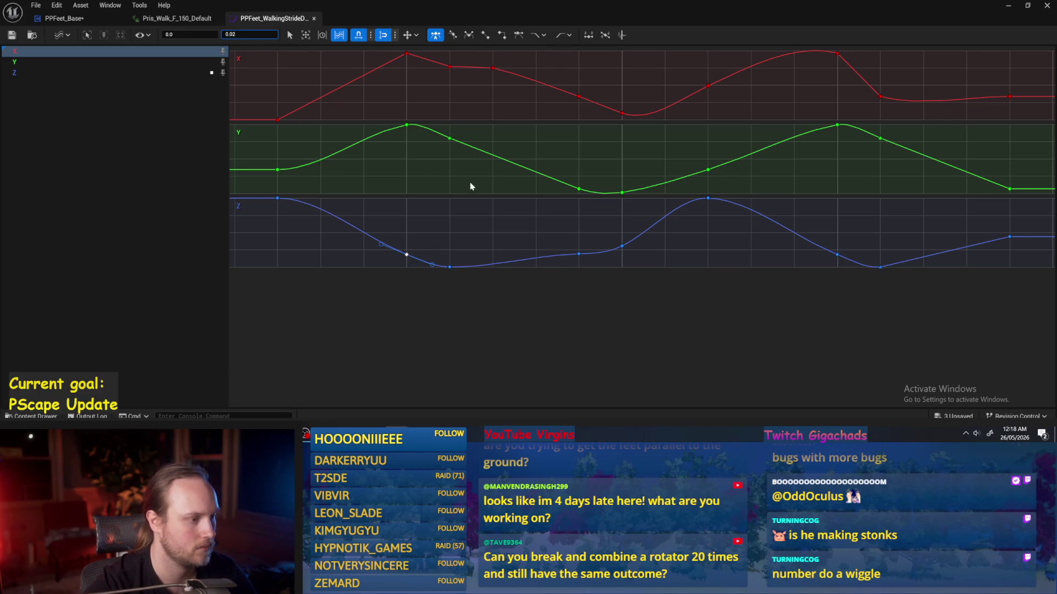
key("Return")
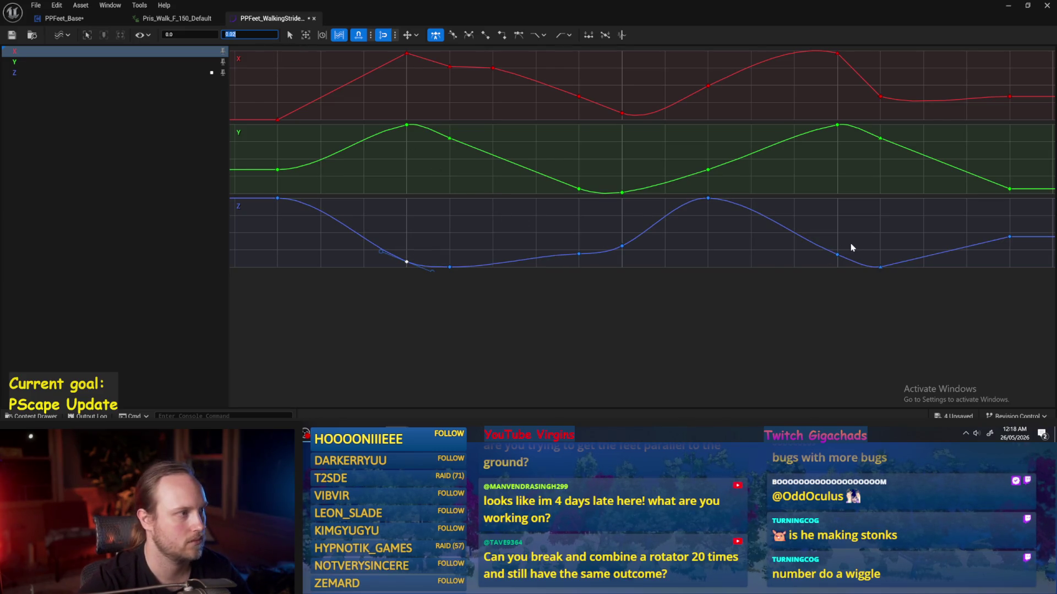
- Save the curve asset and play-test the level
left_click(680, 300)
key("ctrl+s")
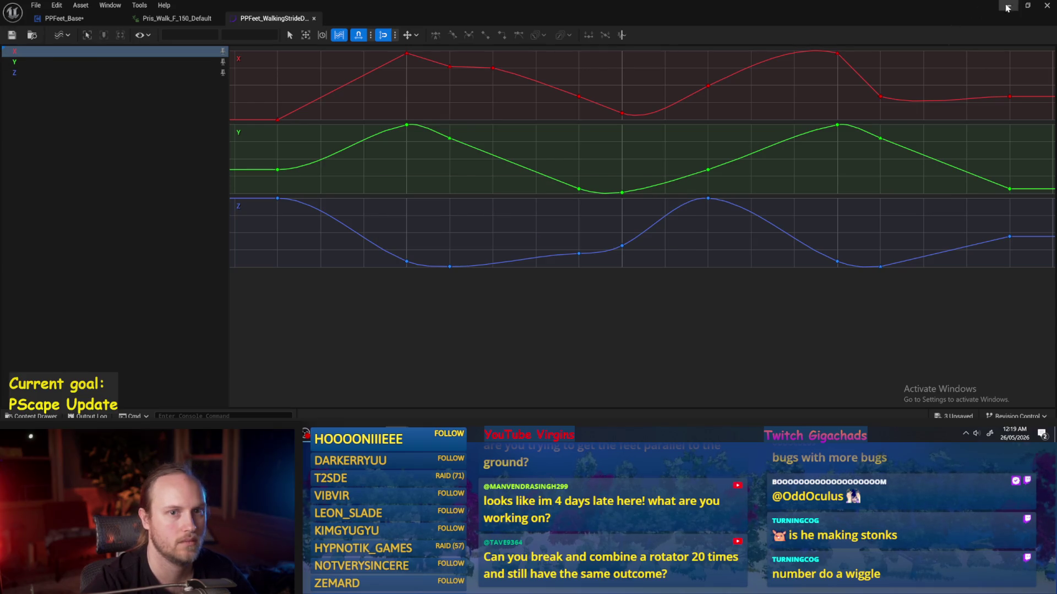
left_click(1007, 6)
key("alt+p")
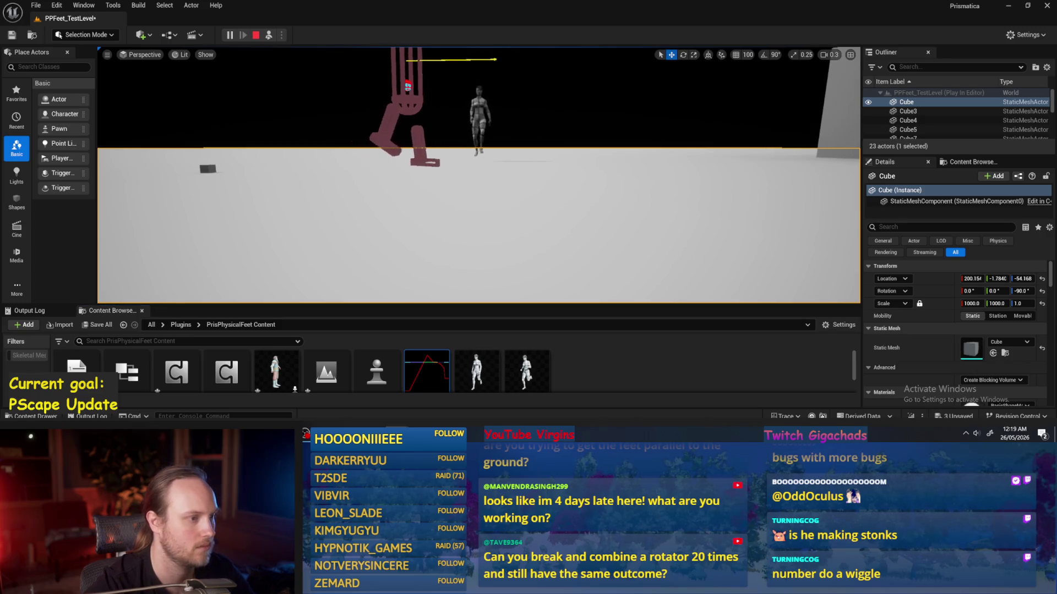
- Set both X-curve peak keys to 45 and play-test the level
mouse_move(397, 432)
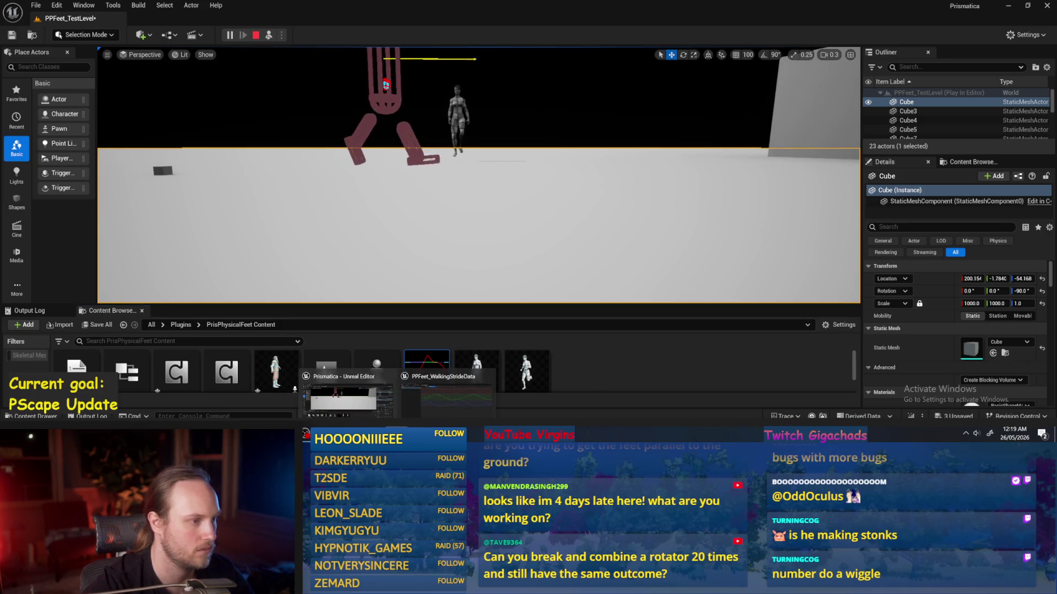
key("Escape")
double_click(427, 374)
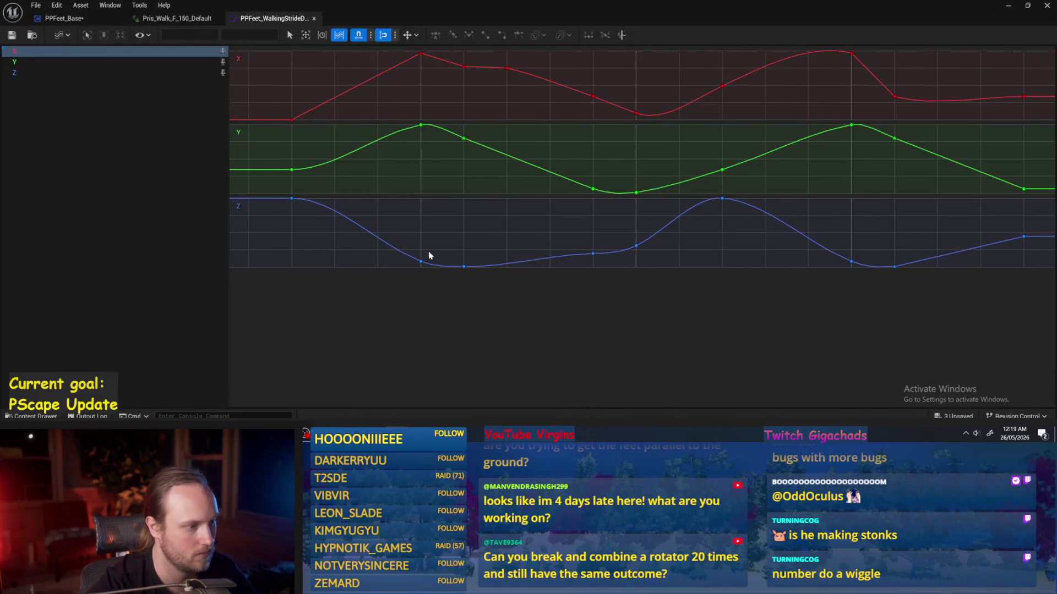
left_click(421, 261)
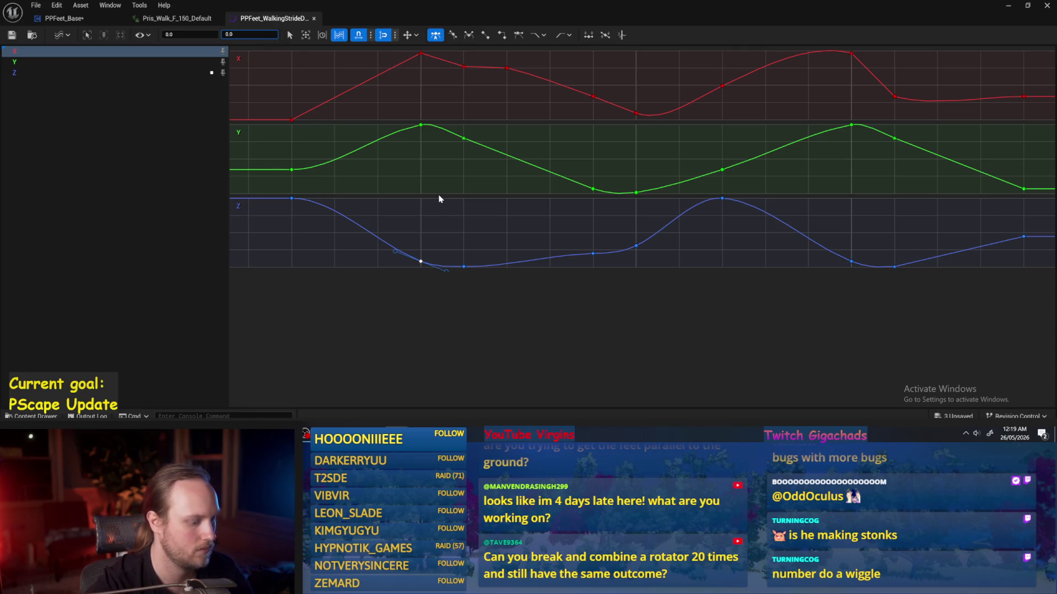
left_click(422, 54)
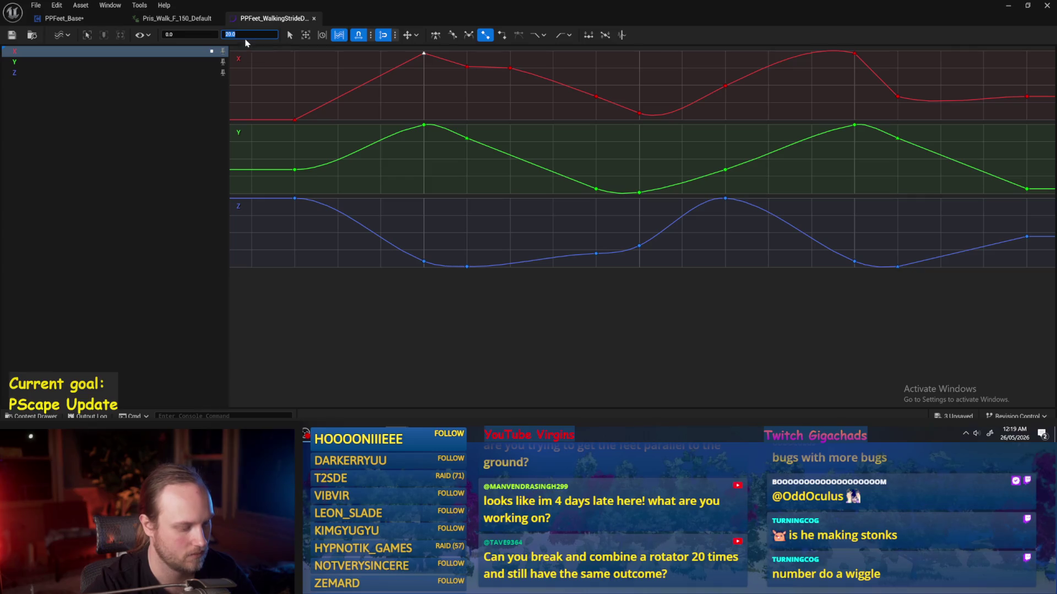
key("Return")
left_click(855, 65)
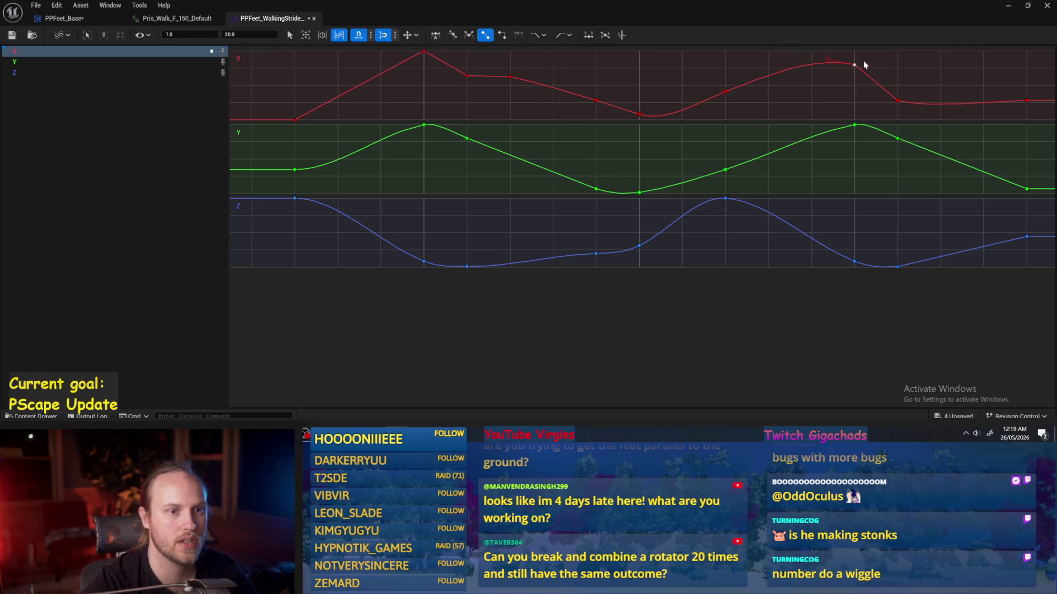
type("45")
key("Return")
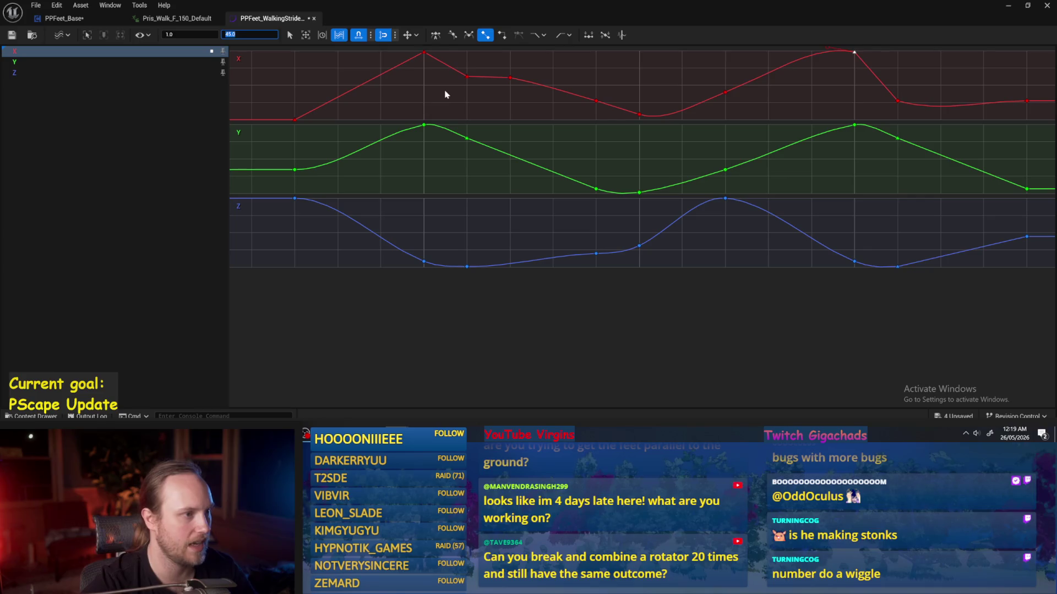
left_click(1009, 7)
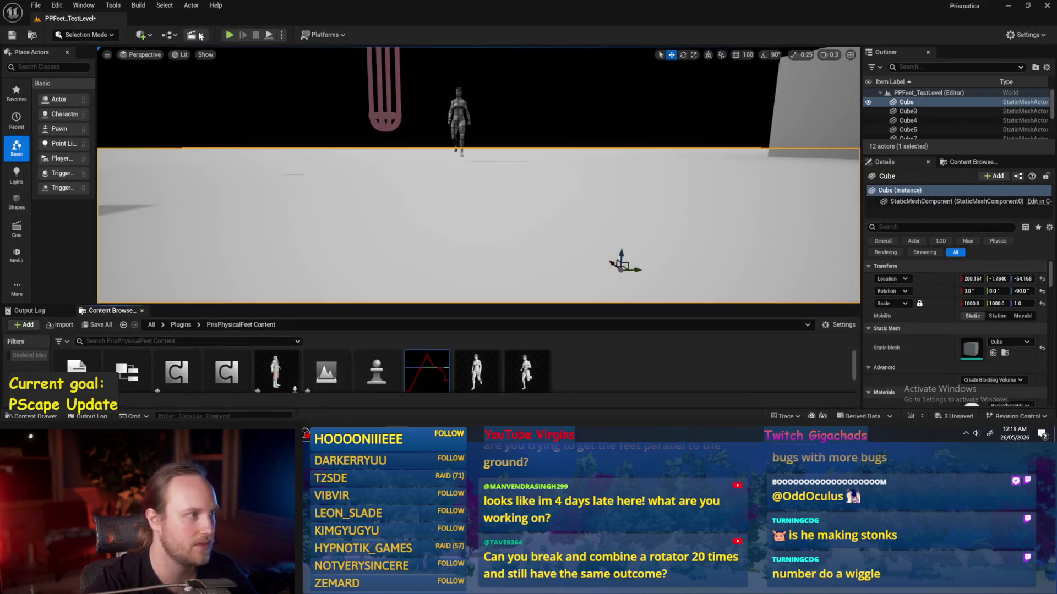
left_click(272, 34)
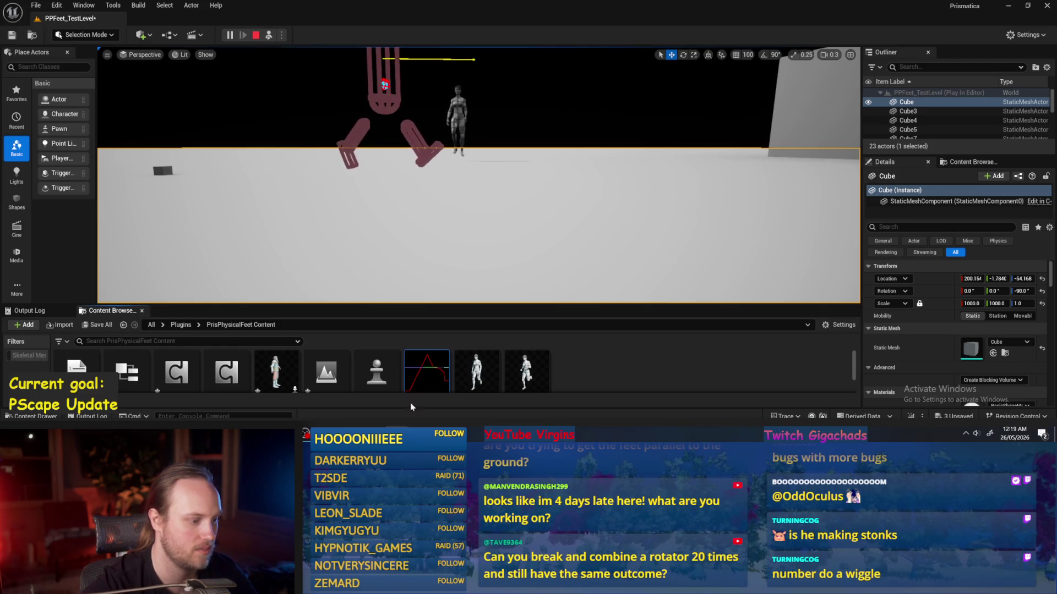
- Raise the middle Z-curve key to 0.06 and save the curve asset
double_click(427, 372)
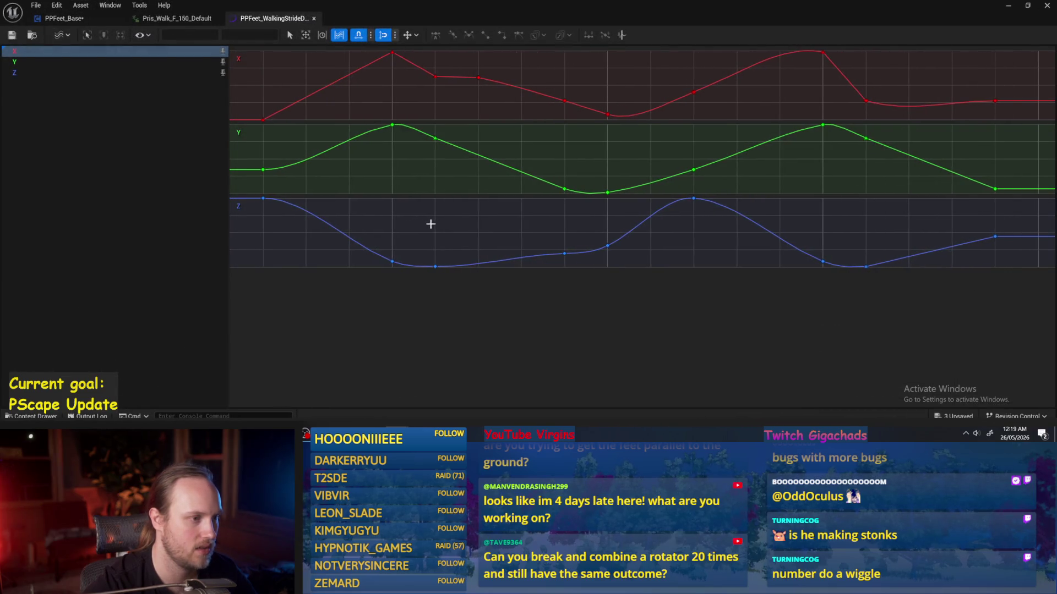
left_click_drag(575, 262, 575, 263)
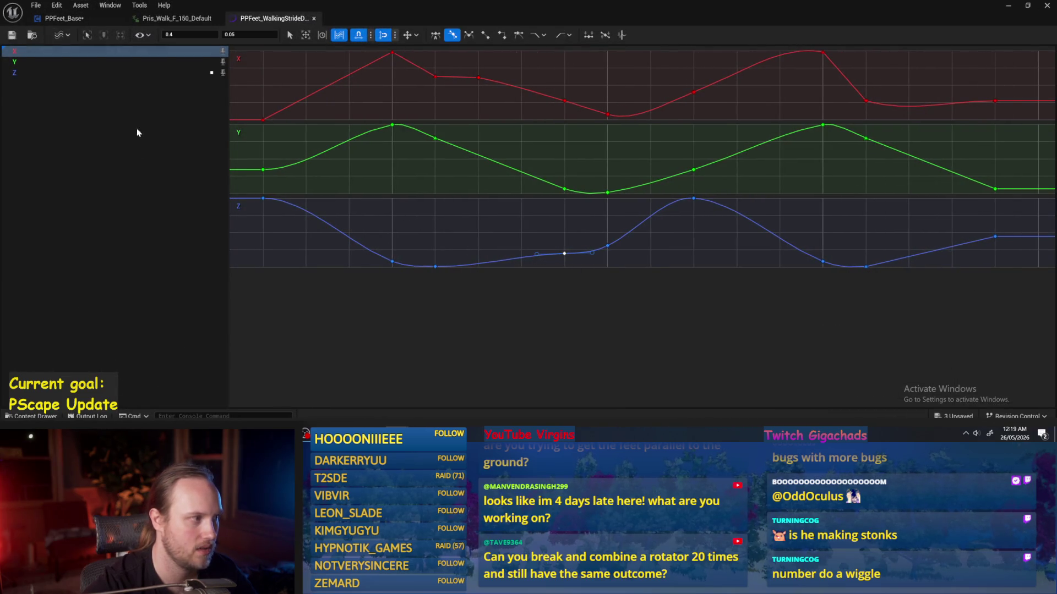
type("0.06")
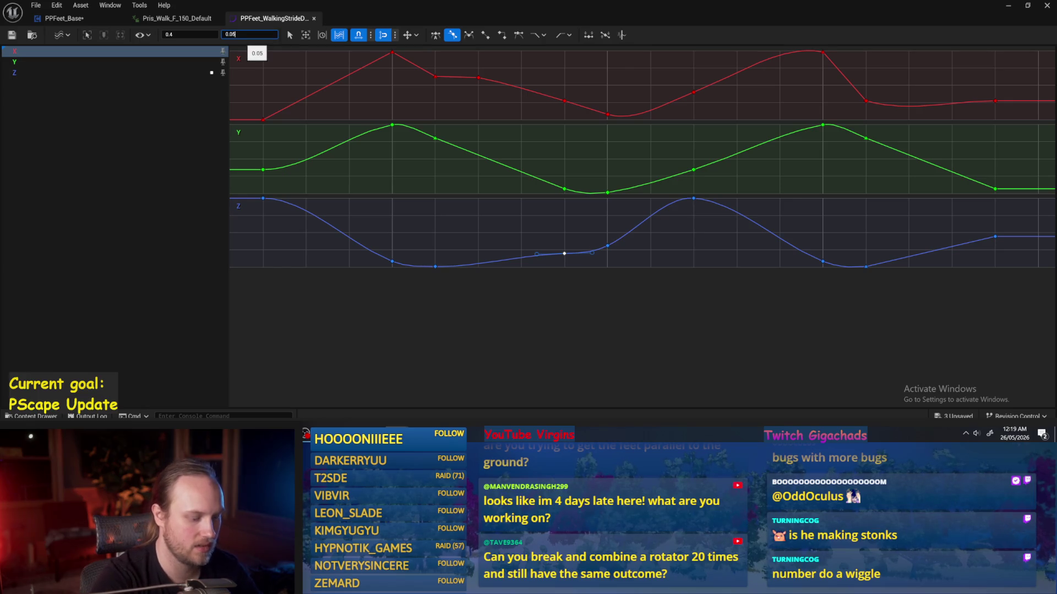
key("Return")
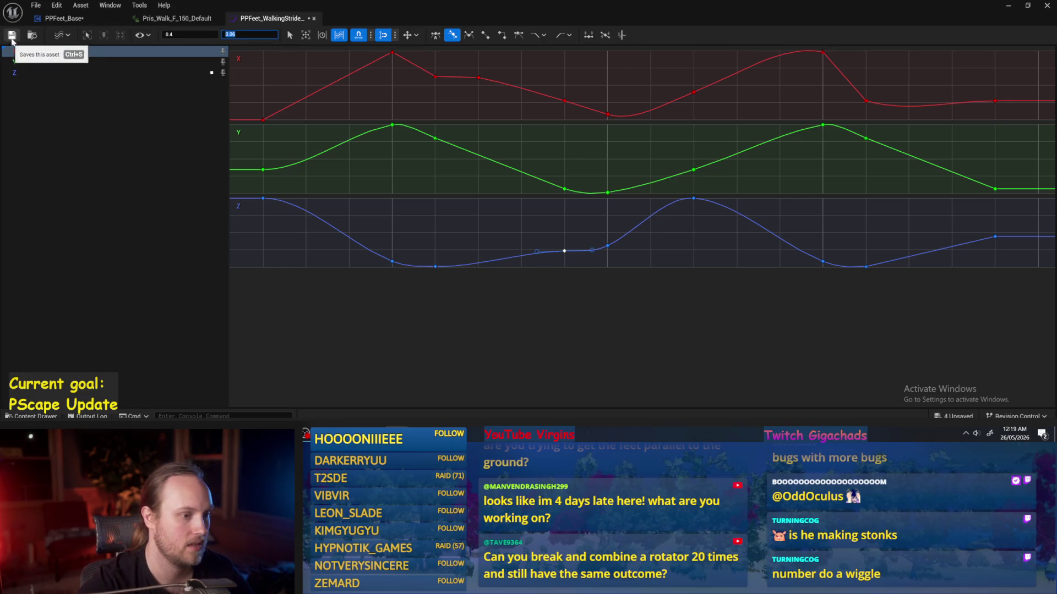
left_click(15, 36)
left_click(1005, 10)
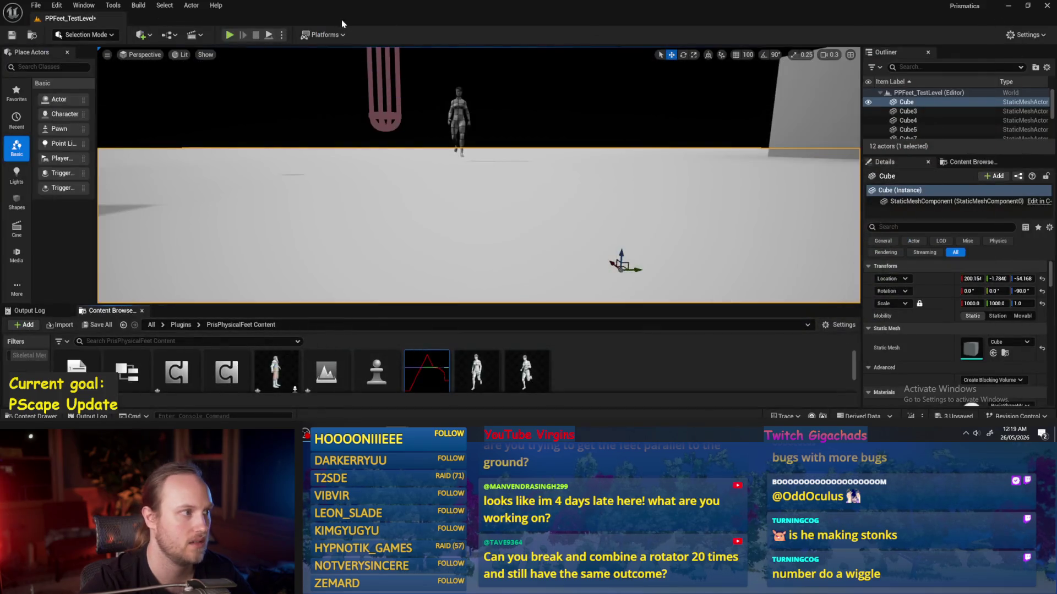
- Play the test level and tilt the walking robot to test its balance
left_click(270, 35)
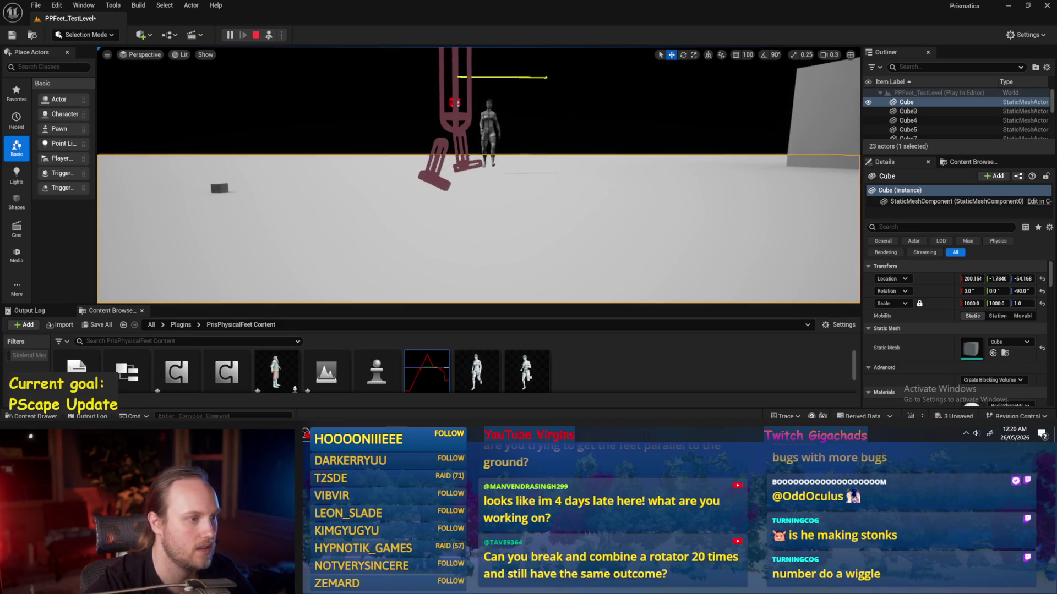
left_click(435, 96)
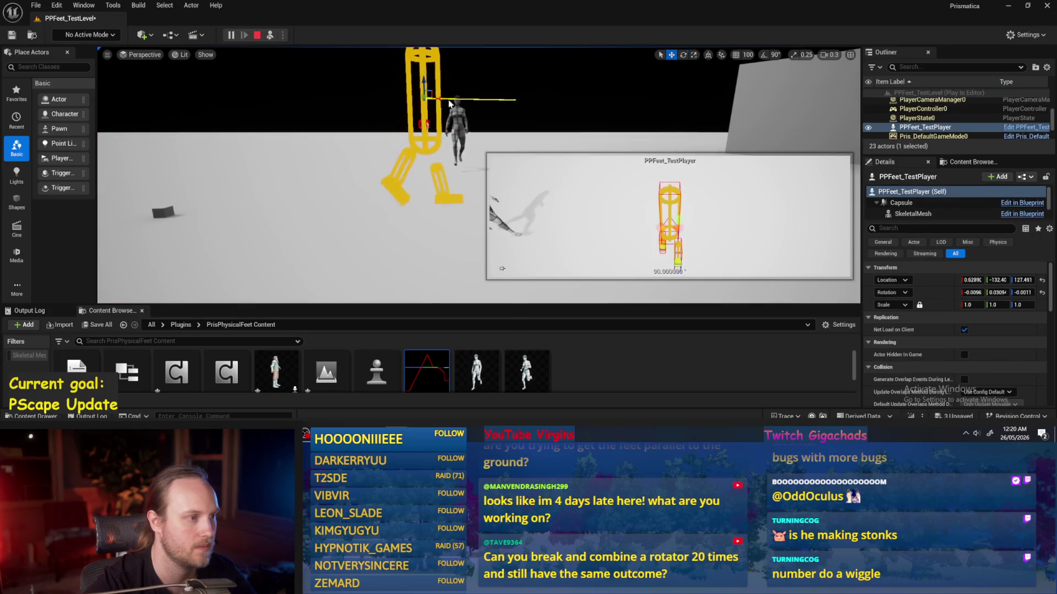
key("e")
mouse_move(435, 95)
left_mouse_down()
mouse_move(447, 65)
mouse_move(432, 80)
mouse_move(457, 67)
left_mouse_up()
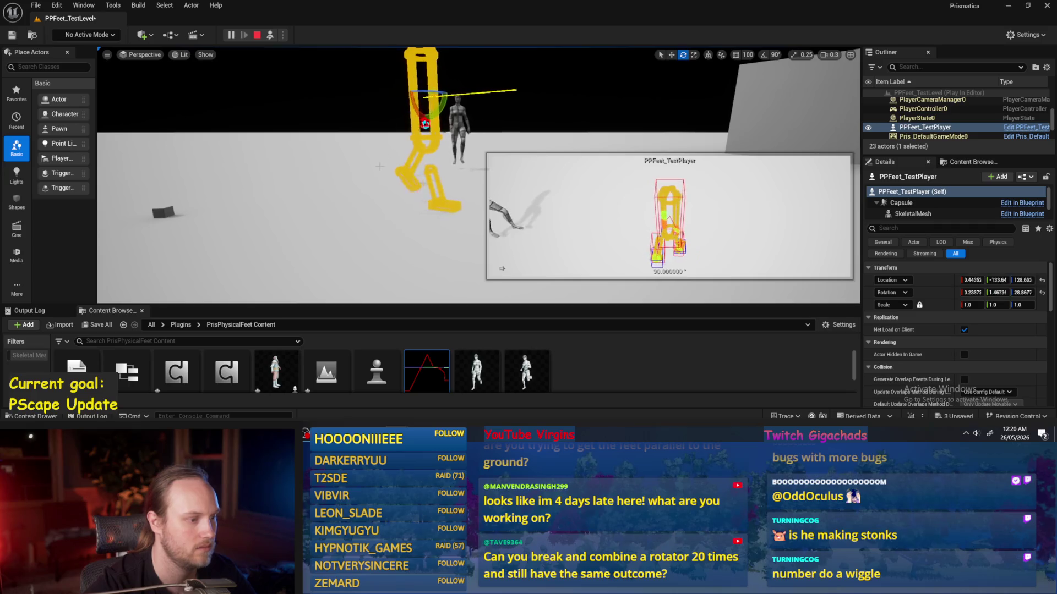
key("Escape")
- Save everything with File > Save All and bring the walking stride curves forward
left_click(36, 5)
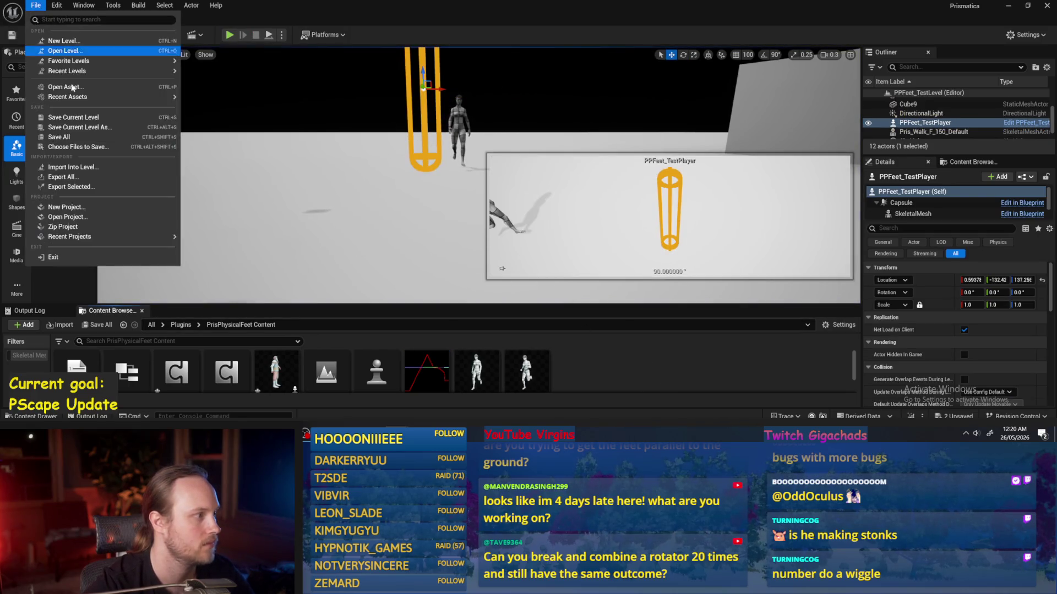
left_click(62, 138)
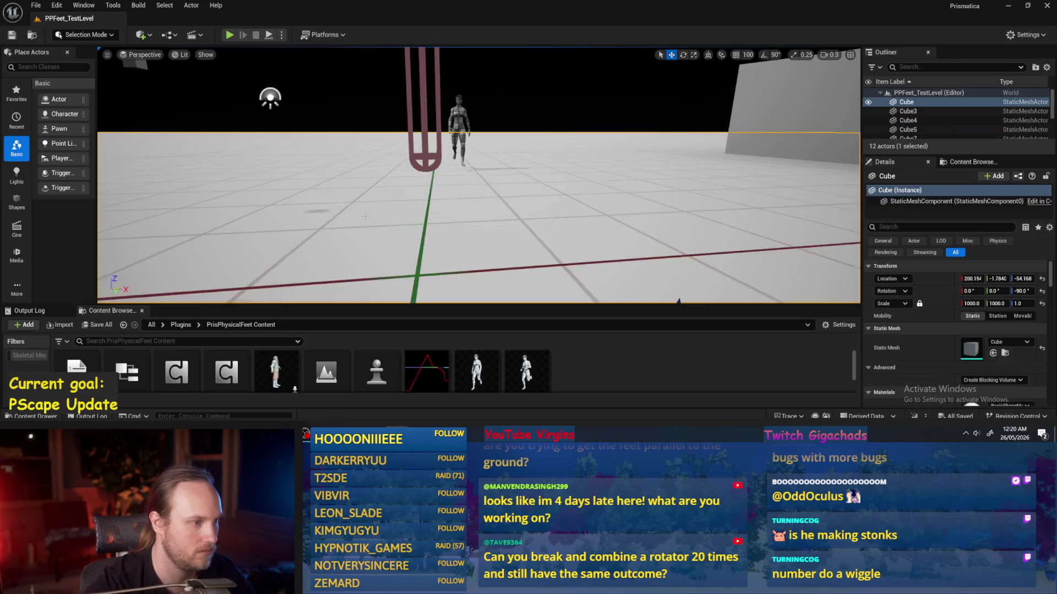
left_click(352, 253)
left_click_drag(548, 304, 587, 242)
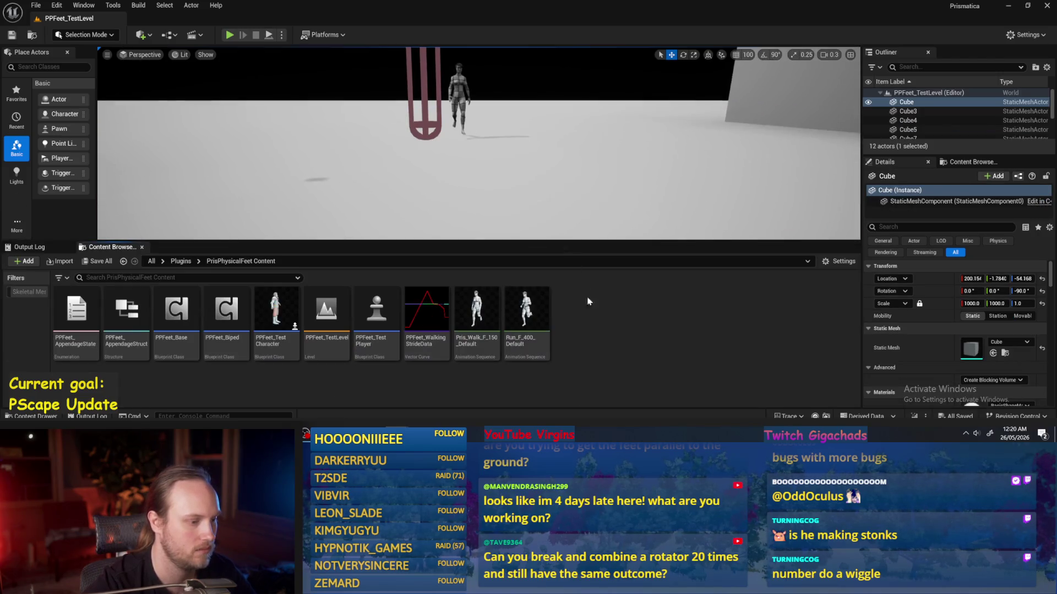
double_click(427, 311)
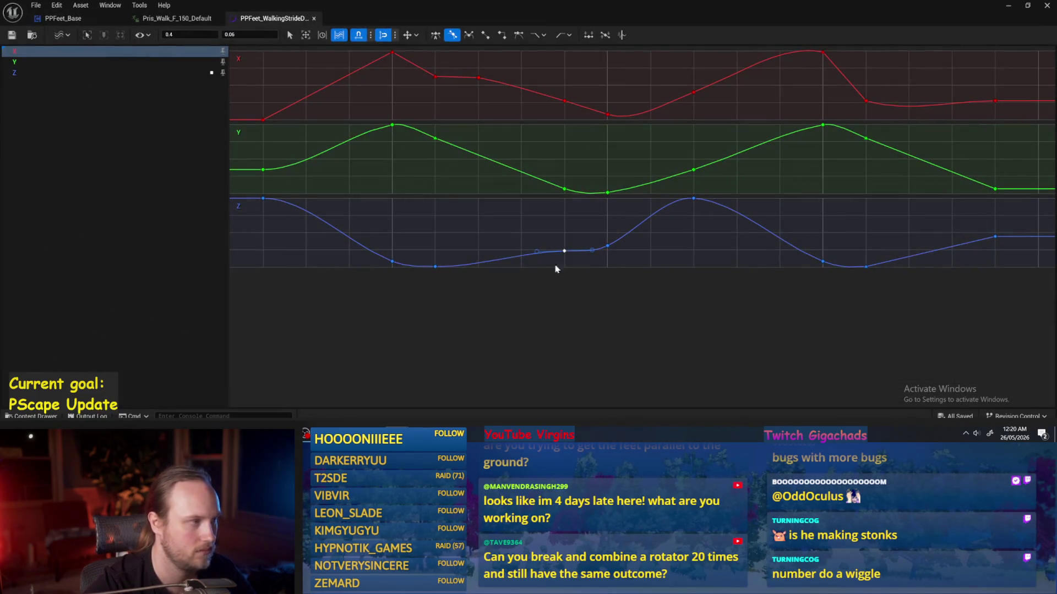
left_click(62, 18)
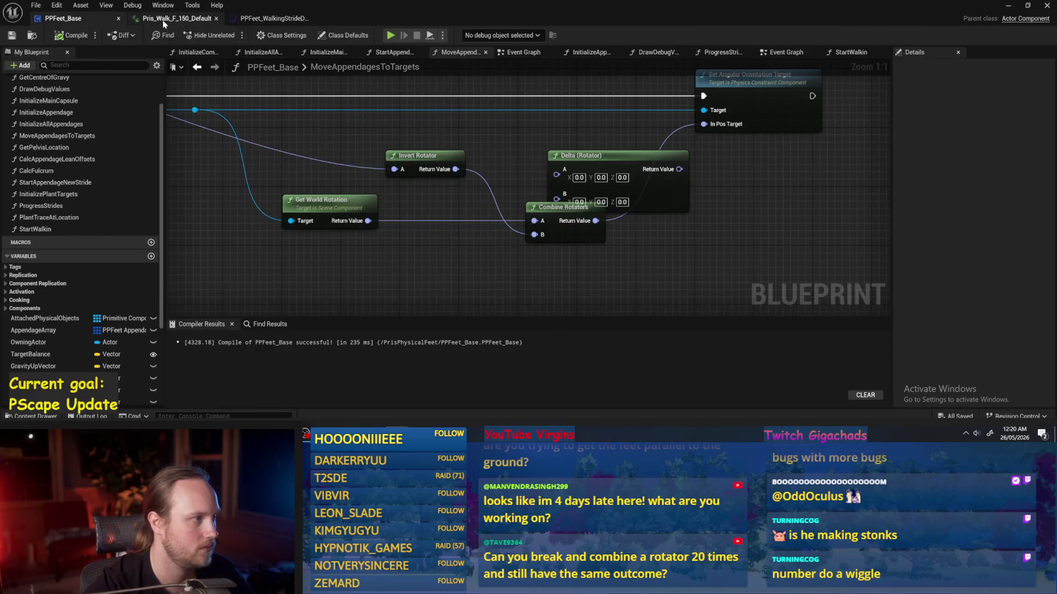
- Open PPFeet_Base, glance at the StartWalkin function, then show the Event Graph
left_click(198, 19)
key("ctrl+Tab")
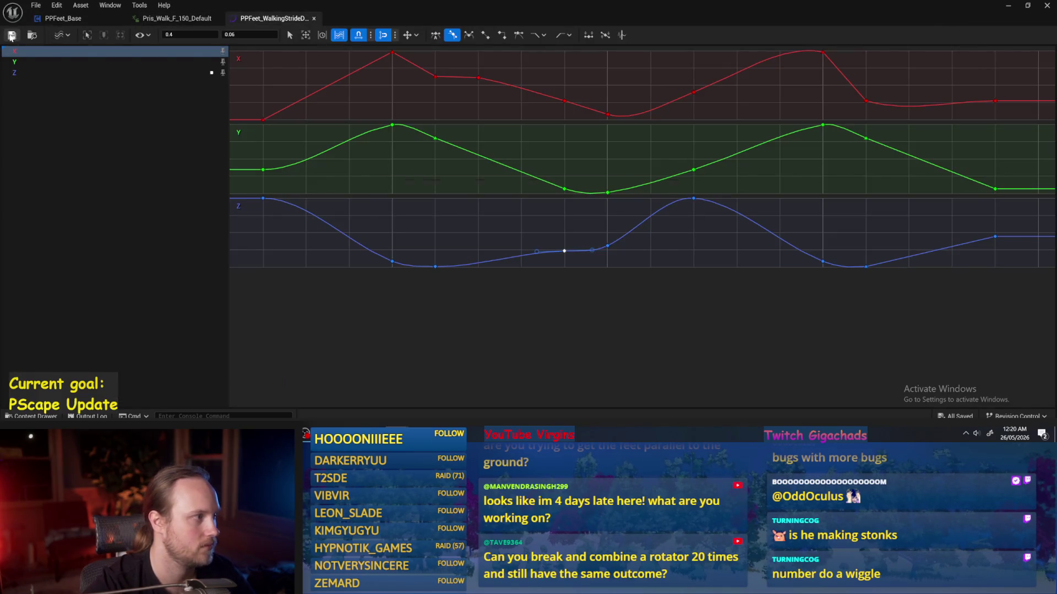
left_click(62, 18)
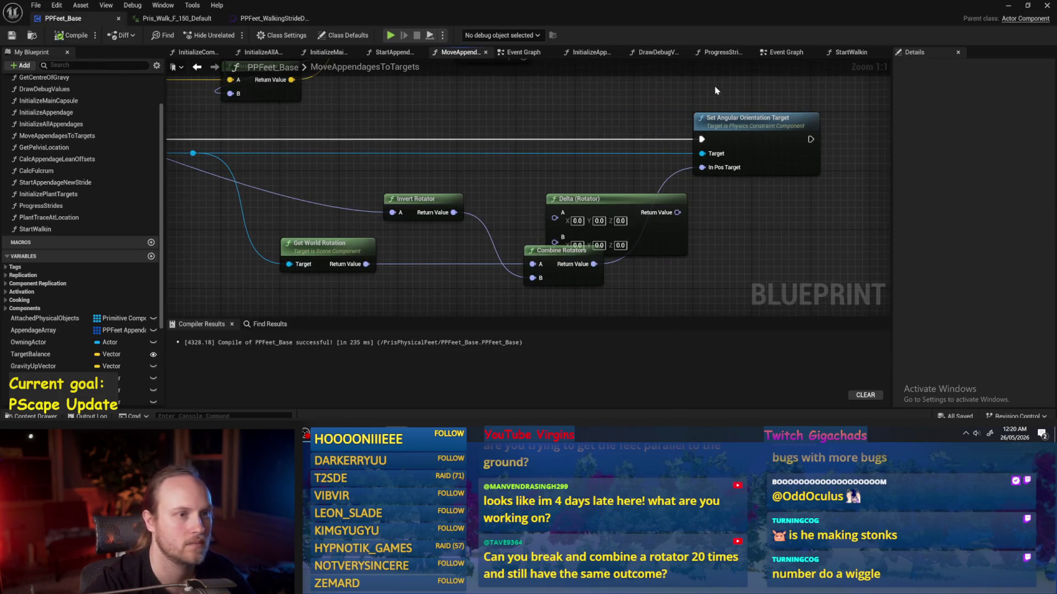
left_click(848, 52)
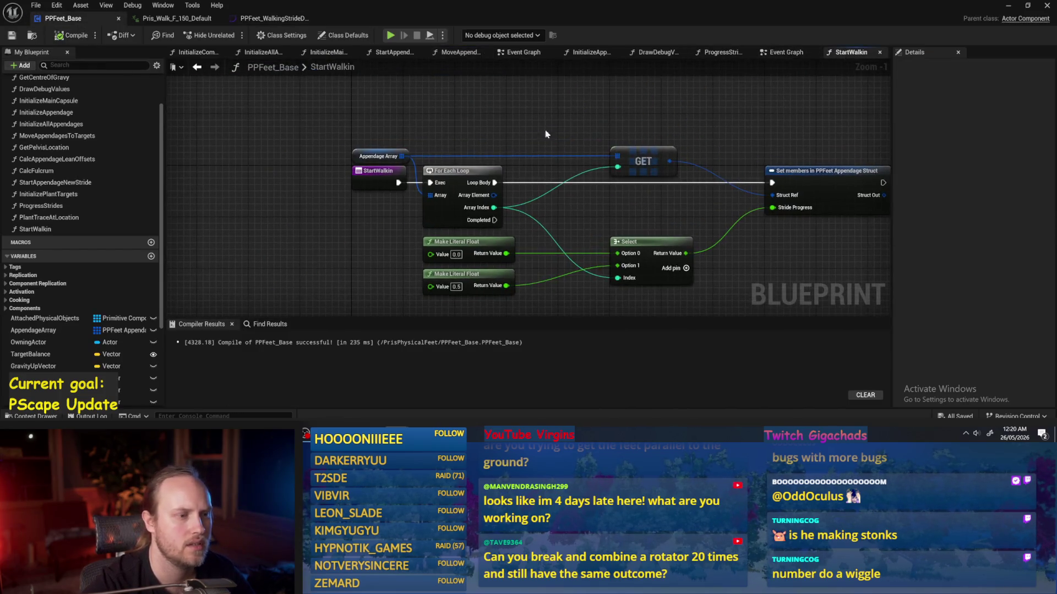
left_click(779, 53)
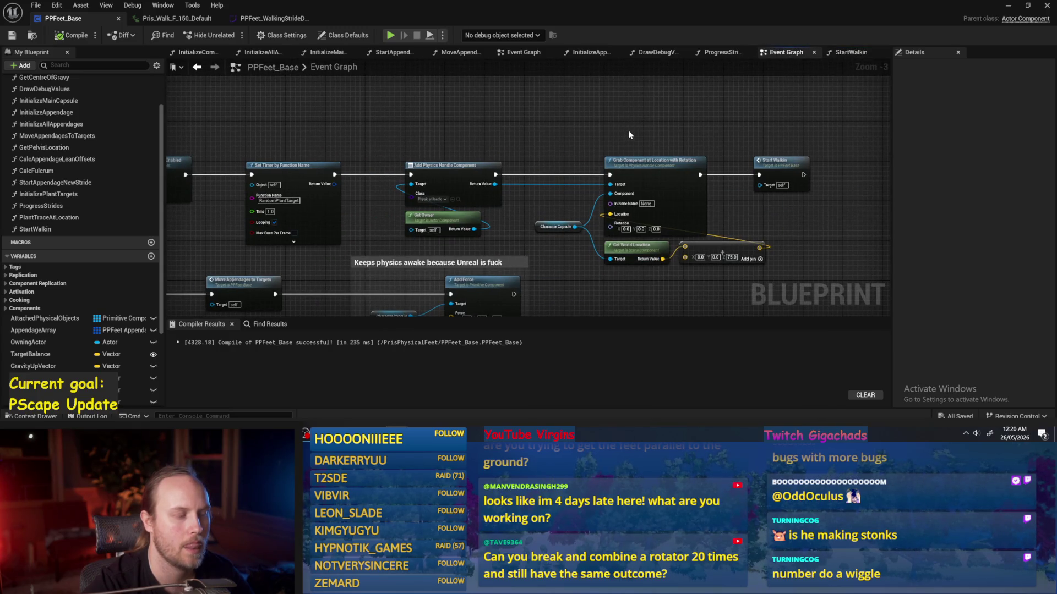
- In ProgressStrides, select the Current Stride Rate variable and edit its default value
left_click(727, 53)
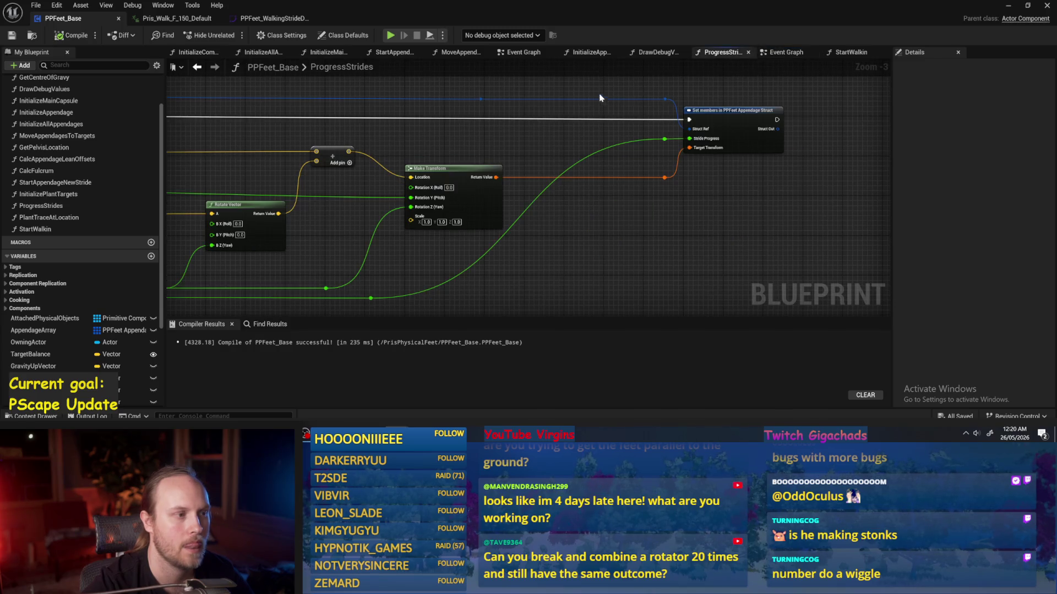
left_click_drag(584, 86, 660, 144)
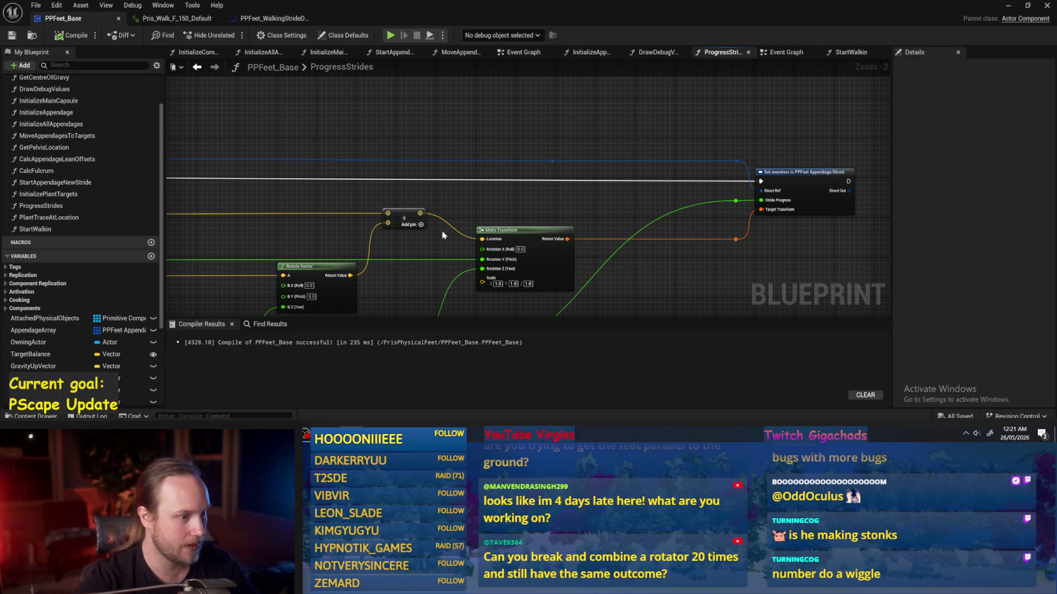
mouse_move(443, 235)
left_mouse_down()
mouse_move(515, 177)
mouse_move(513, 187)
left_mouse_up()
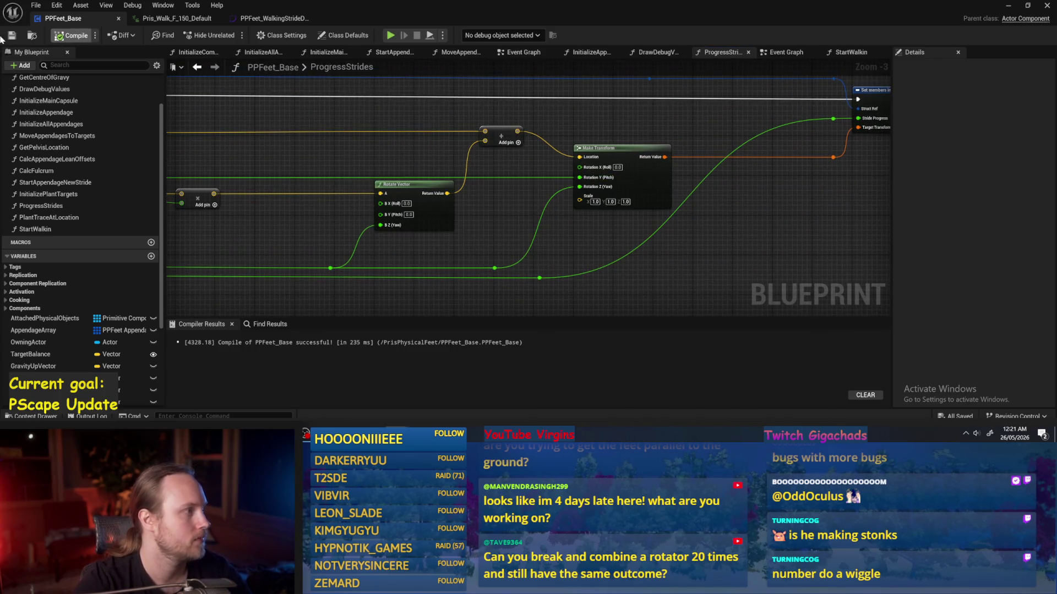
scroll(395, 136, "down", 2)
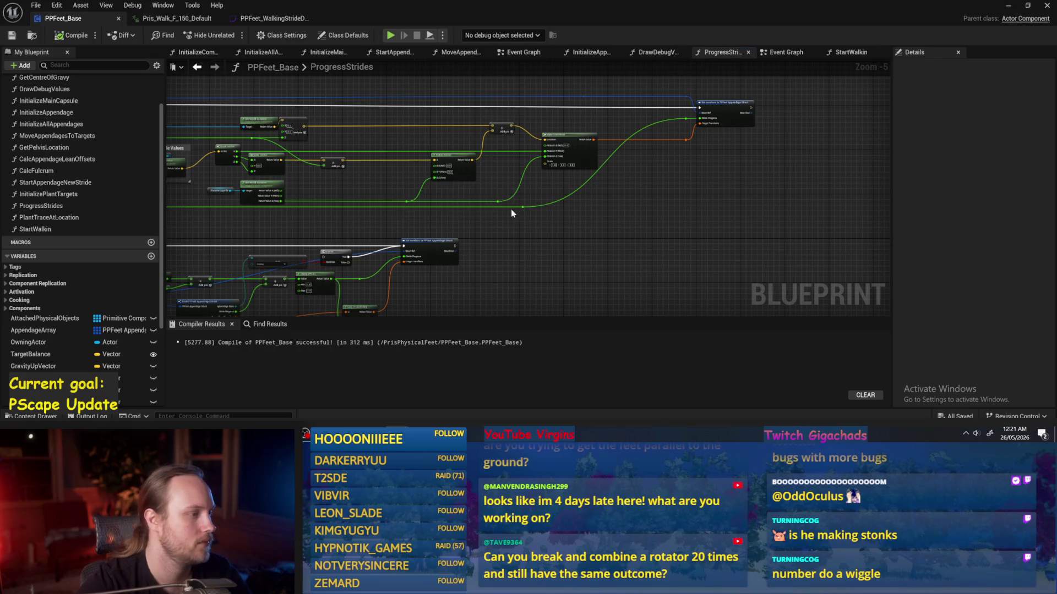
mouse_move(511, 214)
left_mouse_down()
mouse_move(382, 226)
mouse_move(714, 217)
left_mouse_up()
scroll(382, 226, "up", 2)
left_click(349, 202)
left_click(1018, 293)
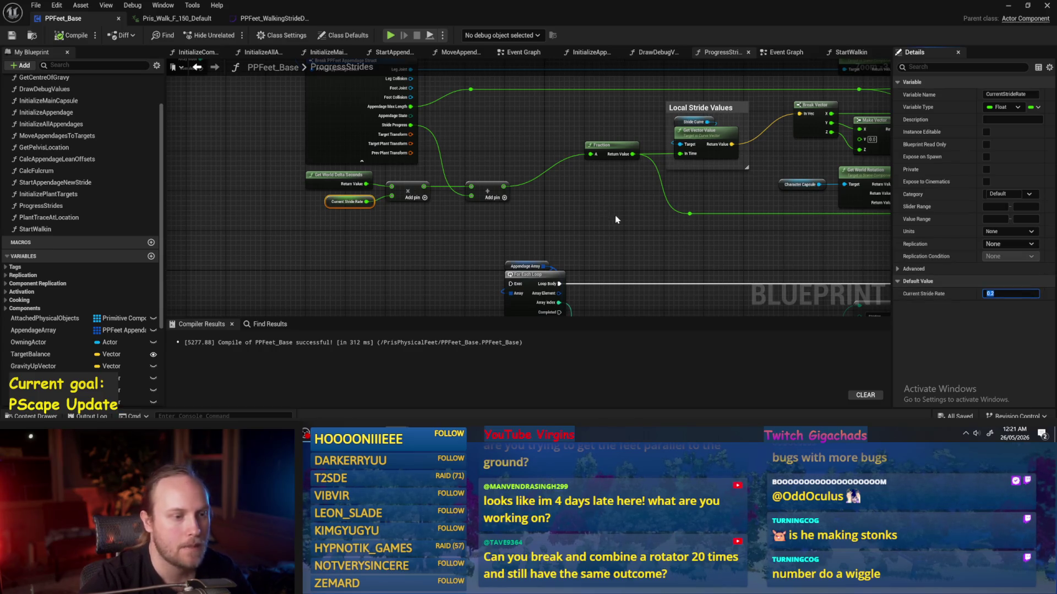
- Recompile PPFeet_Base, review the stride calculation nodes, and return to the level
left_click(639, 224)
left_click(73, 35)
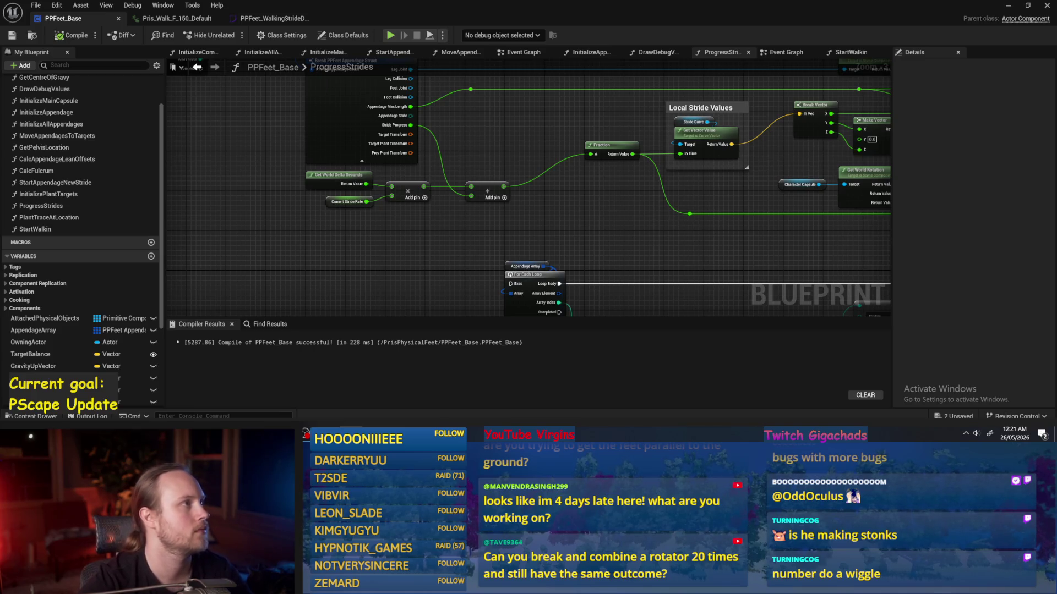
left_click_drag(633, 193, 570, 220)
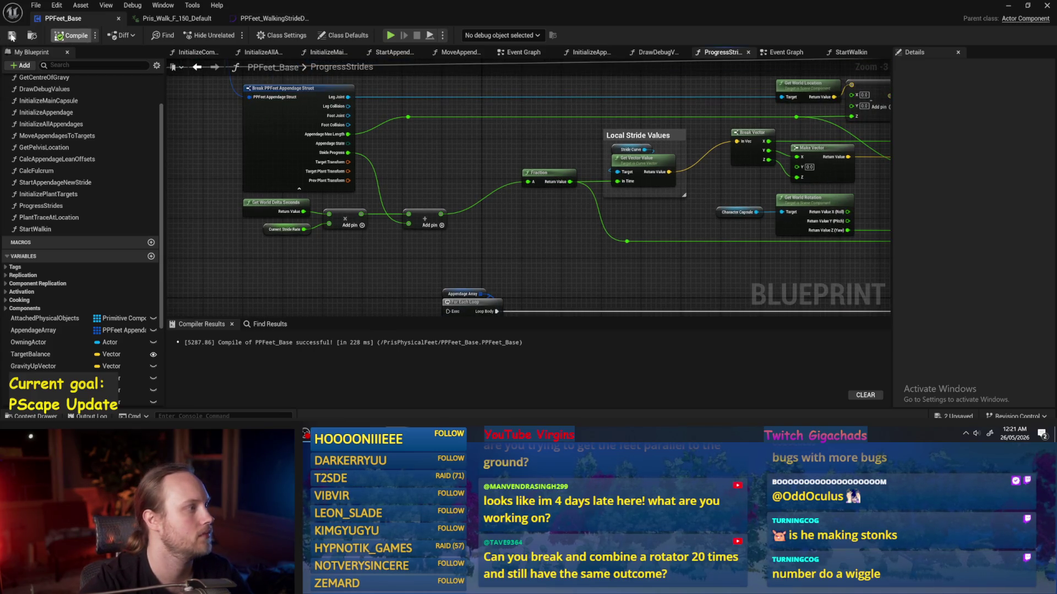
left_click(11, 36)
left_click_drag(484, 151, 394, 177)
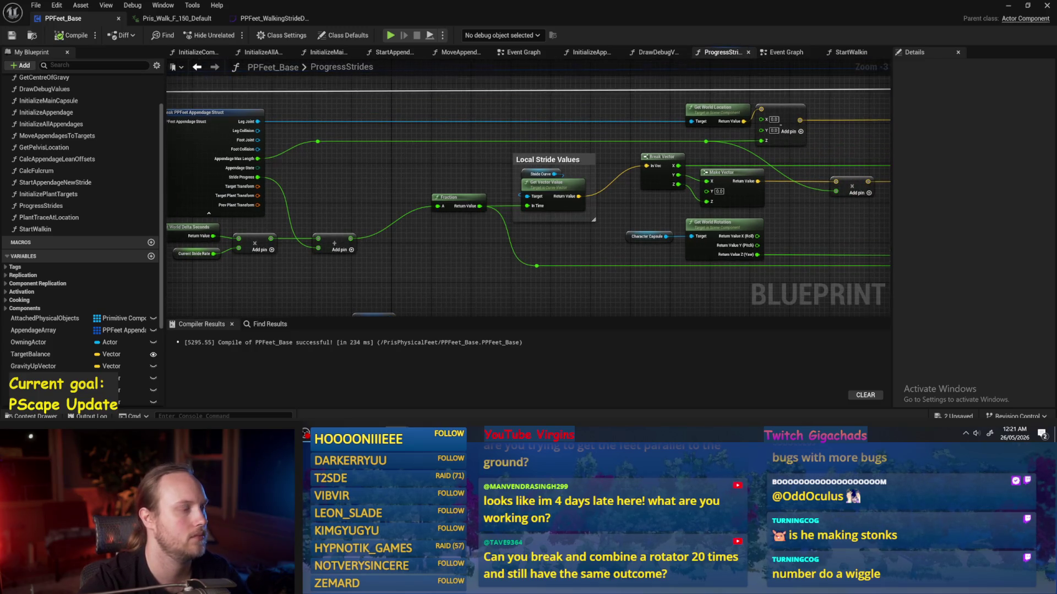
left_click_drag(243, 296, 398, 267)
left_click(1008, 5)
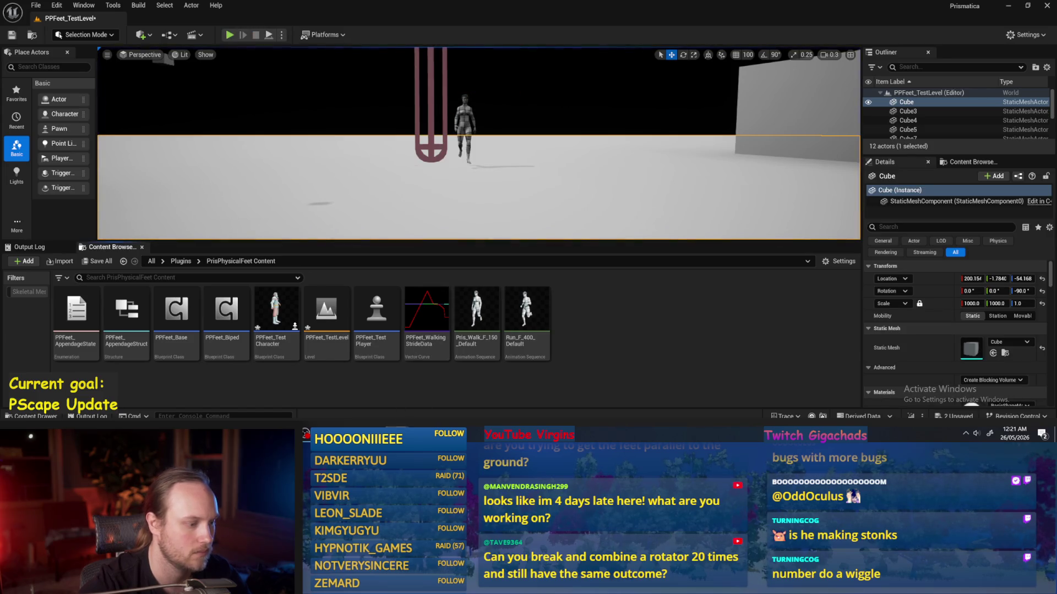
- Bring the asset editor back and show the PPFeet_WalkingStrideData curves
key("alt+Tab")
left_click(274, 18)
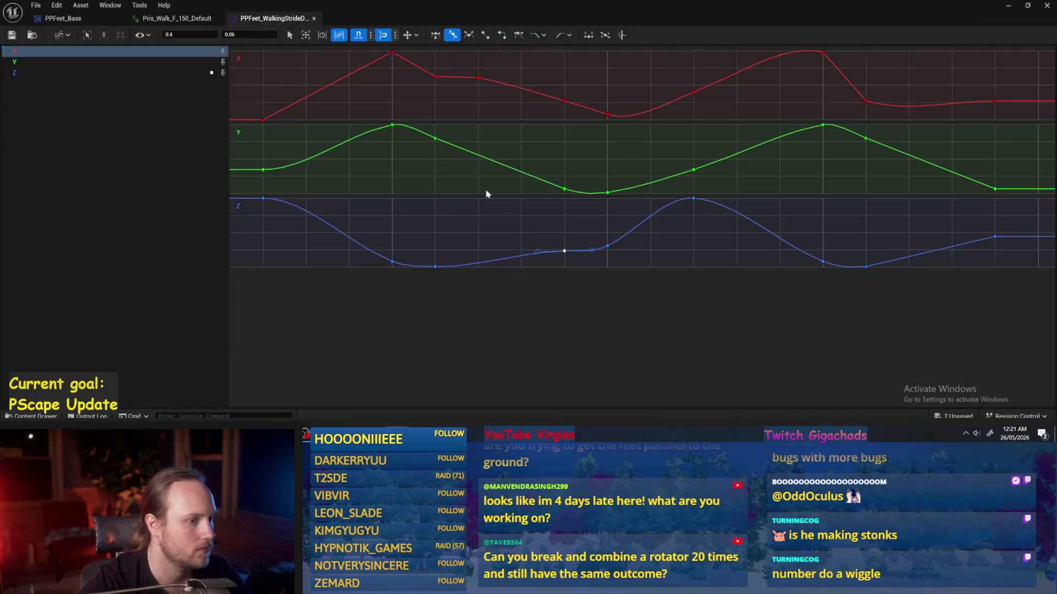
- Set the tangent of the two top X-curve peak keys to 30
left_click(454, 214)
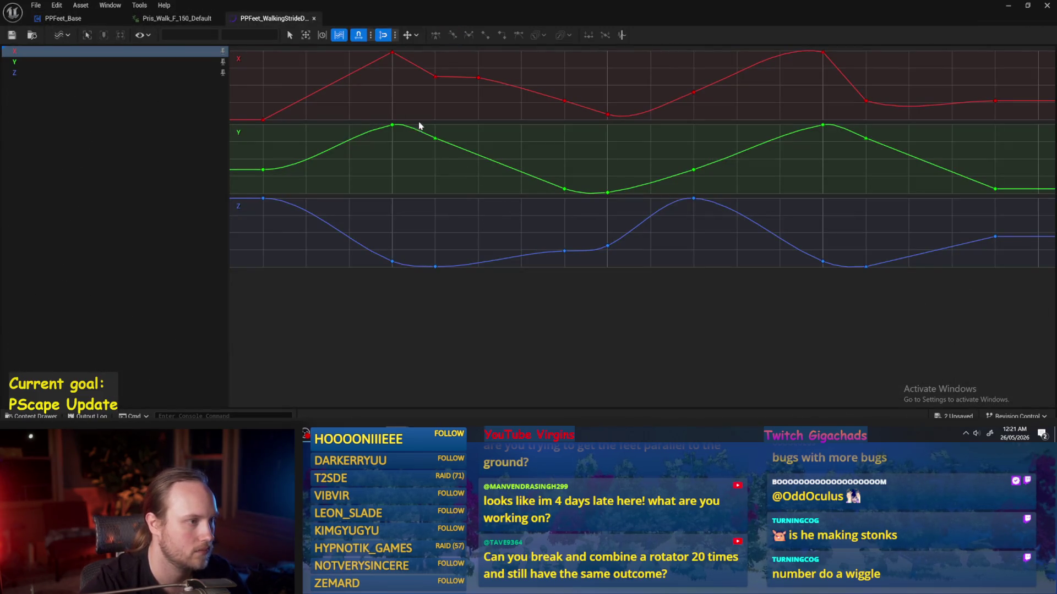
left_click(419, 71)
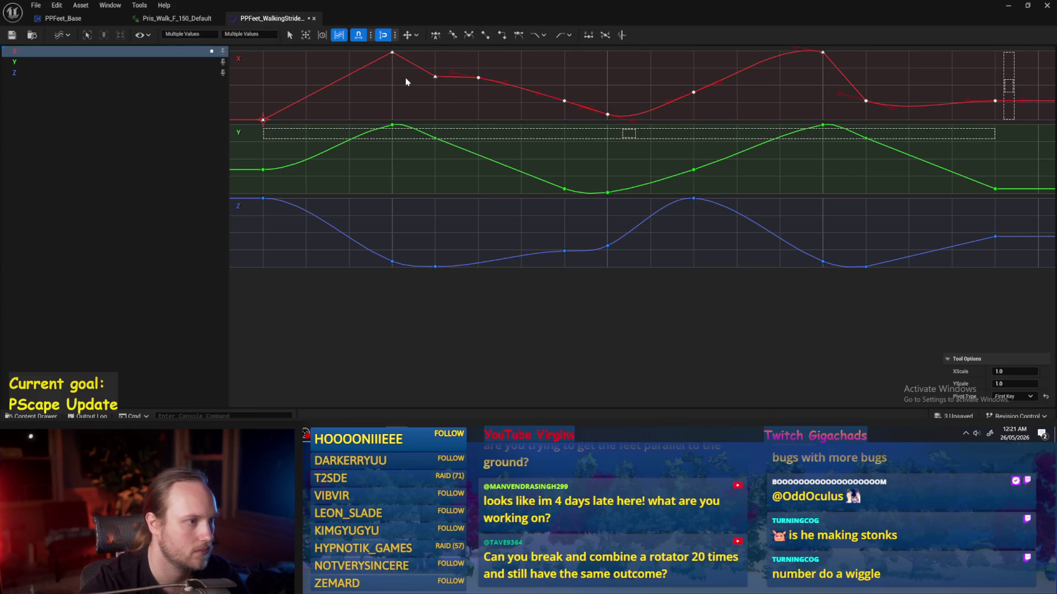
key("ctrl+z")
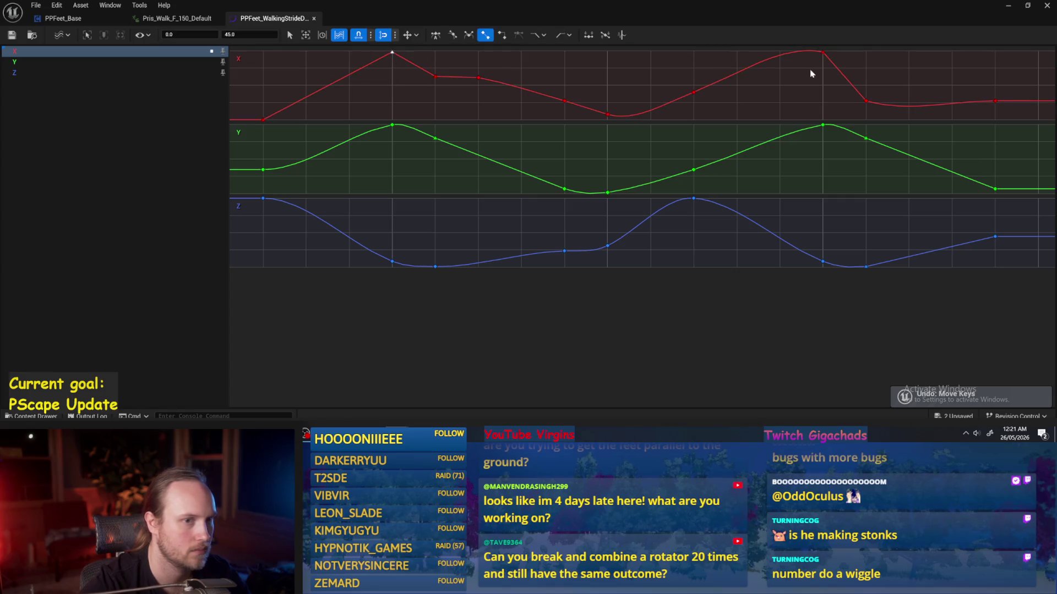
left_click_drag(853, 78, 821, 52)
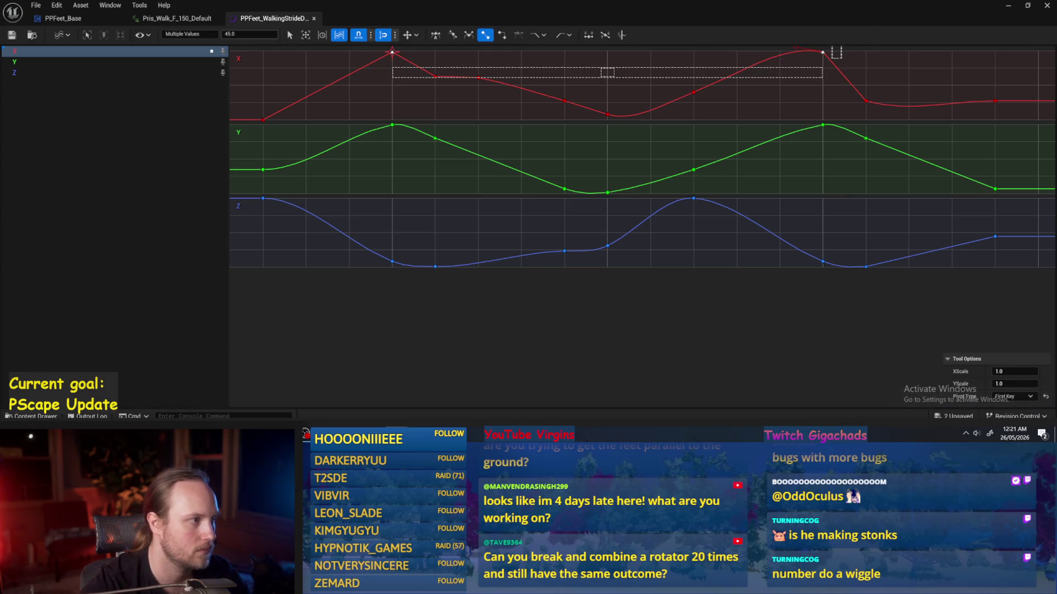
left_click(251, 34)
type("0")
key("Return")
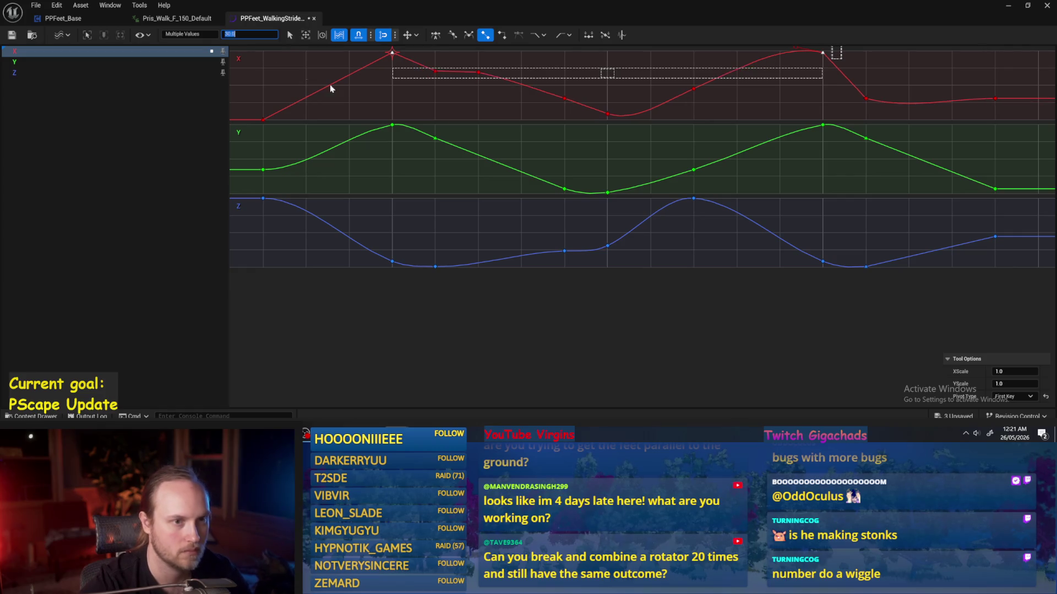
left_click(756, 92)
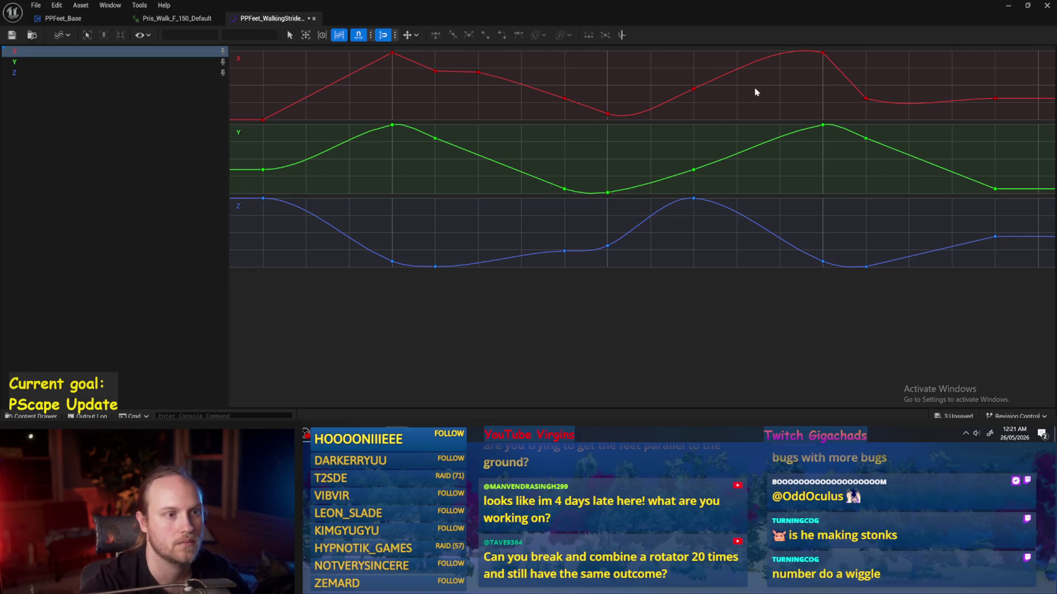
- Smooth the X key at time 0.7, raise the second peak, and save
left_click(694, 87)
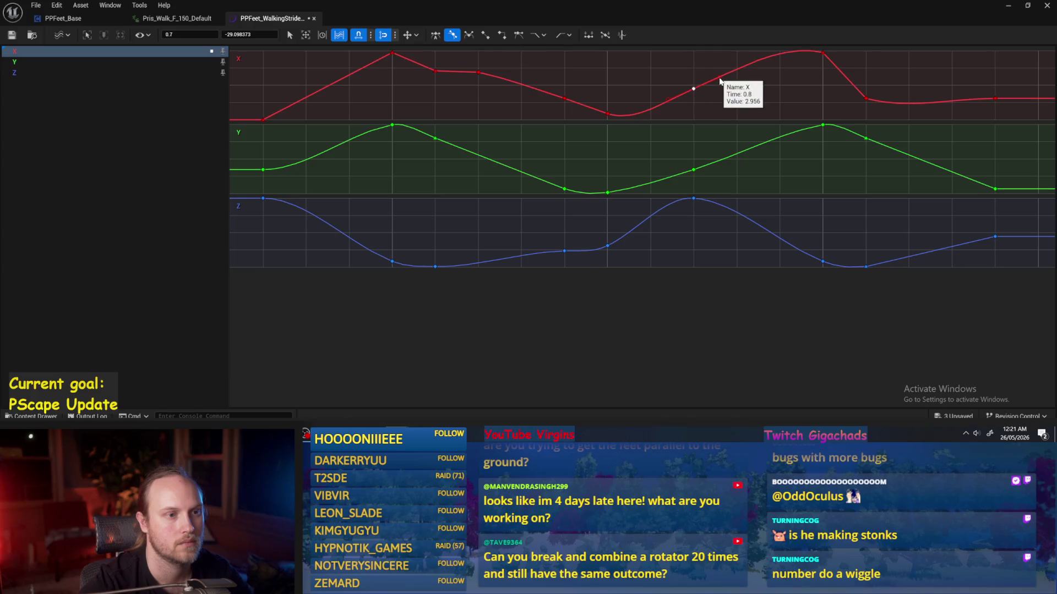
left_click_drag(719, 80, 723, 80)
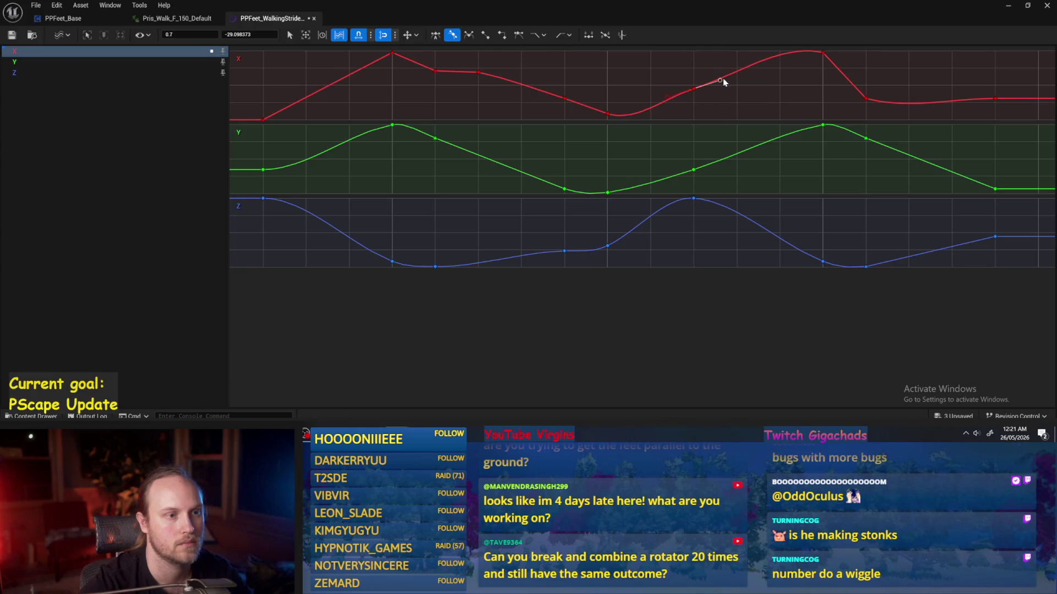
left_click(823, 53)
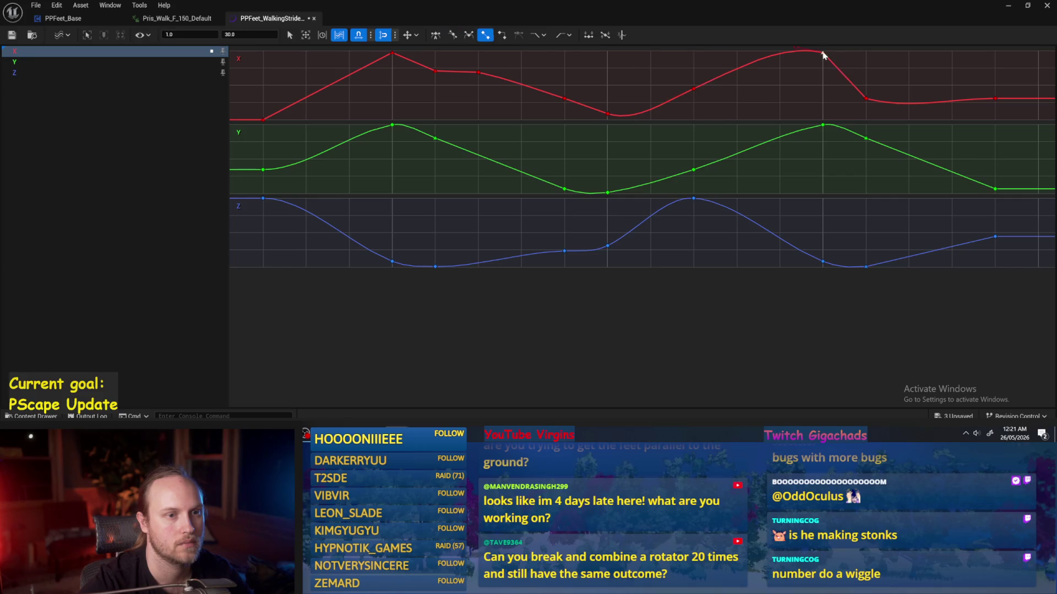
mouse_move(822, 53)
left_mouse_down()
mouse_move(790, 113)
mouse_move(800, 29)
left_mouse_up()
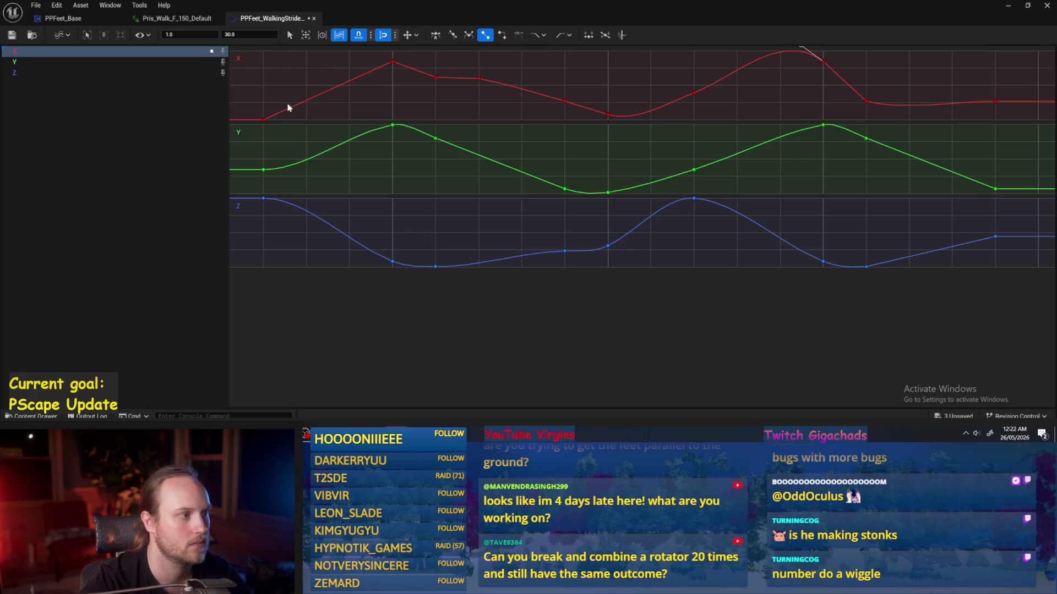
left_click(12, 36)
- Raise the first X-curve key from -80 to about 50 and save
left_click_drag(264, 110, 270, 51)
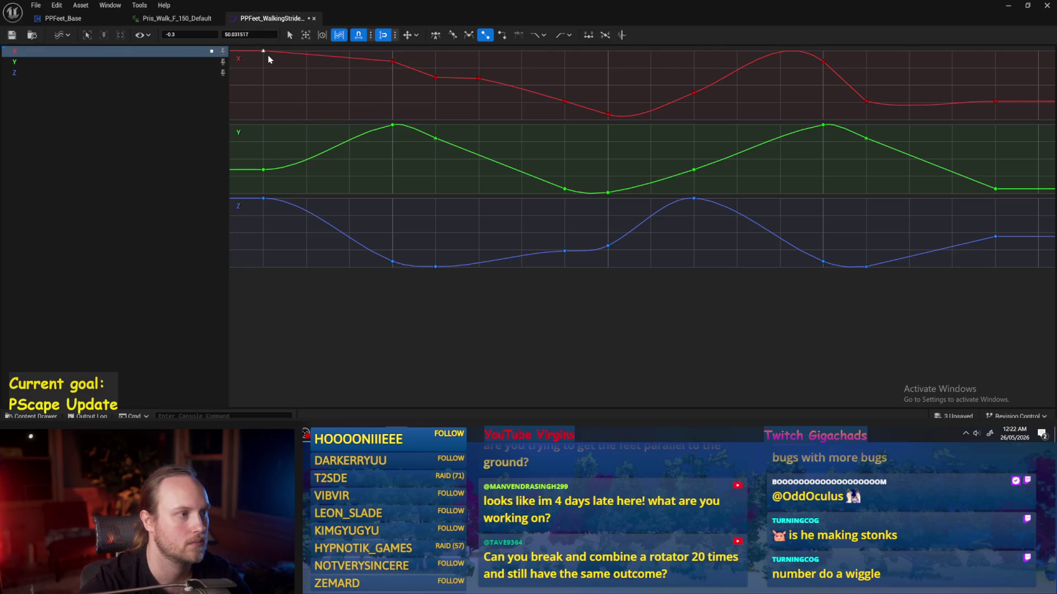
left_click(295, 104)
left_click(12, 35)
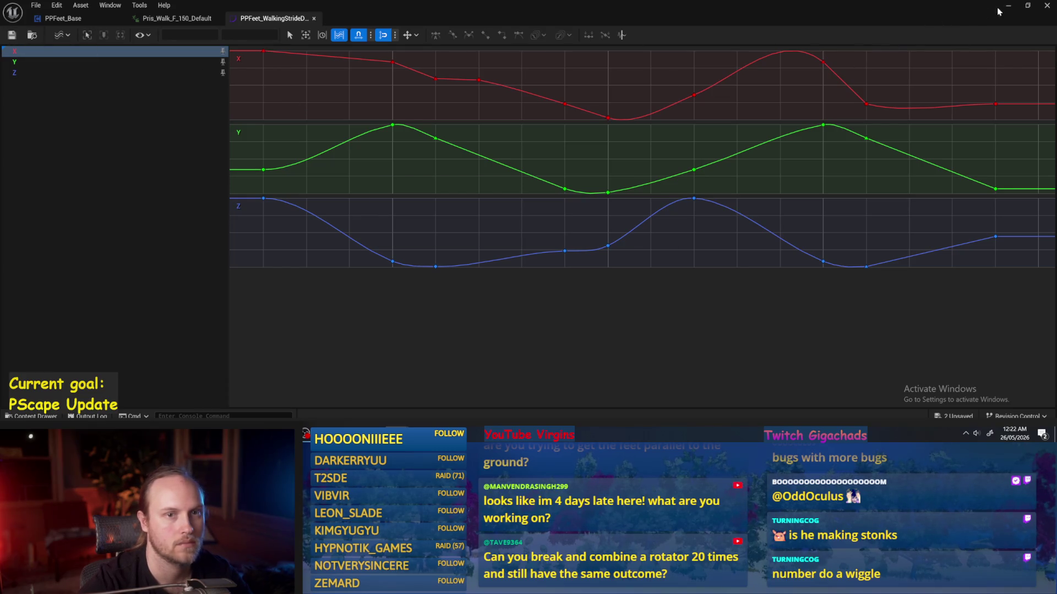
left_click(1002, 8)
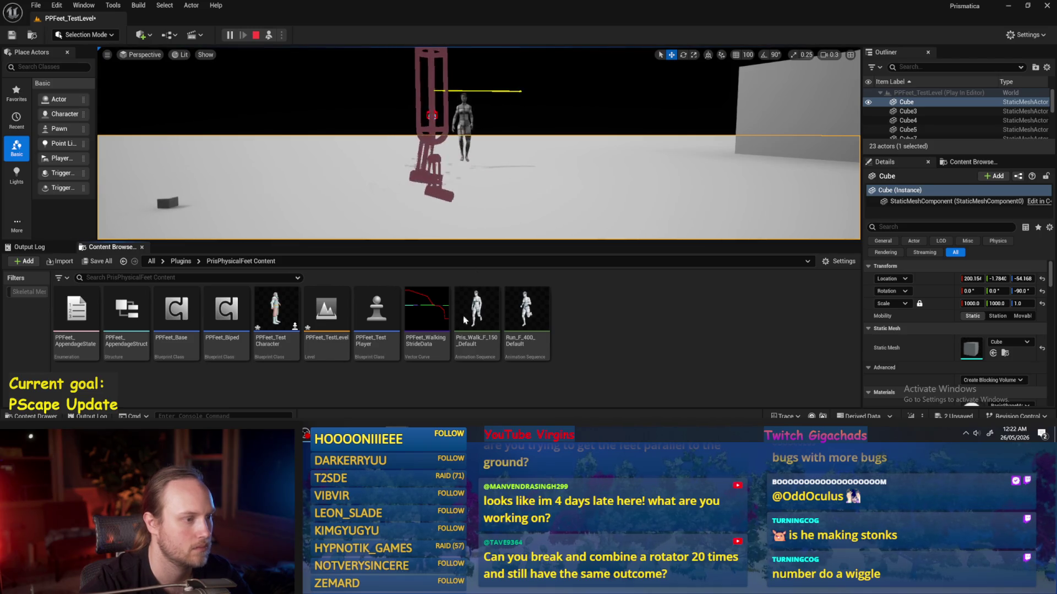
- Reopen the stride curve and give the two X-curve peak keys flat auto tangents
double_click(426, 317)
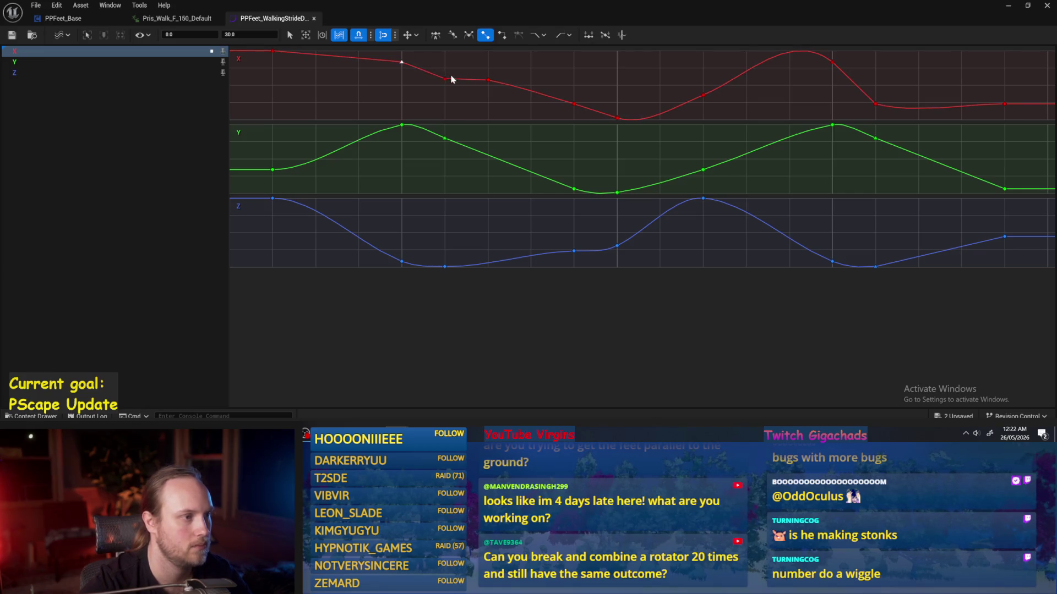
right_click(402, 62)
left_click_drag(808, 68, 850, 58)
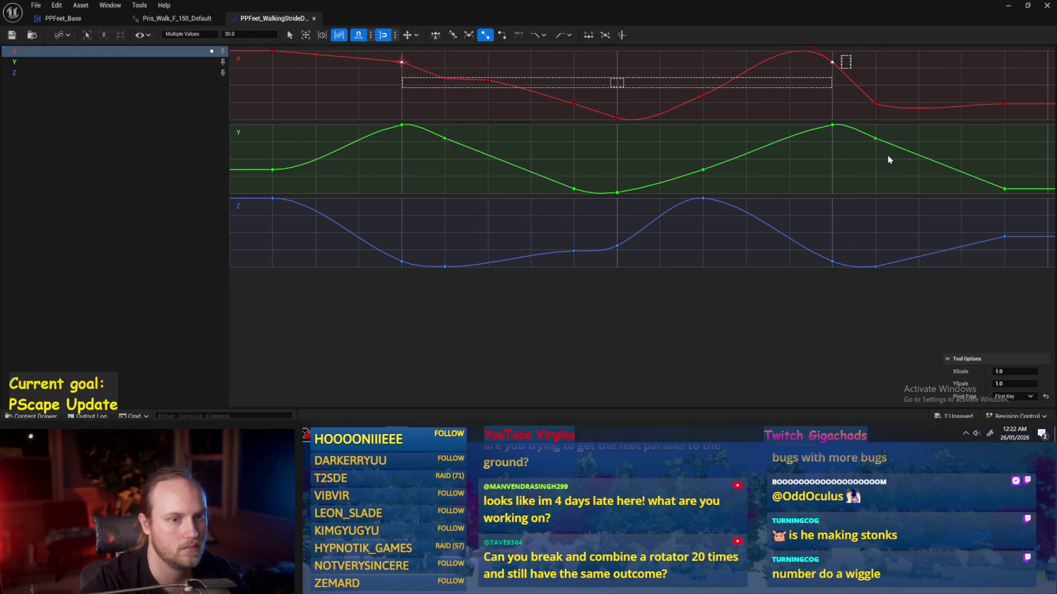
right_click(833, 63)
left_click(919, 189)
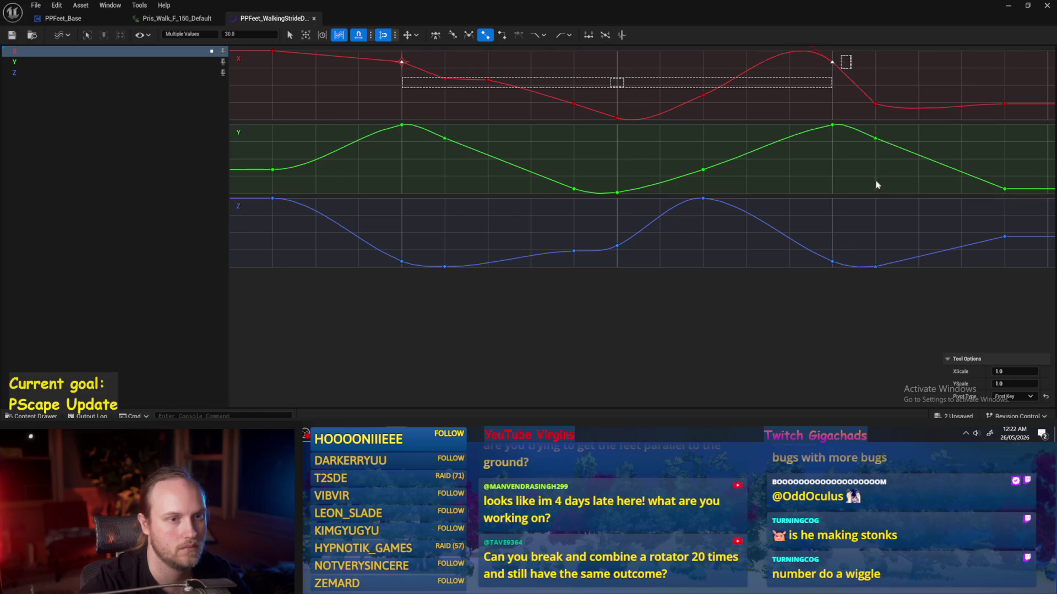
left_click(818, 82)
- Set the X key following the second peak to a value of 0.0
mouse_move(454, 74)
left_mouse_down()
mouse_move(421, 94)
mouse_move(442, 91)
left_mouse_up()
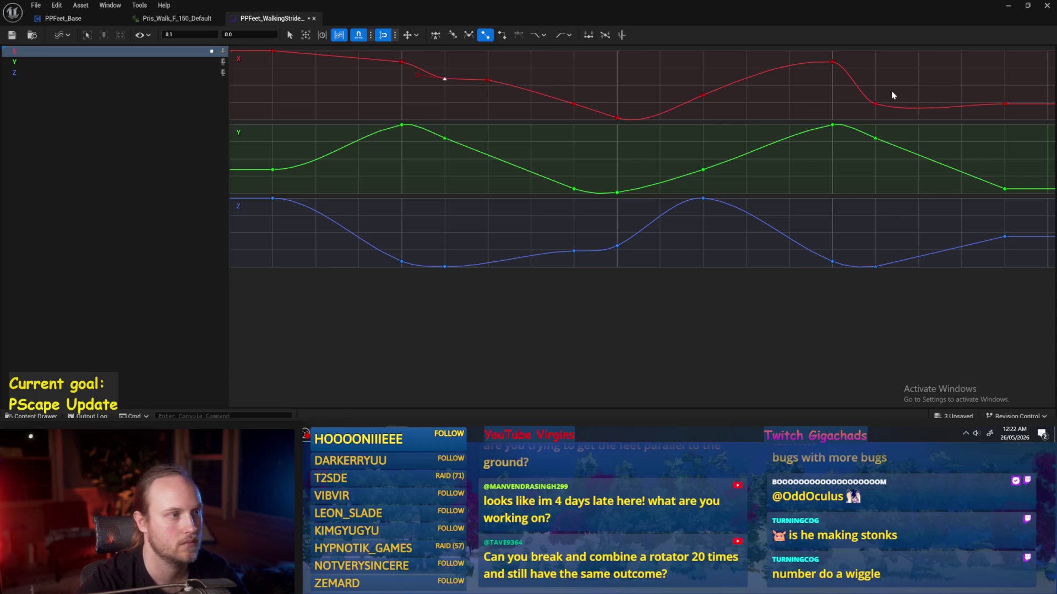
left_click_drag(860, 114, 860, 114)
left_click(251, 35)
type("0")
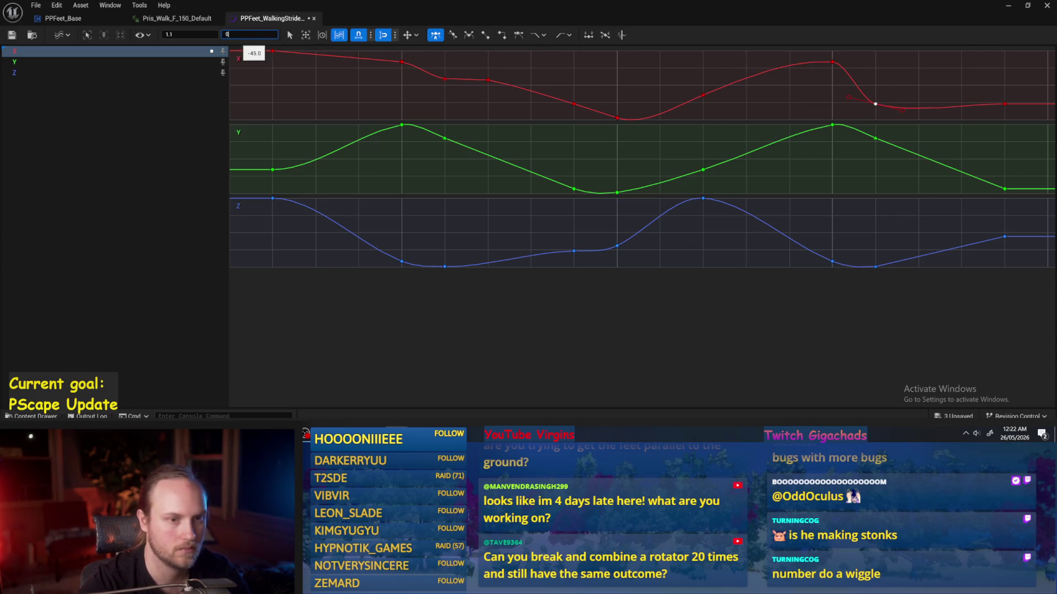
key("Return")
left_click(556, 101)
- Lower the X key on the falling section and paste in the level value
left_click(488, 80)
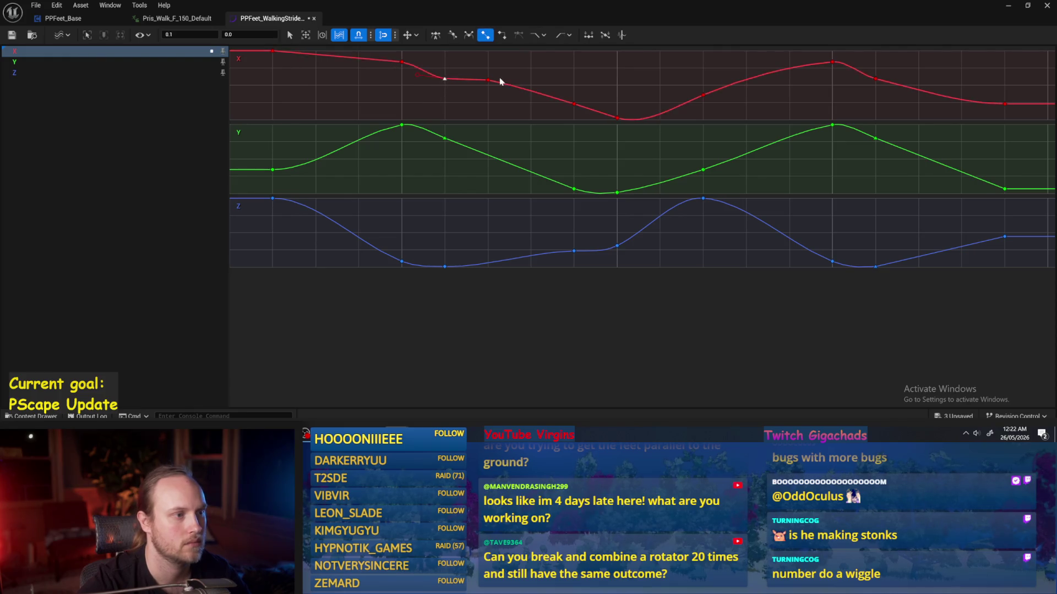
left_click_drag(488, 80, 530, 85)
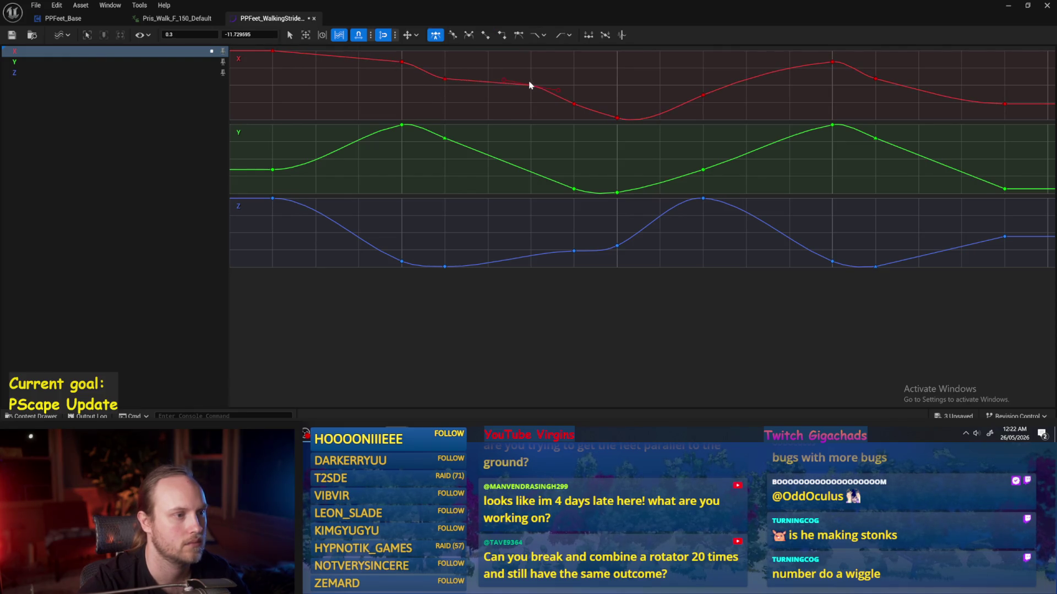
left_click(232, 35)
key("ctrl+v")
key("Return")
left_click(434, 83)
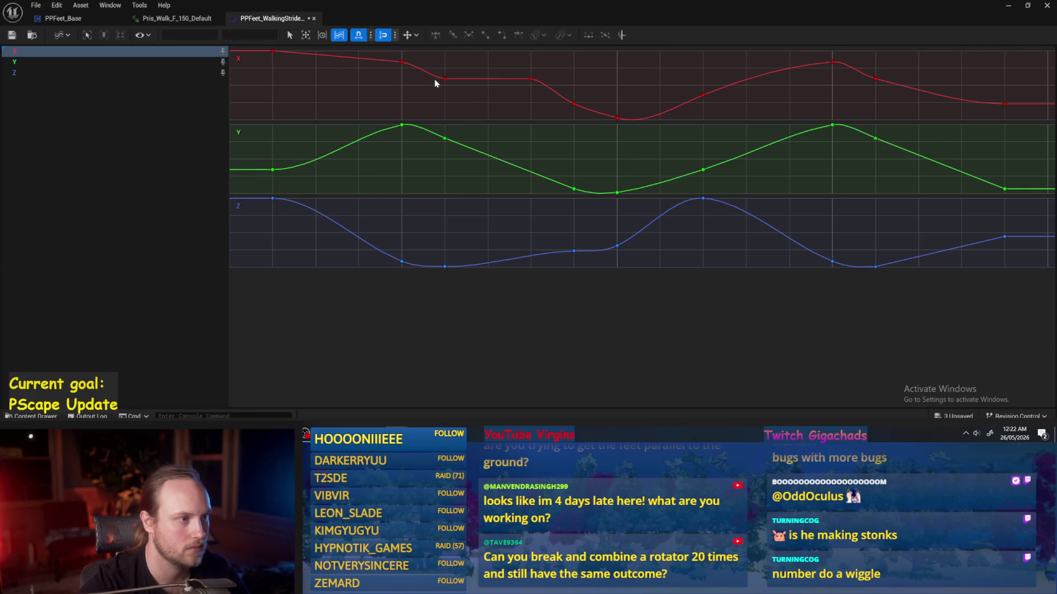
- After watching the test, undo the last X-curve key value edit
left_click(1006, 10)
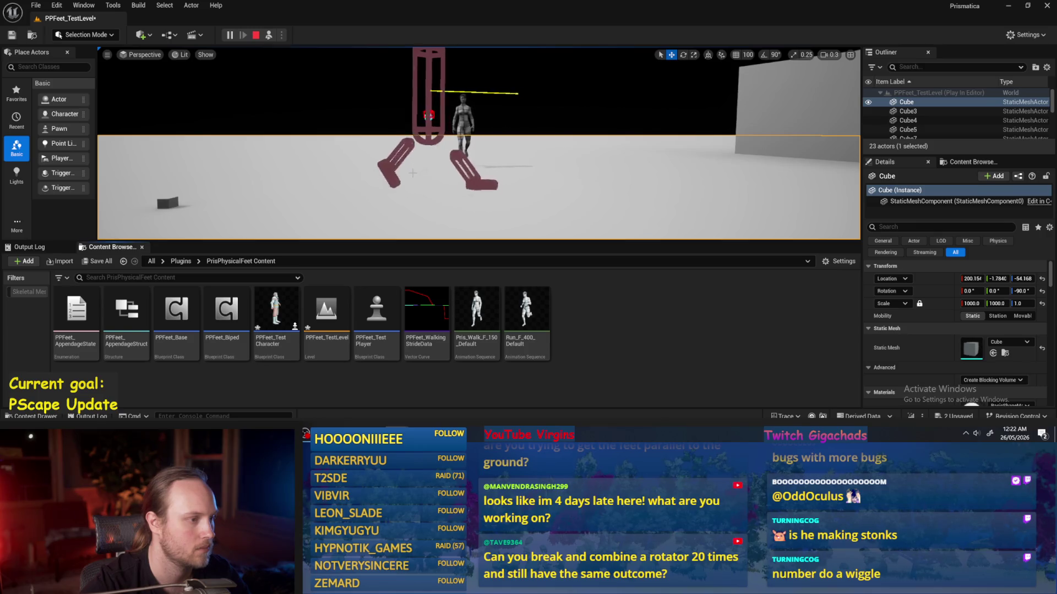
key("alt+Tab")
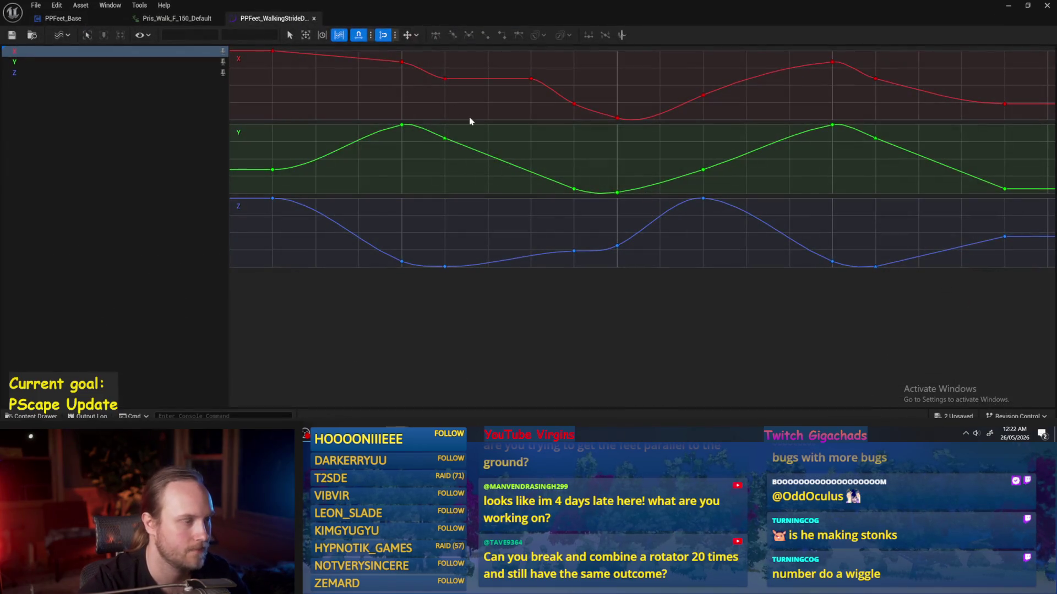
left_click(445, 78)
key("ctrl+z")
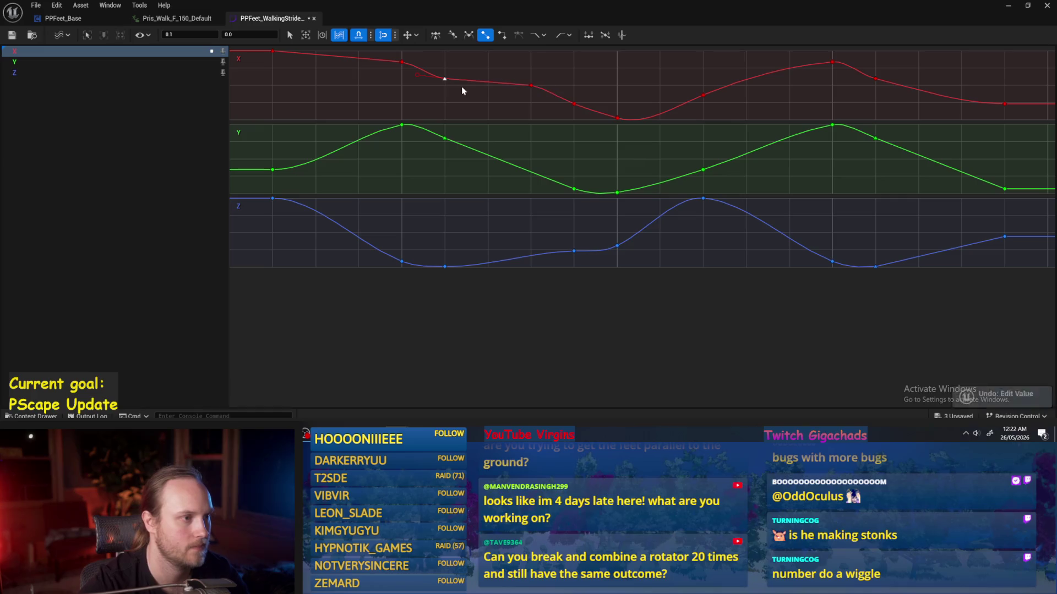
left_click(509, 89)
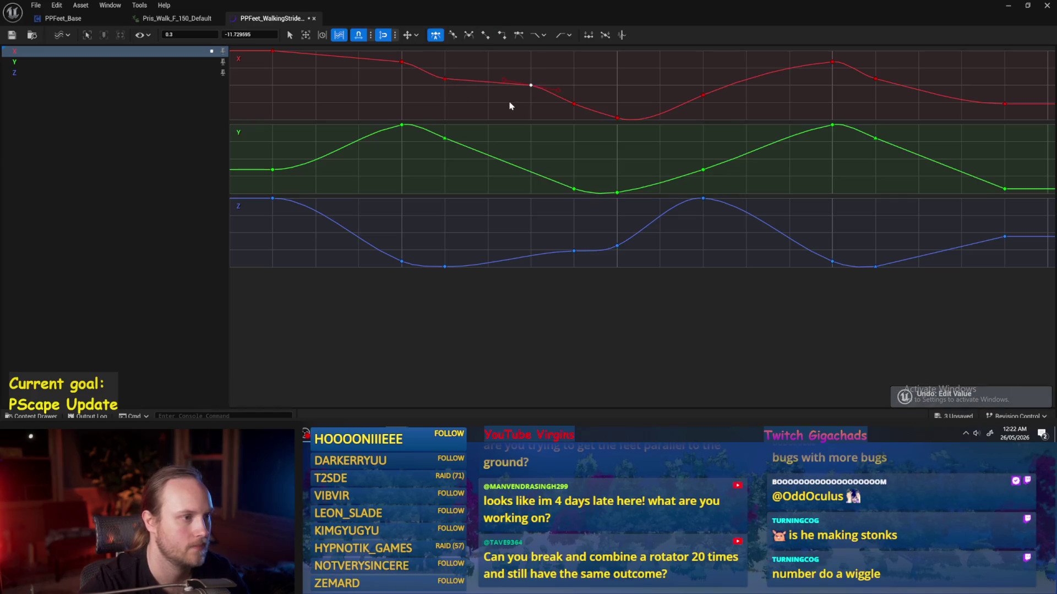
- Save the stride curve asset and recompile the PPFeet_Base blueprint
left_click(11, 34)
left_click(84, 20)
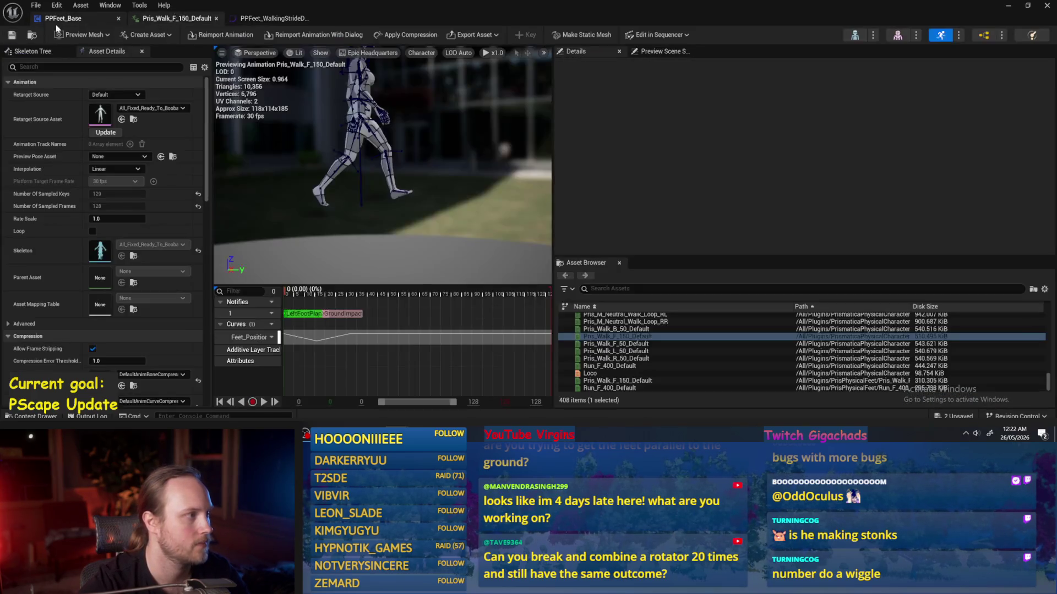
left_click(76, 36)
left_click(76, 36)
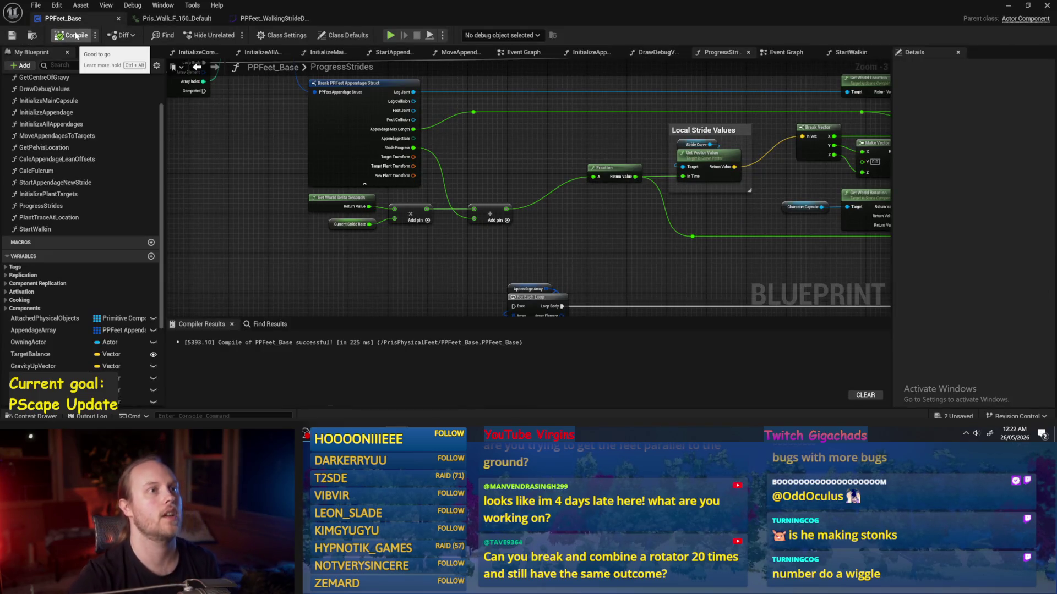
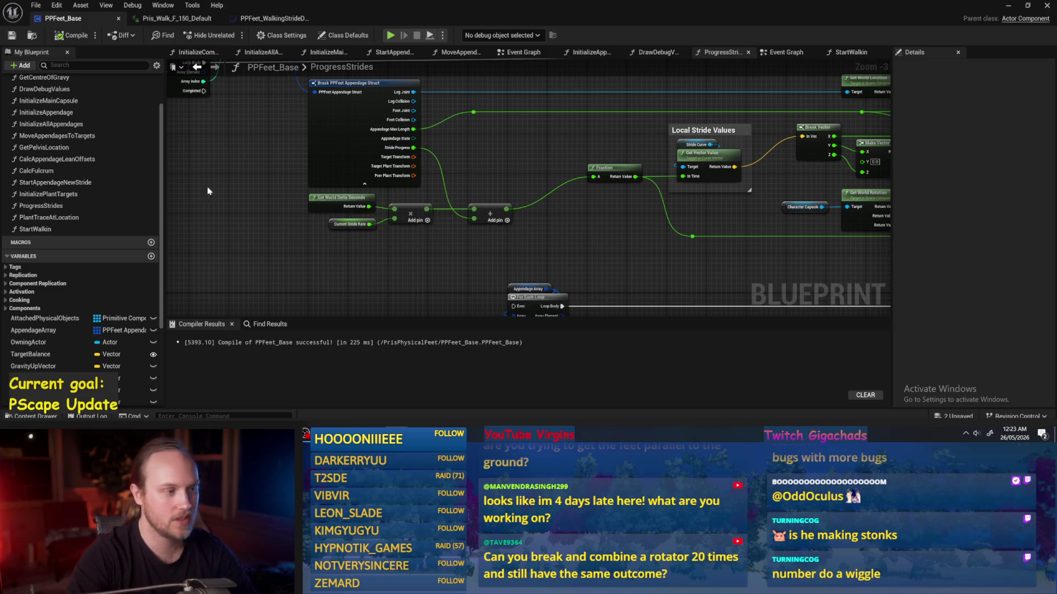
- Pan the ProgressStrides graph to the Make Transform and Set members nodes, then compile PPFeet_Base
left_click_drag(207, 188, 332, 219)
left_click_drag(383, 285, 286, 217)
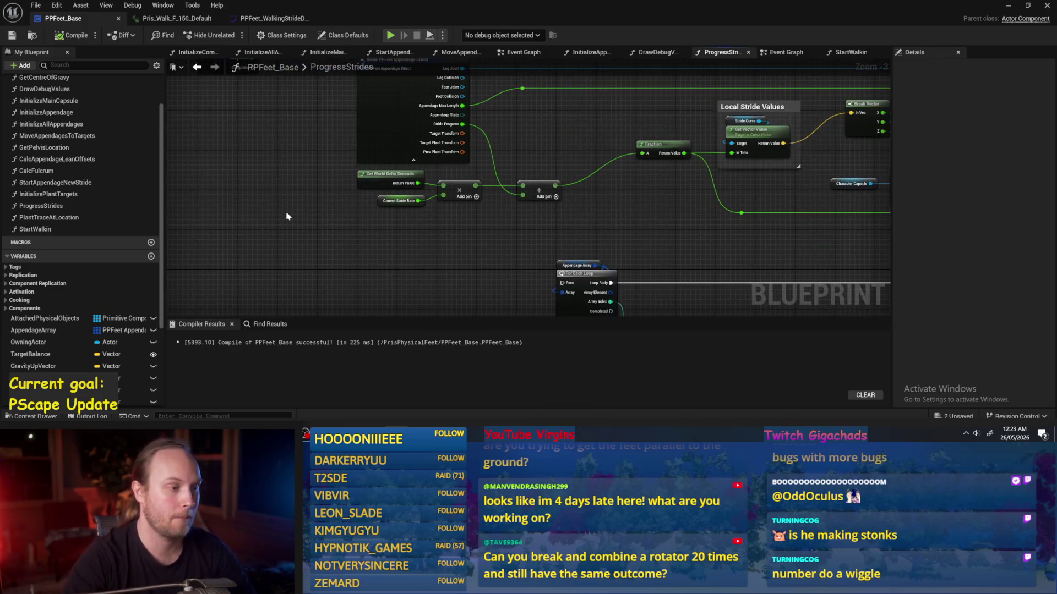
left_click_drag(402, 277, 423, 281)
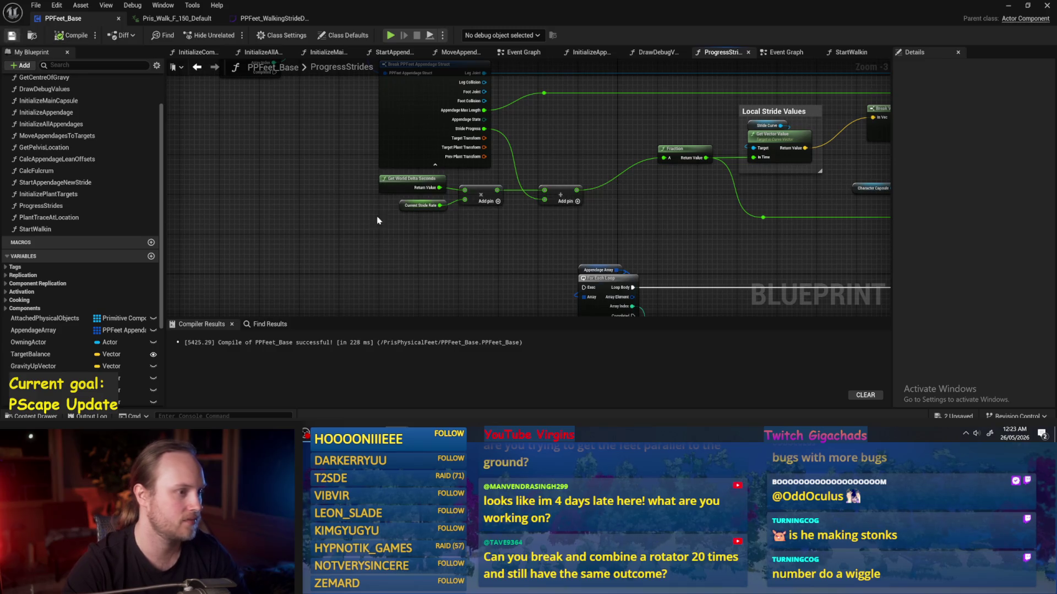
mouse_move(378, 220)
left_mouse_down()
mouse_move(431, 273)
mouse_move(126, 270)
left_mouse_up()
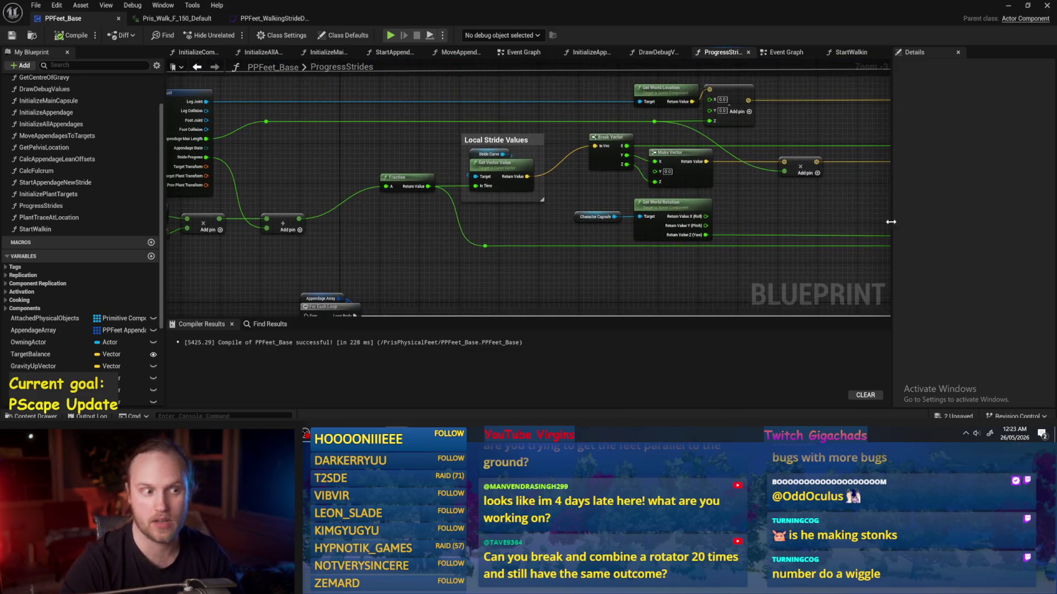
mouse_move(890, 222)
left_mouse_down()
mouse_move(686, 201)
mouse_move(401, 198)
left_mouse_up()
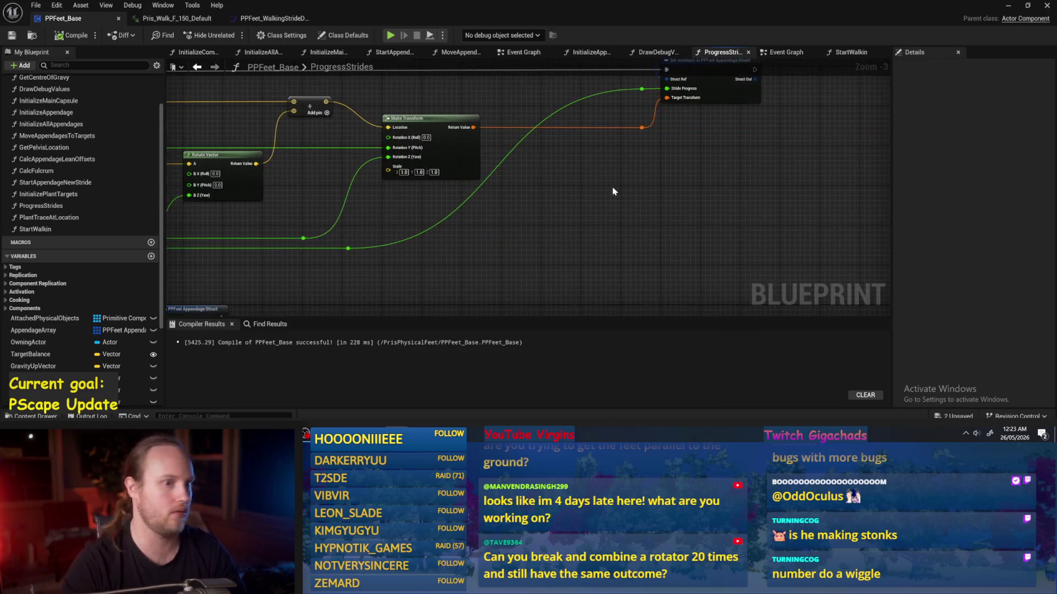
left_click_drag(614, 191, 643, 252)
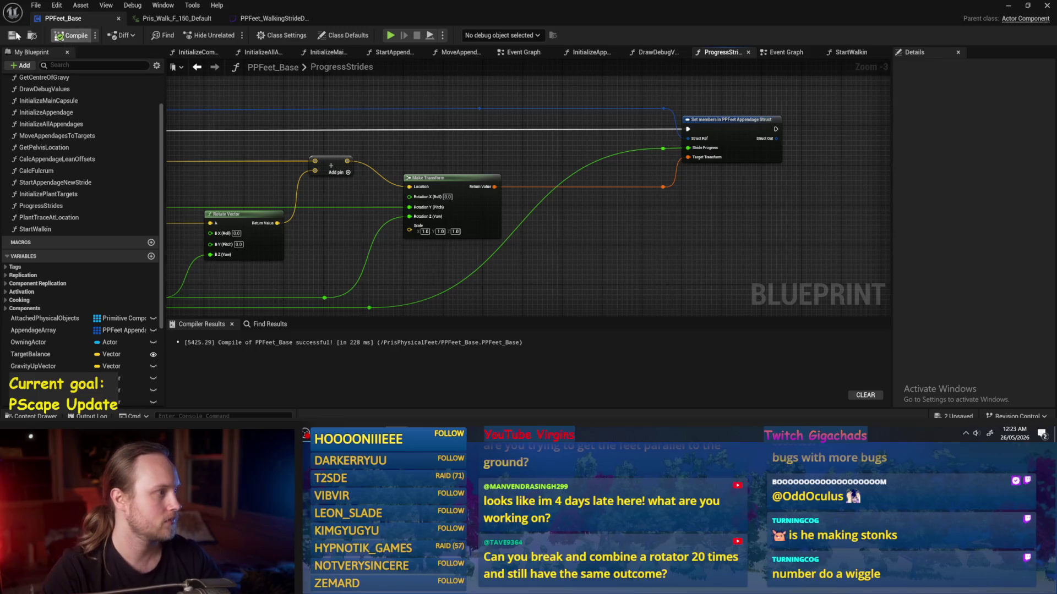
left_click(15, 35)
- Glance at the walking stride curve, then minimize the blueprint to reveal PPFeet_TestLevel
left_click(298, 19)
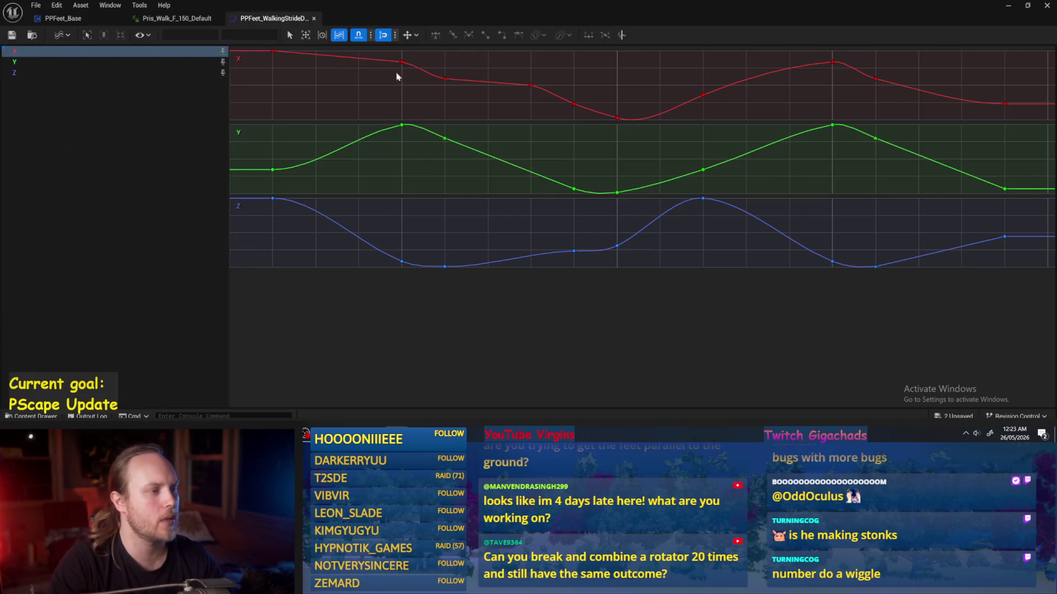
left_click(55, 19)
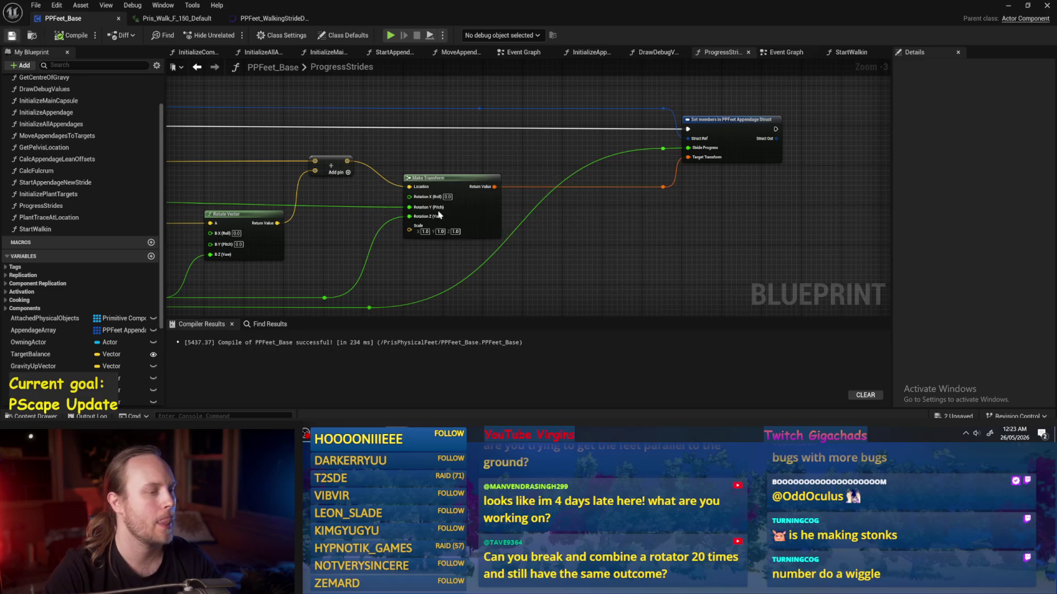
left_click_drag(438, 215, 682, 221)
left_click(1008, 5)
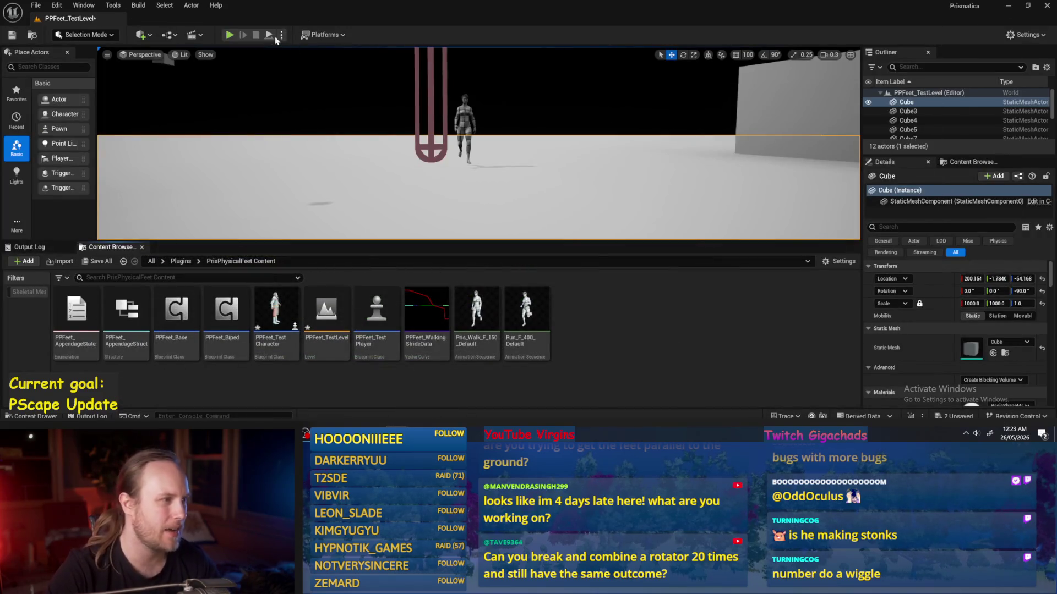
- Play-test PPFeet_TestLevel with Alt+P, stop with Esc, and bring PPFeet_Base back to front
key("alt+p")
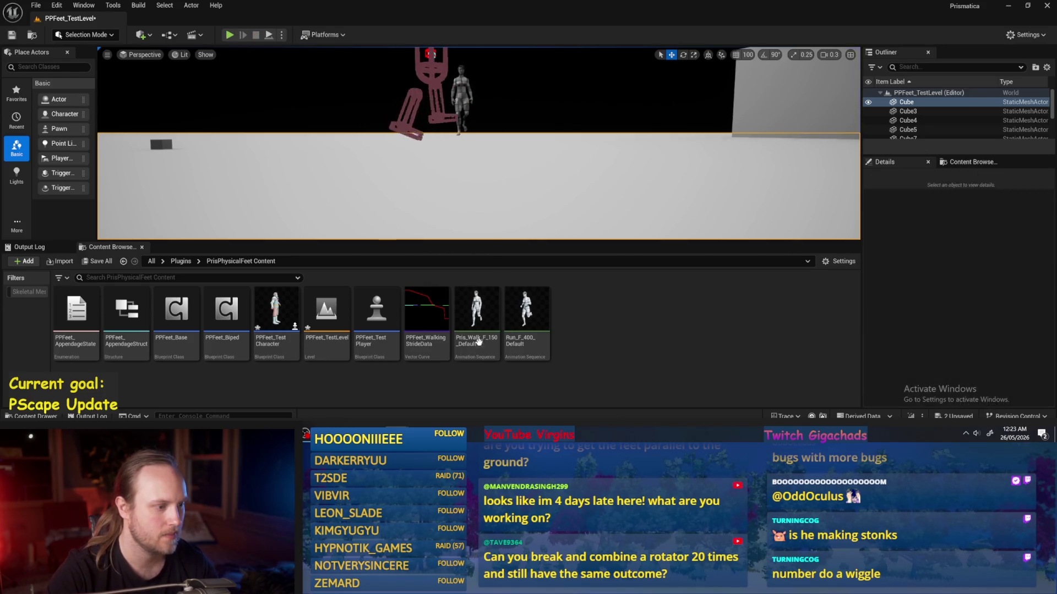
key("Escape")
key("alt+Tab")
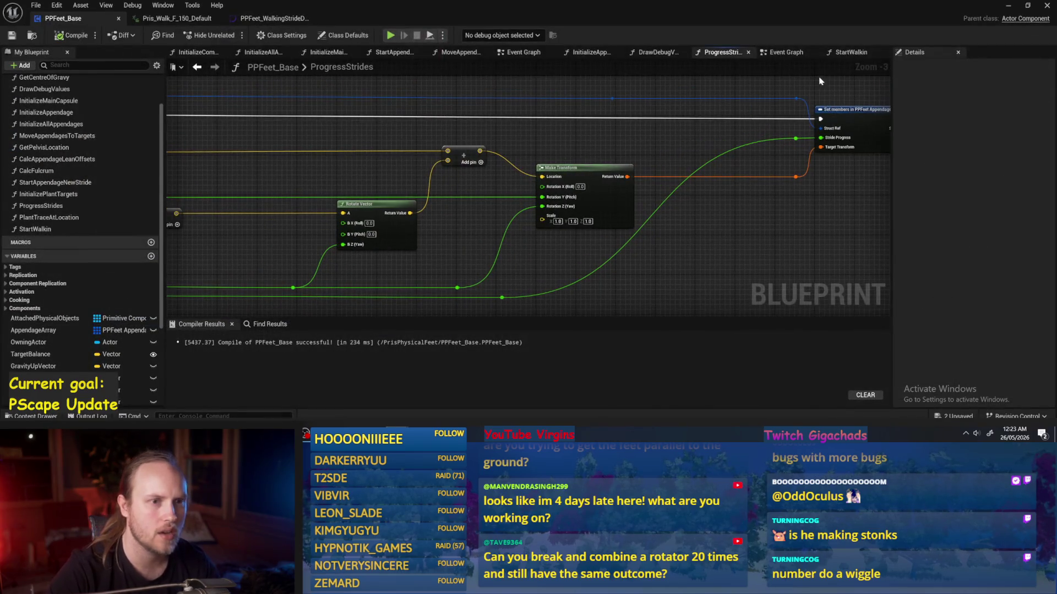
- From the Event Graph, drill through InitializeComponent and InitializeAllAppendages into InitializeAppendage
left_click(851, 51)
left_click(781, 52)
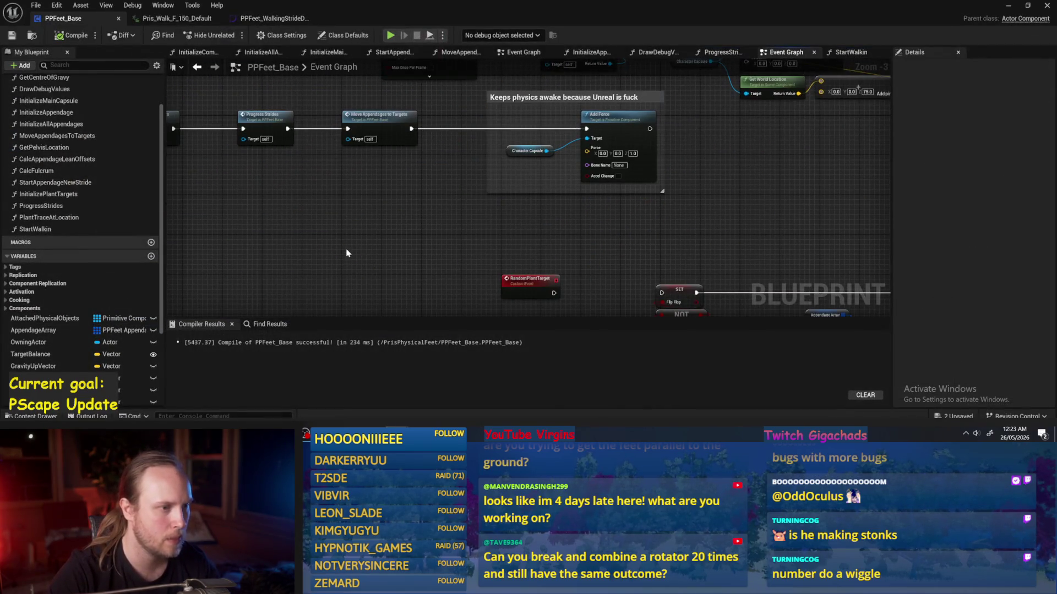
scroll(346, 253, "down", 1)
left_click_drag(461, 221, 555, 226)
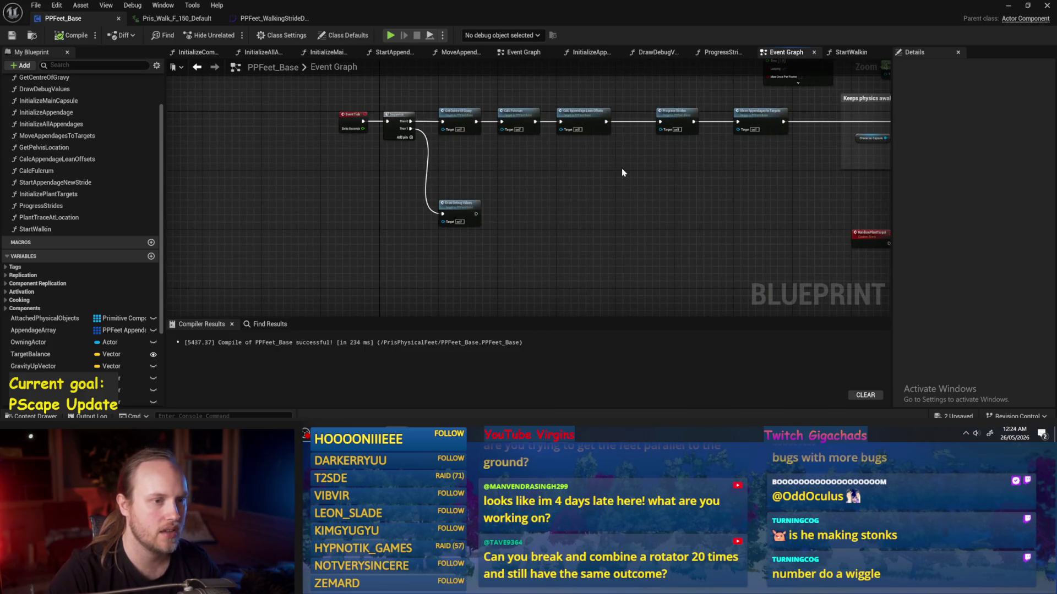
right_click(439, 209)
left_click(522, 181)
left_click_drag(544, 181, 298, 216)
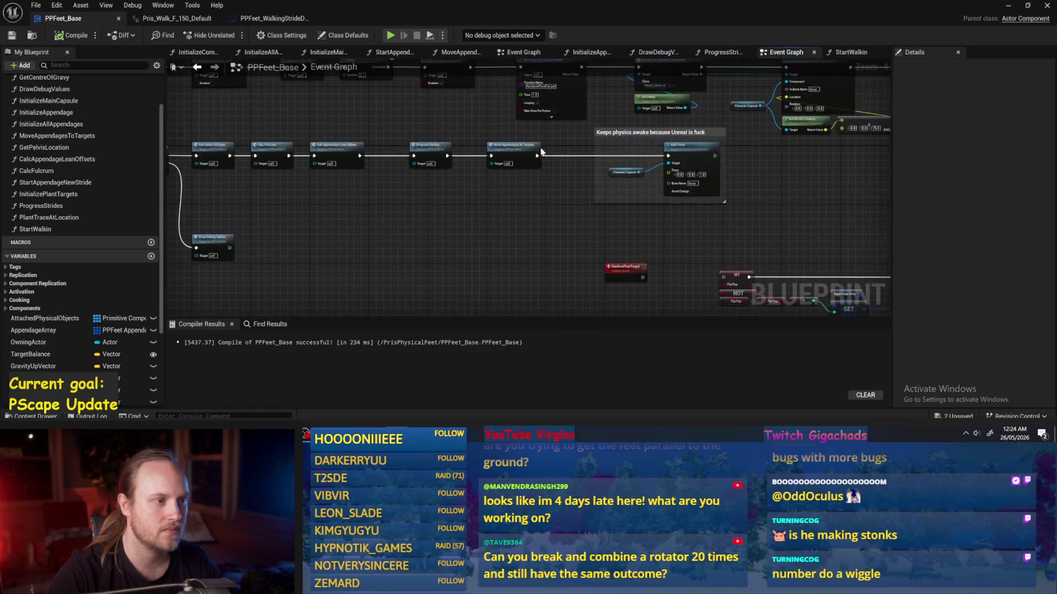
scroll(541, 151, "up", 3)
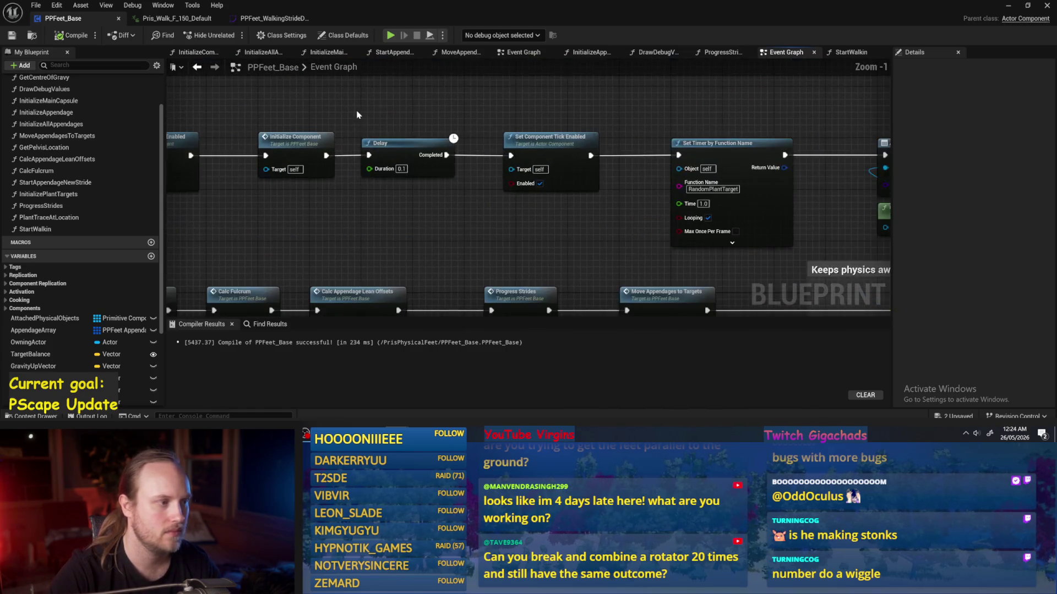
scroll(357, 114, "down", 2)
double_click(504, 158)
double_click(755, 154)
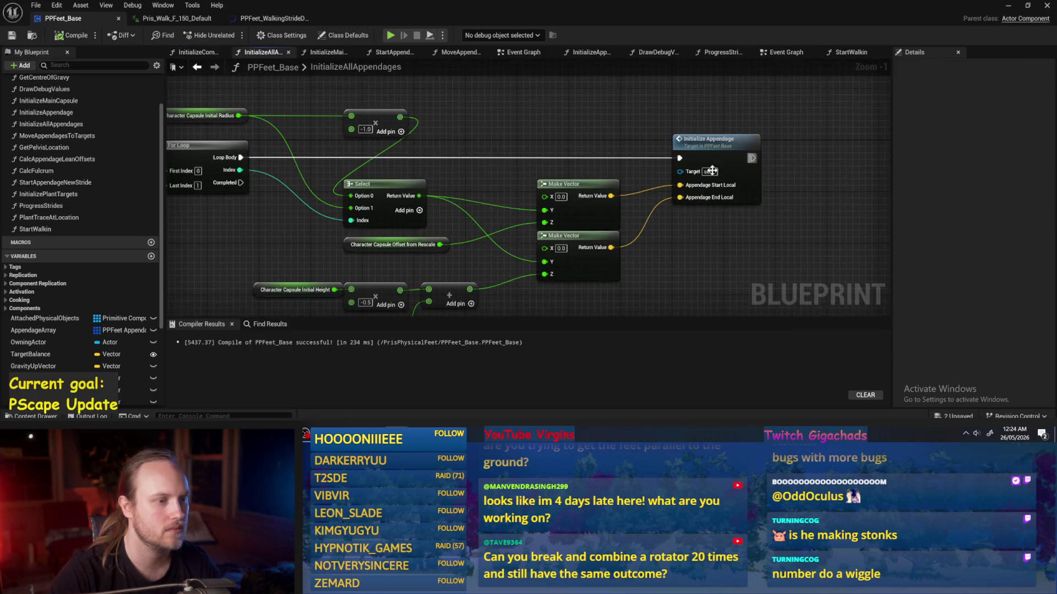
double_click(462, 215)
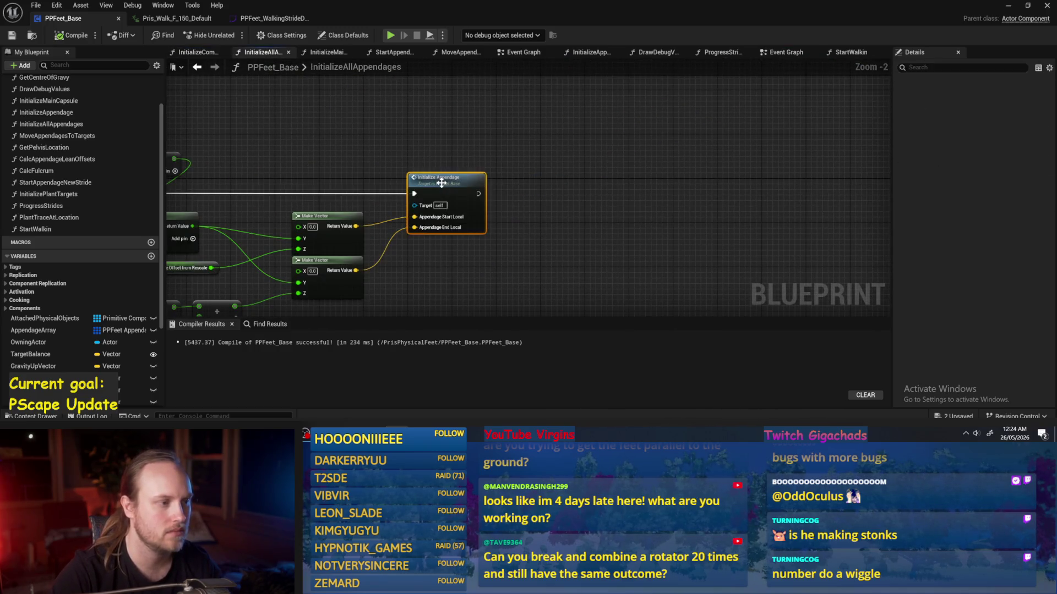
- Uncheck Enable Mass Conditioning on the constraint setup, then minimize the blueprint to the level
mouse_move(499, 174)
left_mouse_down()
mouse_move(528, 192)
mouse_move(605, 181)
mouse_move(649, 208)
mouse_move(563, 207)
left_mouse_up()
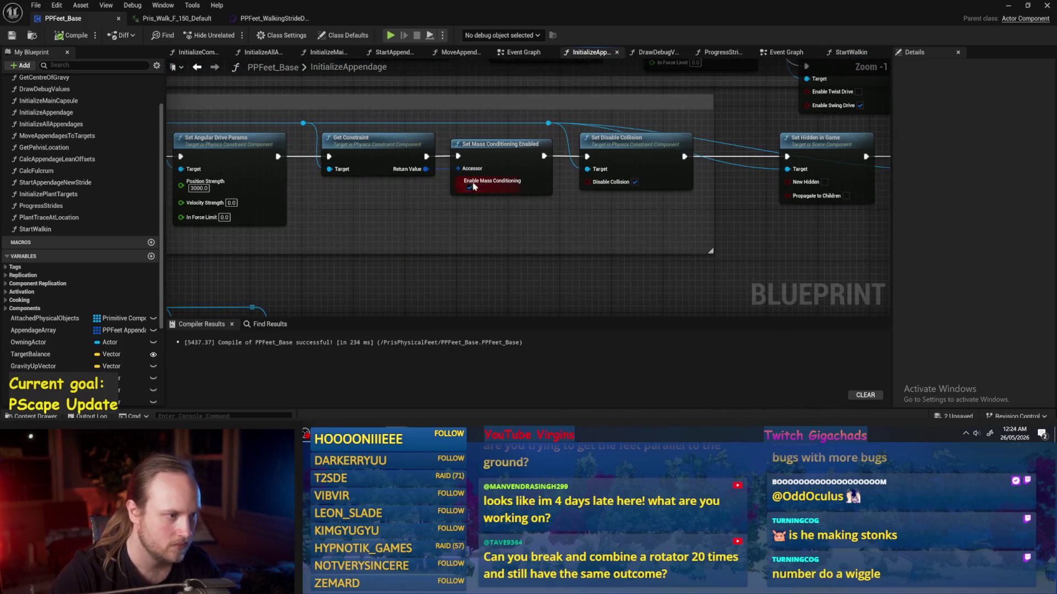
scroll(532, 149, "down", 2)
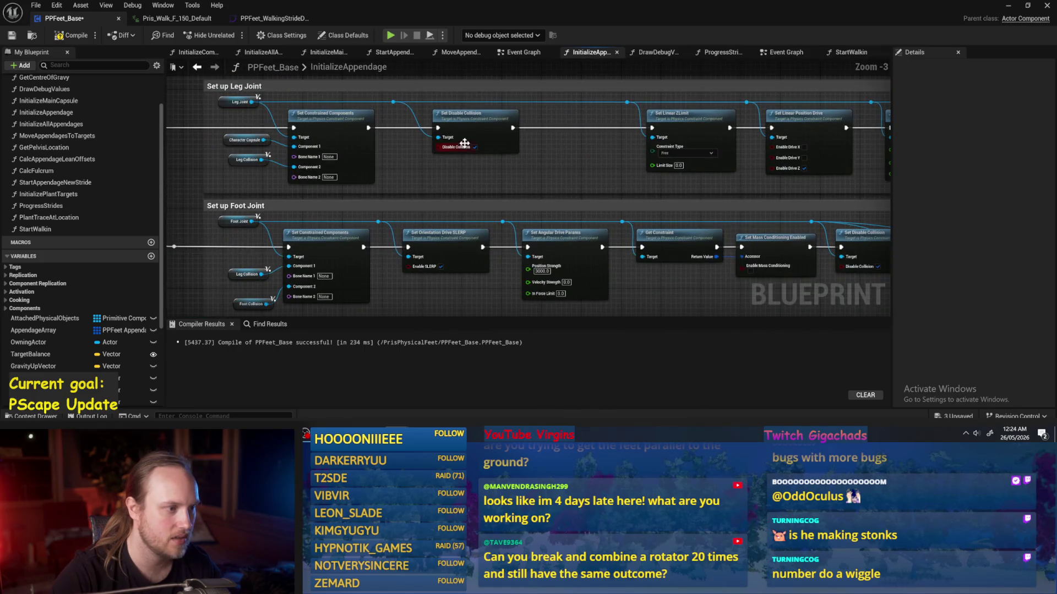
left_click_drag(553, 194, 316, 221)
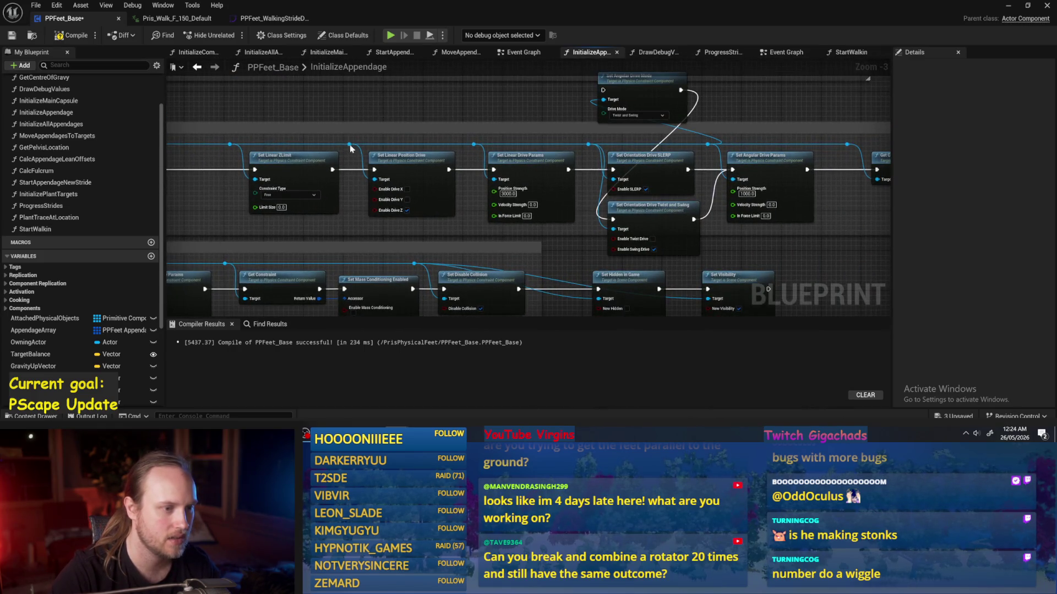
left_click_drag(532, 164, 283, 125)
left_click(743, 153)
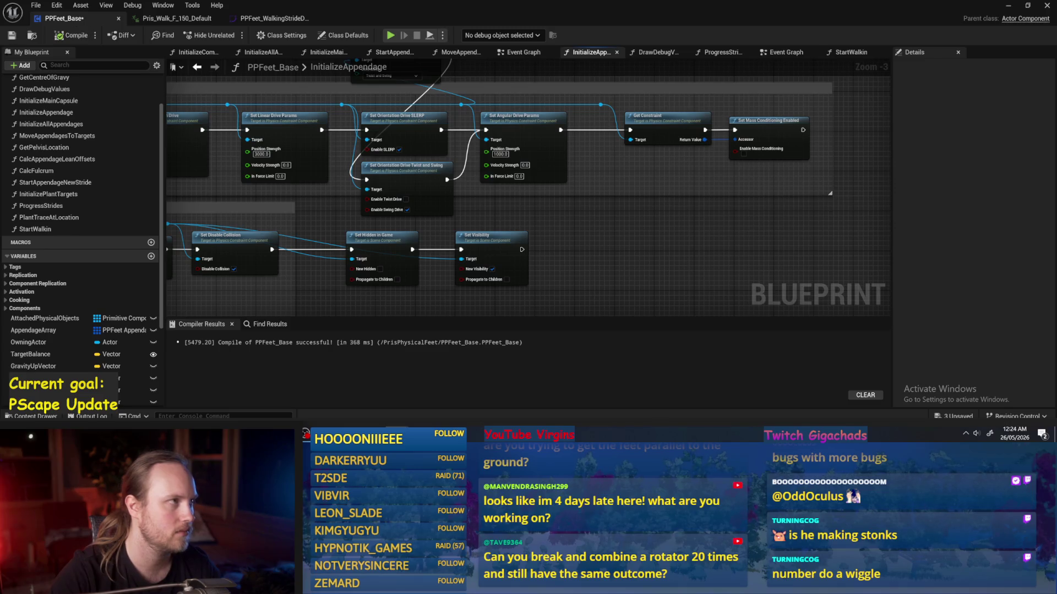
left_click(1009, 6)
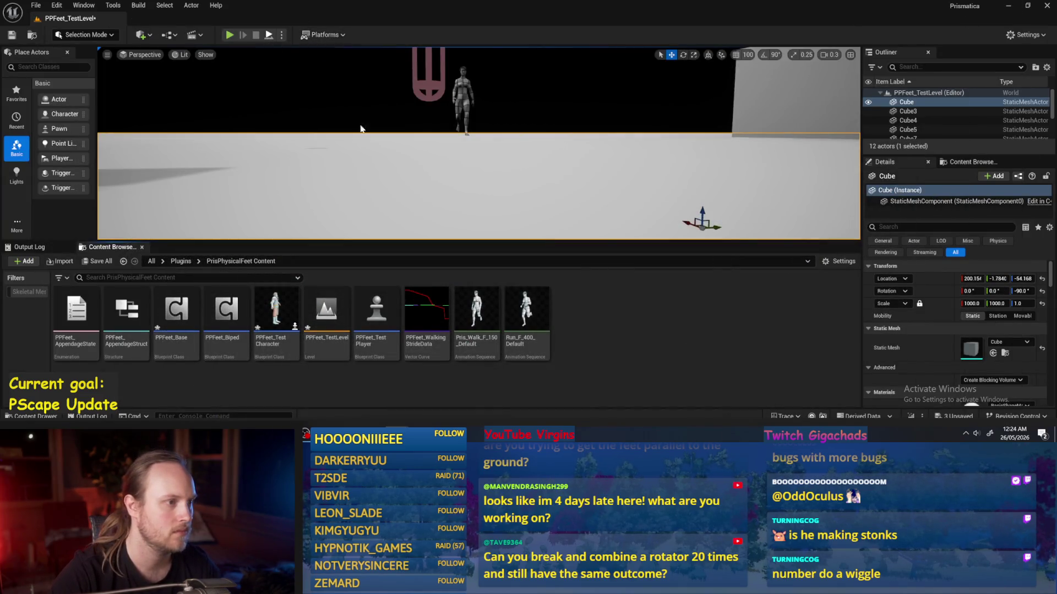
key("alt+p")
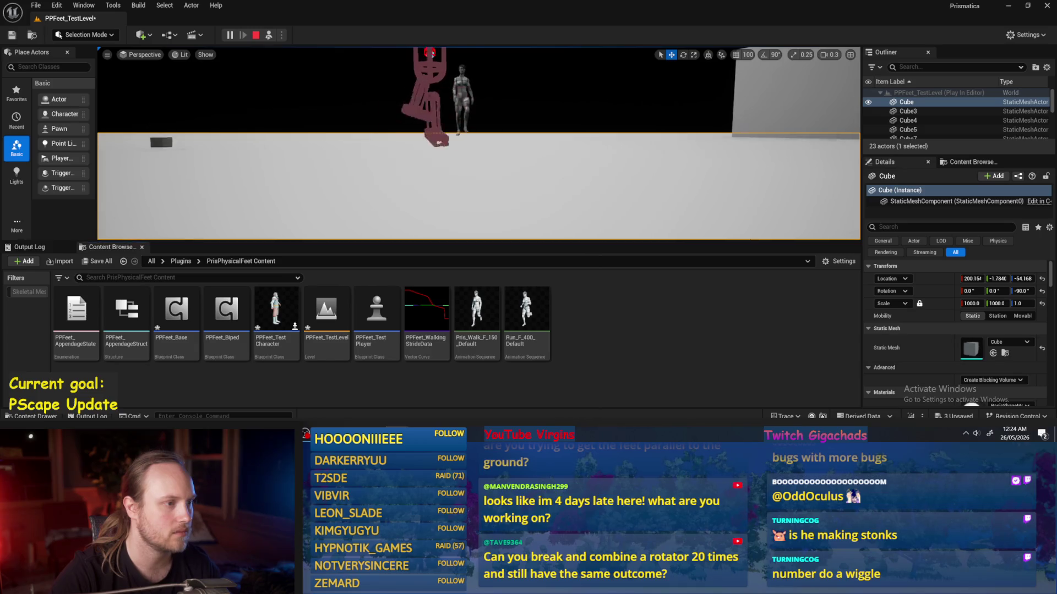
scroll(479, 143, "up", 3)
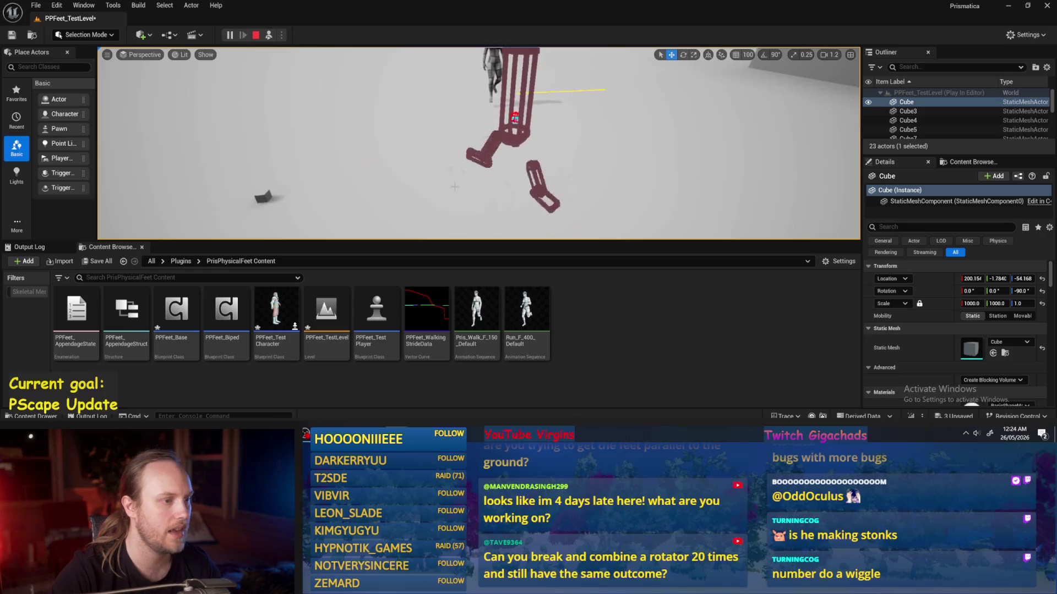
left_click(435, 394)
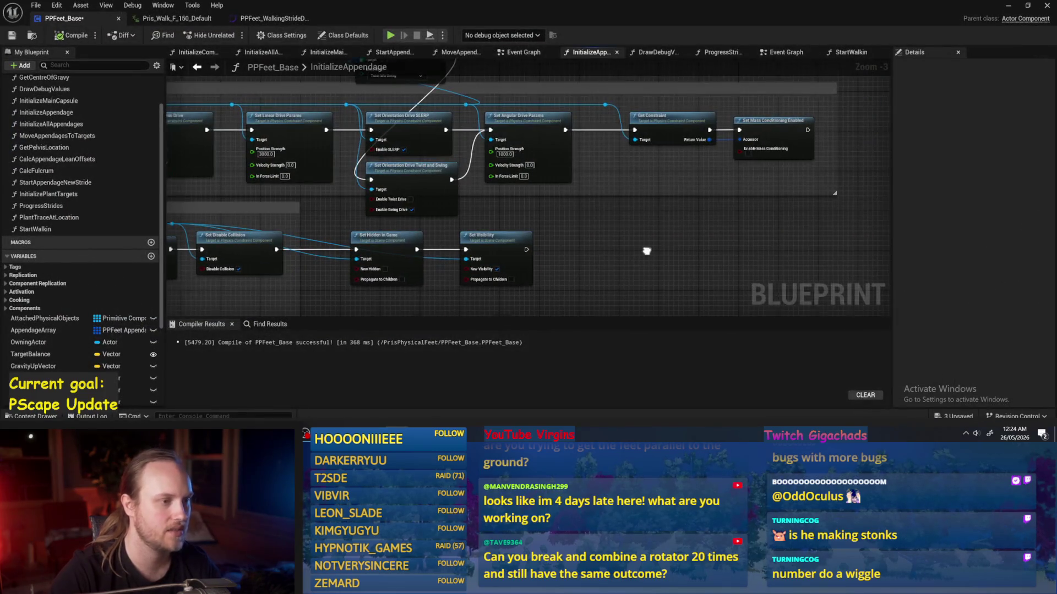
left_click_drag(647, 251, 727, 244)
key("ctrl+s")
left_click_drag(602, 197, 650, 223)
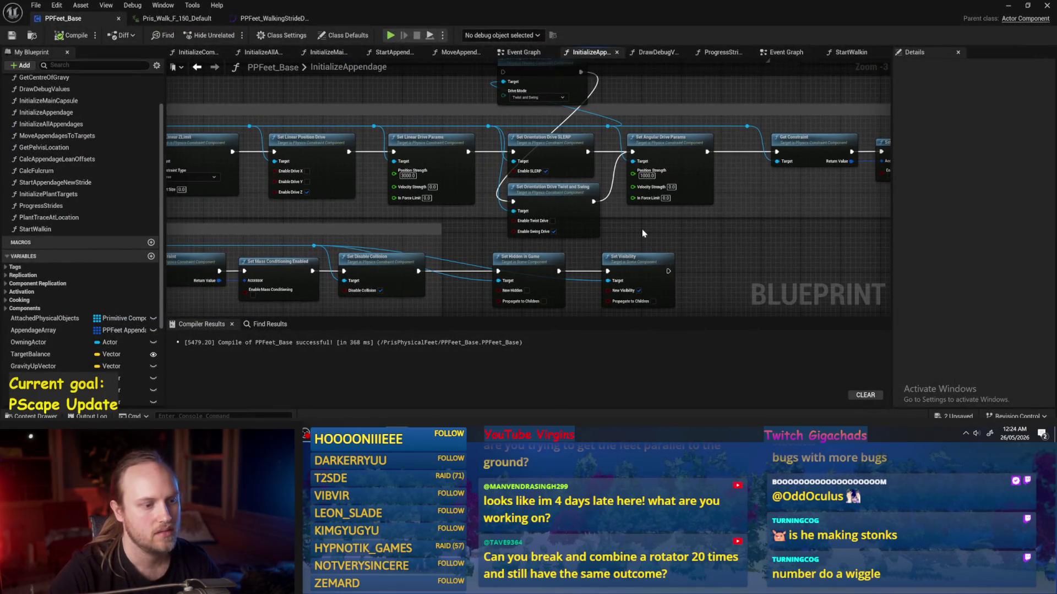
scroll(645, 209, "up", 2)
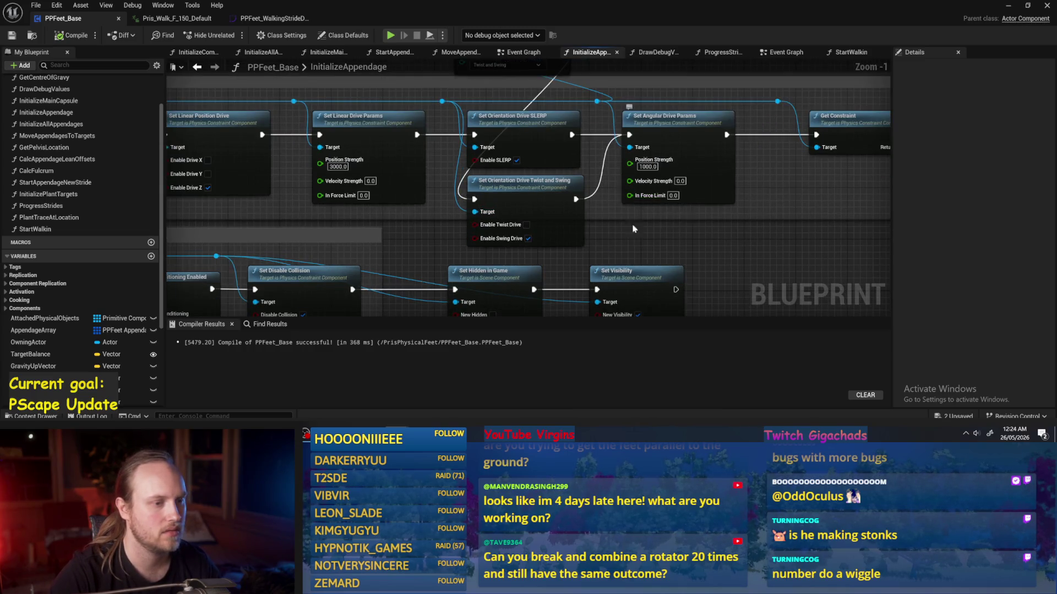
scroll(634, 214, "down", 1)
left_click_drag(509, 200, 587, 210)
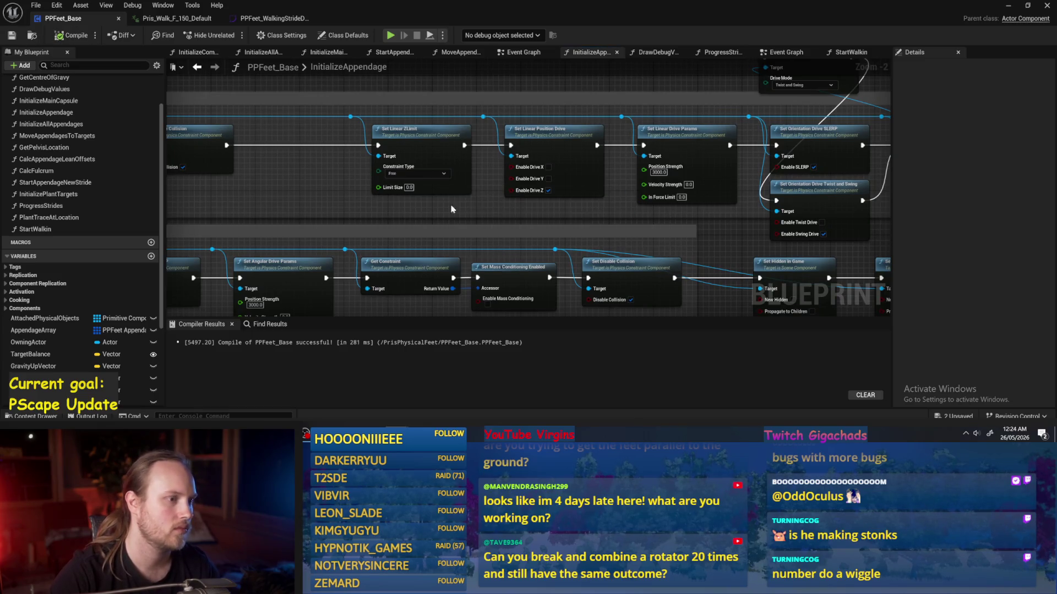
left_click(551, 153)
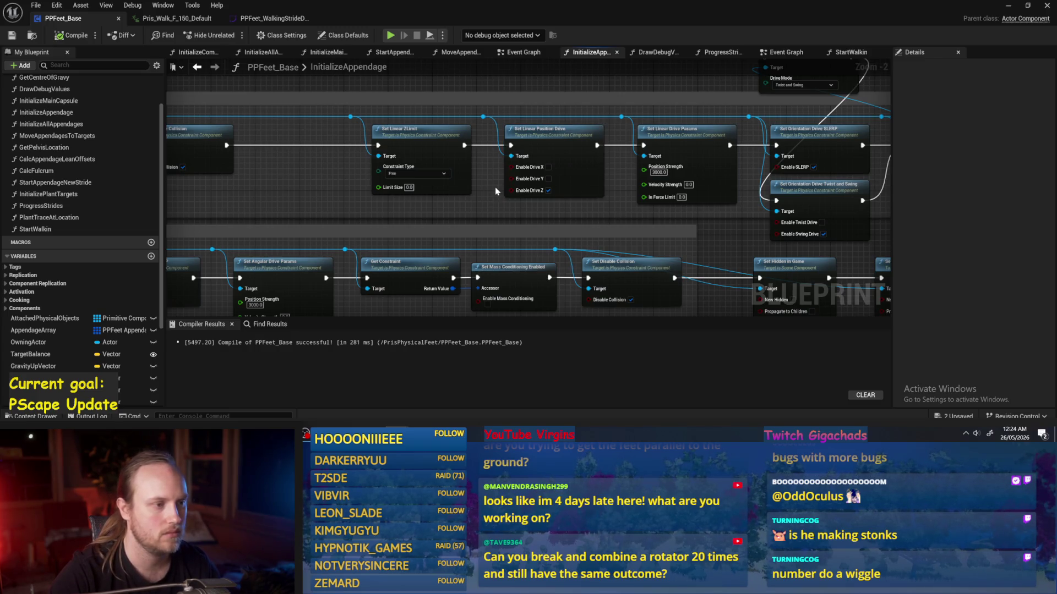
left_click_drag(495, 188, 663, 196)
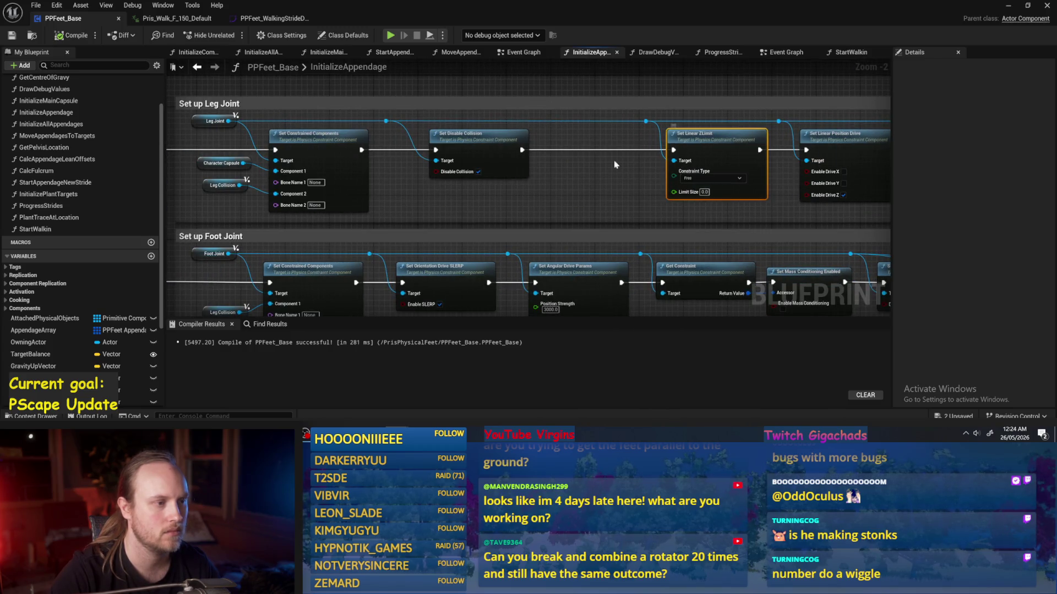
mouse_move(587, 167)
left_mouse_down()
mouse_move(714, 174)
mouse_move(439, 160)
mouse_move(579, 170)
left_mouse_up()
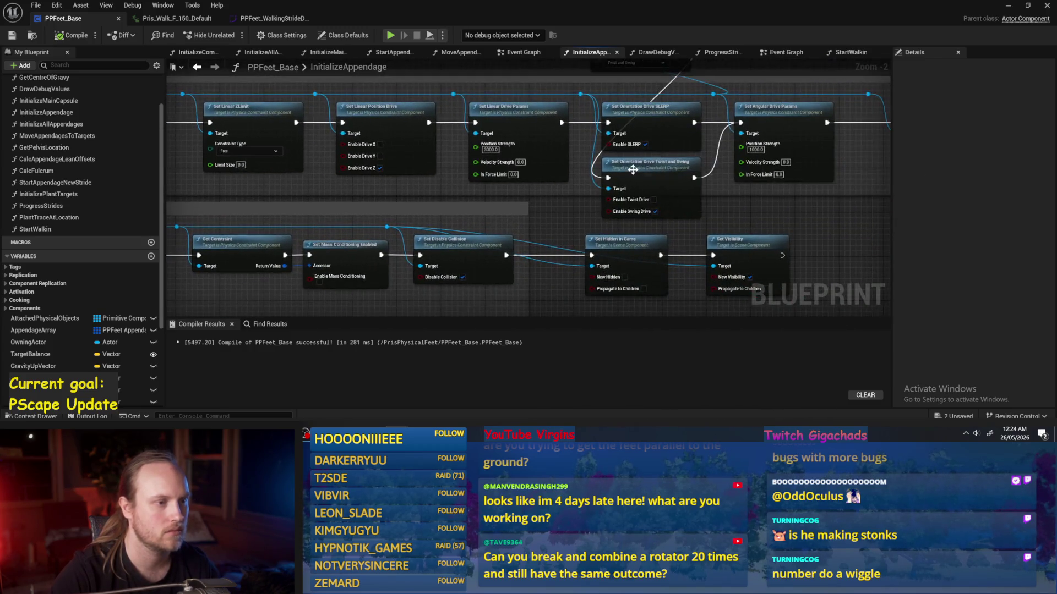
scroll(605, 209, "up", 2)
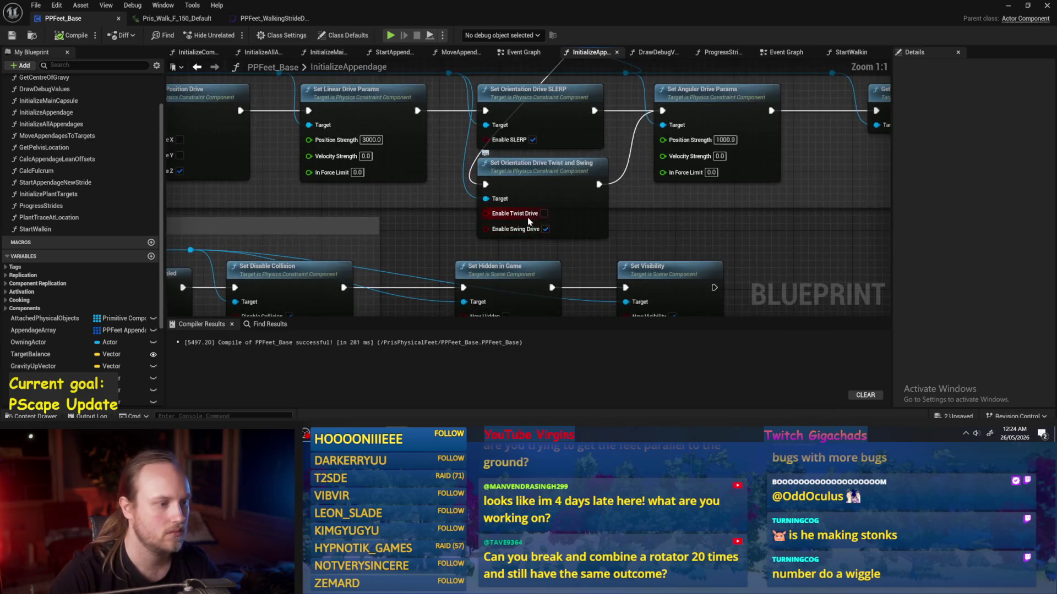
left_click_drag(642, 230, 577, 235)
scroll(579, 254, "down", 1)
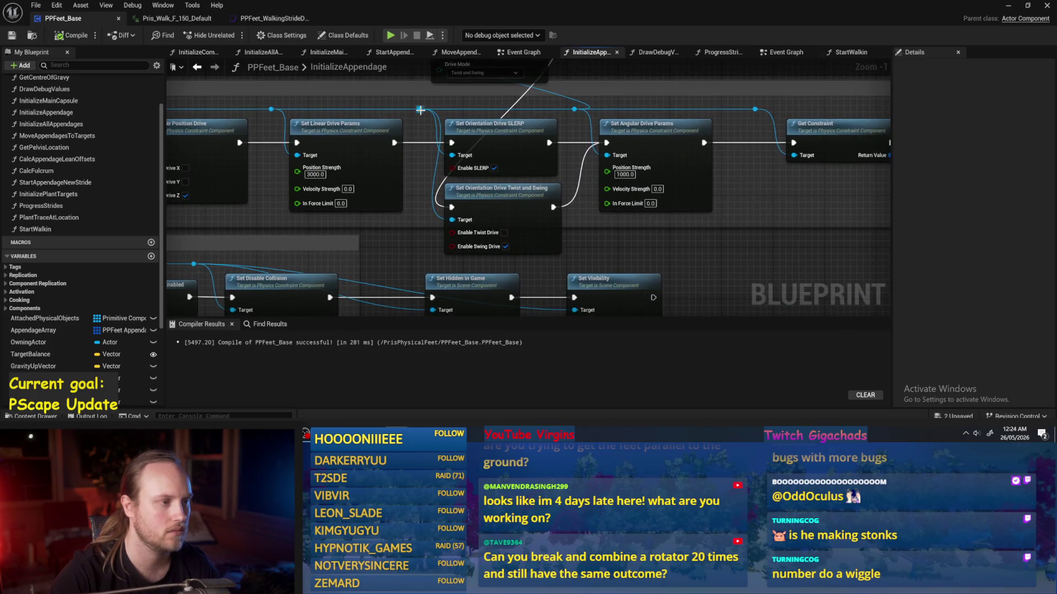
- Add a Set Constraint Reference Orientation node off the constraint reference, then delete it
left_click_drag(419, 108, 692, 265)
type("orientat")
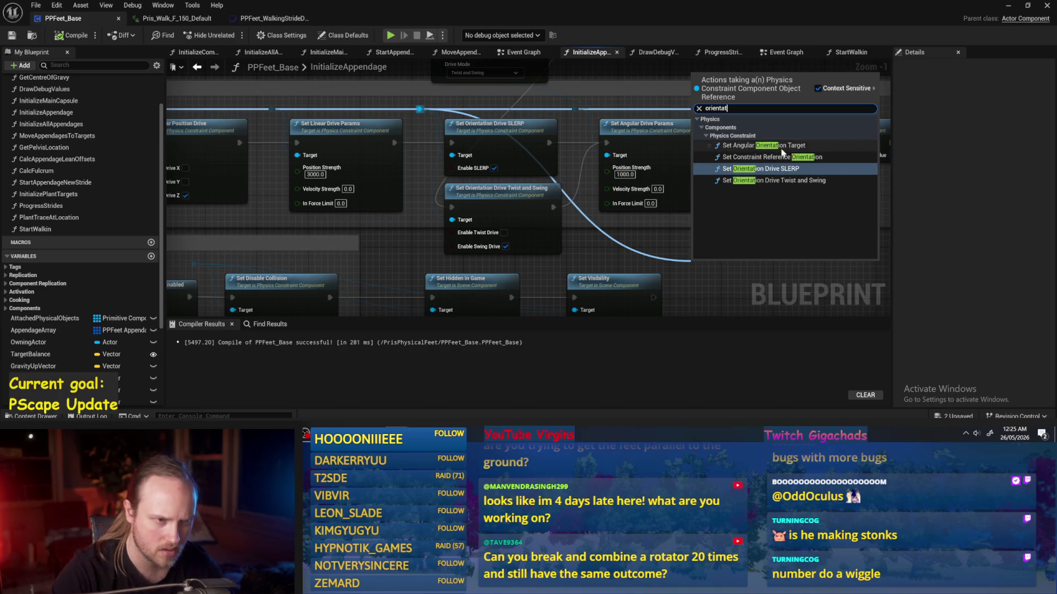
left_click(782, 157)
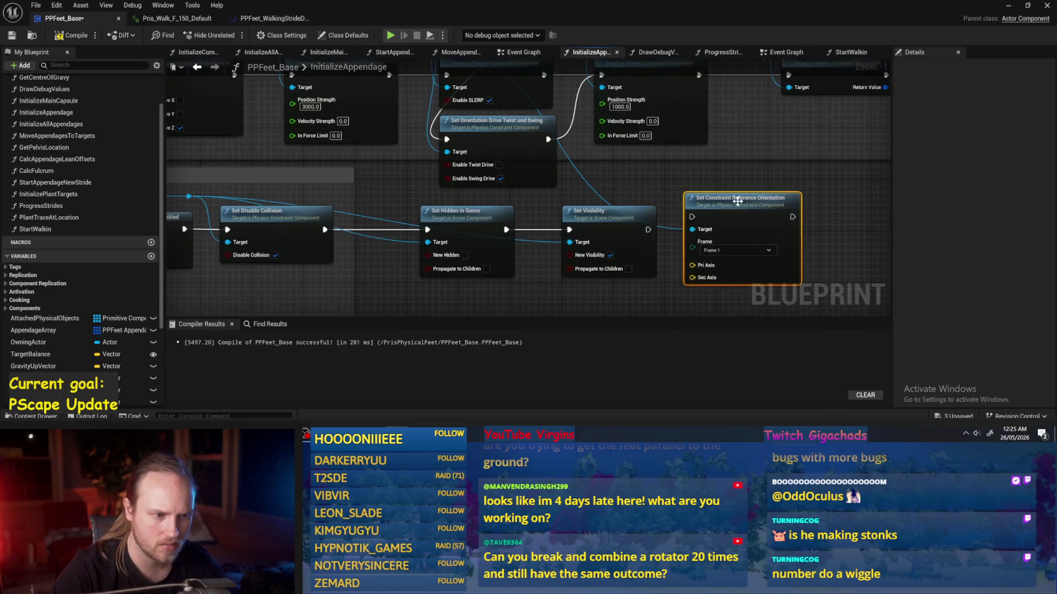
key("Delete")
- Cancel a 'rotation' node search and open the PPFeet_TestCharacter blueprint from the level
mouse_move(467, 81)
left_mouse_down()
mouse_move(598, 107)
mouse_move(770, 250)
mouse_move(773, 226)
left_mouse_up()
type("rotation")
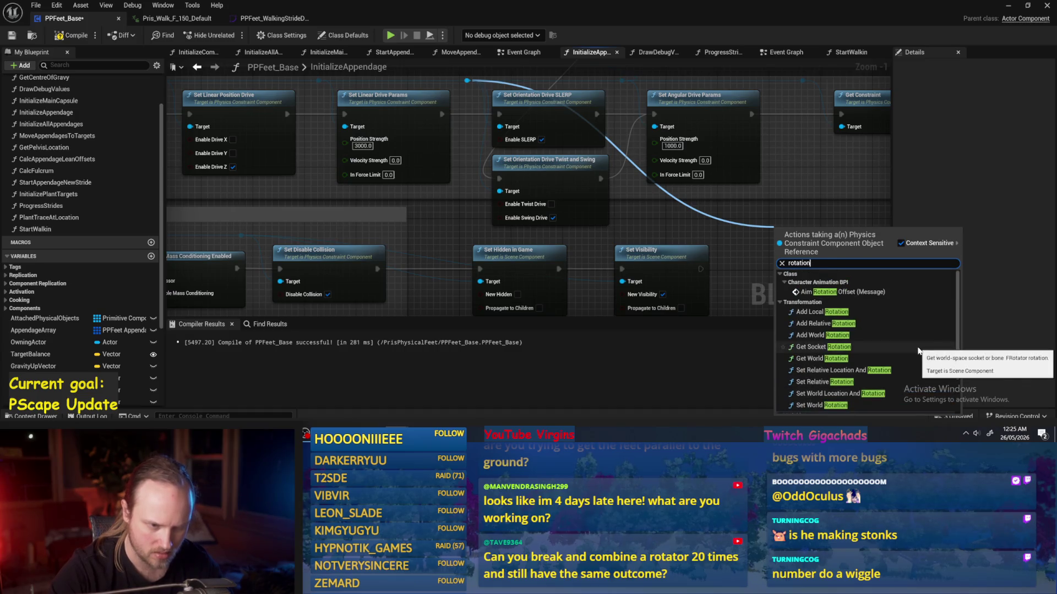
key("Escape")
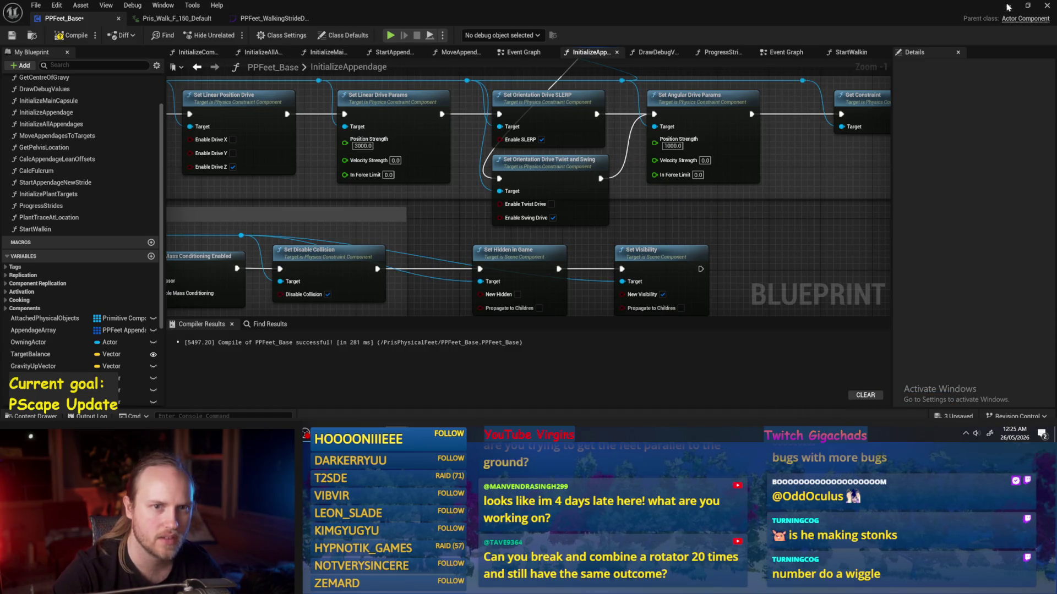
left_click(1009, 7)
double_click(268, 315)
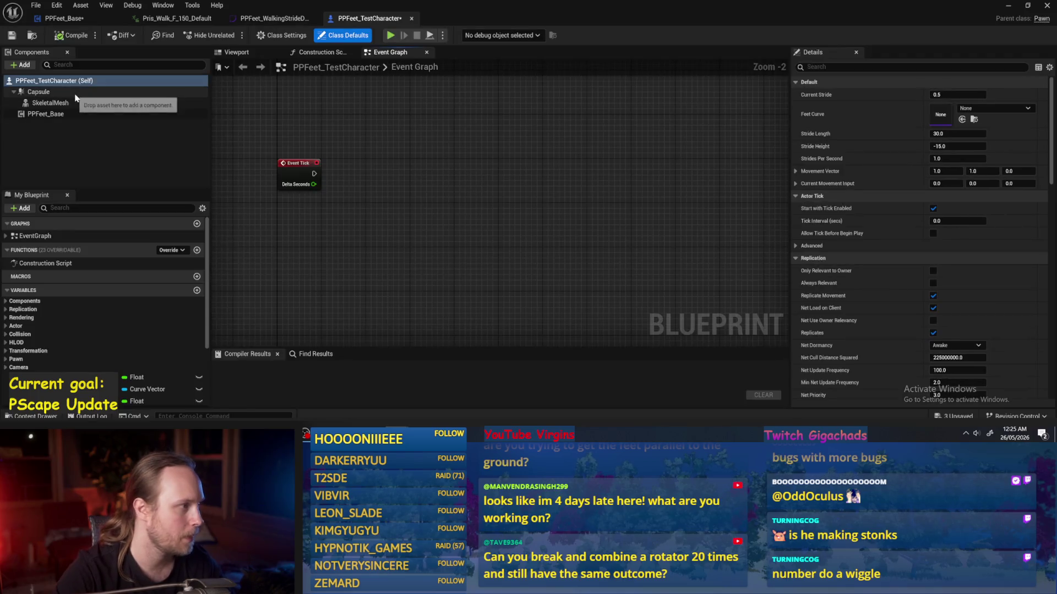
- Add a Physics Constraint component to PPFeet_TestCharacter via a 'ph' search
left_click(1008, 5)
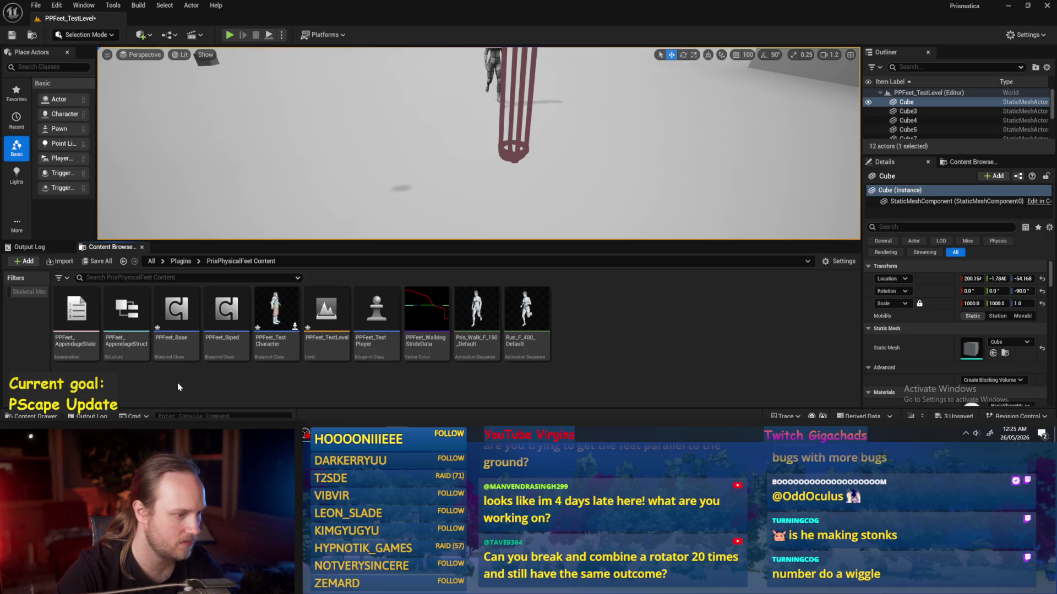
double_click(274, 322)
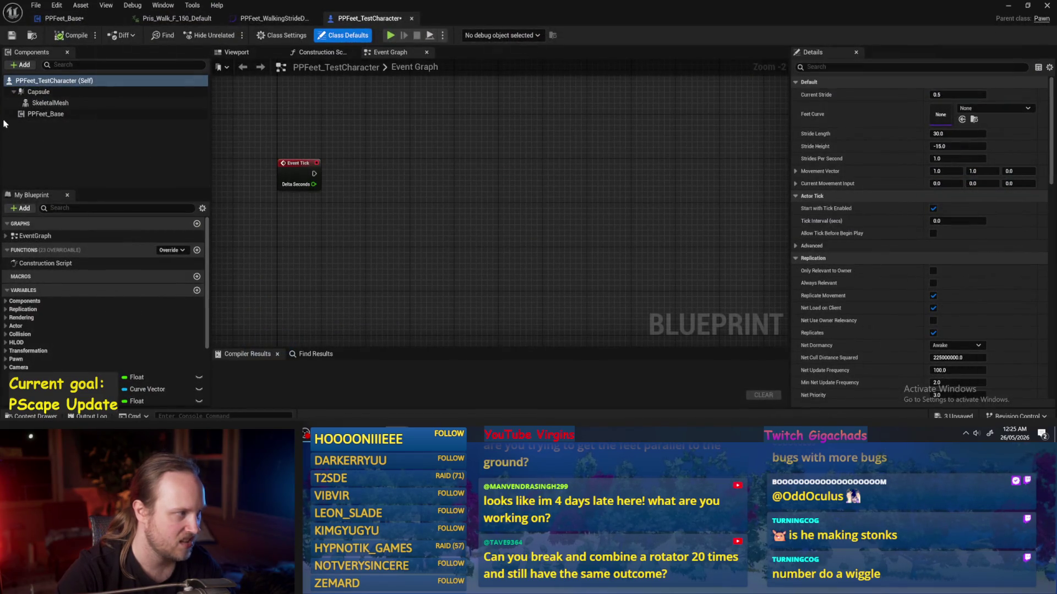
left_click(44, 114)
left_click(23, 65)
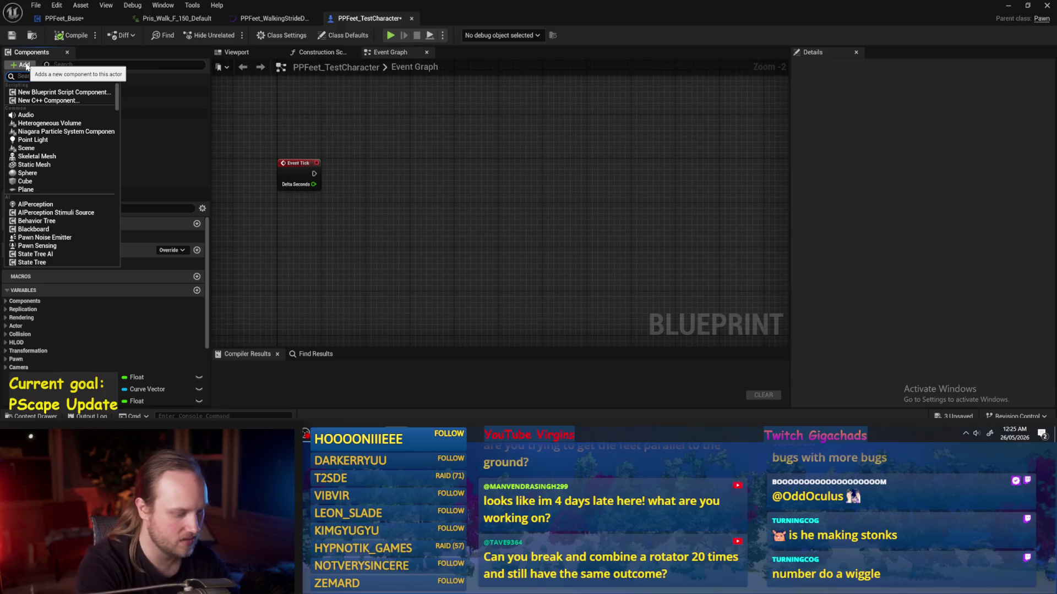
type("phys")
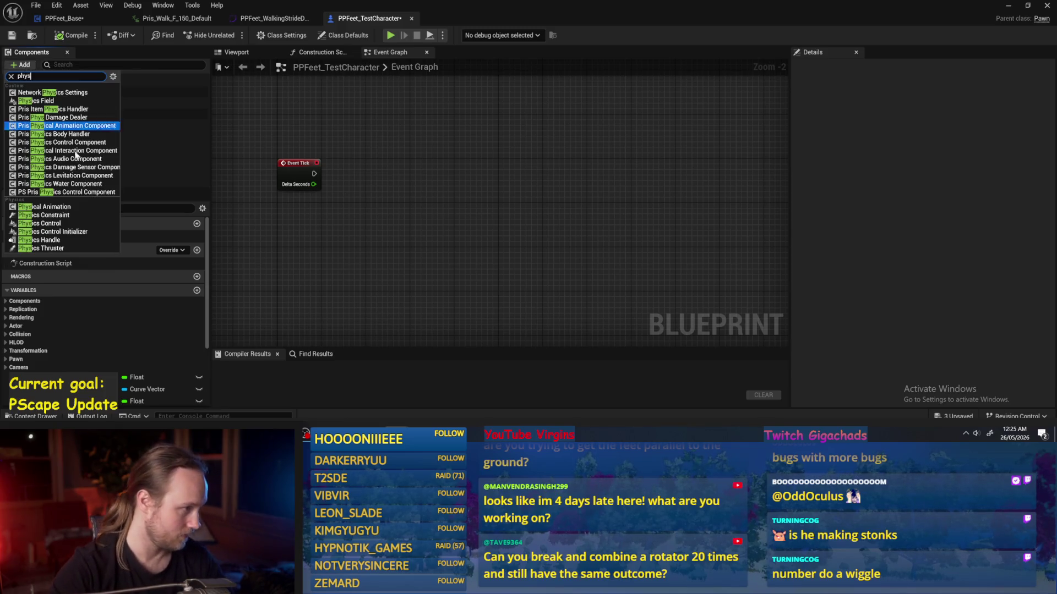
left_click(60, 253)
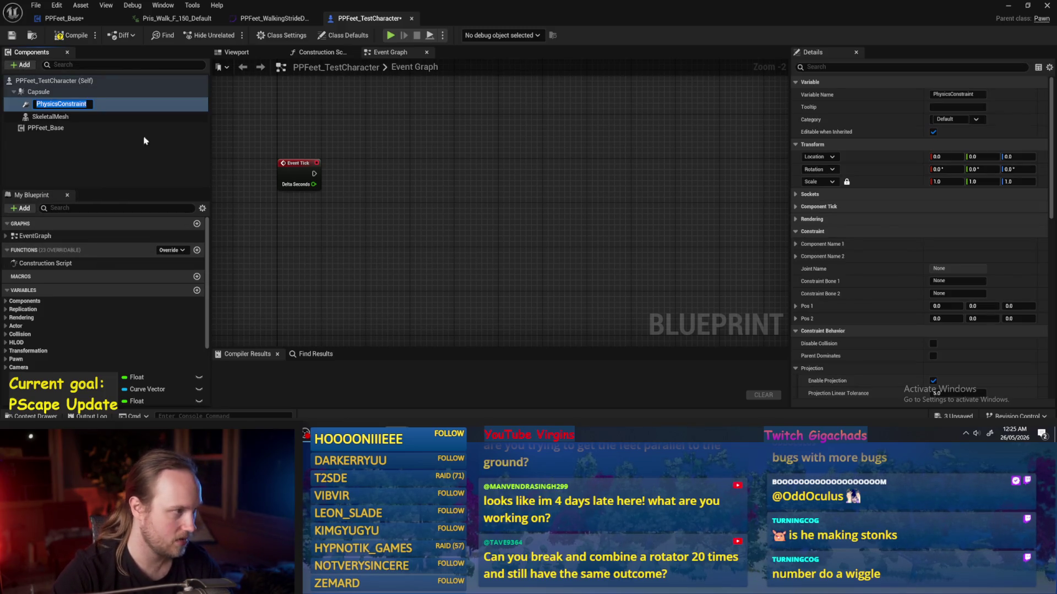
left_click(46, 125)
left_click(57, 103)
- Set the PhysicsConstraint's Angular Limits Twist Motion to Locked and expand Angular Motor
scroll(900, 227, "down", 15)
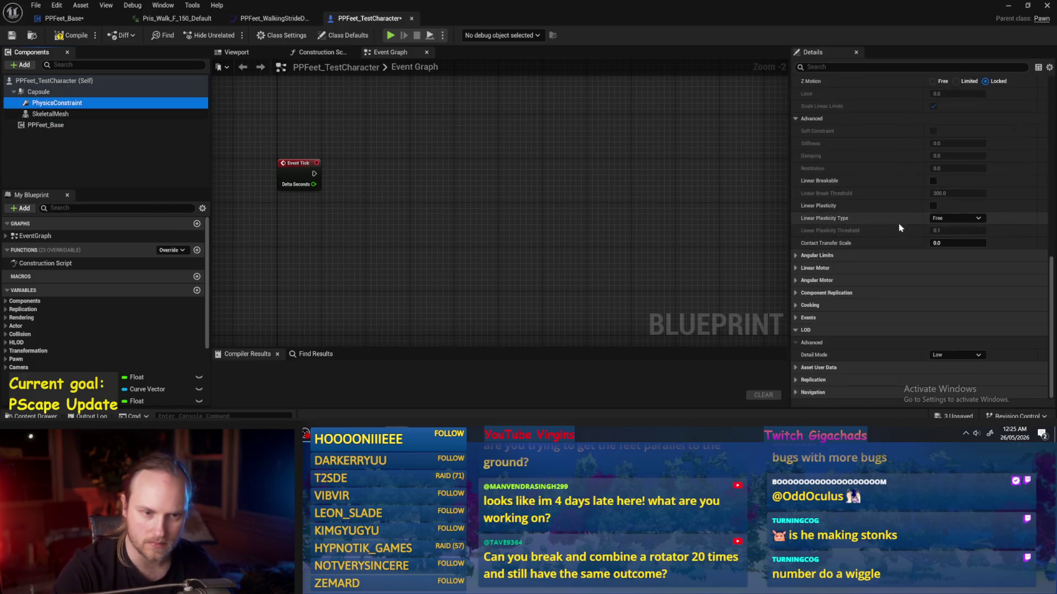
scroll(903, 228, "up", 6)
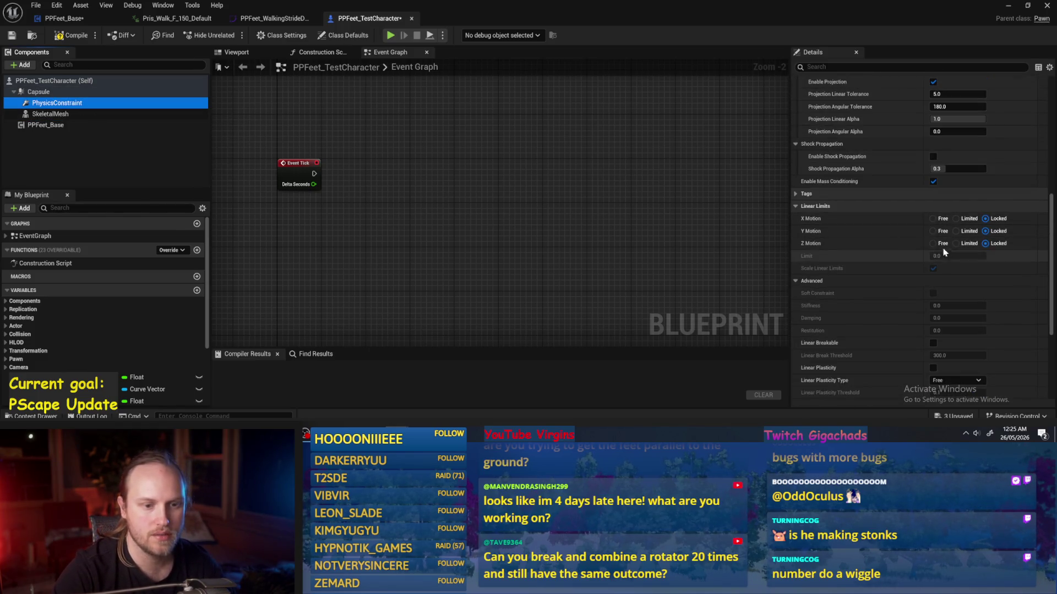
scroll(862, 256, "down", 6)
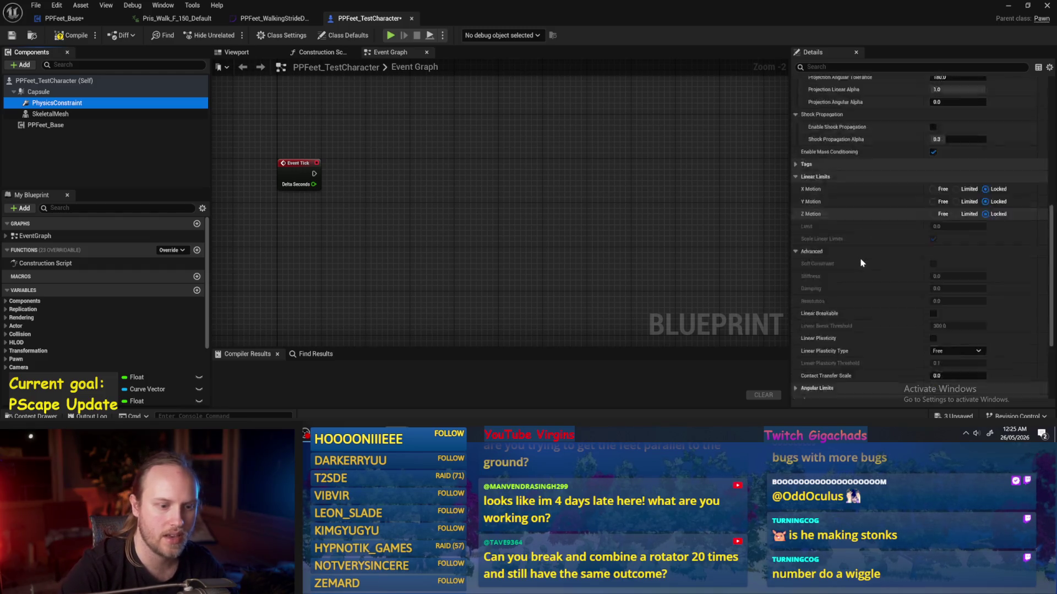
left_click(797, 256)
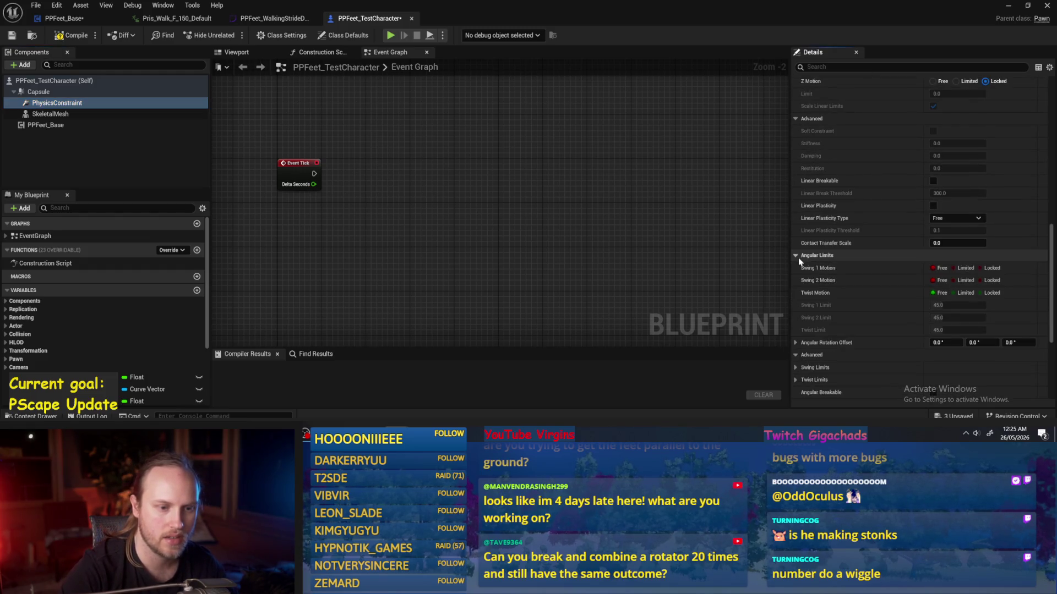
scroll(798, 253, "down", 2)
left_click(796, 313)
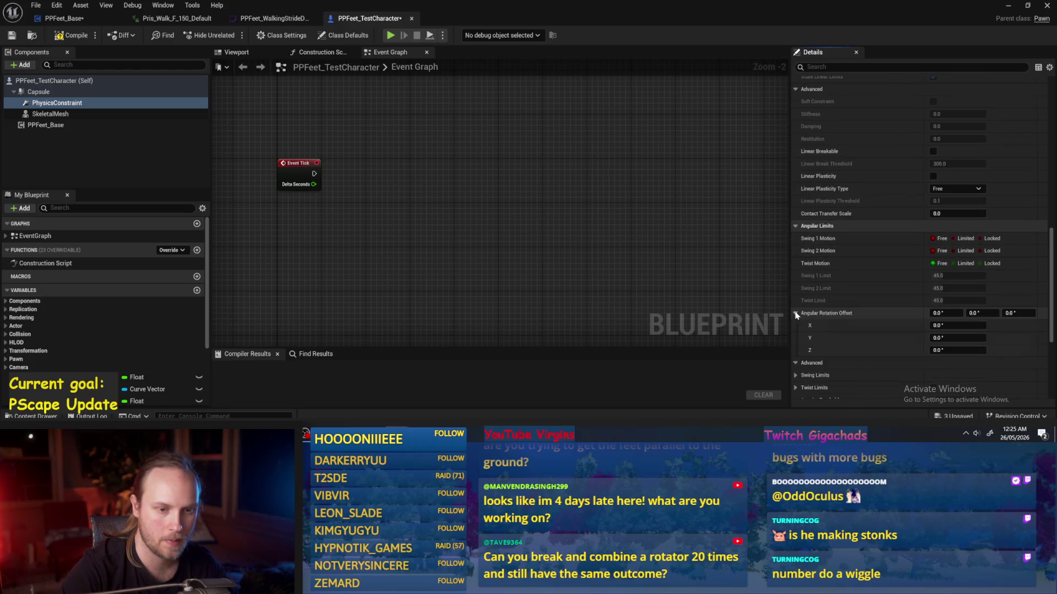
scroll(815, 275, "down", 1)
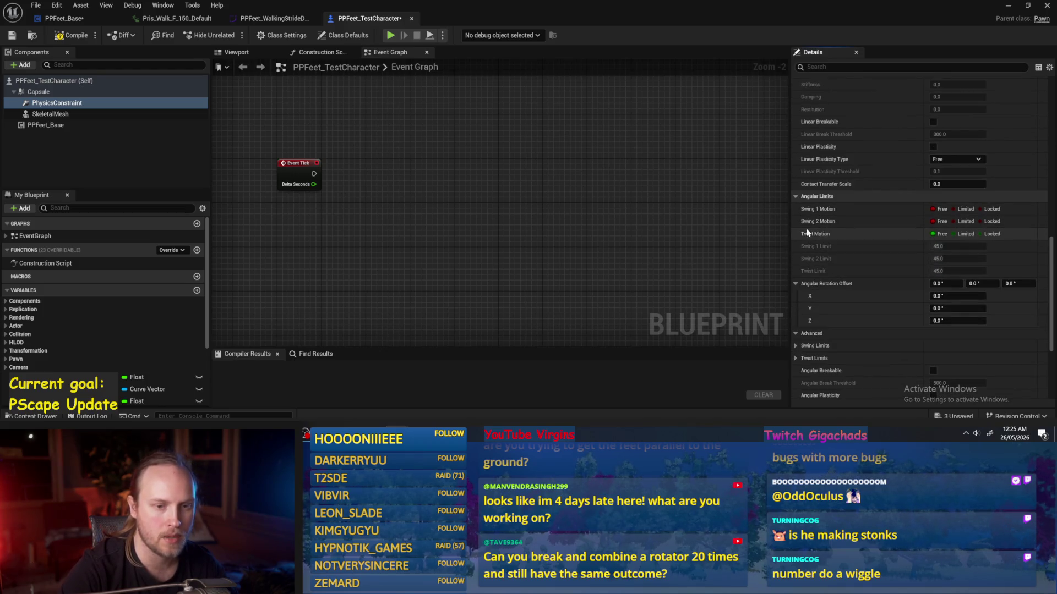
left_click(985, 235)
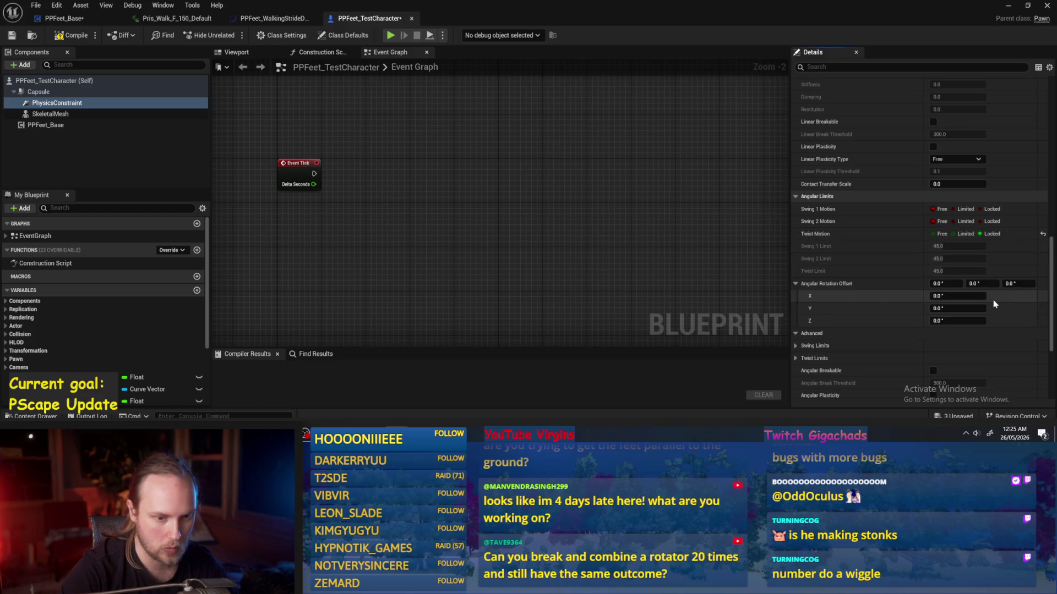
scroll(995, 303, "down", 3)
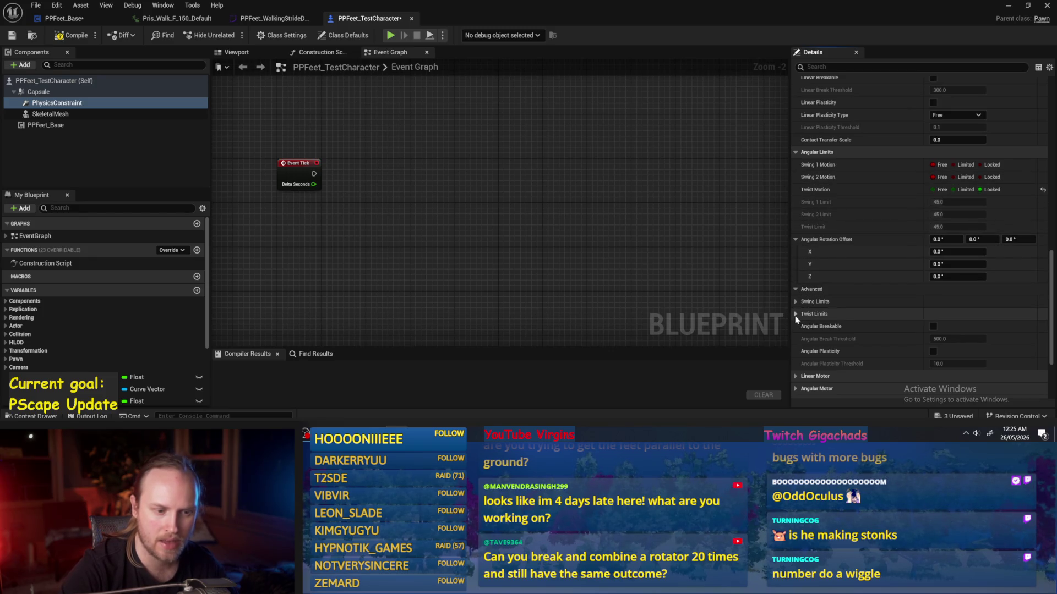
scroll(796, 292, "down", 5)
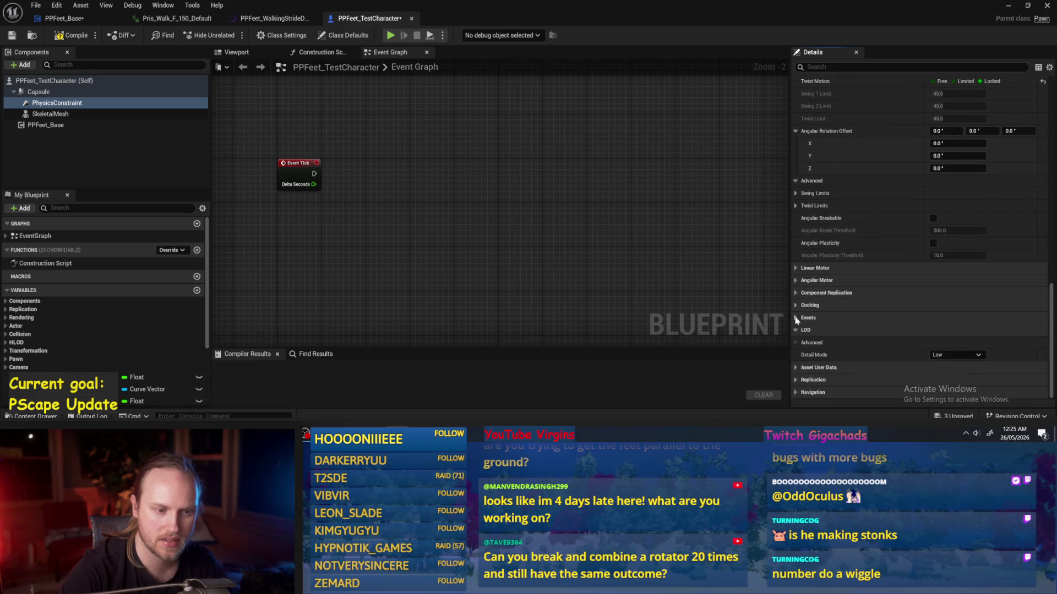
left_click(795, 281)
scroll(796, 285, "down", 1)
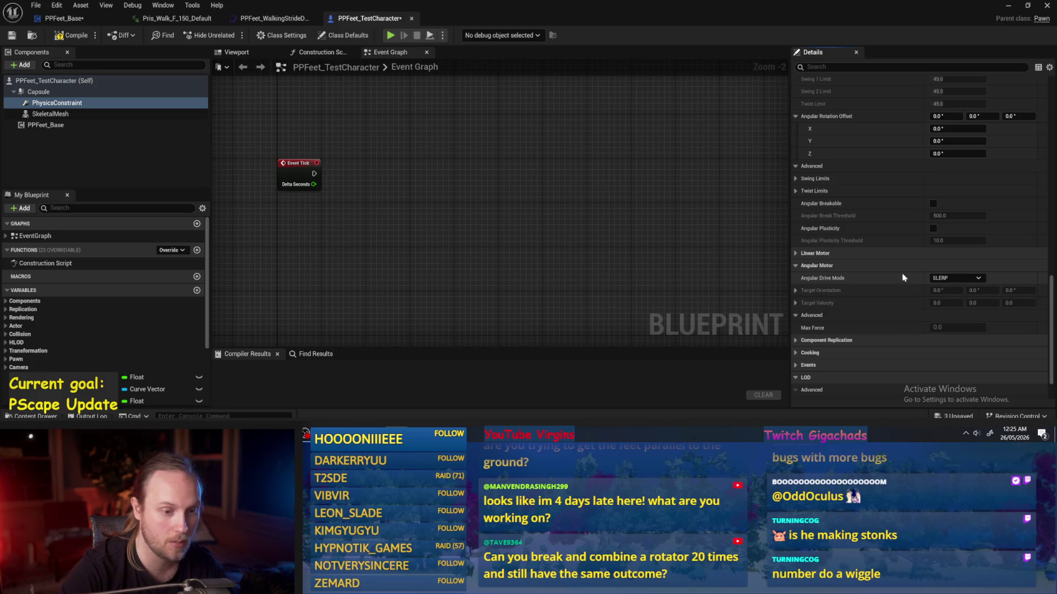
- Try Twist and Swing drive with swing orientation and velocity drives, then revert to SLERP
left_click(944, 280)
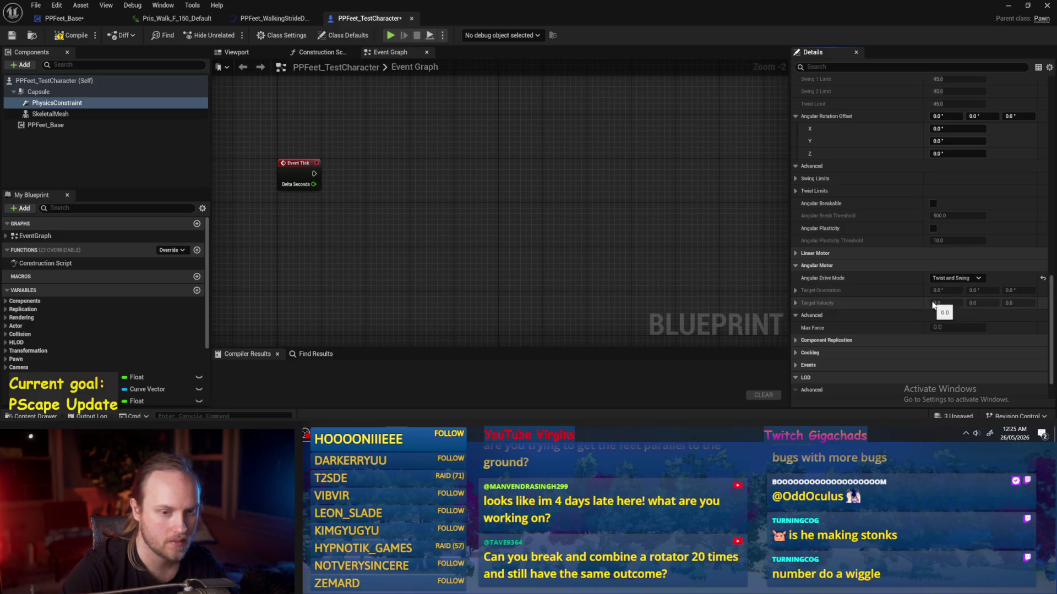
left_click(944, 305)
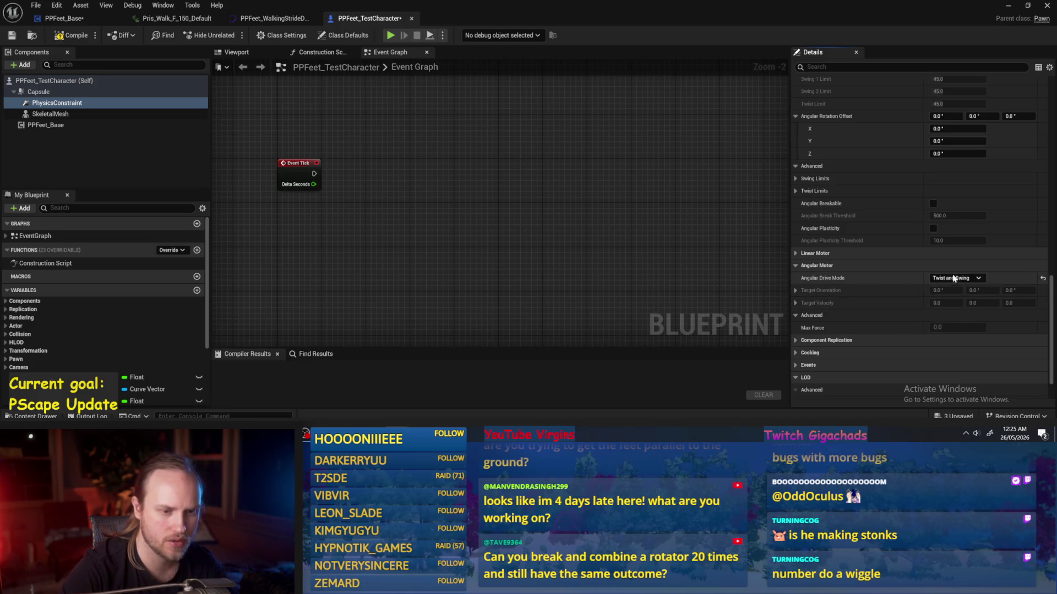
left_click(795, 303)
left_click(795, 290)
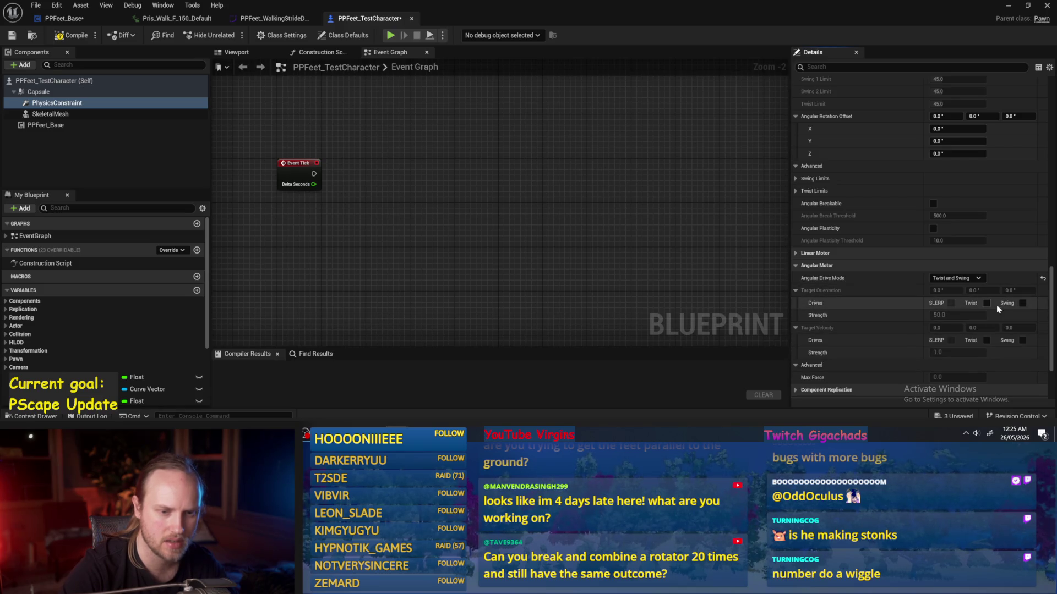
scroll(996, 293, "down", 2)
left_click(1022, 310)
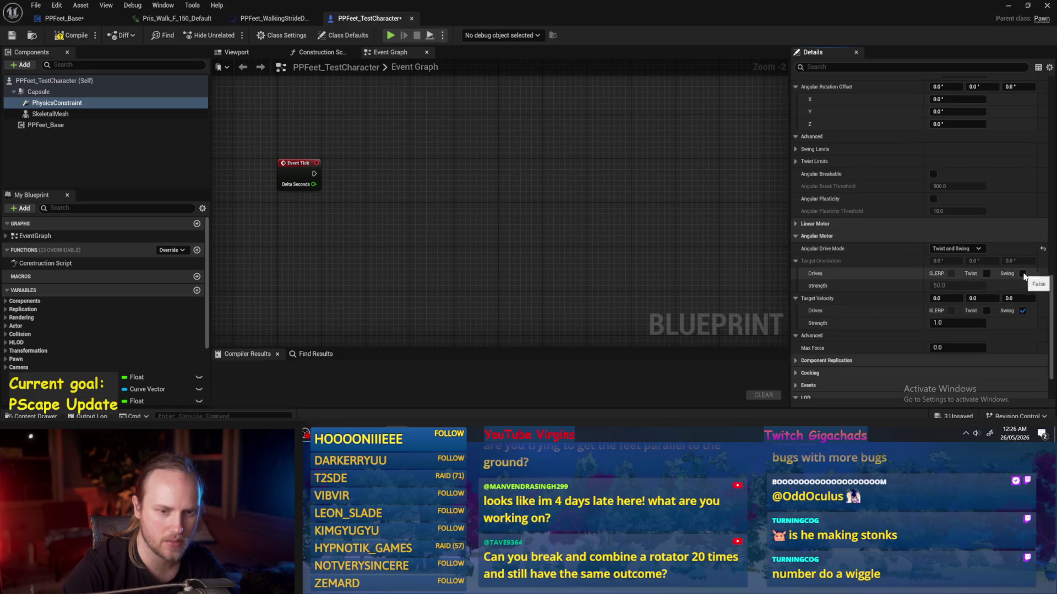
left_click(1023, 274)
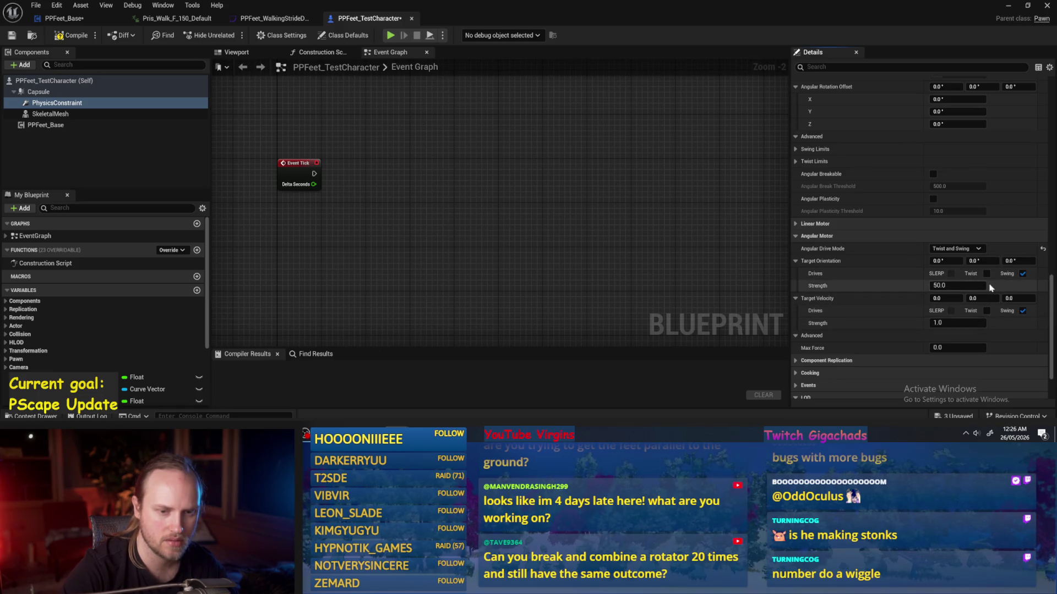
left_click(1022, 311)
left_click(1022, 274)
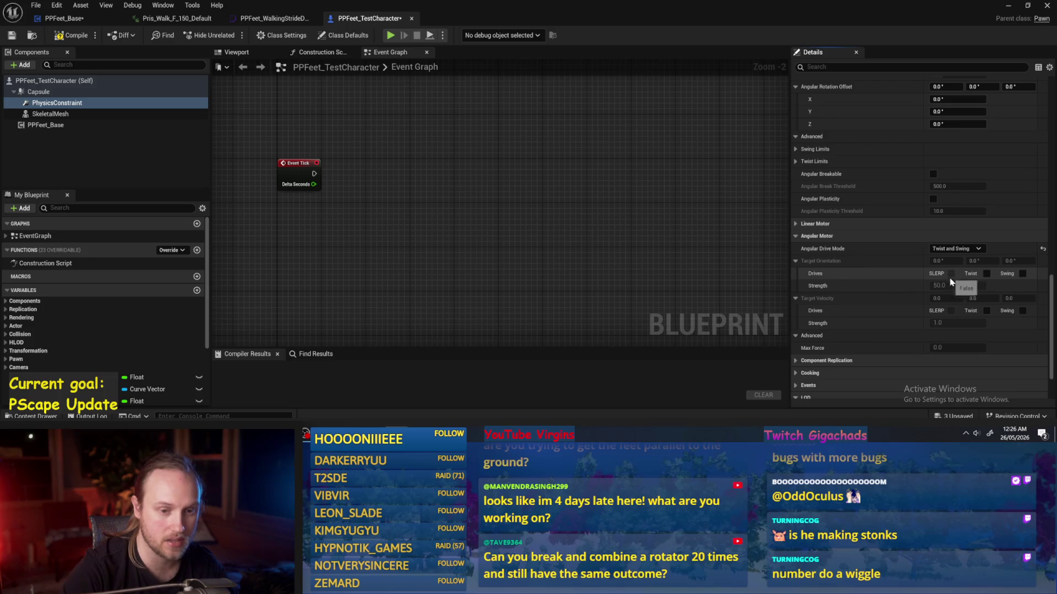
left_click(956, 248)
left_click(952, 271)
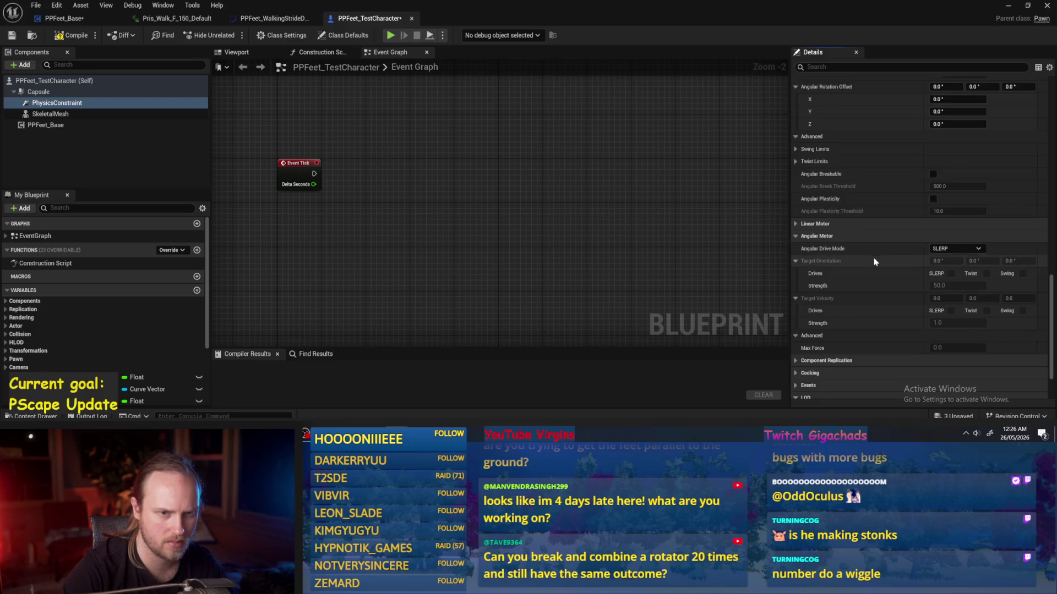
- Free twist motion, set Twist and Swing drive with only Swing orientation enabled, and compile
scroll(880, 255, "up", 3)
left_click(934, 130)
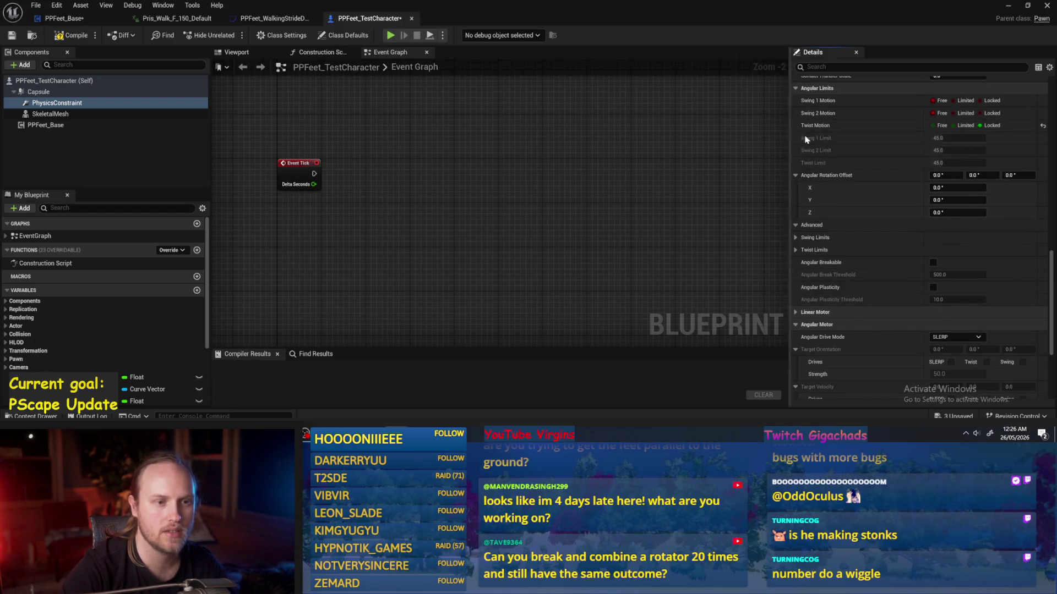
scroll(871, 219, "down", 2)
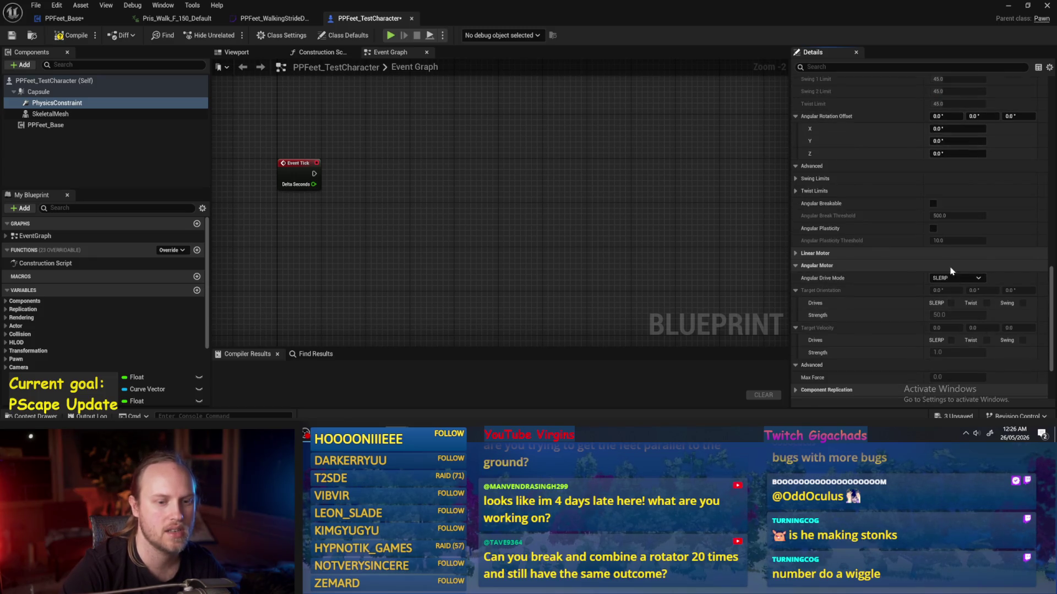
left_click(956, 278)
left_click(948, 299)
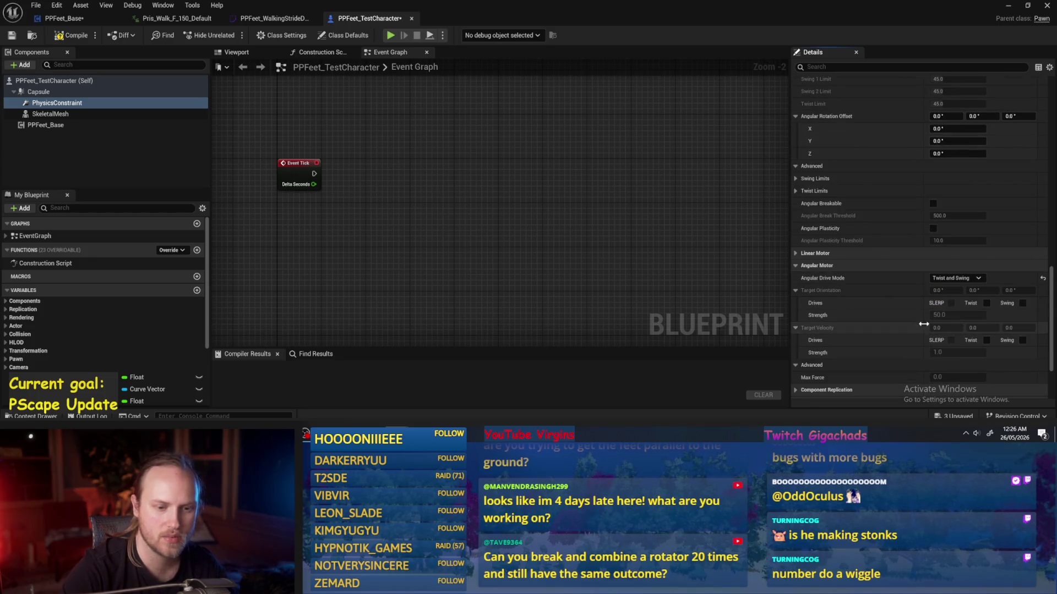
left_click(986, 304)
left_click(986, 303)
left_click(1022, 303)
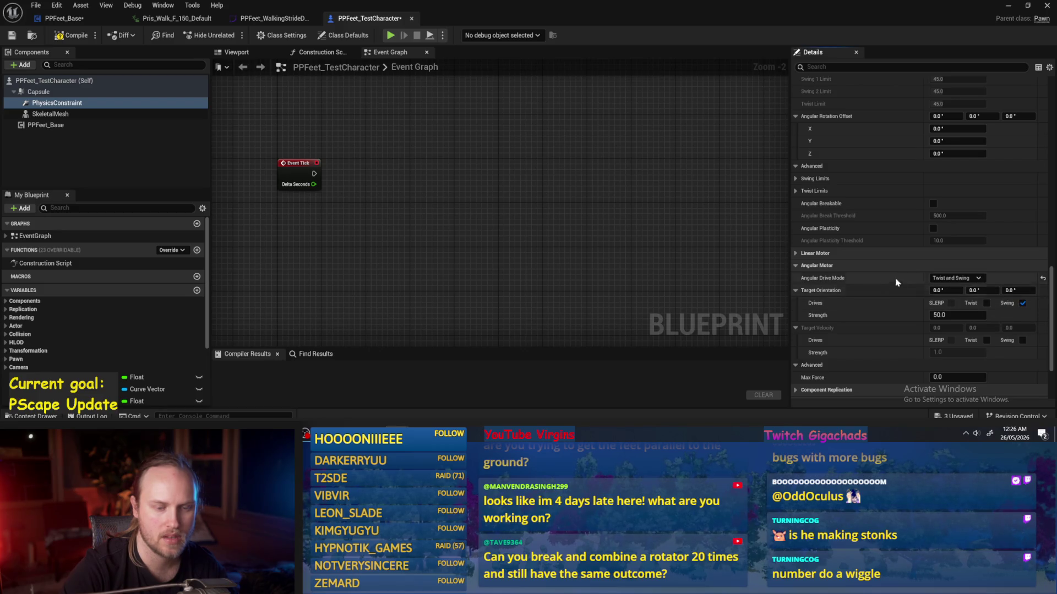
scroll(980, 276, "up", 5)
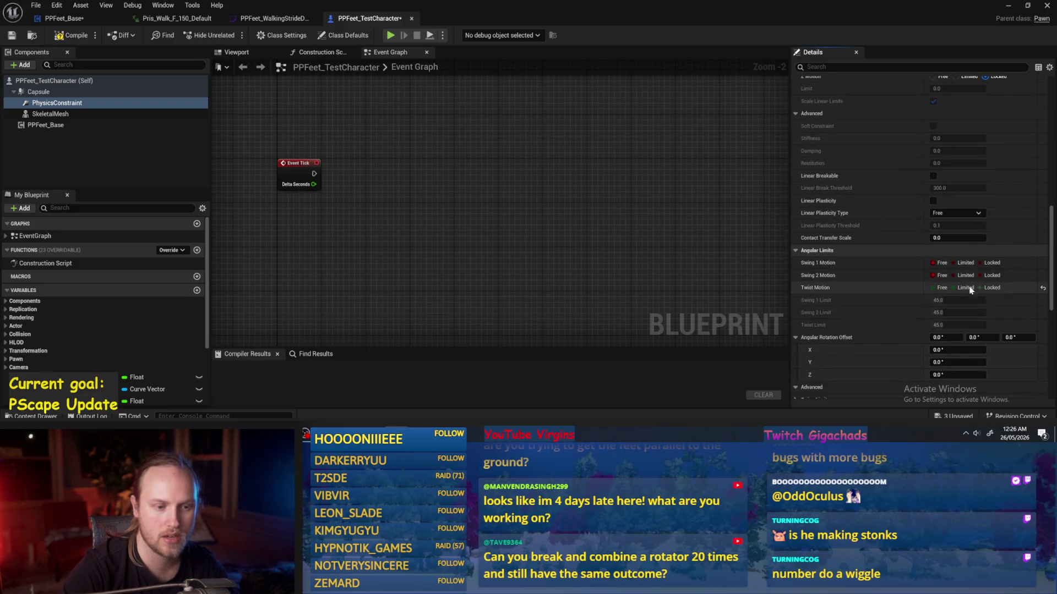
left_click(70, 35)
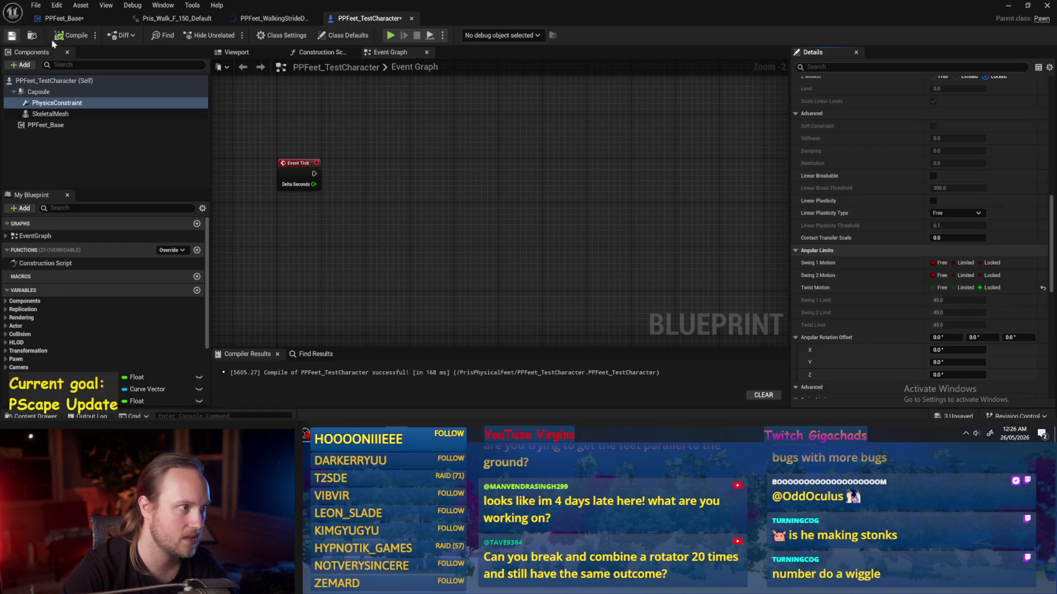
- Return to the PPFeet_Base graph and drag off the constraint reference to search 'twist'
left_click(273, 18)
left_click(160, 19)
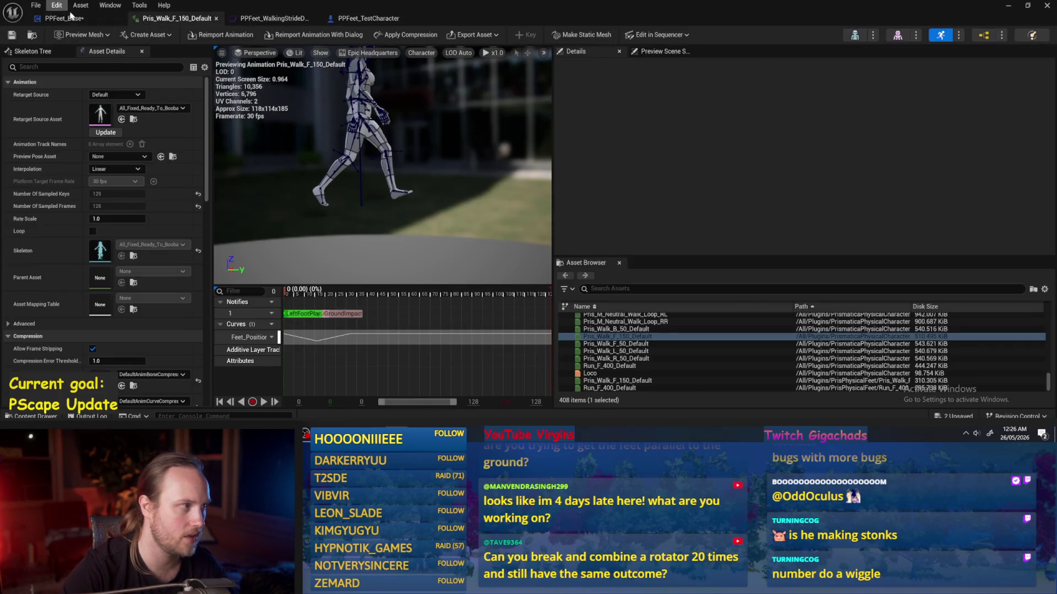
left_click(71, 17)
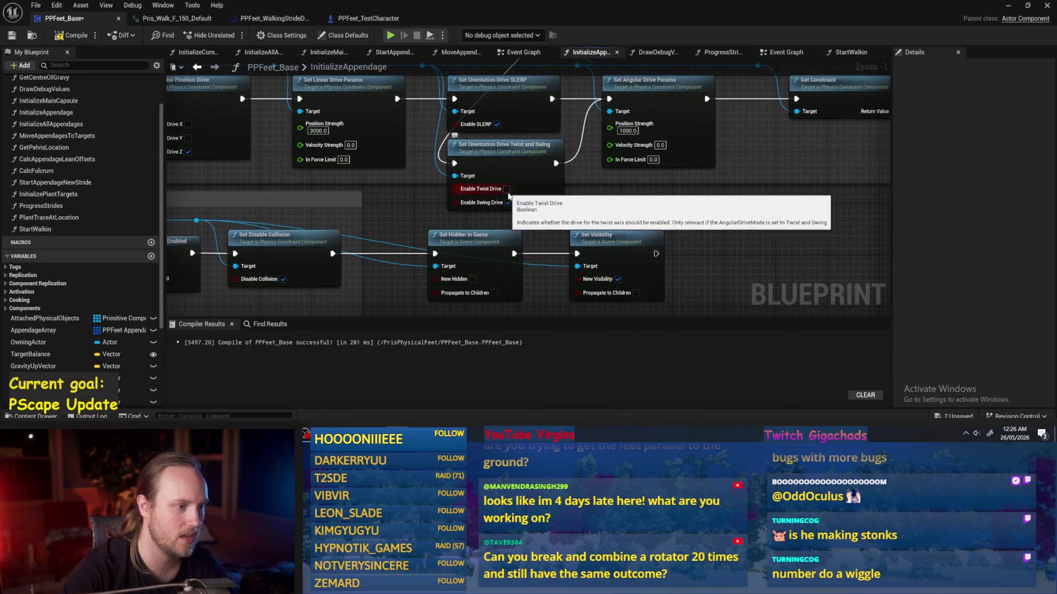
mouse_move(443, 102)
left_mouse_down()
mouse_move(557, 197)
mouse_move(514, 131)
left_mouse_up()
left_click_drag(443, 94, 681, 242)
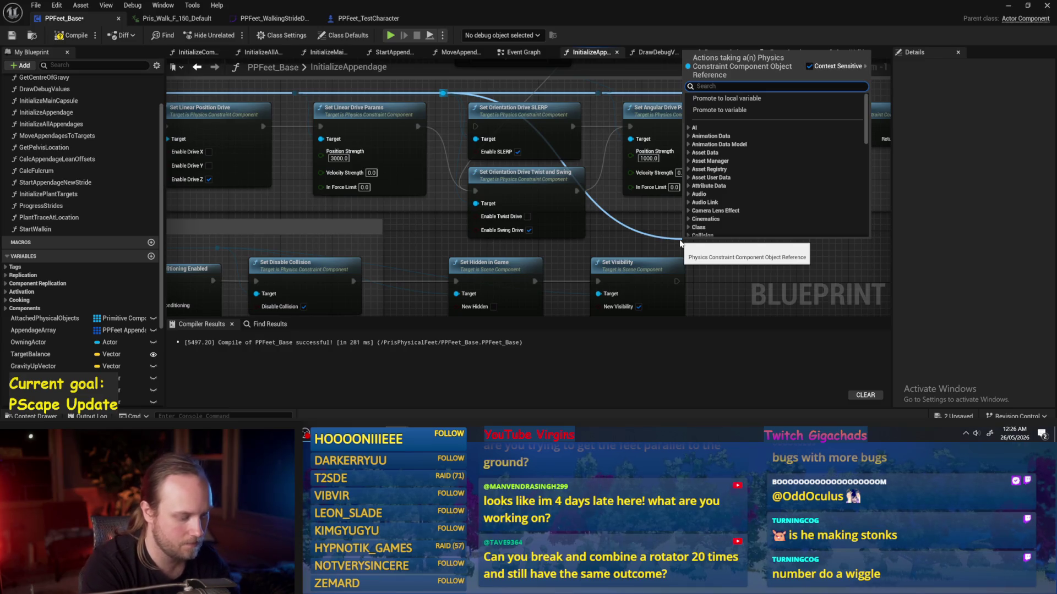
type("twist")
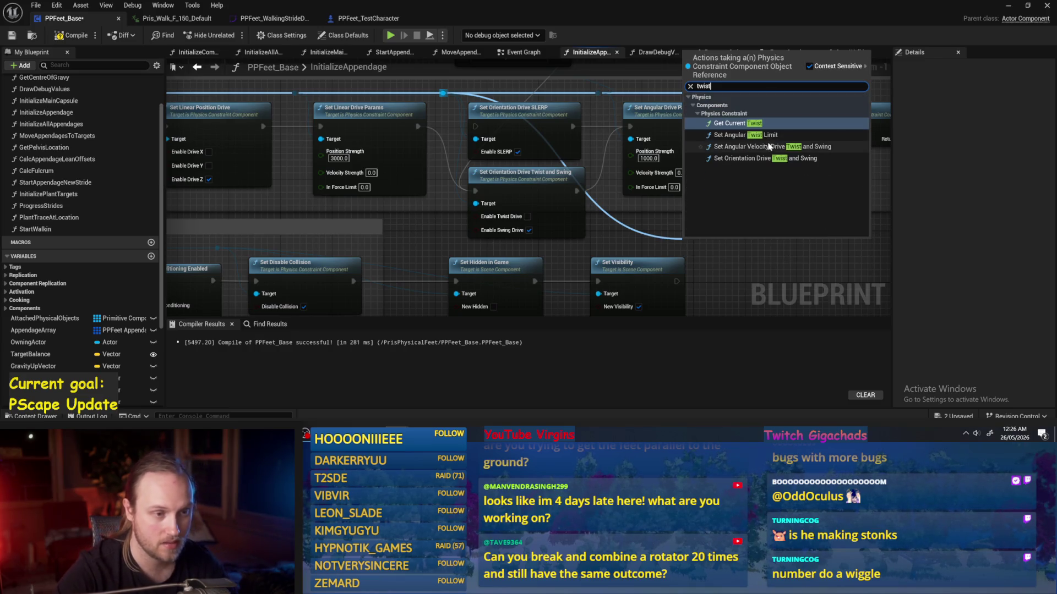
- Add a Locked Set Angular Twist Limit node wired between Set Angular Drive Params and Get Constraint
left_click(755, 135)
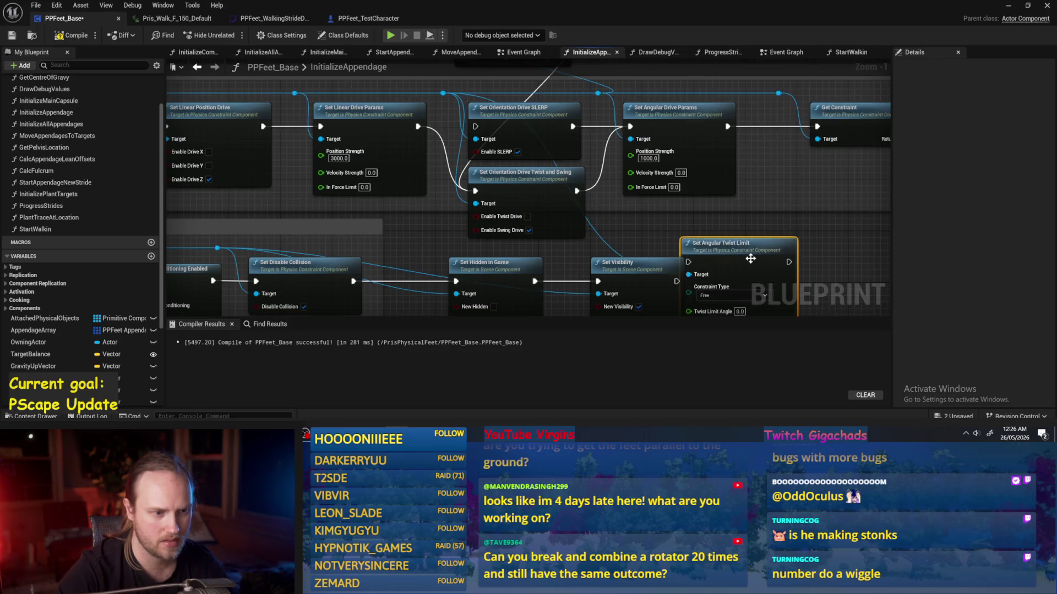
left_click_drag(727, 292, 770, 263)
left_click(764, 282)
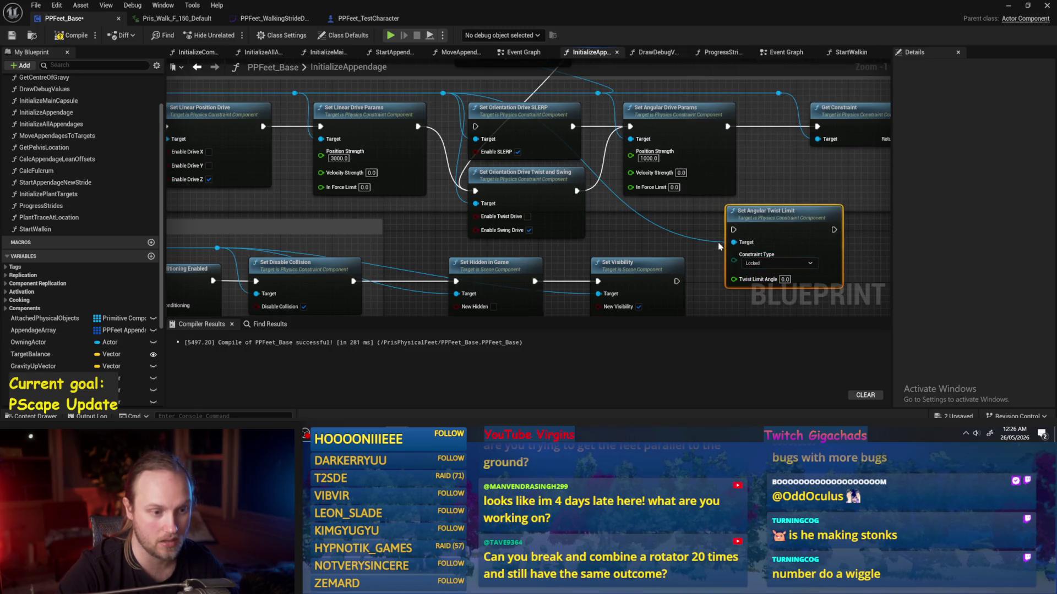
scroll(640, 237, "down", 1)
scroll(741, 205, "right", 5)
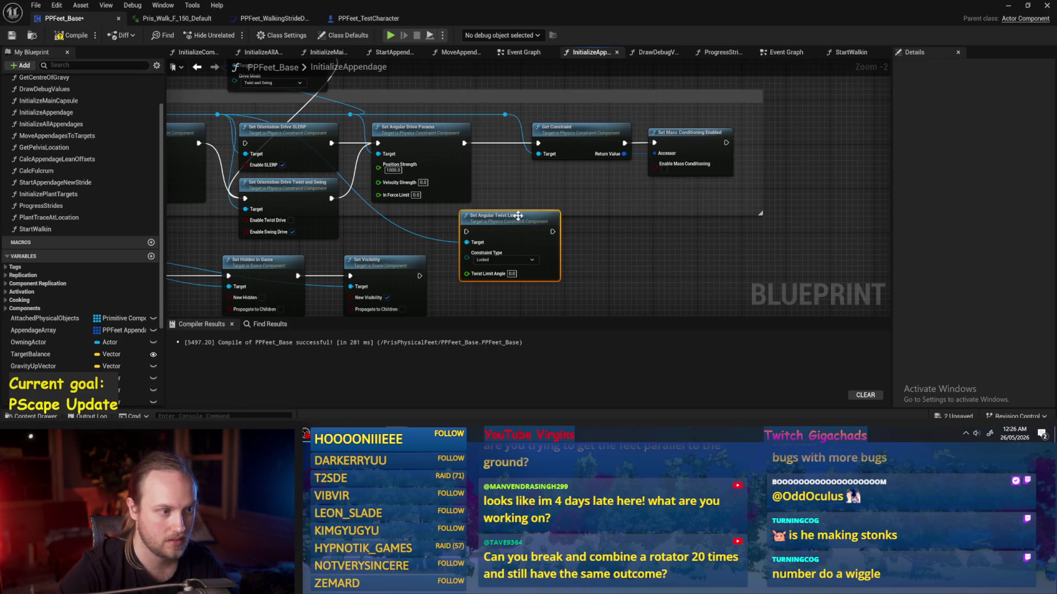
left_click_drag(517, 216, 545, 184)
left_click_drag(464, 144, 499, 188)
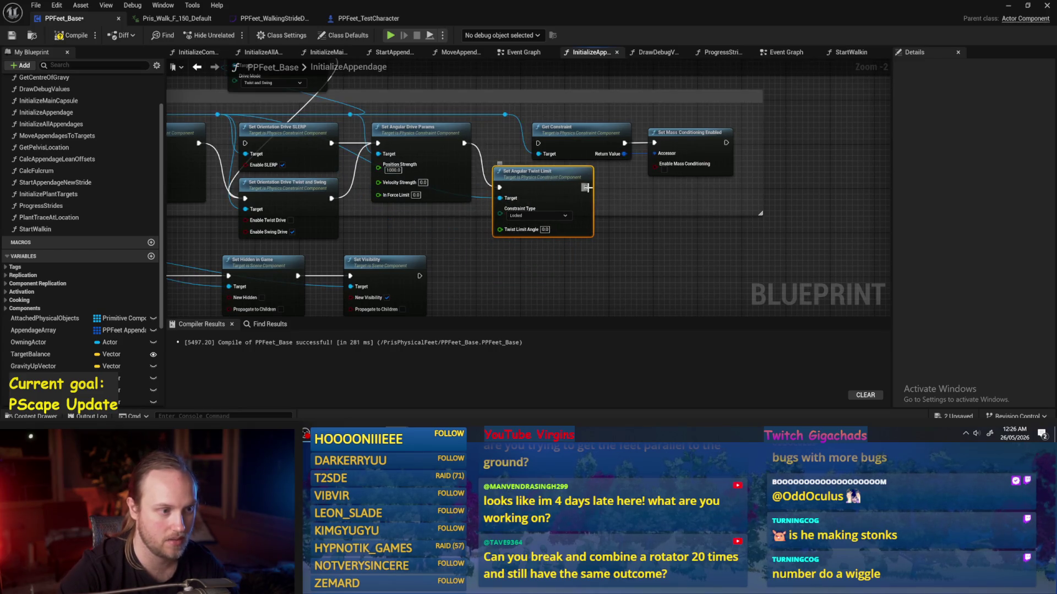
mouse_move(585, 188)
left_mouse_down()
mouse_move(594, 176)
mouse_move(539, 143)
left_mouse_up()
scroll(788, 197, "left", 3)
left_click(784, 187)
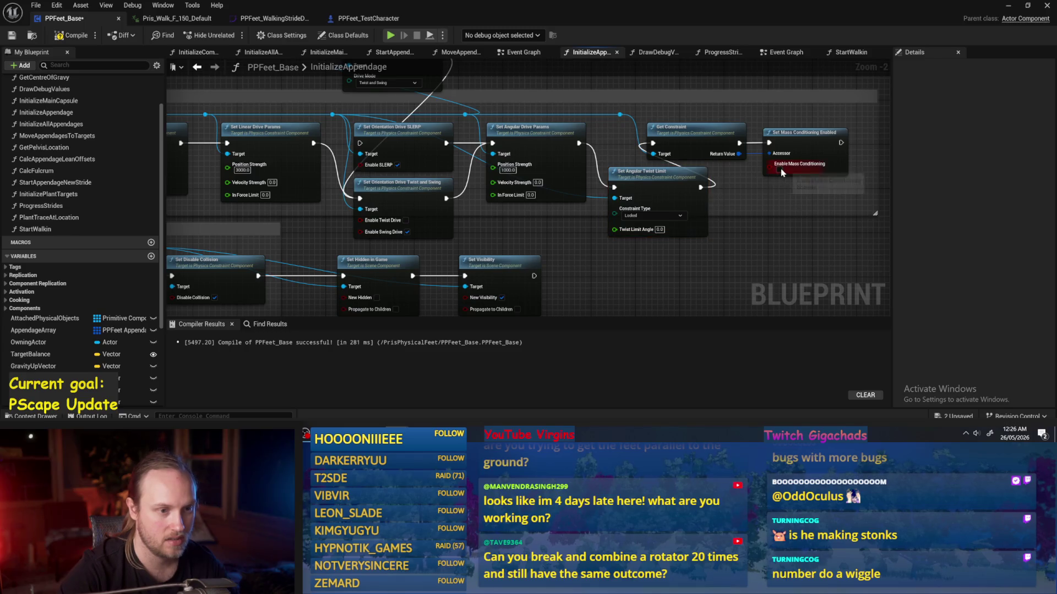
- Align the twist limit node and review the earlier Twist and Swing orientation node
scroll(776, 171, "up", 2)
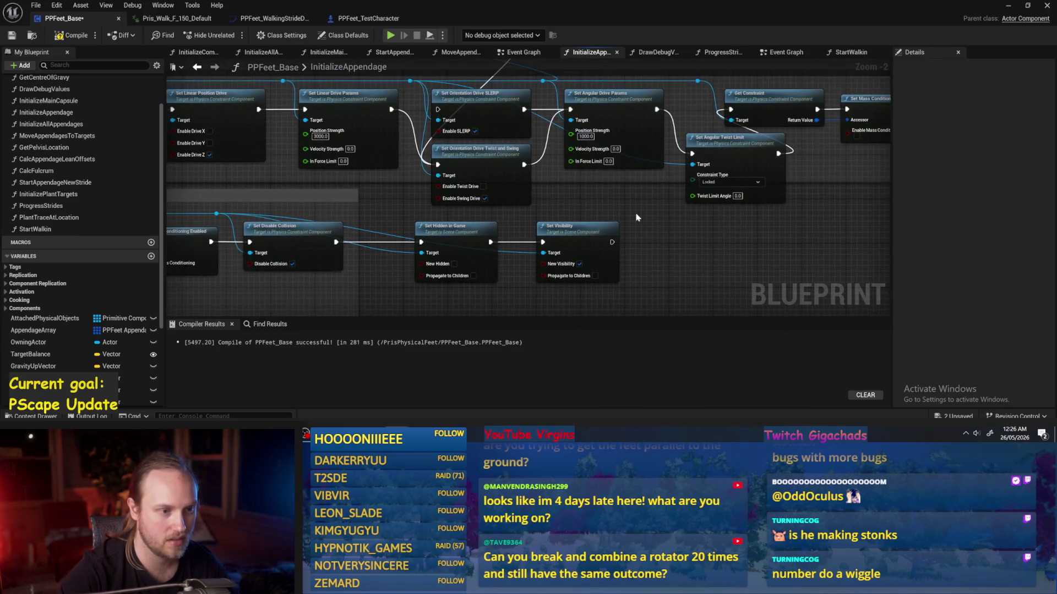
left_click_drag(742, 174, 727, 182)
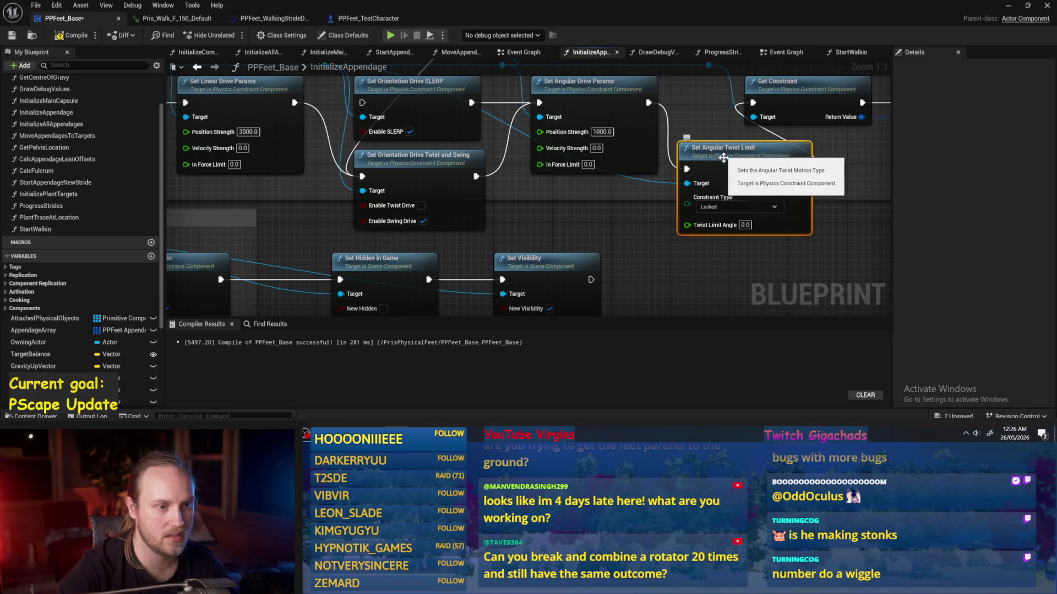
left_click_drag(635, 235, 807, 259)
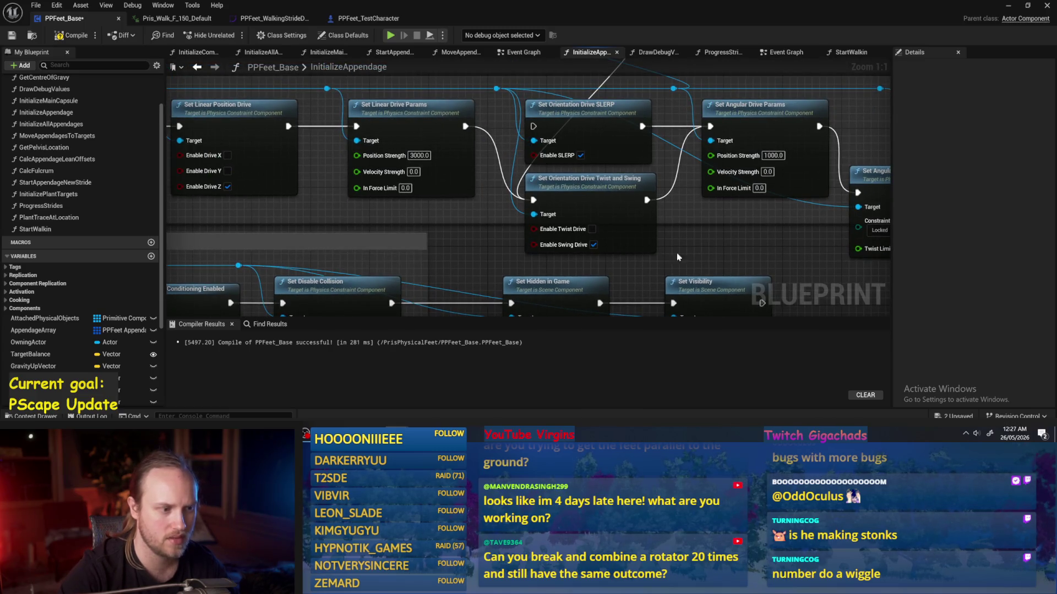
left_click(618, 245)
left_click(677, 221)
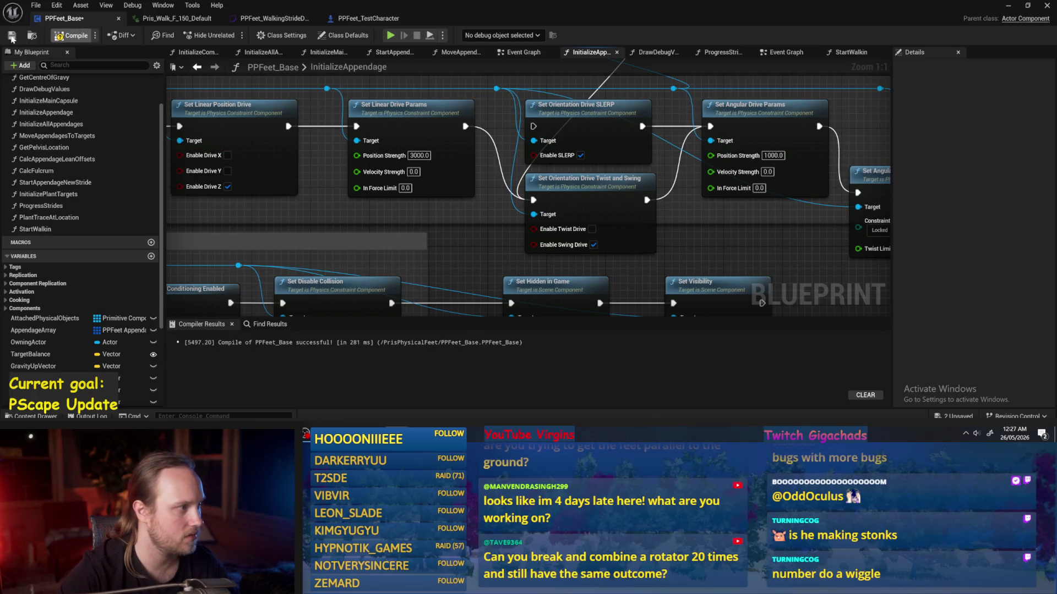
mouse_move(647, 267)
left_mouse_down()
mouse_move(748, 240)
mouse_move(970, 239)
left_mouse_up()
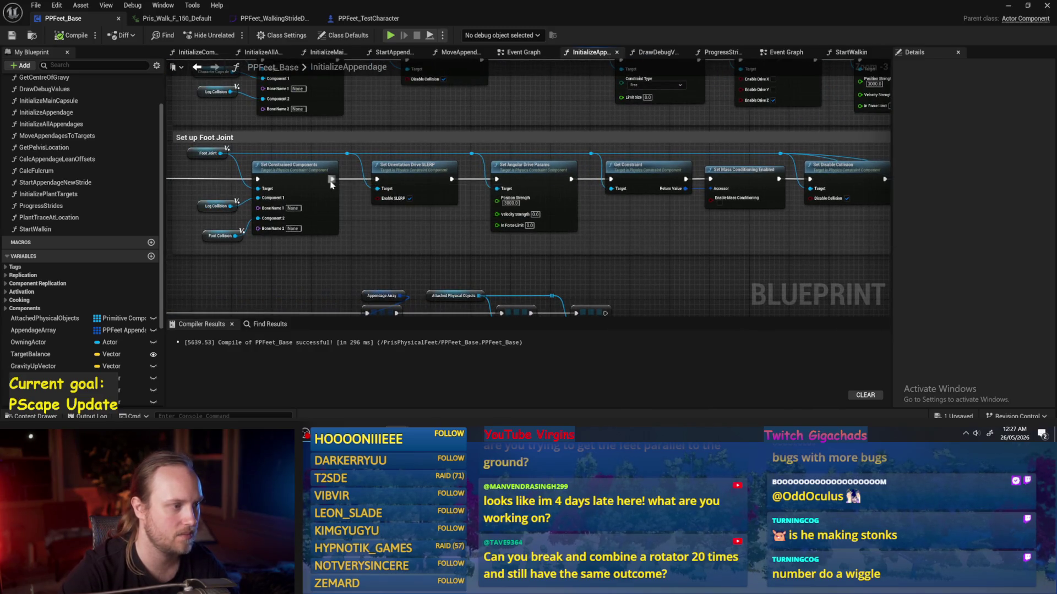
- Cancel a stray Set Constrained Components link, review the foot joint chain to Set Visibility, and minimize
mouse_move(331, 182)
left_mouse_down()
mouse_move(551, 187)
mouse_move(498, 185)
mouse_move(471, 226)
left_mouse_up()
left_click(411, 100)
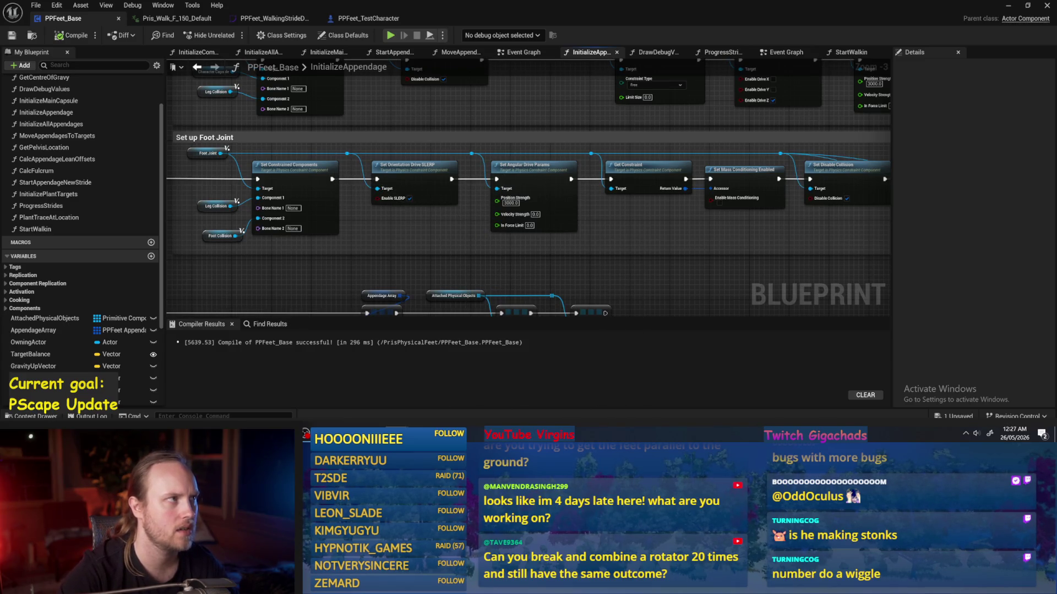
left_click_drag(716, 192, 369, 213)
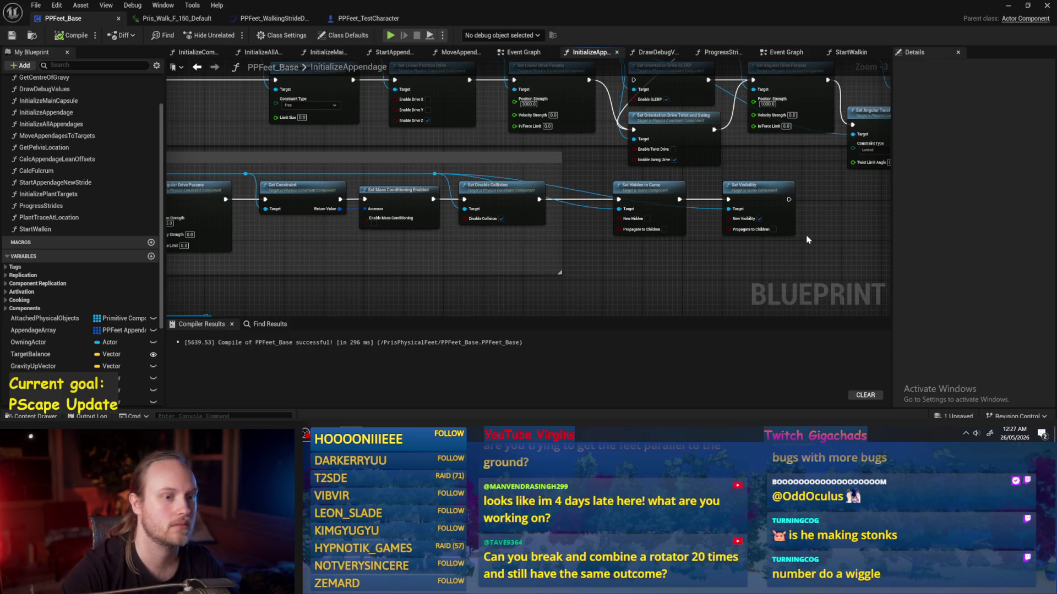
left_click_drag(807, 240, 618, 240)
left_click(1009, 7)
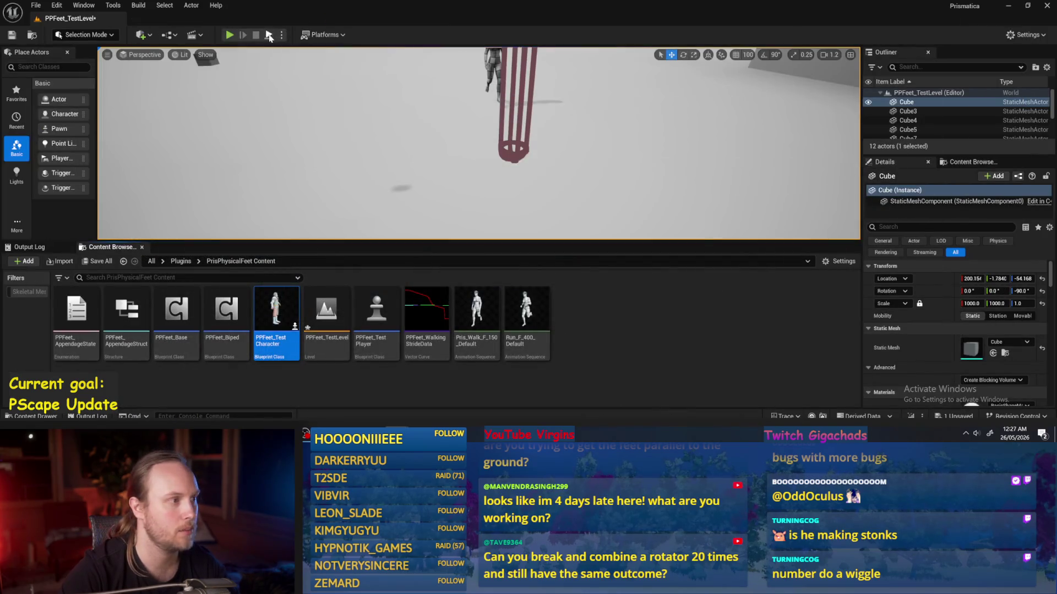
- Play-test PPFeet_TestLevel from the toolbar Play button, then stop it with Esc
left_click(269, 35)
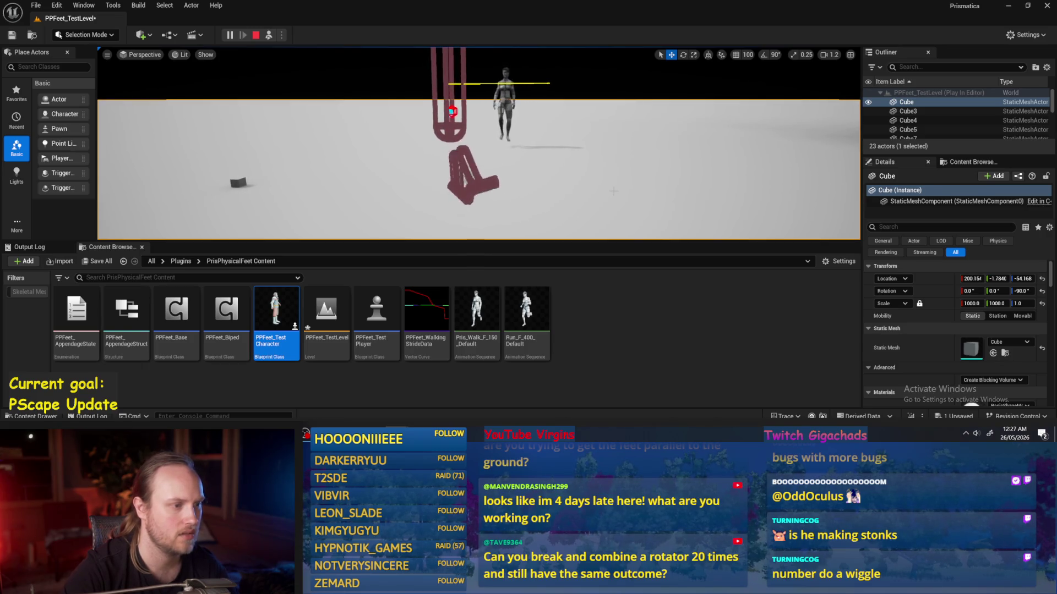
key("Escape")
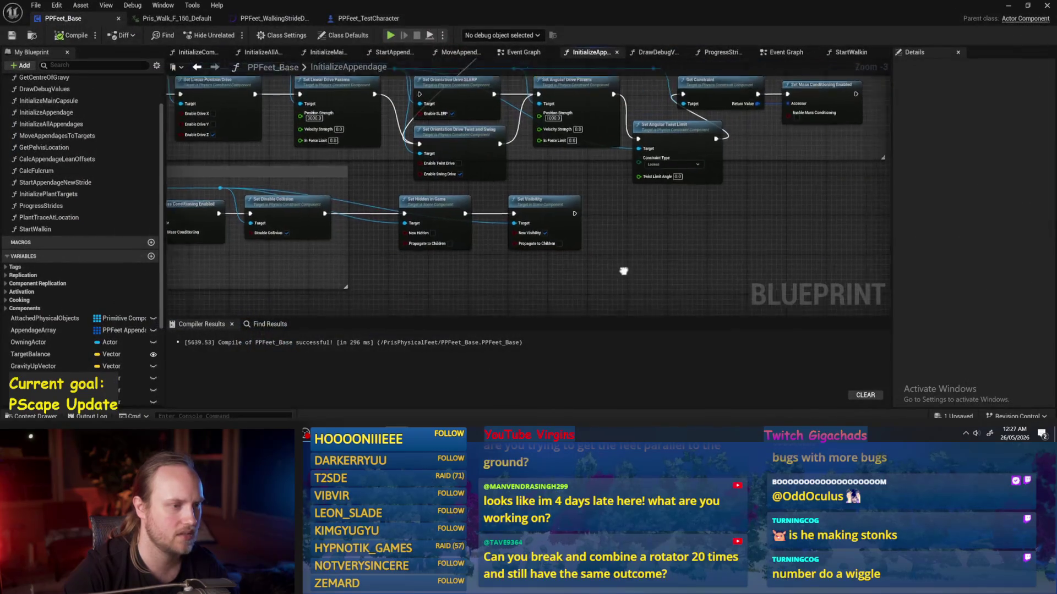
- Rearrange the Get Constraint, Set Mass Conditioning and twist limit nodes, then save PPFeet_Base
mouse_move(699, 119)
left_mouse_down()
mouse_move(592, 158)
mouse_move(727, 154)
left_mouse_up()
mouse_move(533, 195)
left_mouse_down()
mouse_move(567, 144)
mouse_move(553, 154)
mouse_move(639, 165)
left_mouse_up()
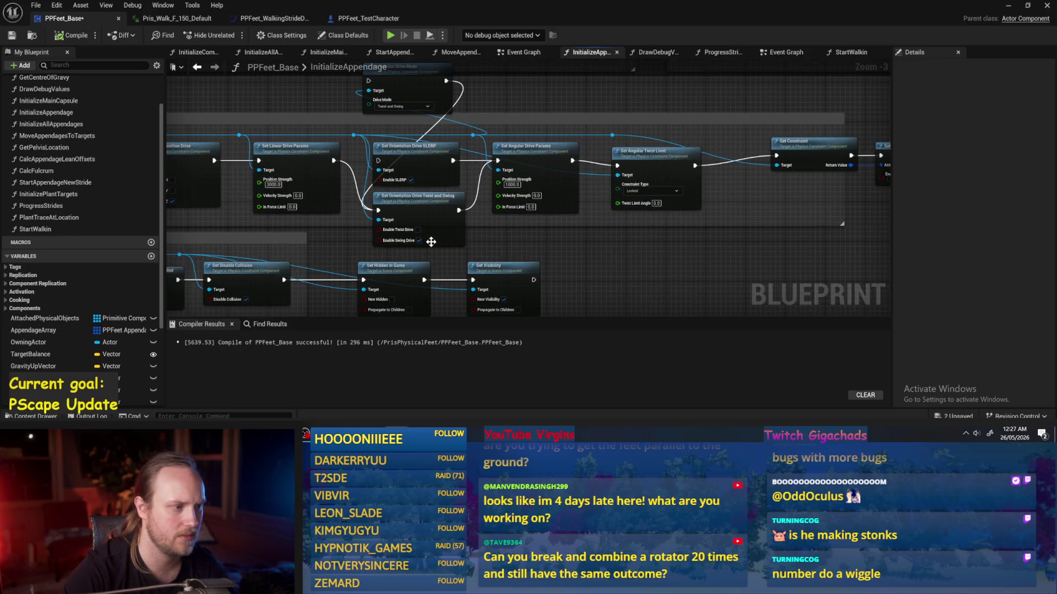
scroll(553, 241, "up", 3)
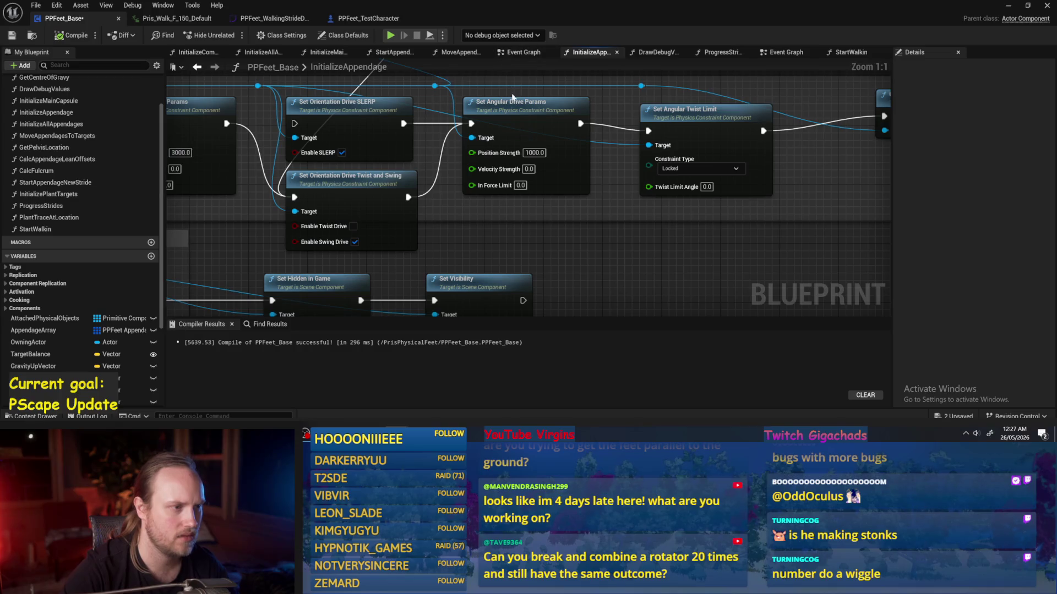
scroll(582, 233, "down", 1)
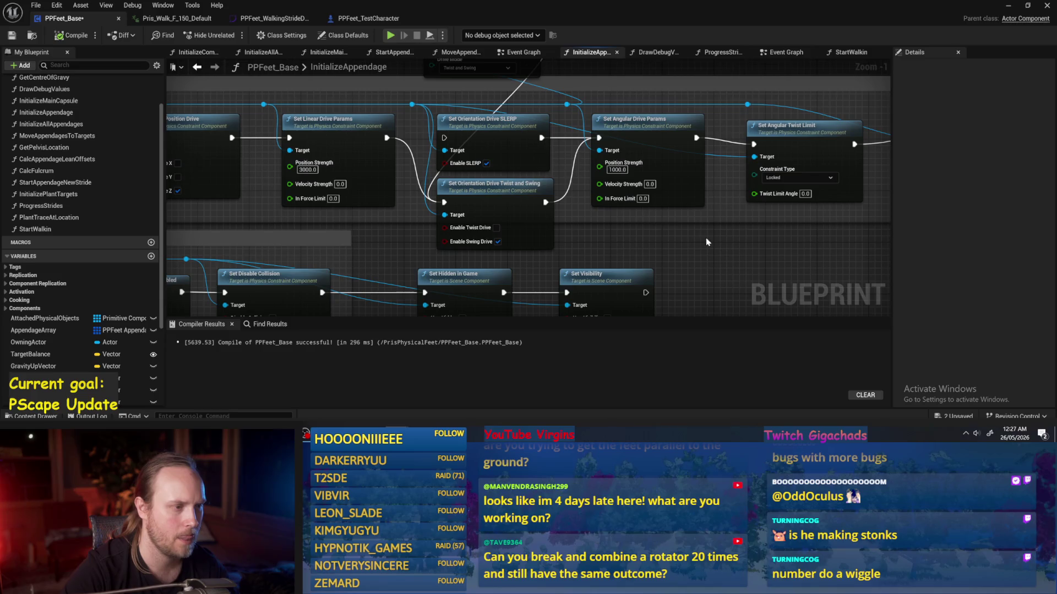
left_click(13, 36)
- Undo four graph edits to restore the linear, orientation drive and hidden-in-game nodes, then show the level
mouse_move(669, 249)
left_mouse_down()
mouse_move(509, 247)
mouse_move(551, 275)
mouse_move(595, 147)
mouse_move(882, 164)
left_mouse_up()
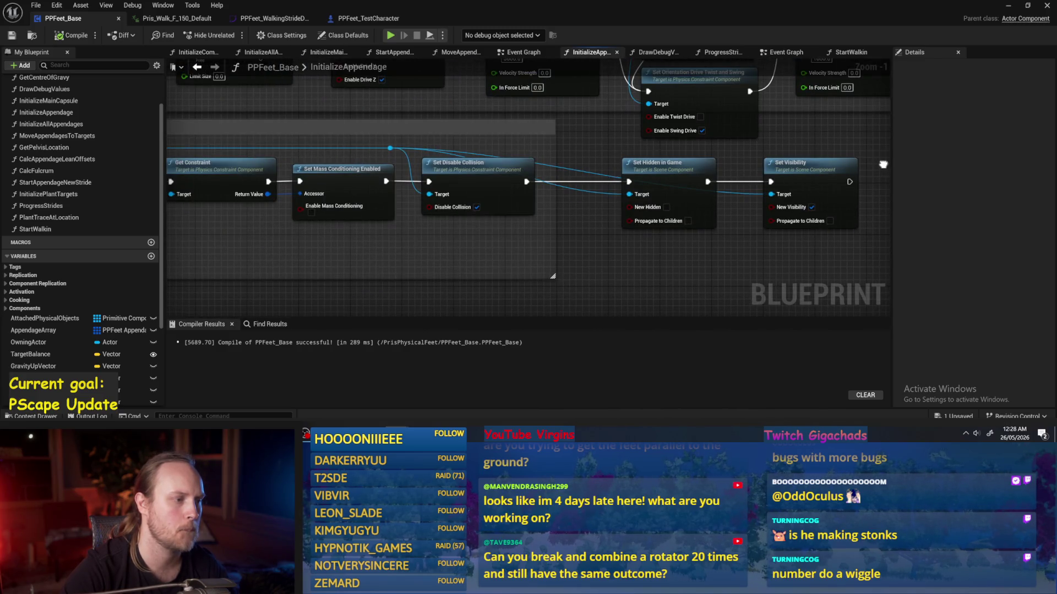
key("ctrl+z")
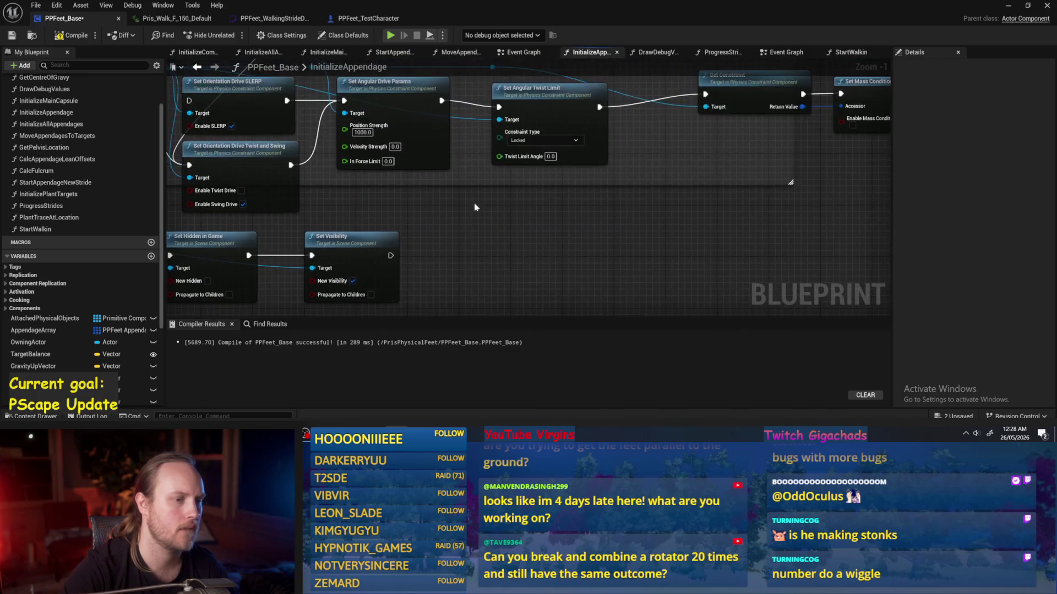
key("ctrl+z")
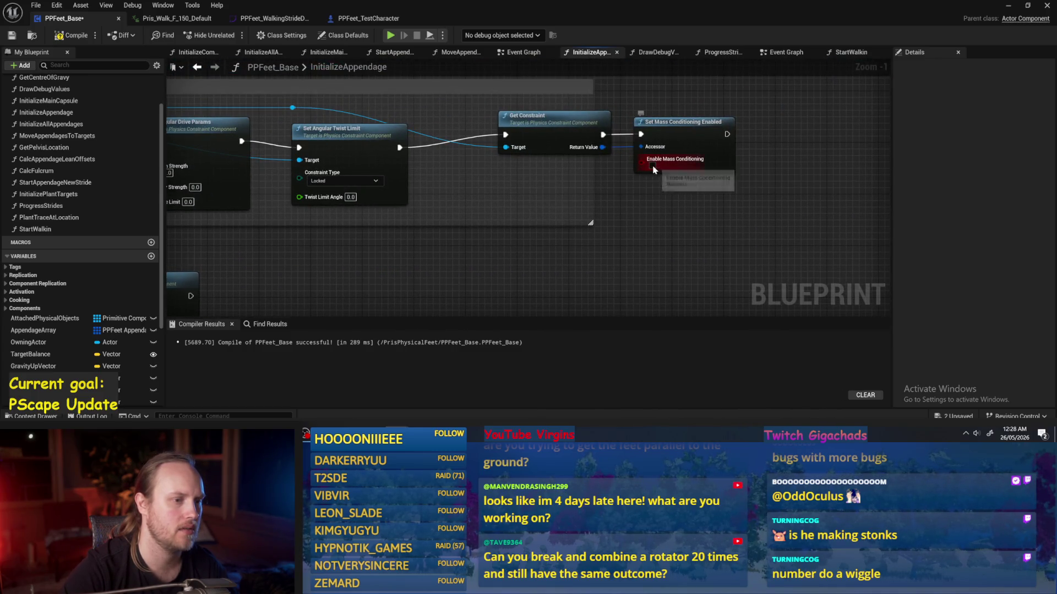
key("ctrl+z")
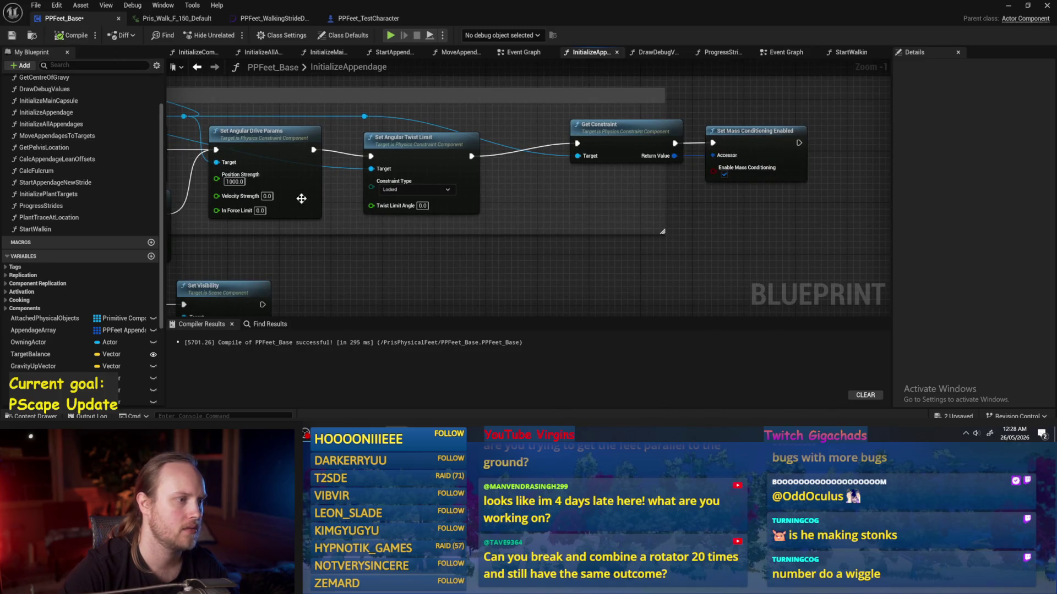
key("ctrl+z")
key("ctrl+z")
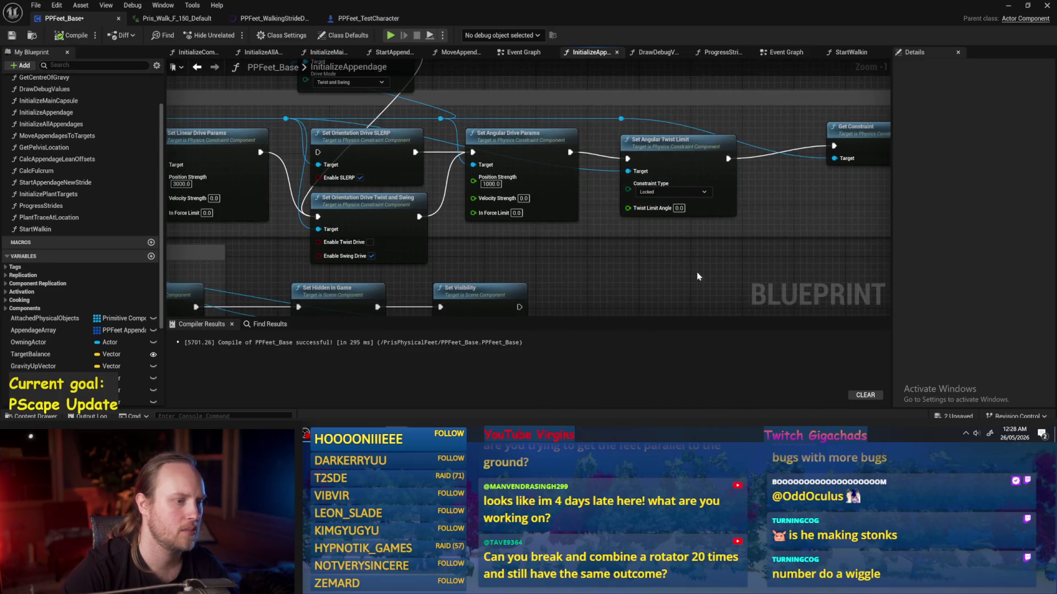
left_click(1009, 8)
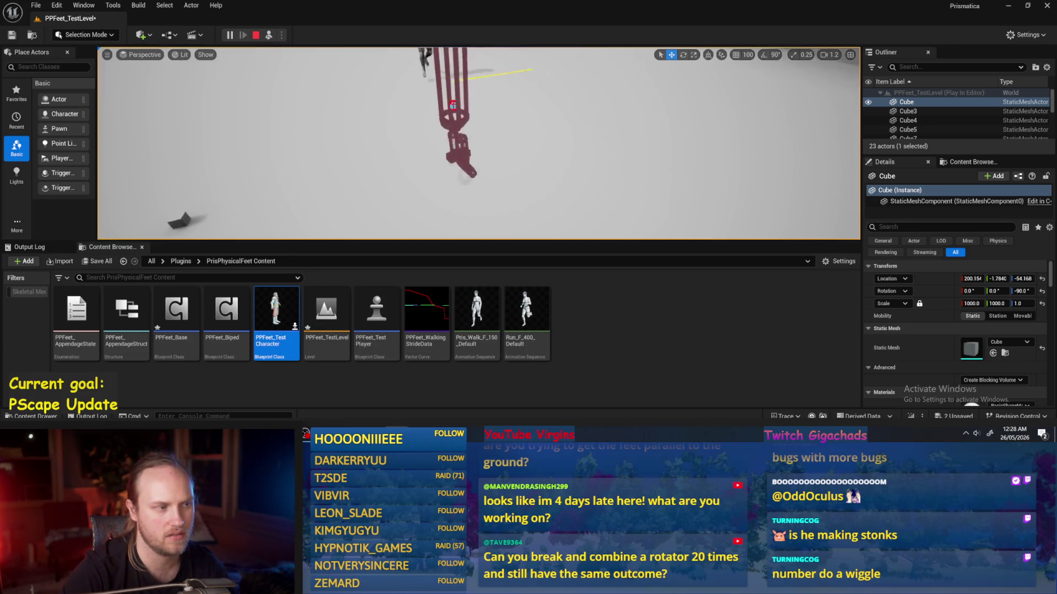
- Stop the running PPFeet_TestLevel play session
key("Escape")
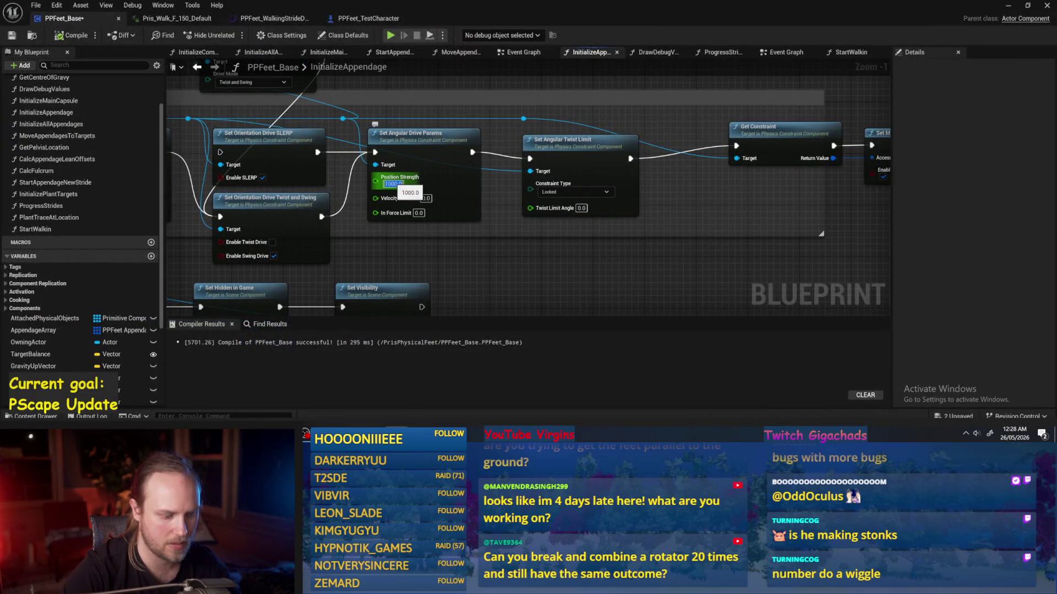
- Set the angular drive Position Strength to 10000 and save PPFeet_Base
type("10000")
key("Return")
left_click(13, 36)
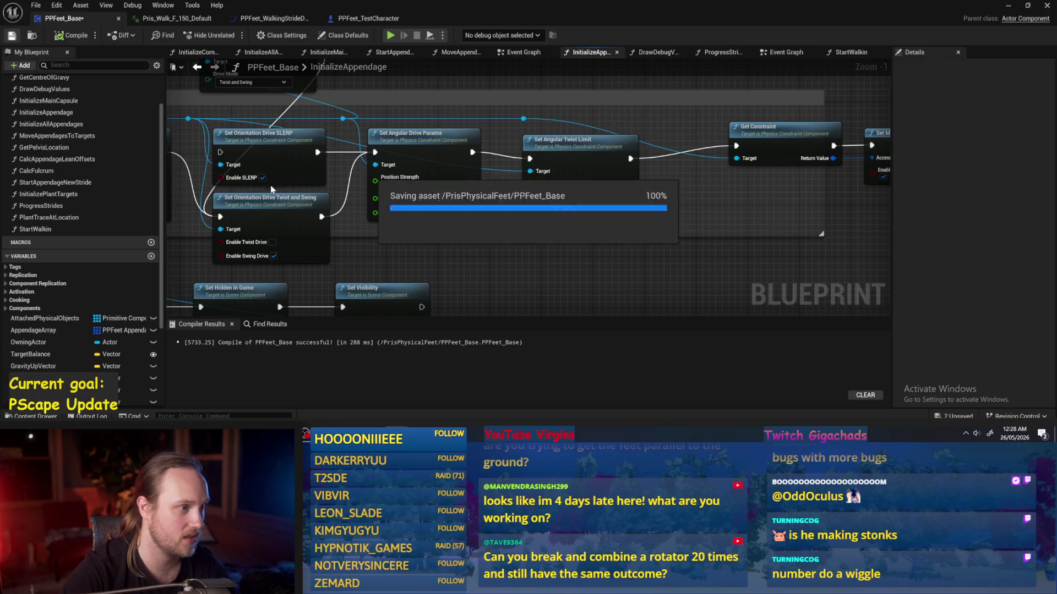
- Enable Twist Drive on the Set Orientation Drive SLERP node and return to the level editor
left_click_drag(411, 126, 638, 148)
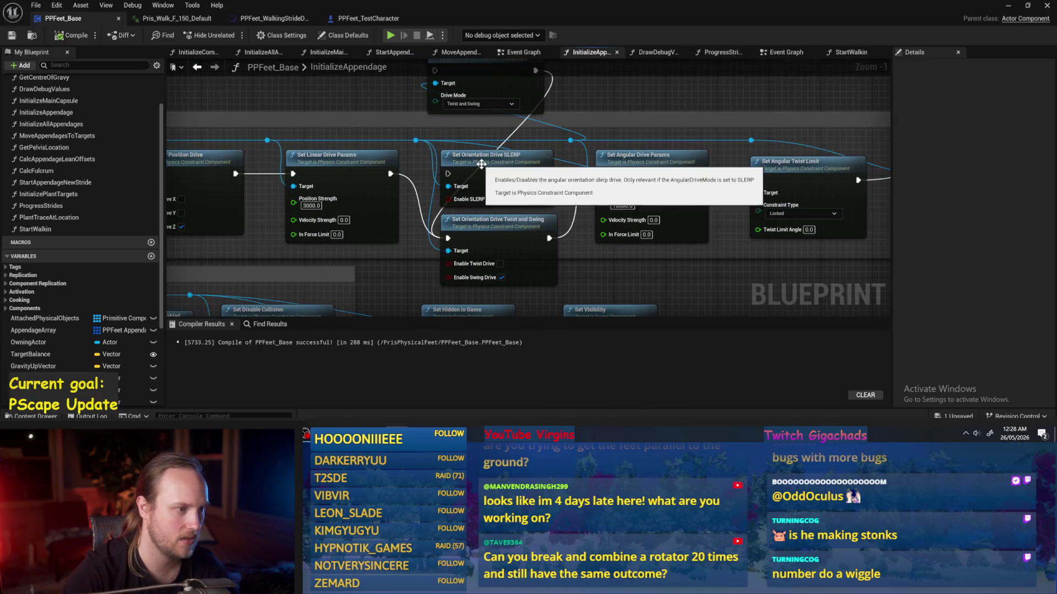
left_click(514, 186)
left_click_drag(618, 302, 635, 277)
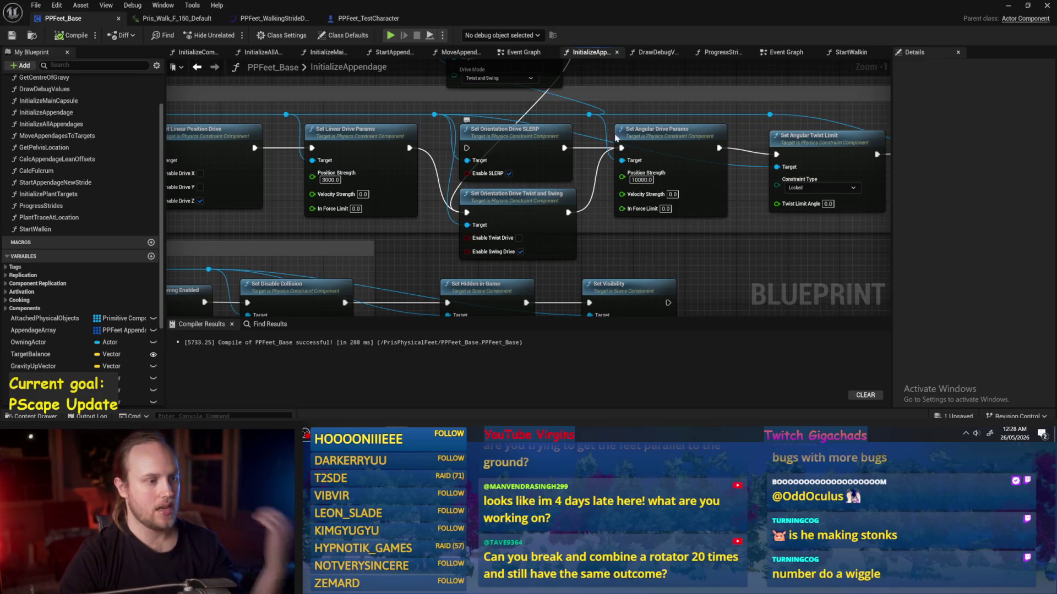
left_click(519, 239)
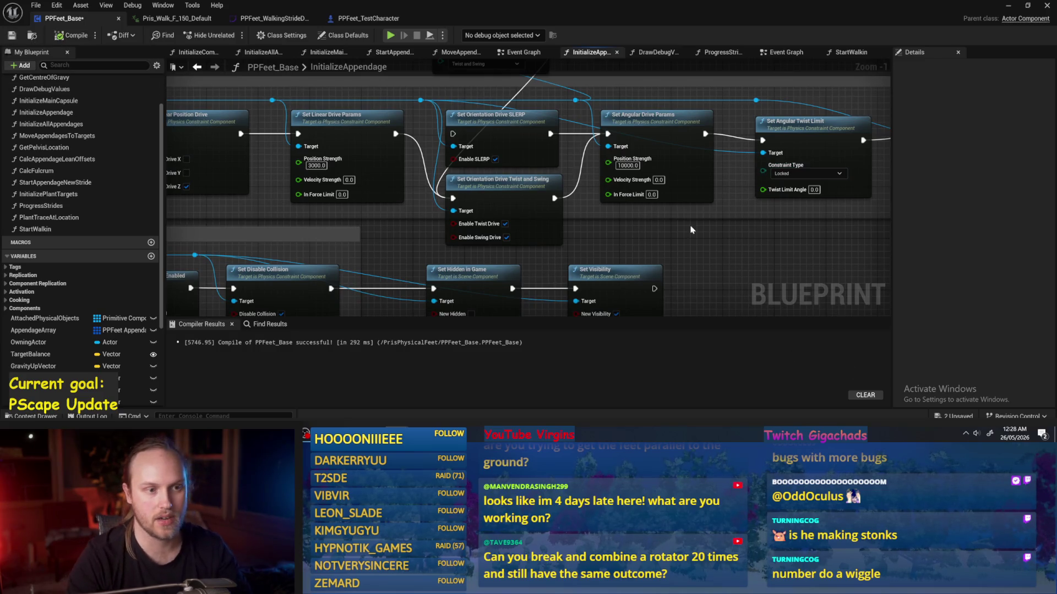
mouse_move(692, 230)
left_mouse_down()
mouse_move(758, 234)
mouse_move(744, 212)
left_mouse_up()
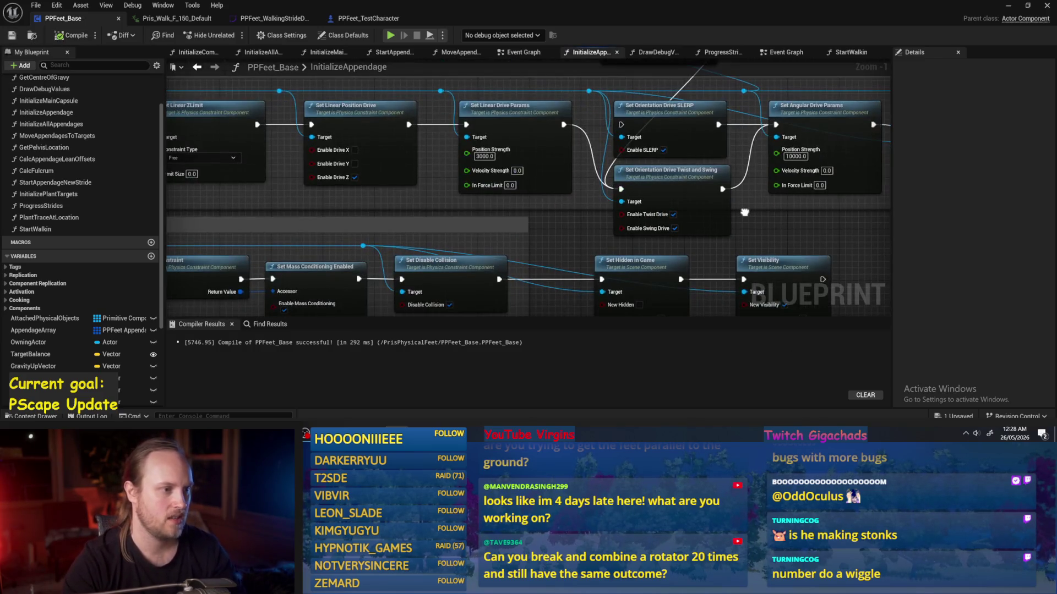
left_click(525, 110)
left_click(560, 228)
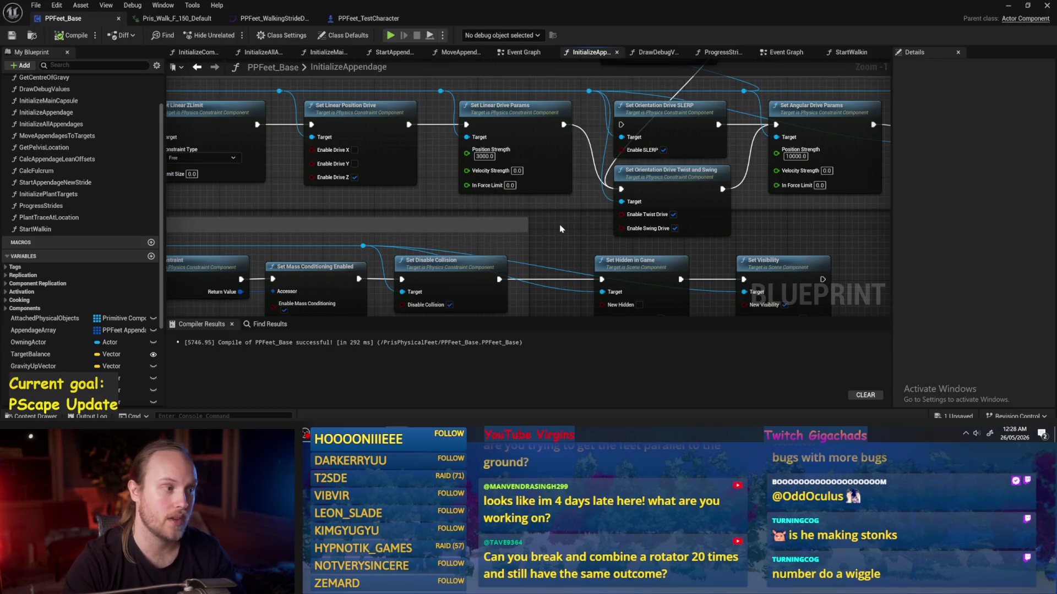
left_click_drag(461, 180, 516, 177)
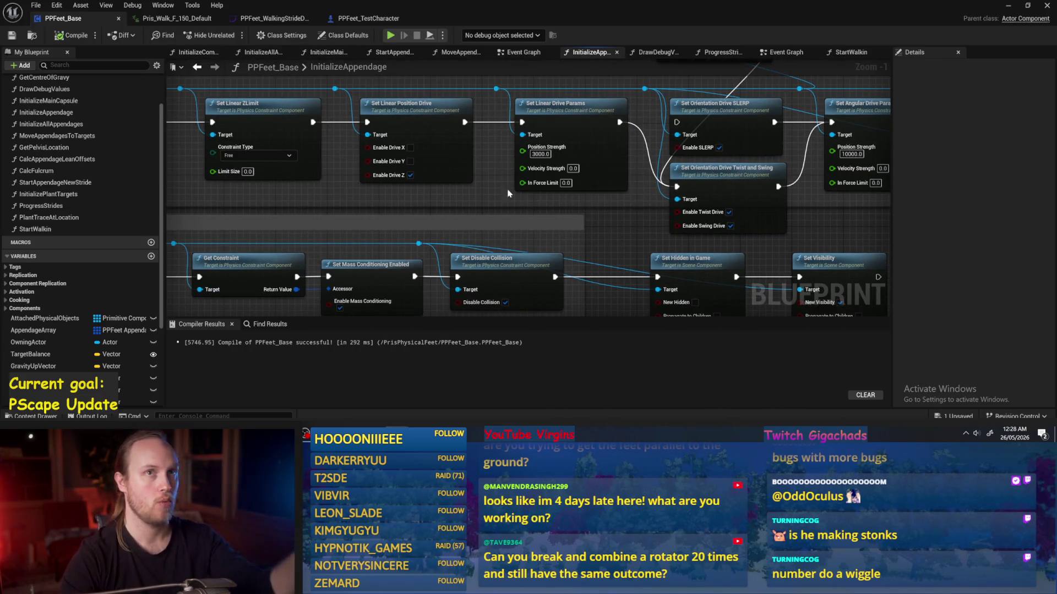
left_click_drag(523, 227, 628, 237)
left_click(1008, 5)
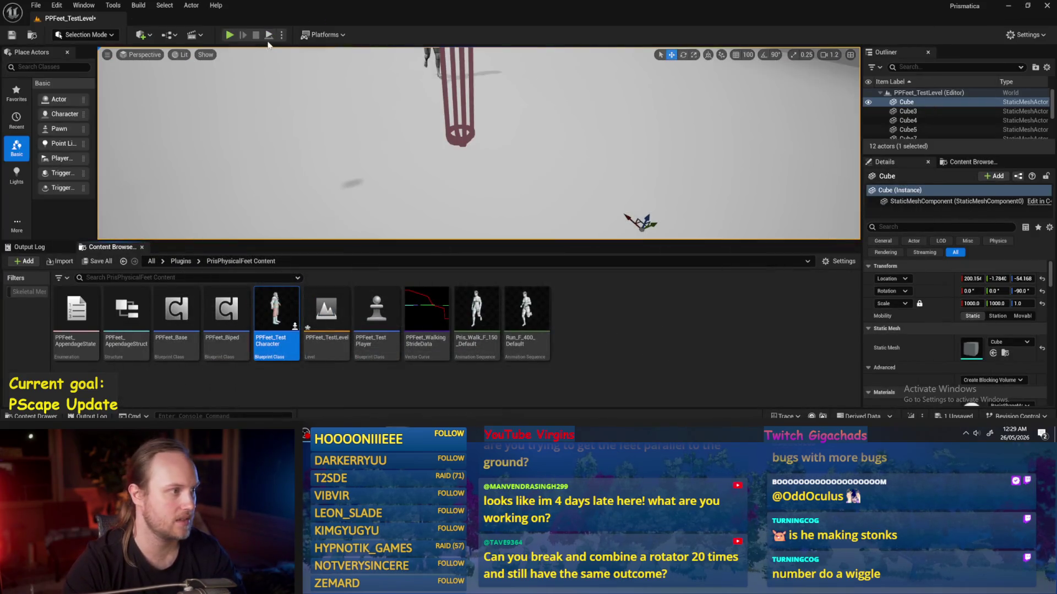
- Play-test PPFeet_TestLevel with Alt+P, stop it, and bring back the PPFeet_Base editor
key("alt+p")
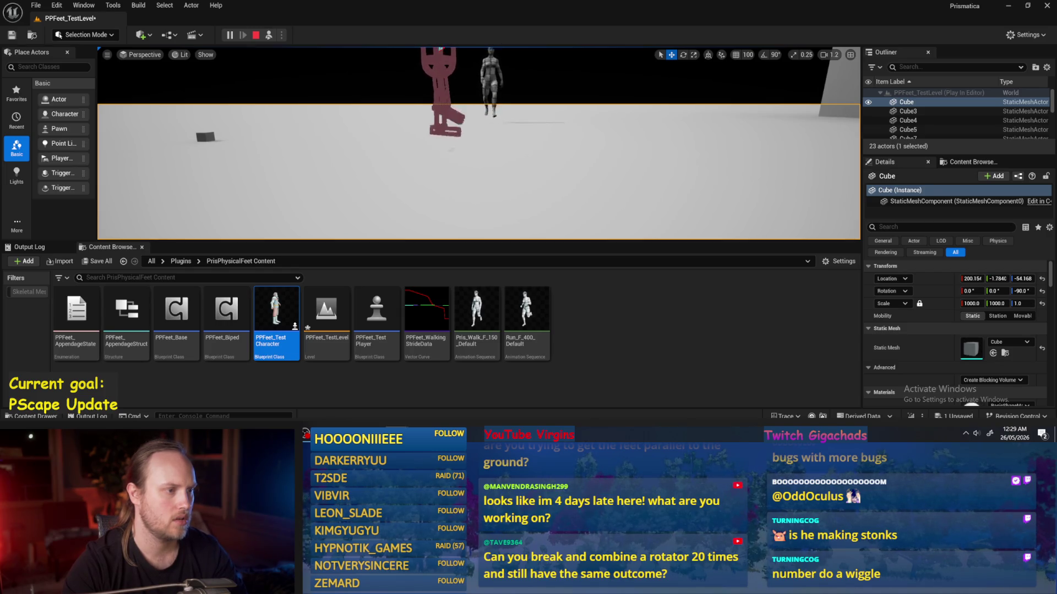
key("Escape")
mouse_move(396, 433)
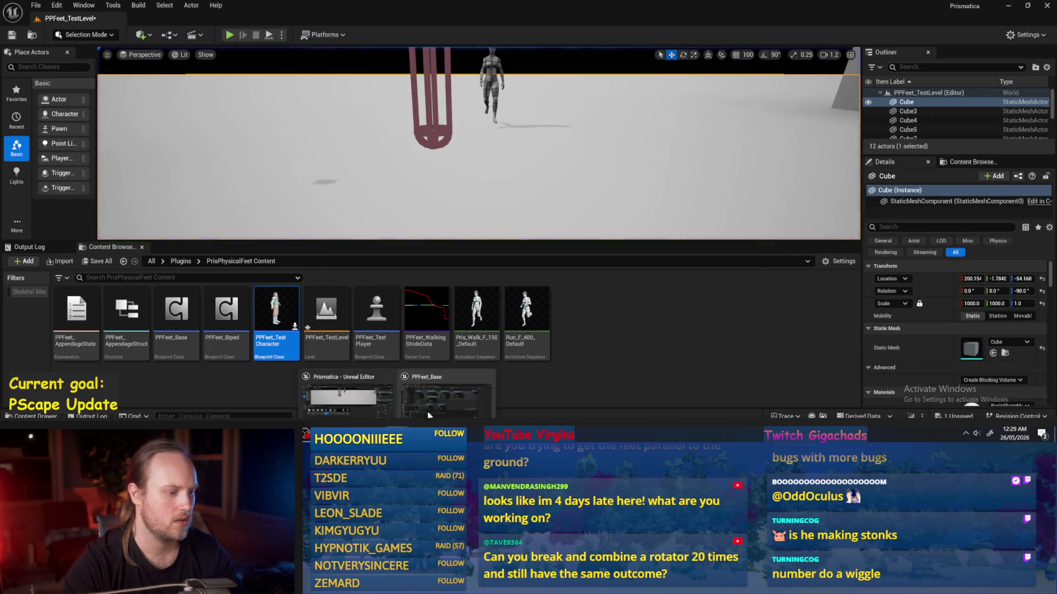
left_click(468, 394)
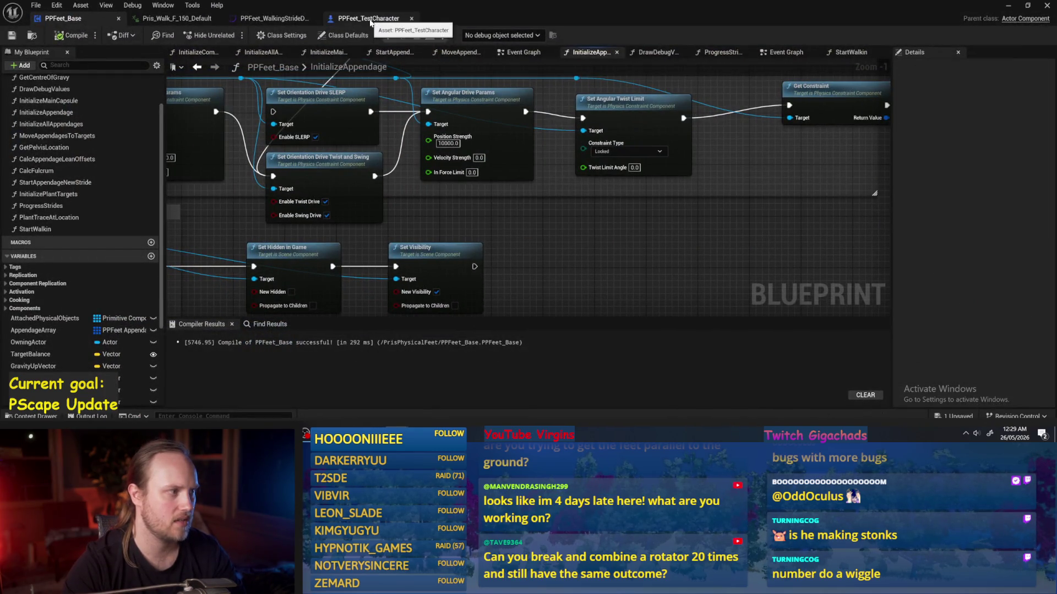
left_click(374, 19)
left_click(60, 103)
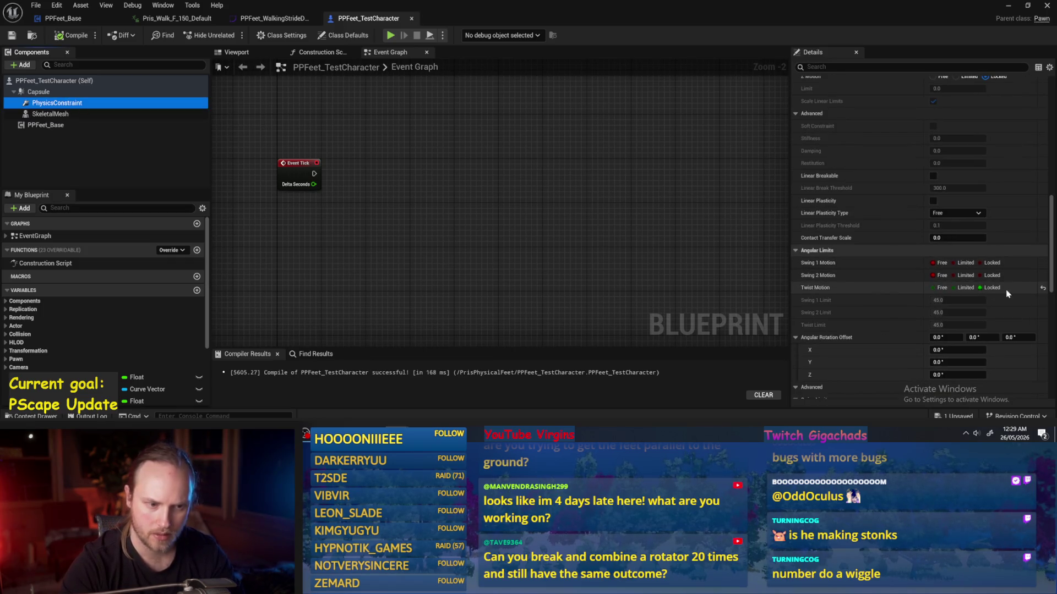
scroll(1006, 290, "down", 5)
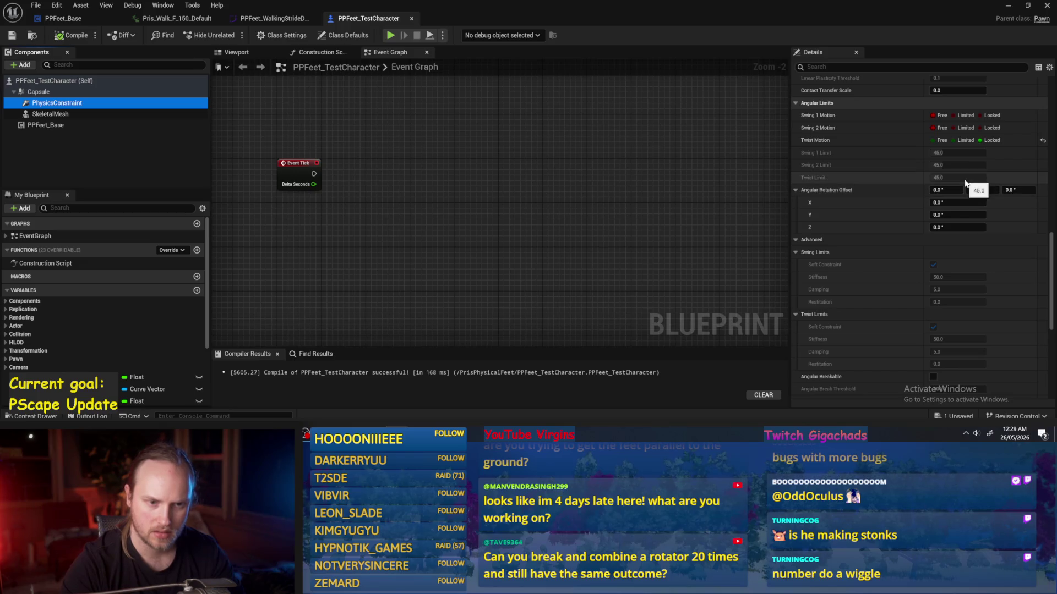
scroll(957, 209, "up", 10)
scroll(957, 247, "down", 15)
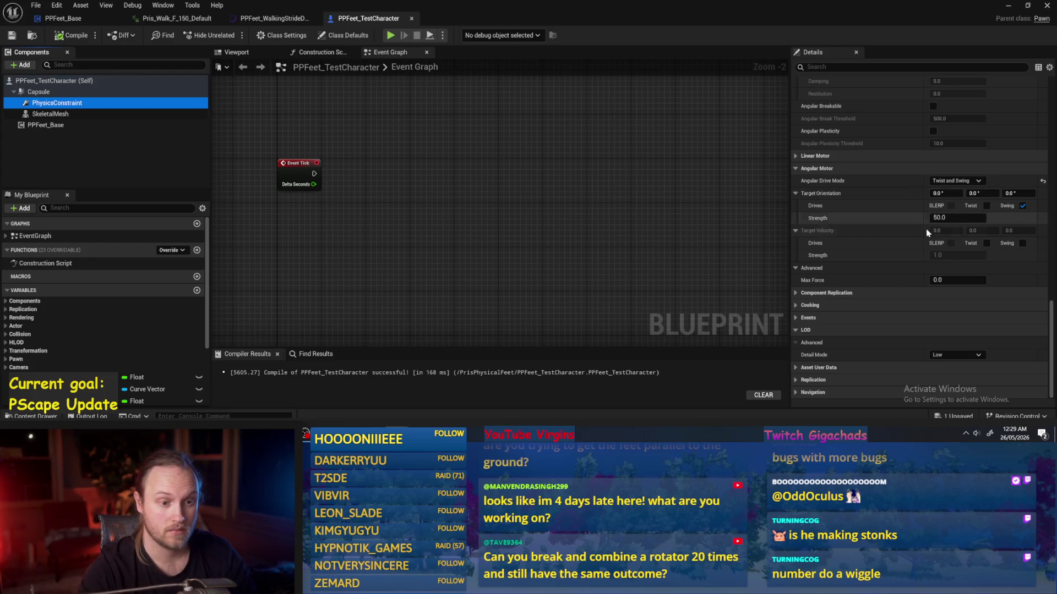
left_click(65, 21)
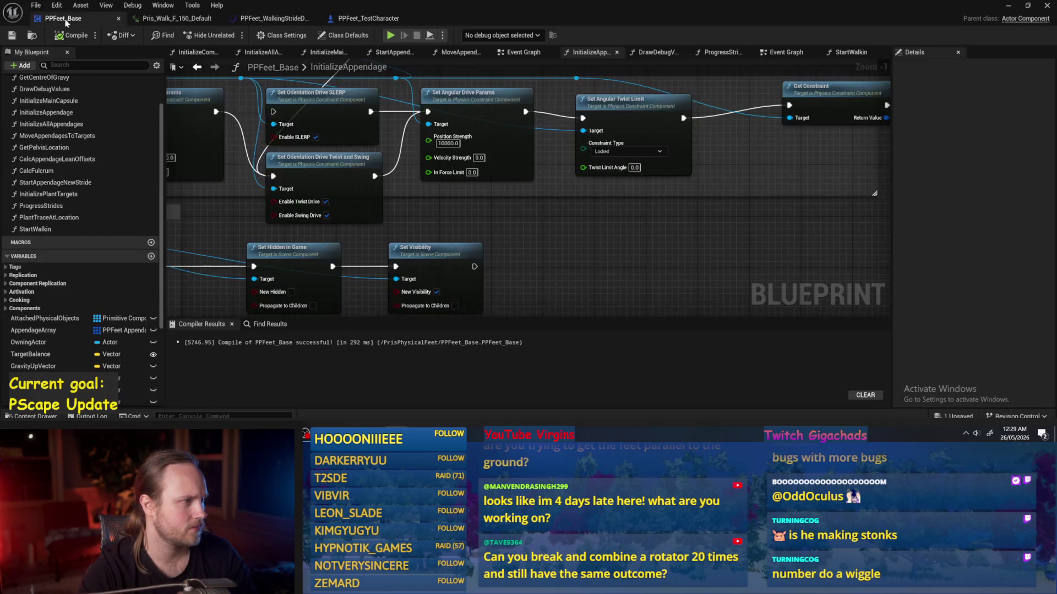
- Wire the linear drive params into the SLERP node and reposition the Twist and Swing and drive mode nodes
scroll(579, 245, "down", 1)
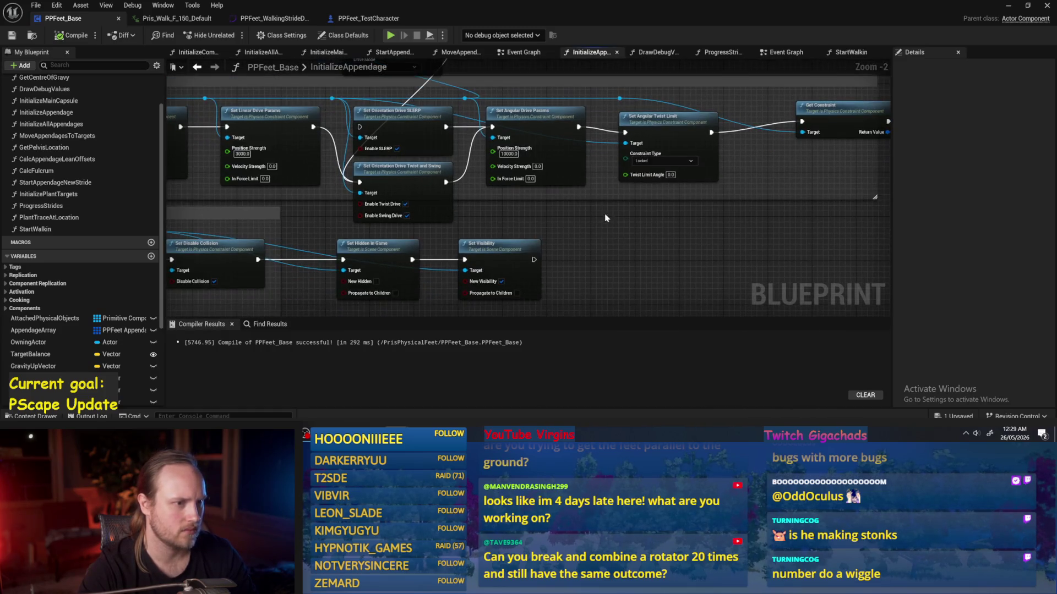
left_click_drag(664, 137, 658, 132)
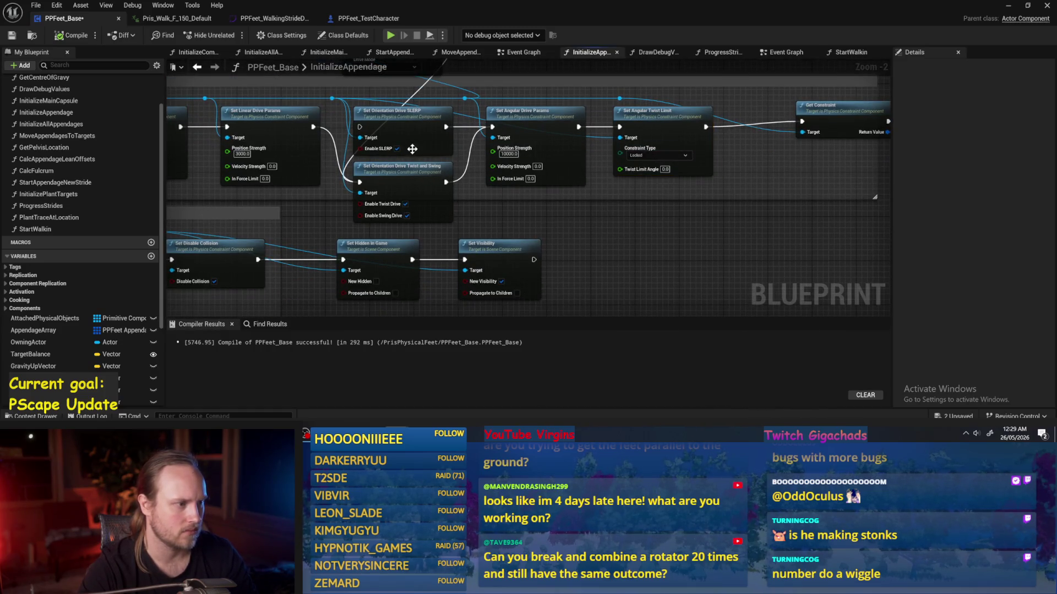
left_click_drag(313, 127, 360, 127)
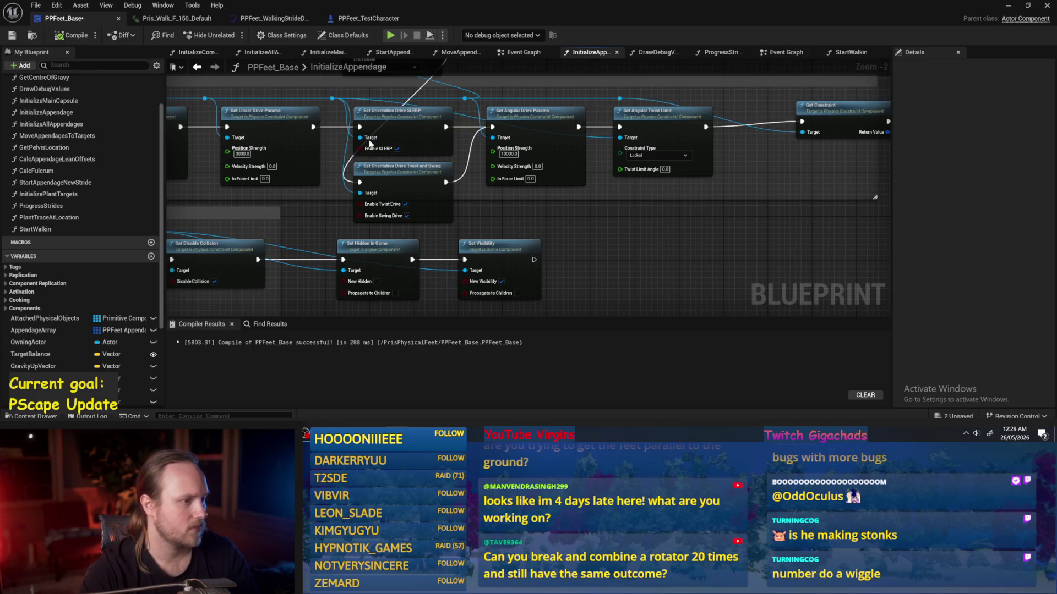
mouse_move(484, 201)
left_mouse_down()
mouse_move(442, 205)
mouse_move(420, 233)
mouse_move(505, 299)
left_mouse_up()
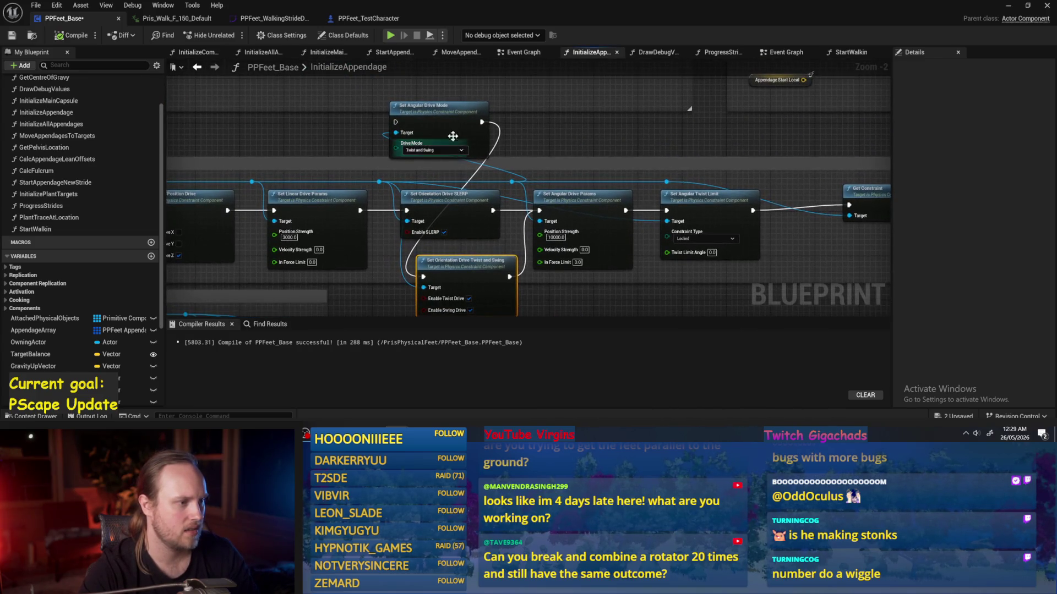
left_click_drag(366, 130, 377, 127)
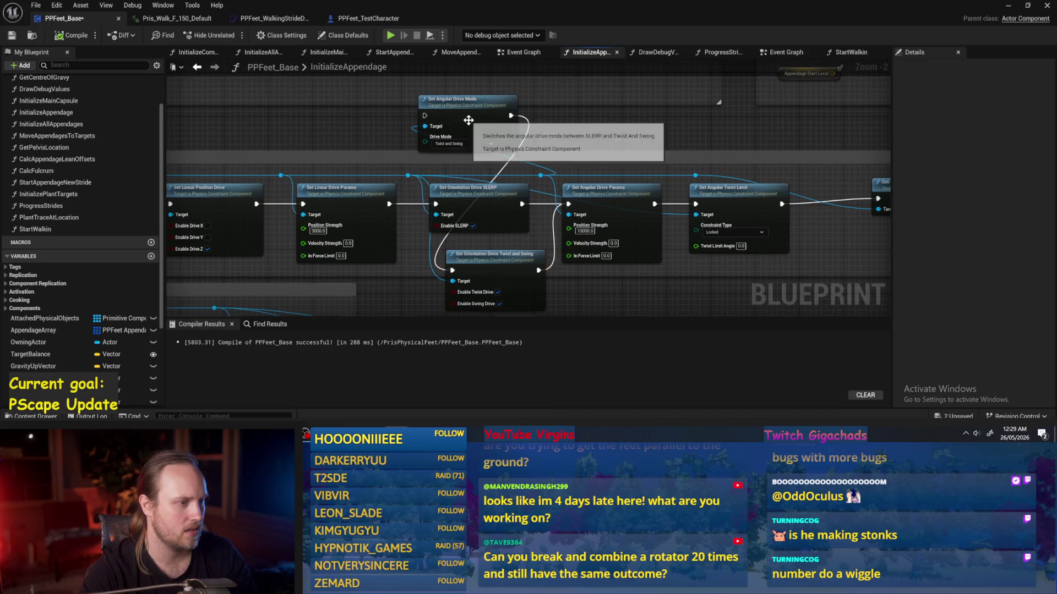
mouse_move(480, 114)
left_mouse_down()
mouse_move(417, 295)
mouse_move(484, 129)
left_mouse_up()
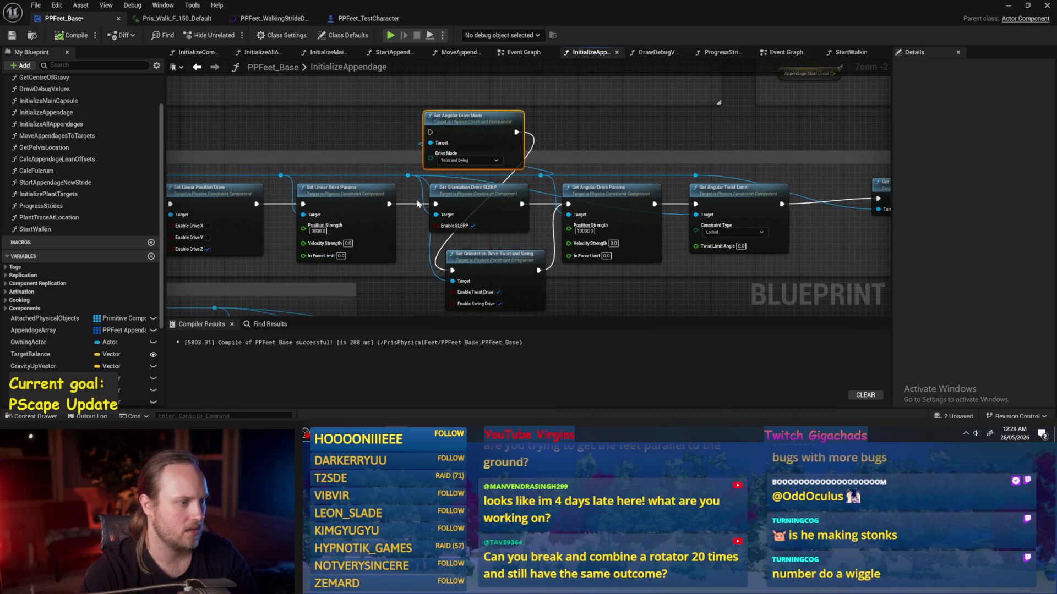
- Switch Set Angular Drive Mode to SLERP and route it into the SLERP node
left_click(462, 160)
left_click(457, 148)
left_click(456, 161)
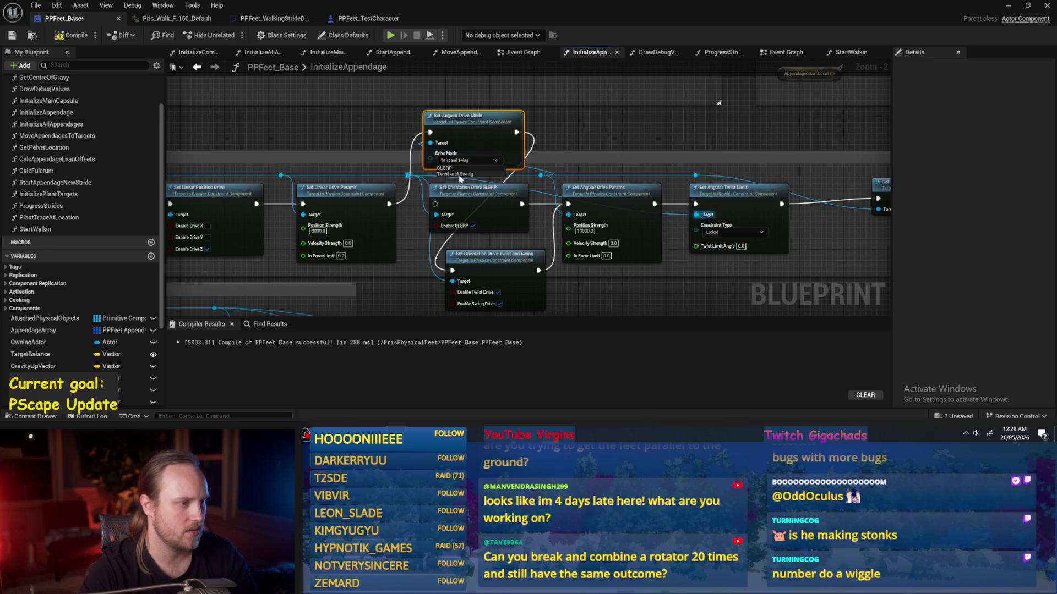
left_click(462, 171)
left_click_drag(484, 188, 468, 157)
left_click_drag(500, 97, 407, 180)
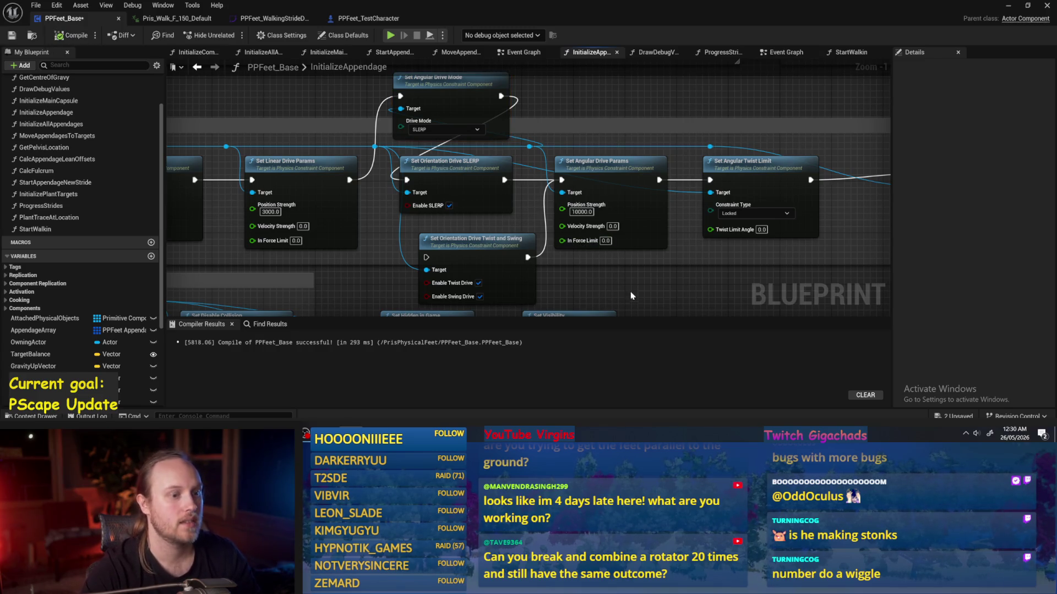
- Tidy the angular drive and Twist and Swing nodes, then minimize the blueprint editor
mouse_move(493, 257)
left_mouse_down()
mouse_move(451, 218)
mouse_move(469, 218)
left_mouse_up()
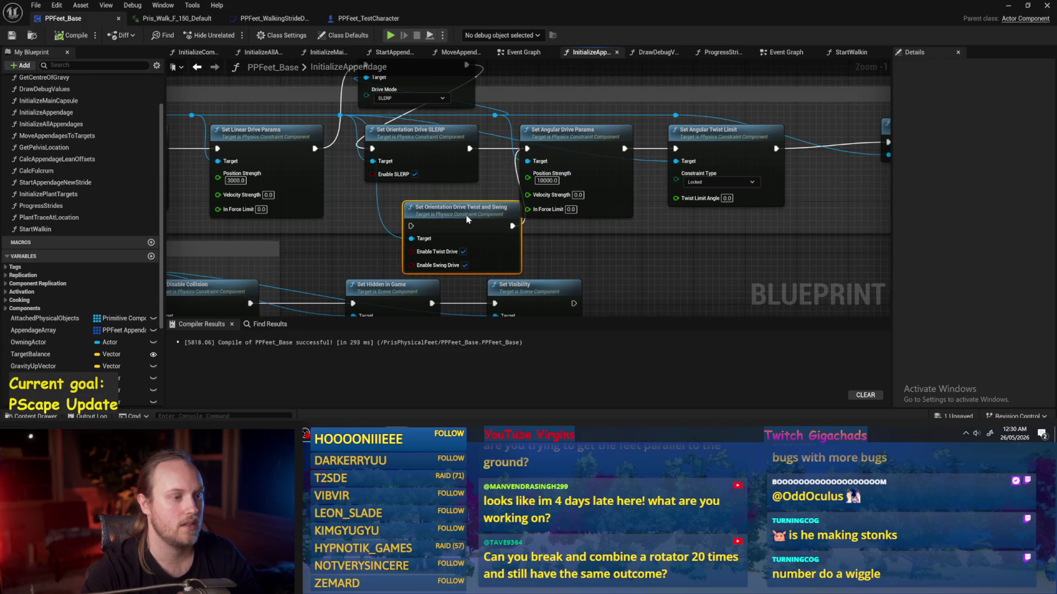
mouse_move(710, 168)
left_mouse_down()
mouse_move(483, 188)
mouse_move(554, 193)
left_mouse_up()
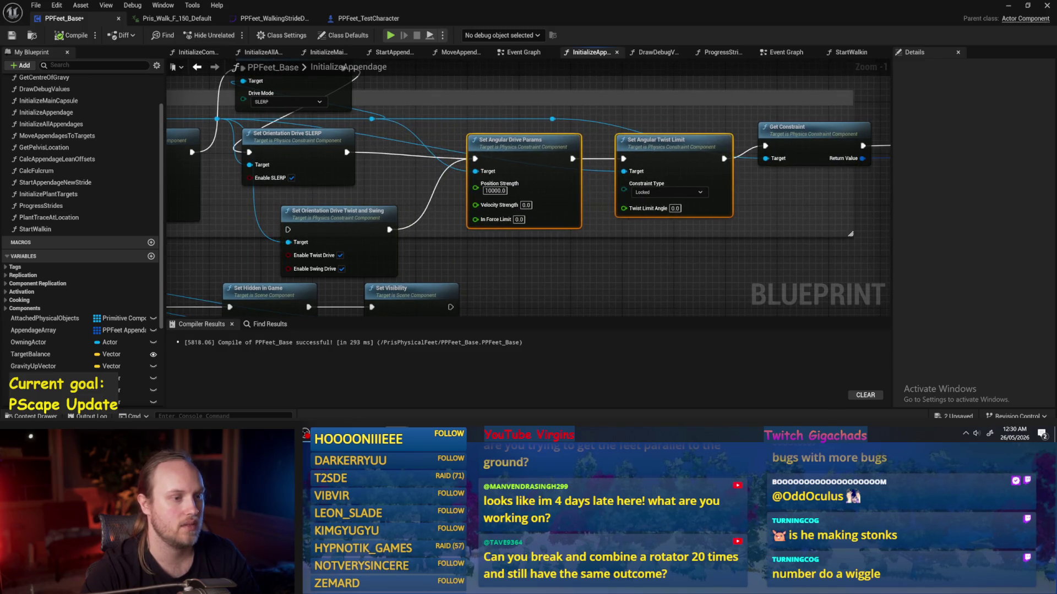
left_click_drag(380, 227, 412, 202)
left_click(653, 108)
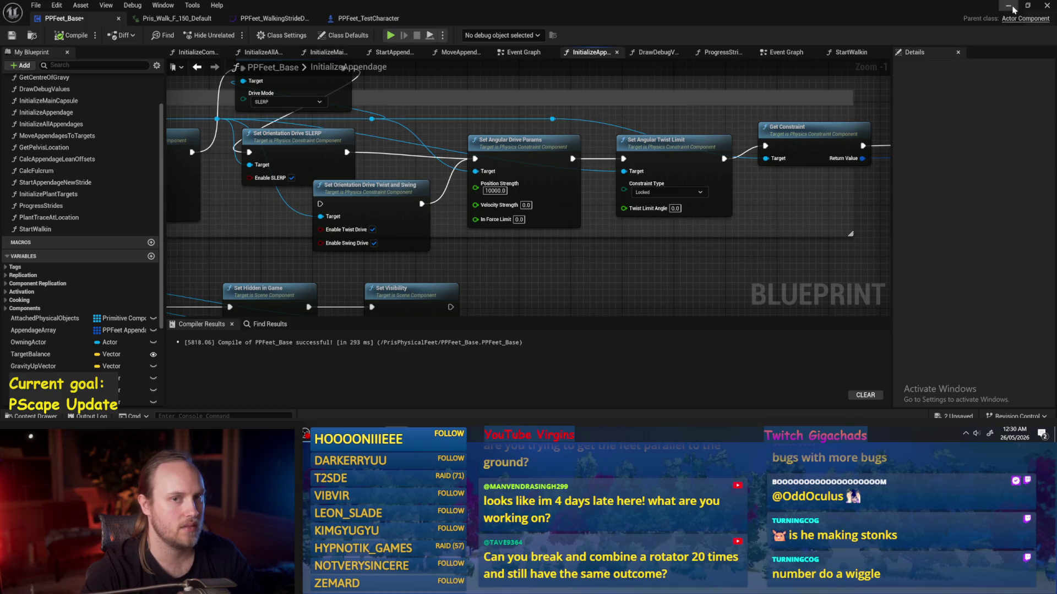
left_click(1011, 7)
- Run two play sessions of the test level to watch the feet simulate under the SLERP drive
left_click(268, 35)
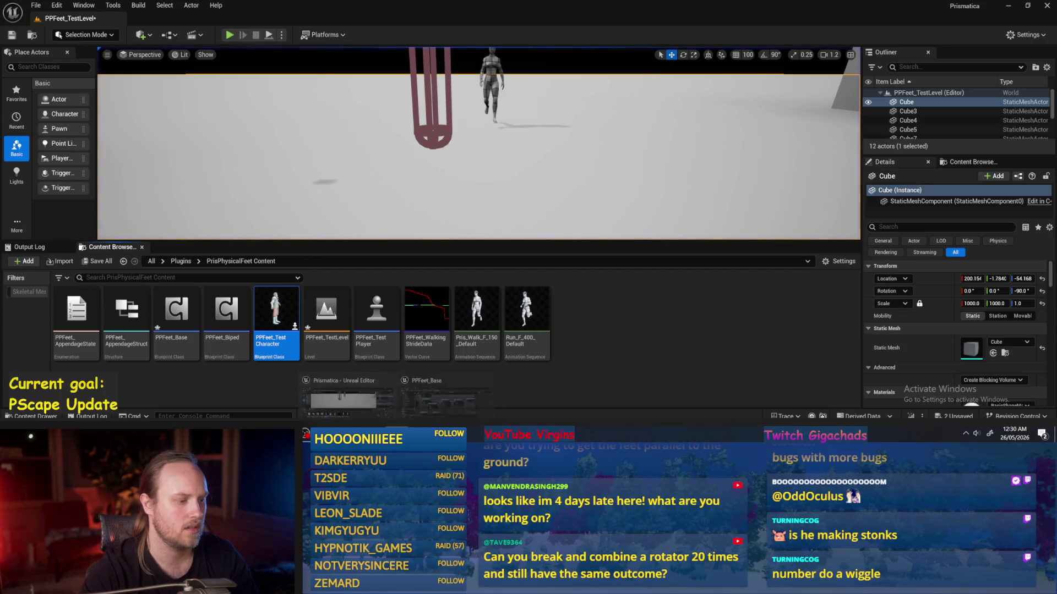
key("Escape")
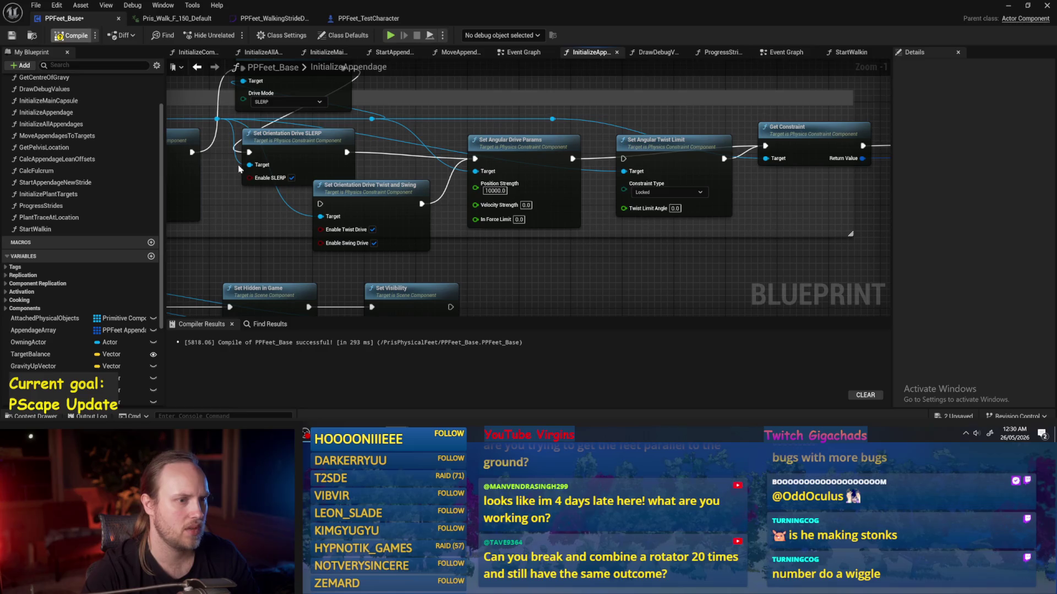
left_click(1009, 6)
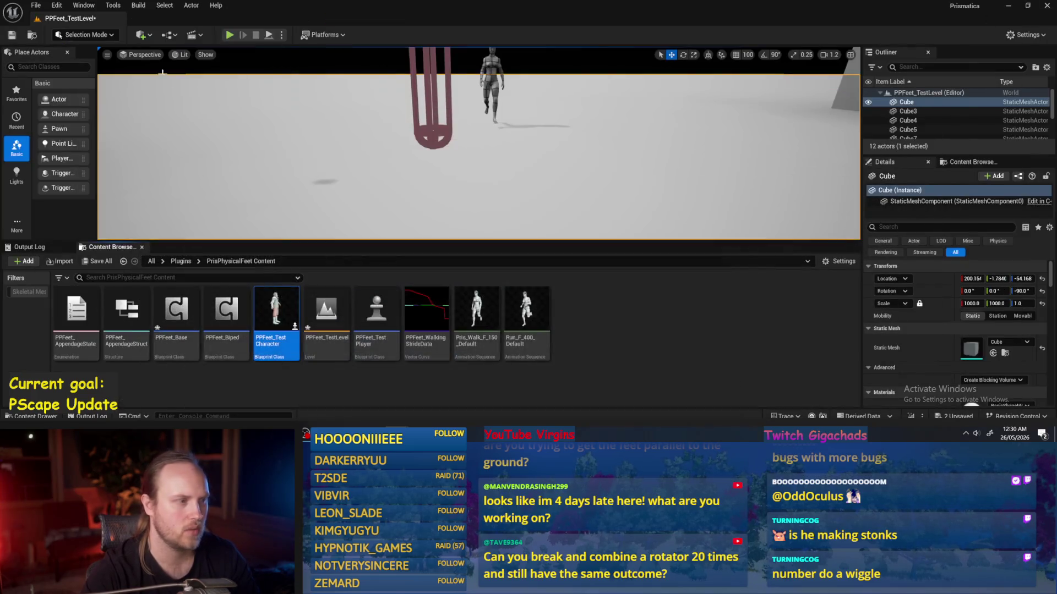
left_click(268, 36)
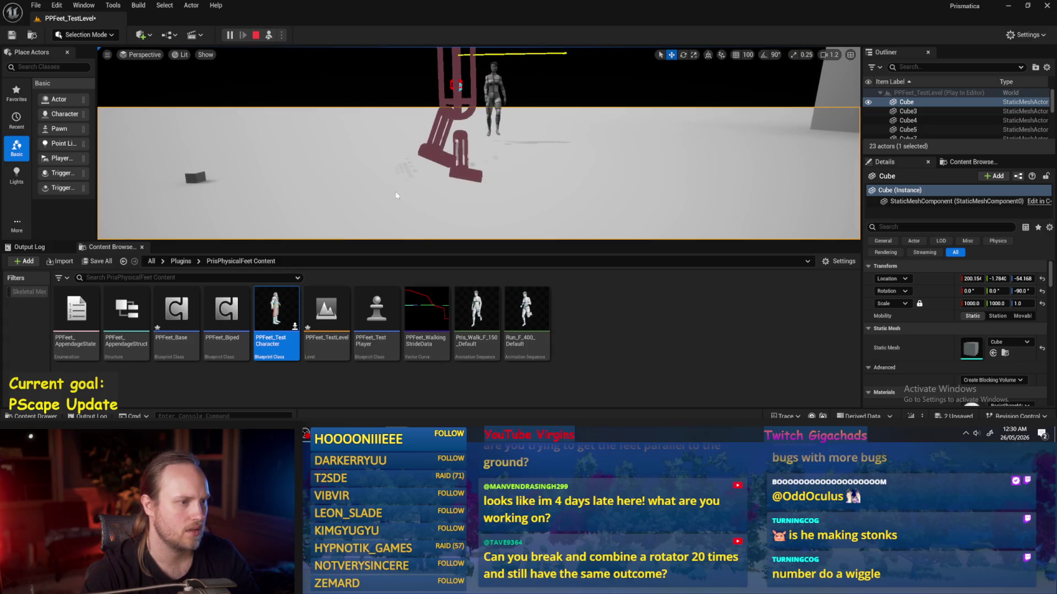
key("Escape")
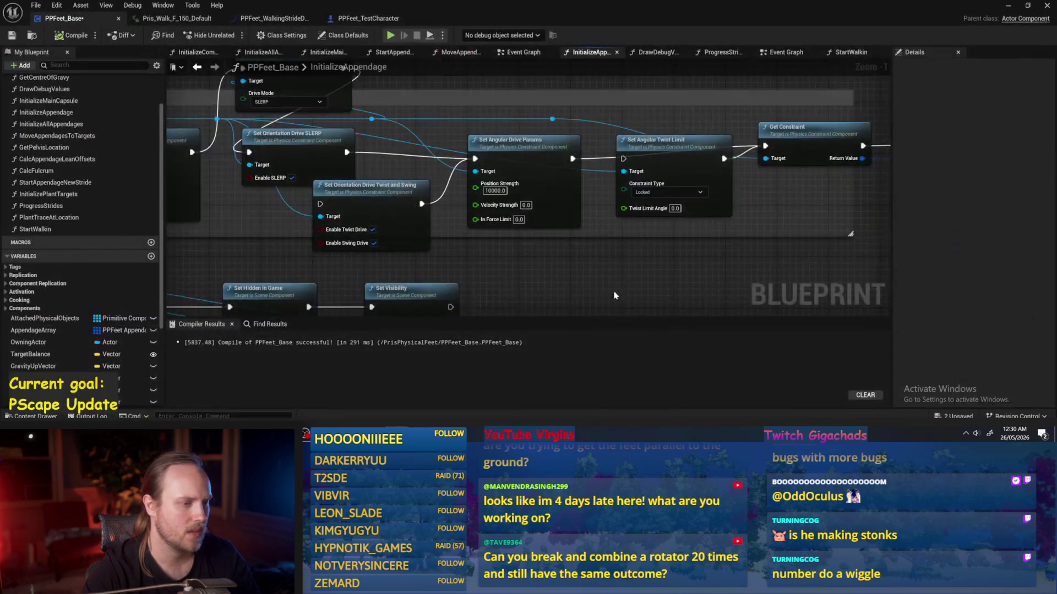
- Bring the Set Angular Drive Mode node into view and compile and save PPFeet_Base
left_click_drag(615, 296, 525, 276)
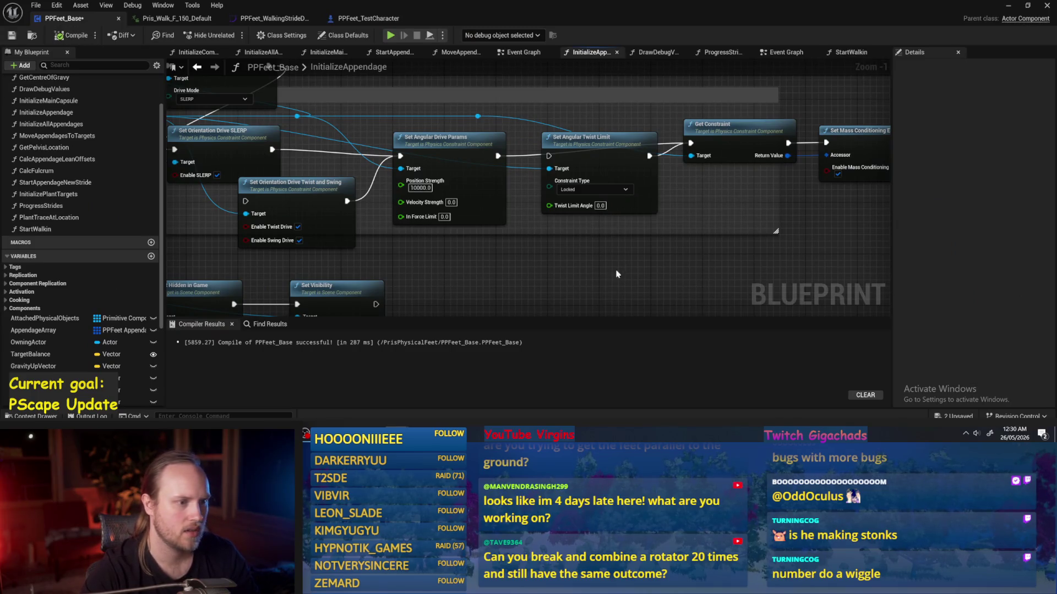
left_click_drag(570, 138, 561, 150)
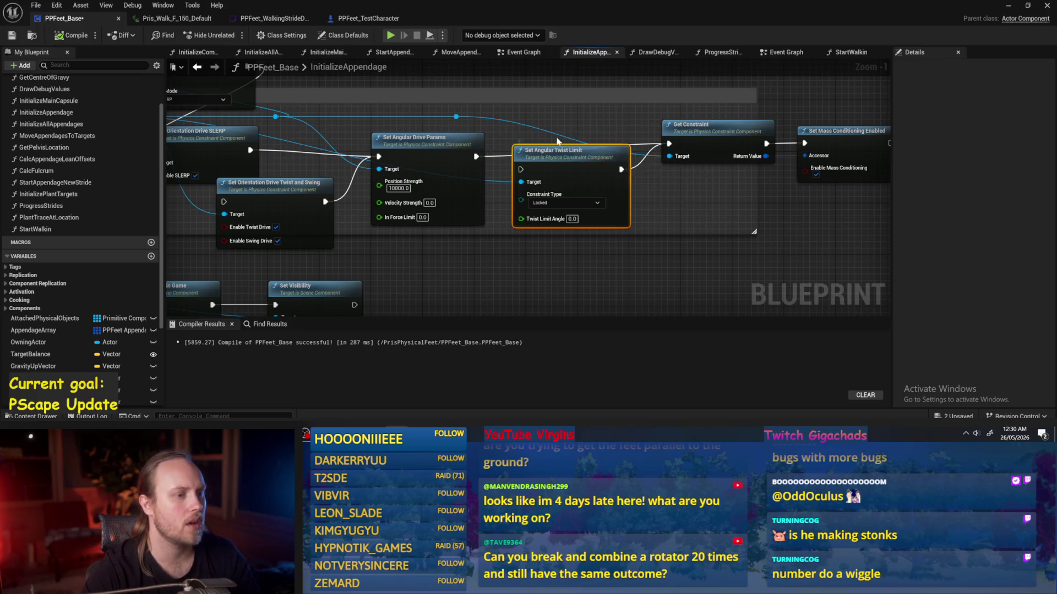
left_click_drag(570, 72, 598, 160)
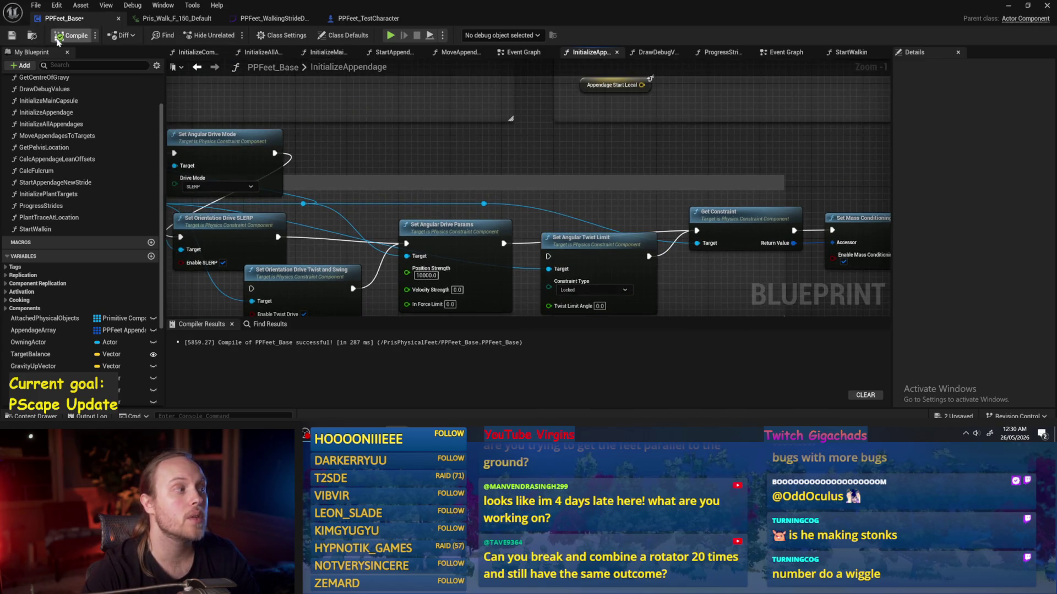
left_click(11, 37)
- Look over the nodes above the drive chain, then open the PPFeet_TestCharacter blueprint
left_click_drag(437, 148, 469, 180)
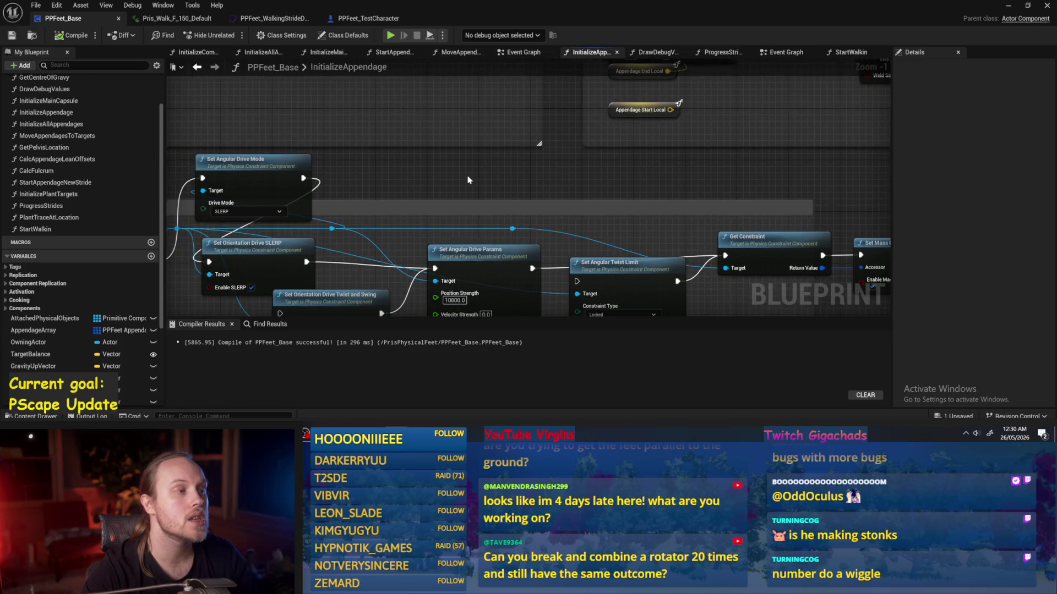
scroll(526, 208, "down", 6)
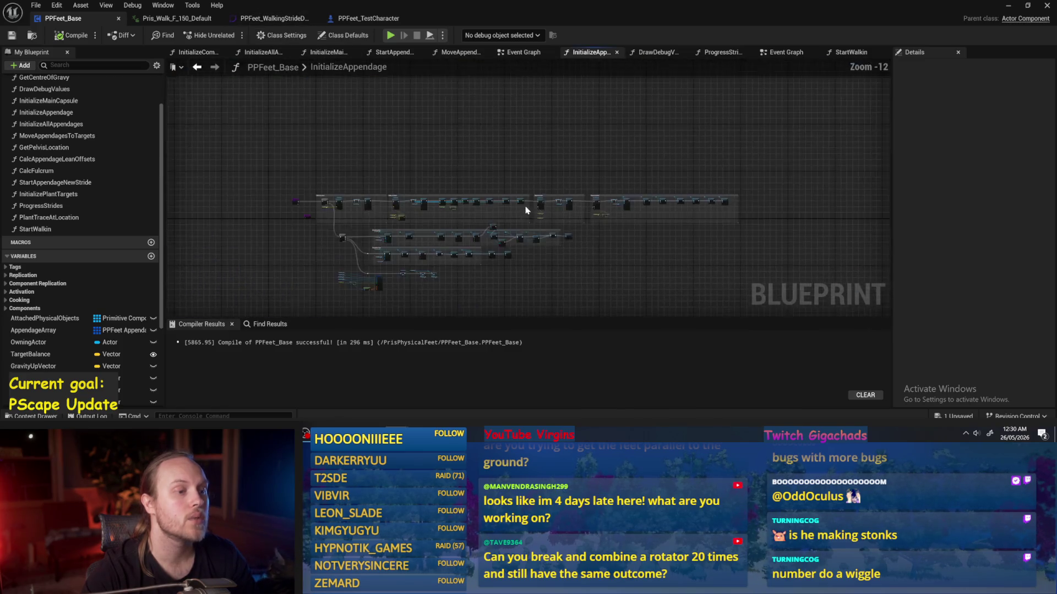
scroll(531, 210, "up", 7)
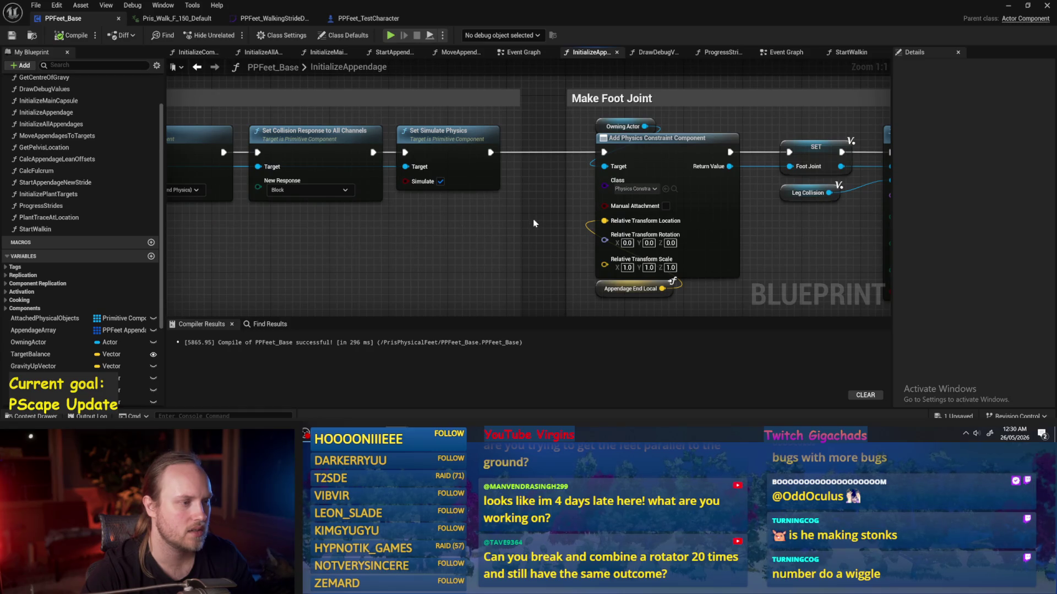
left_click_drag(533, 224, 541, 205)
scroll(486, 178, "down", 2)
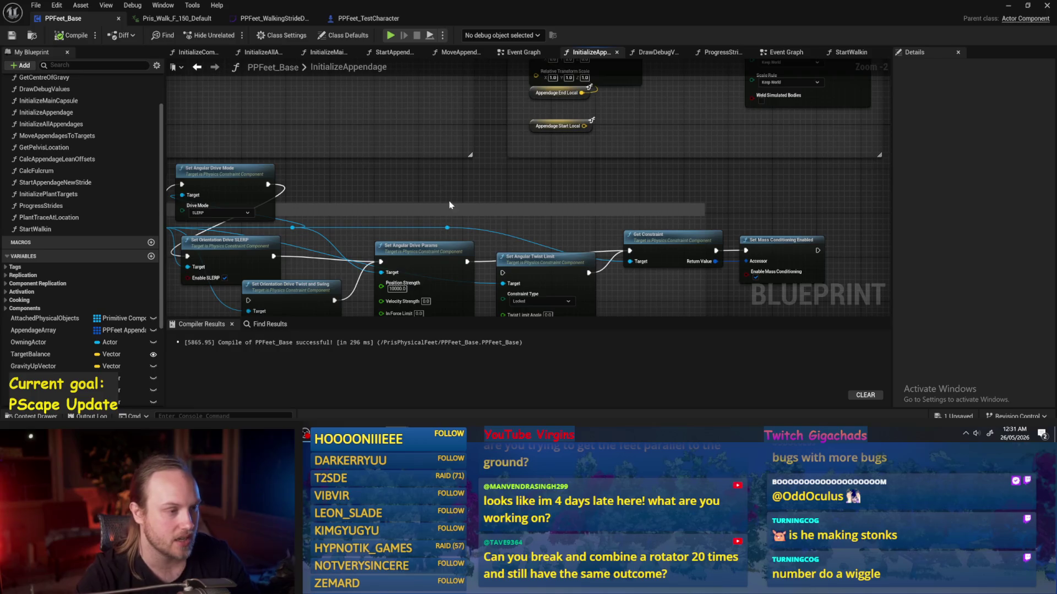
left_click(368, 18)
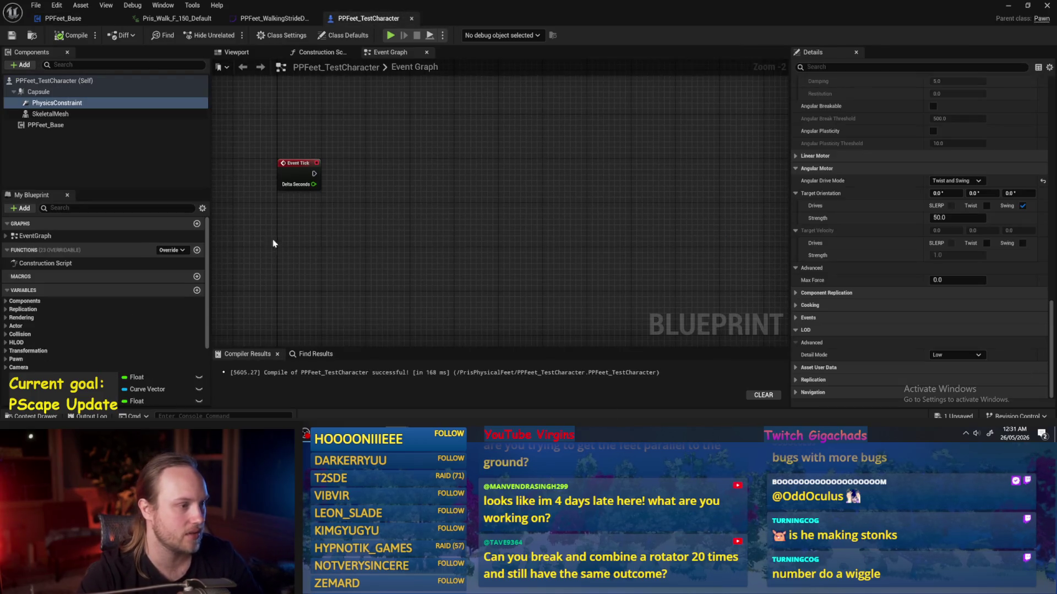
- Select the PhysicsConstraint in the viewport and set Swing 1, Swing 2 and Twist Motion to Limited
left_click(275, 52)
scroll(453, 193, "up", 3)
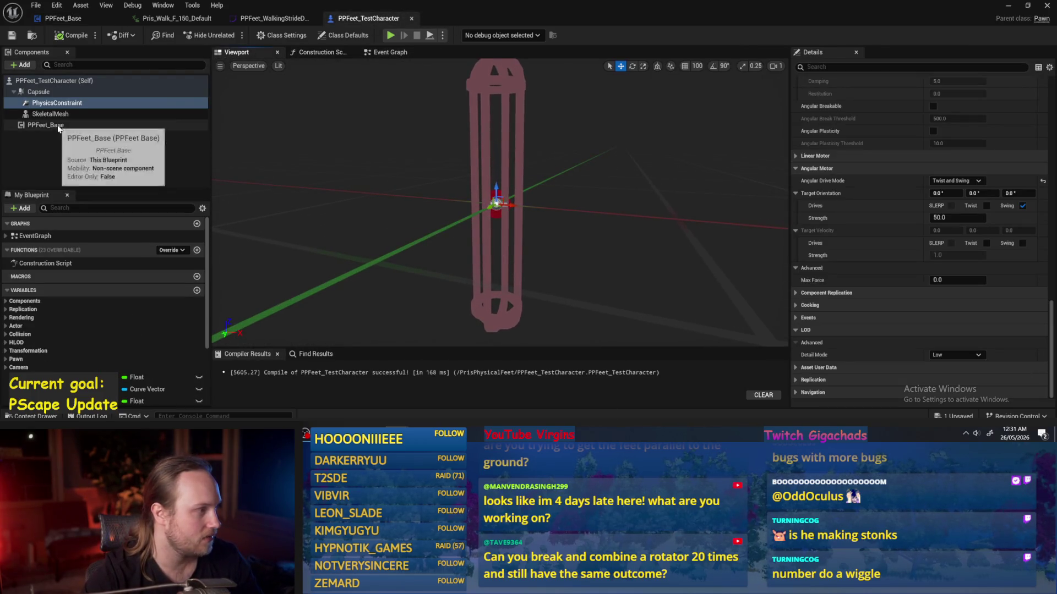
double_click(55, 103)
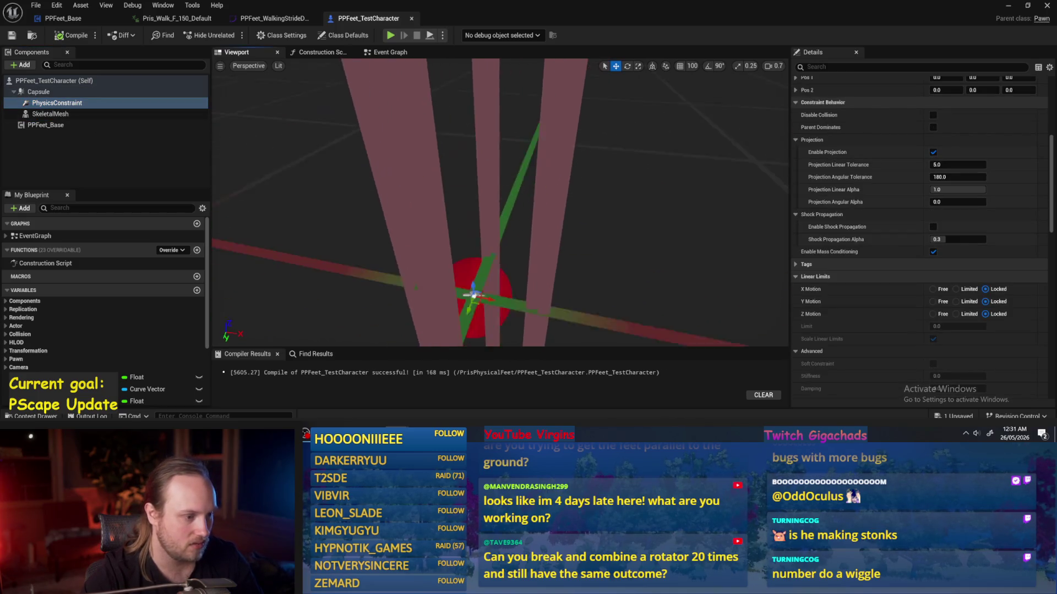
scroll(971, 291, "up", 5)
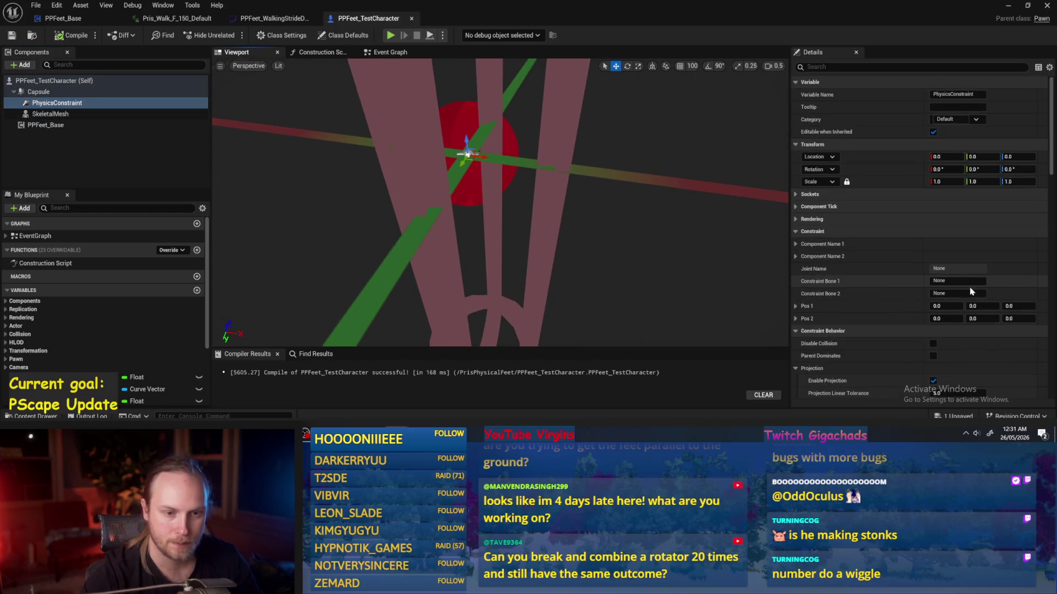
scroll(972, 292, "down", 10)
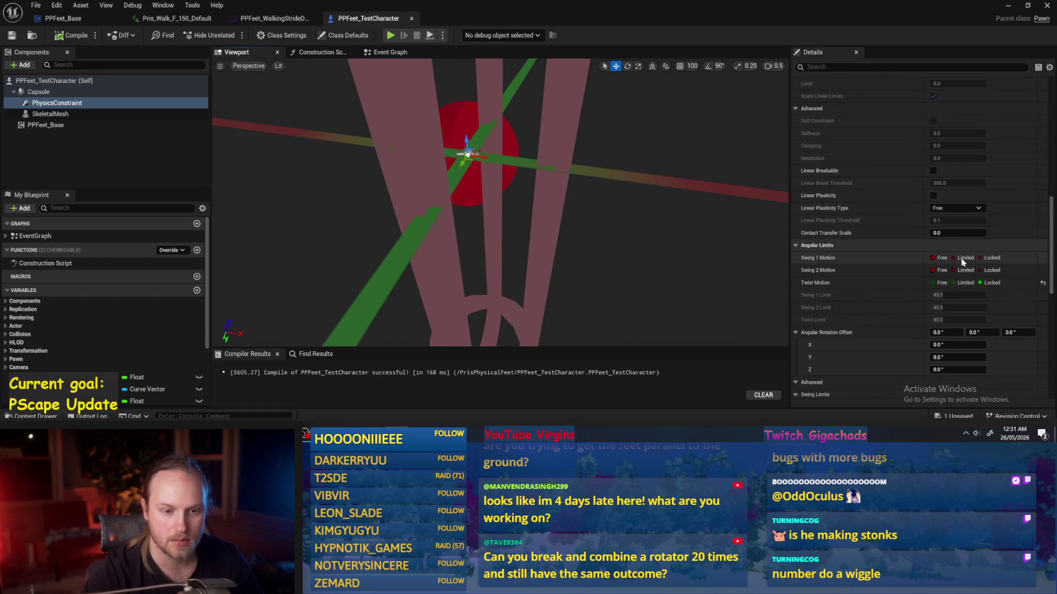
left_click(966, 258)
left_click(965, 271)
left_click(965, 282)
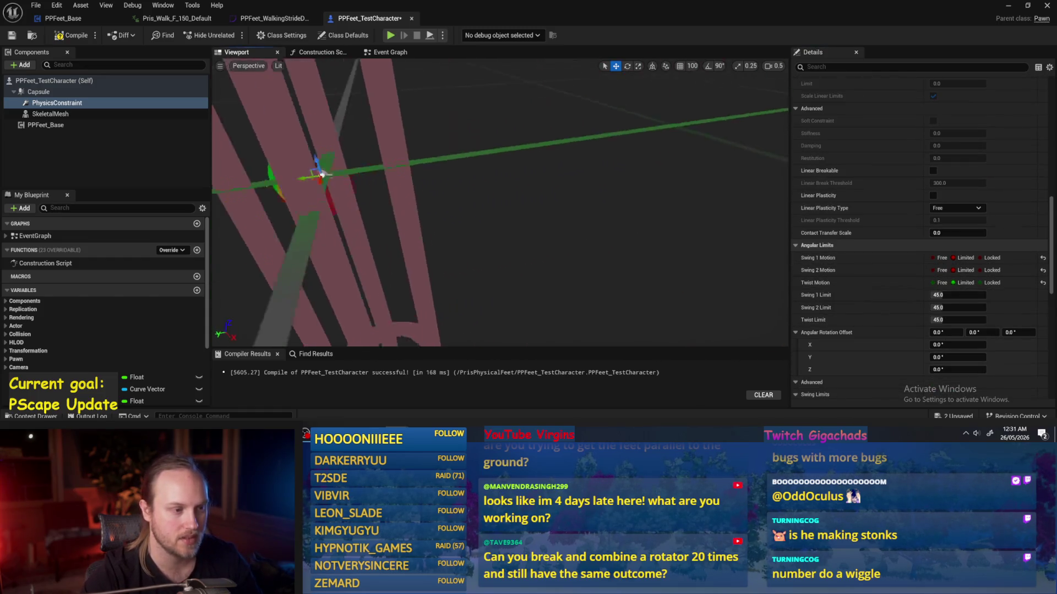
- Rotate the constraint to -90 on Y, then compile and save PPFeet_TestCharacter
mouse_move(321, 174)
left_mouse_down()
mouse_move(220, 175)
mouse_move(245, 174)
left_mouse_up()
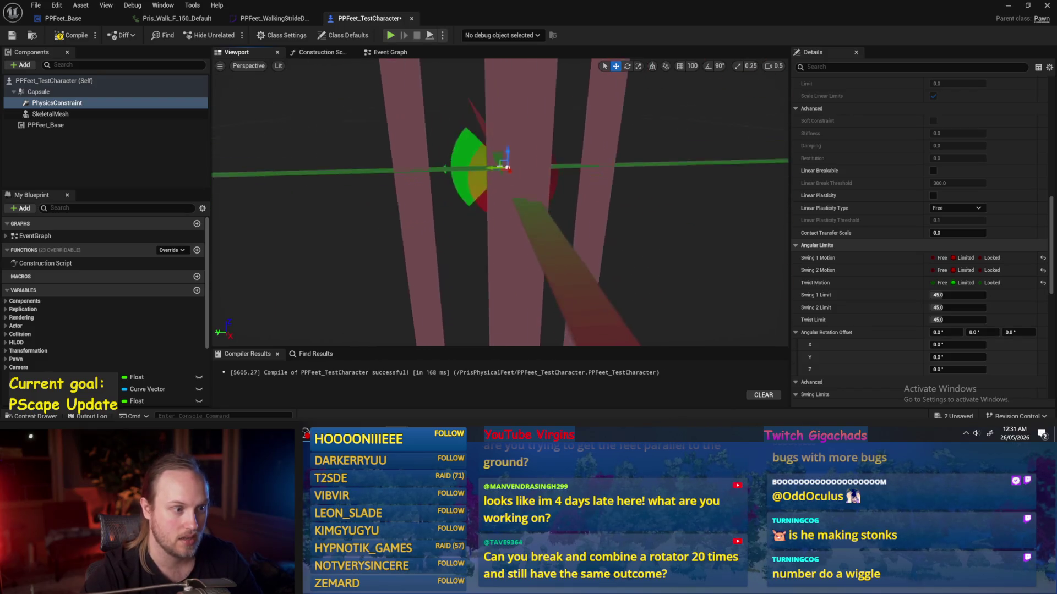
mouse_move(505, 239)
left_mouse_down()
mouse_move(465, 237)
mouse_move(504, 239)
mouse_move(495, 300)
left_mouse_up()
key("e")
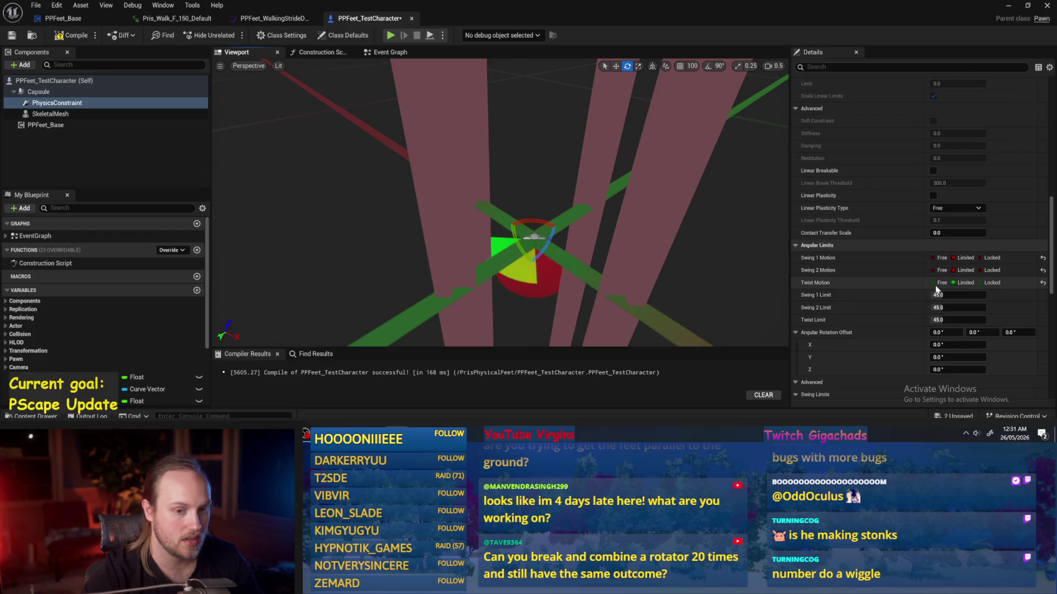
scroll(935, 248, "up", 10)
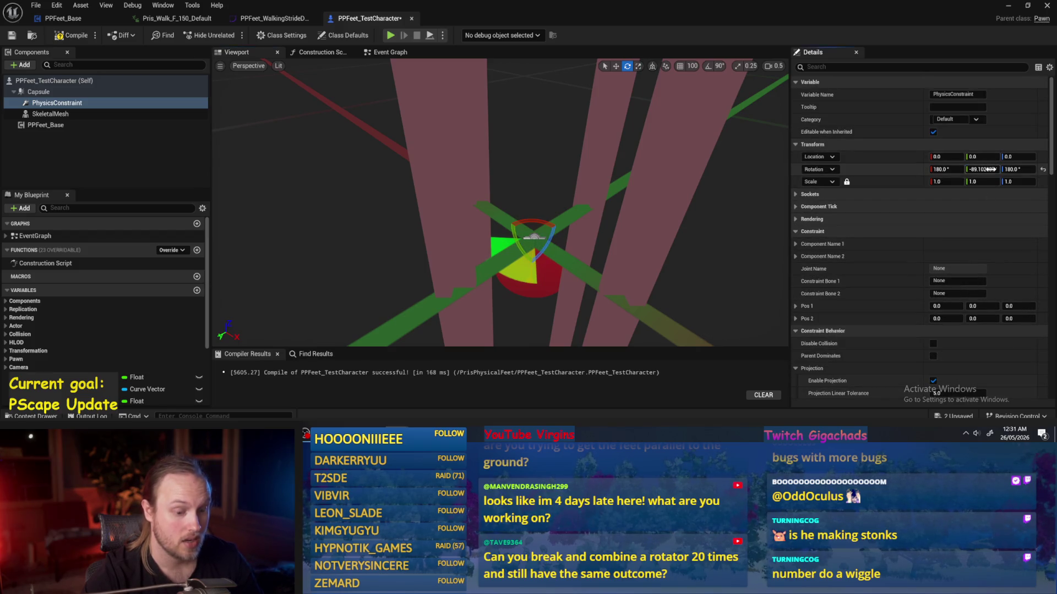
left_click(982, 169)
type("-90")
key("Return")
left_click_drag(603, 253, 545, 257)
left_click(71, 35)
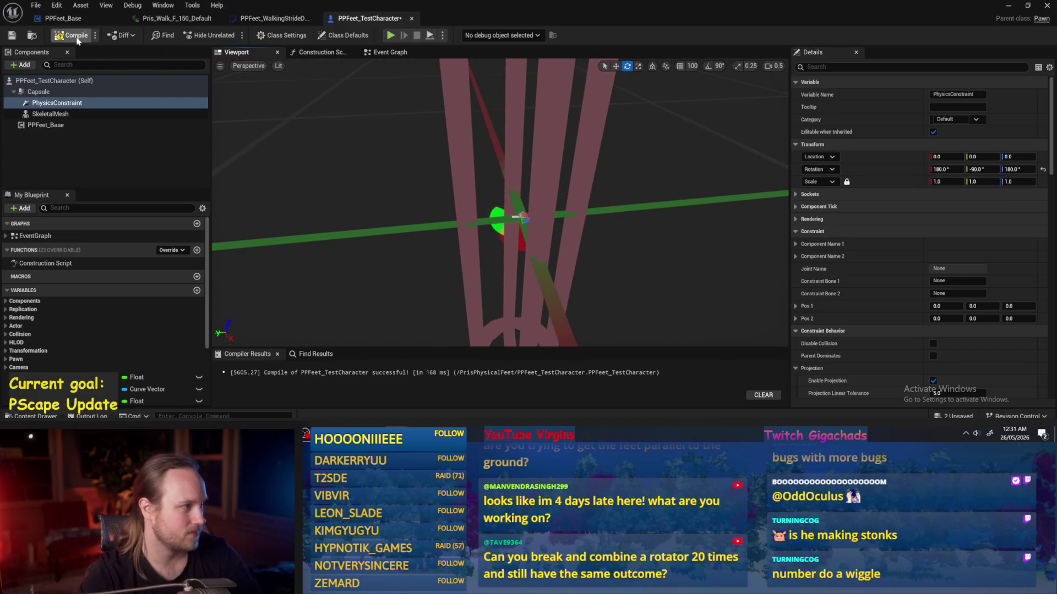
left_click(12, 35)
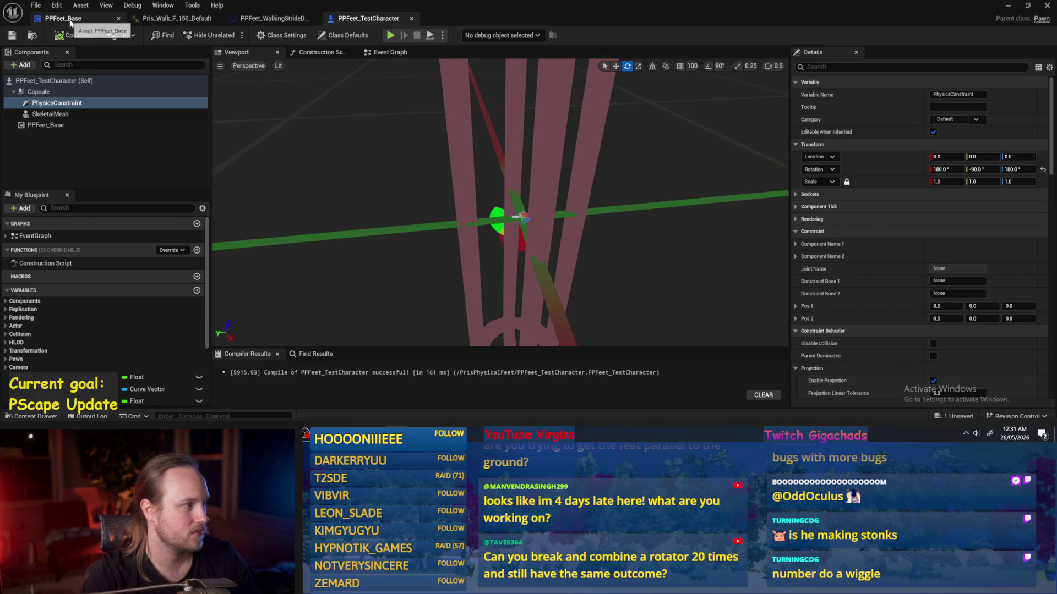
- In PPFeet_Base, wire Set Angular Drive Params into the Set Angular Twist Limit node
left_click(87, 20)
left_click_drag(612, 152, 771, 127)
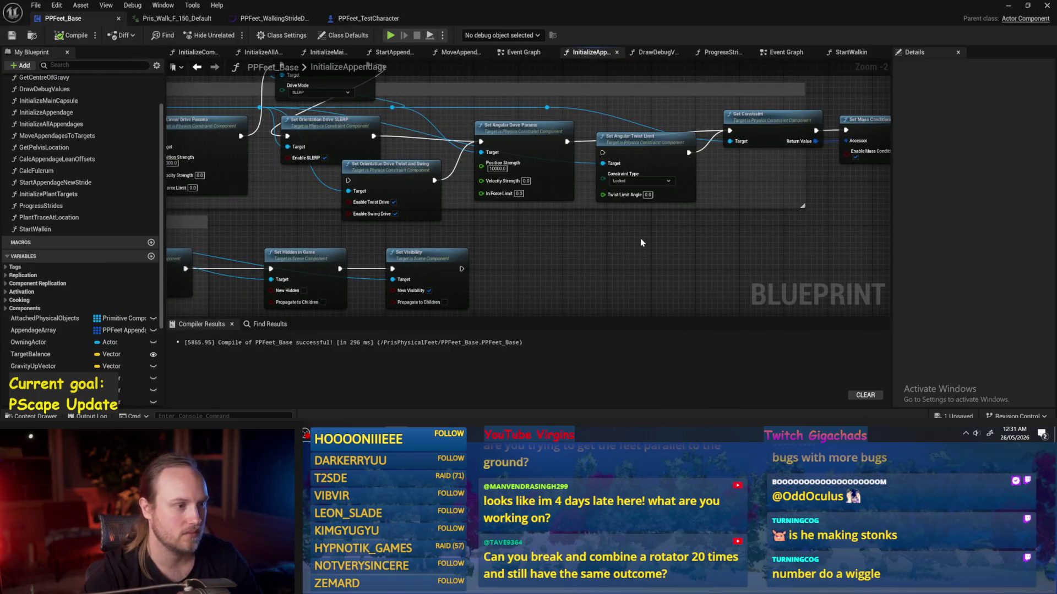
left_click_drag(639, 239, 802, 213)
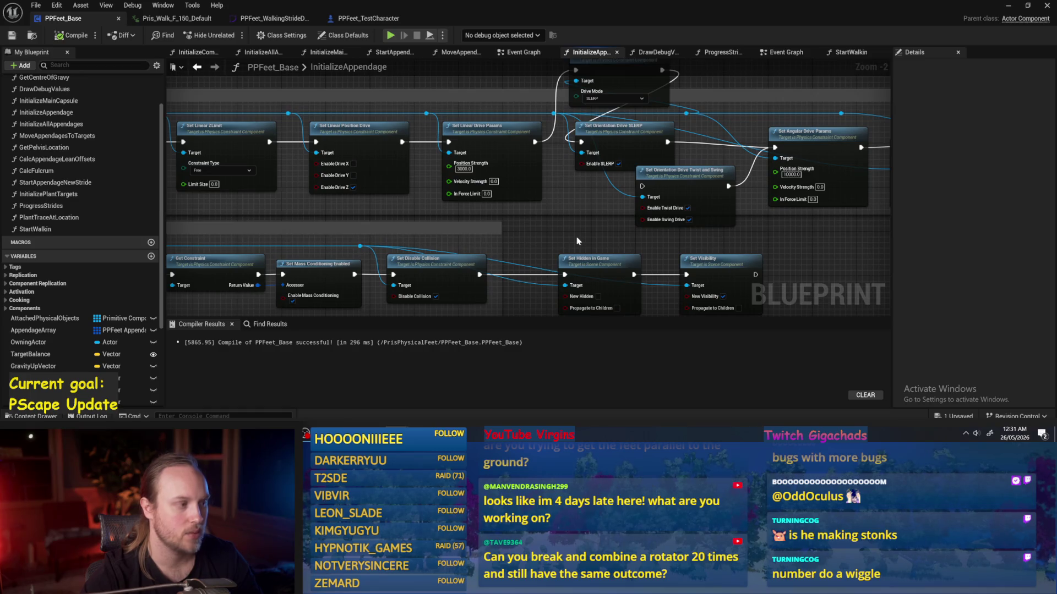
left_click_drag(614, 145, 531, 167)
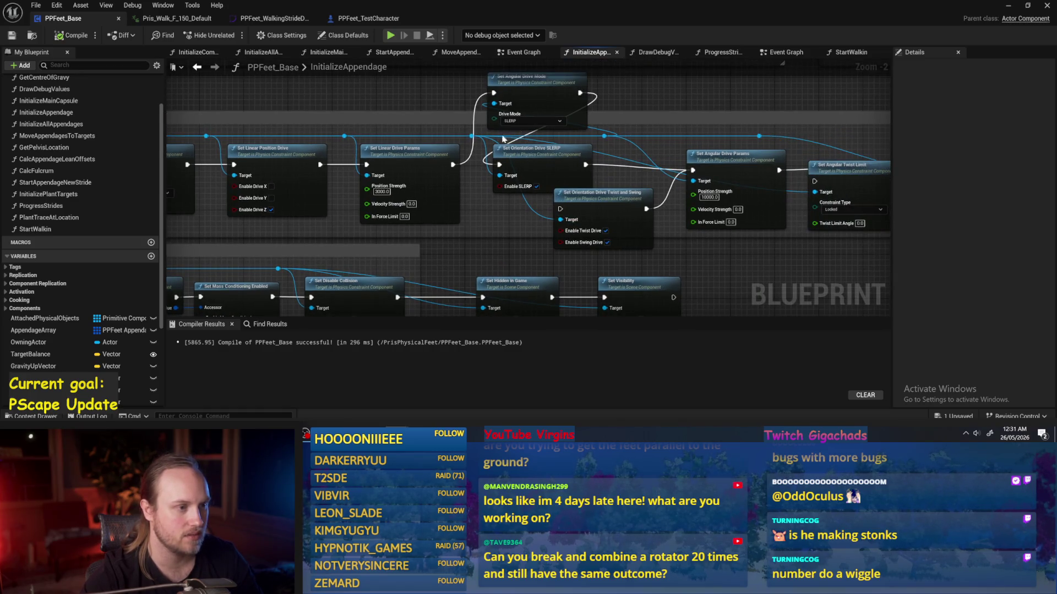
mouse_move(770, 171)
left_mouse_down()
mouse_move(539, 162)
mouse_move(575, 173)
left_mouse_up()
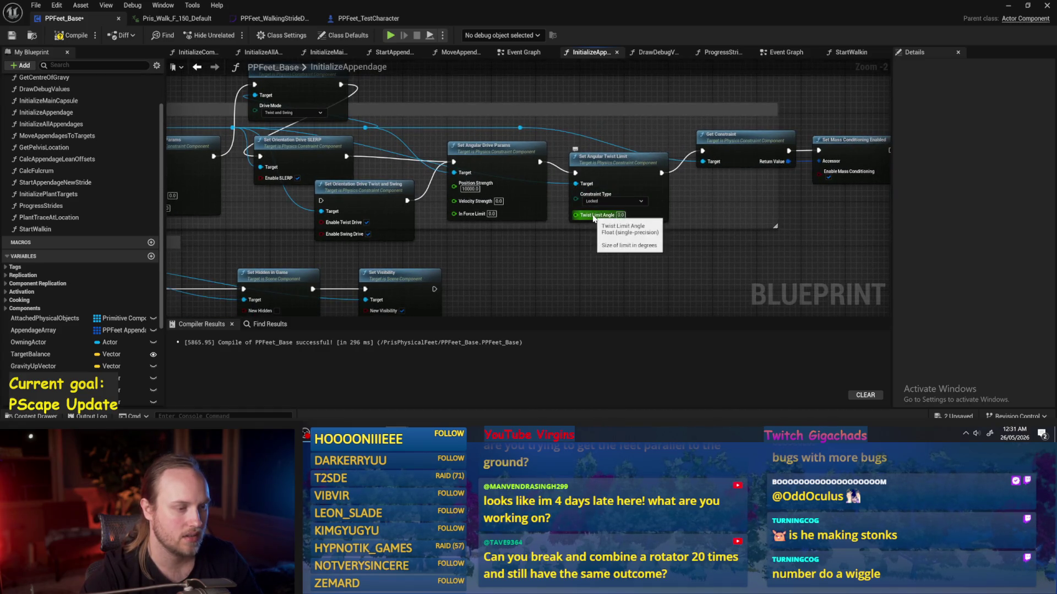
left_click_drag(521, 243, 553, 248)
- Turn off Enable Twist Drive on the Twist and Swing node and feed Set Angular Drive Mode into it
left_click(435, 246)
left_click_drag(435, 245, 435, 251)
left_click(371, 190)
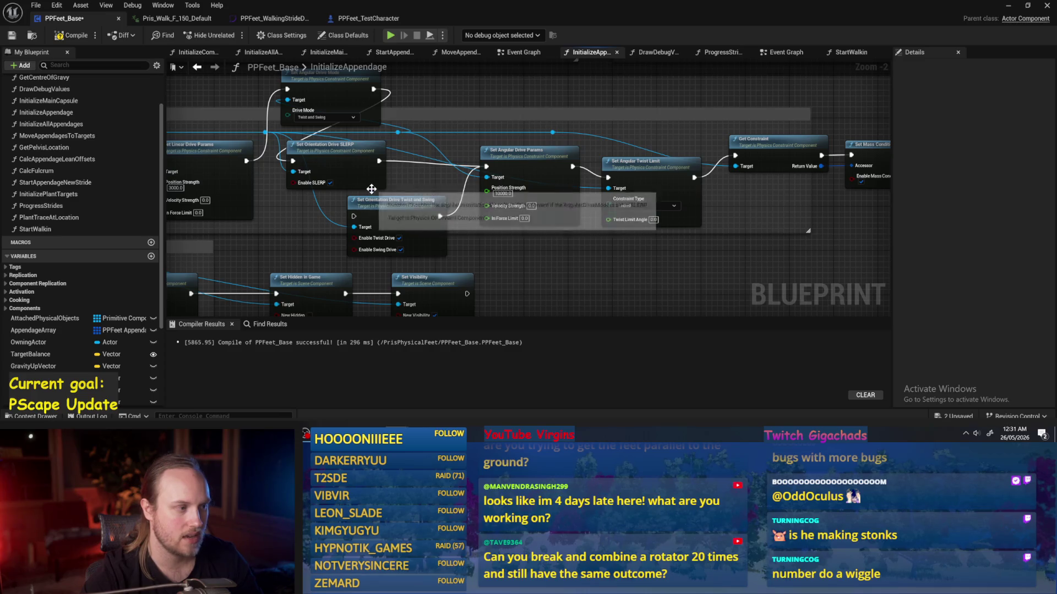
left_click(399, 238)
mouse_move(354, 215)
left_mouse_down()
mouse_move(385, 163)
mouse_move(381, 94)
left_mouse_up()
key("Escape")
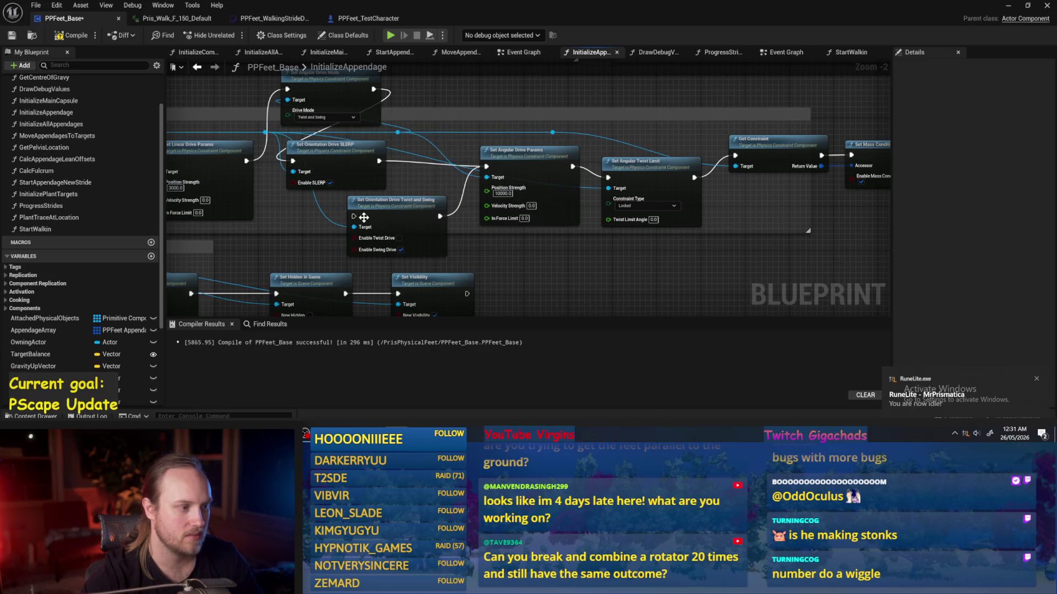
mouse_move(354, 216)
left_mouse_down()
mouse_move(412, 106)
mouse_move(373, 89)
left_mouse_up()
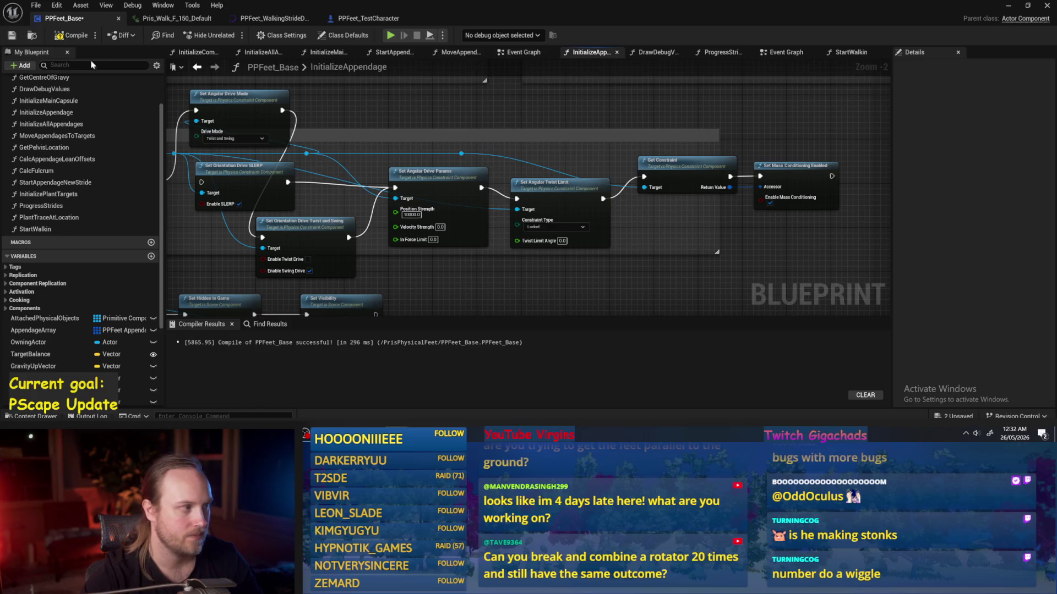
- Set the Make Leg Joint rotation Y to -90.0, save PPFeet_Base, and minimize the editor
left_click_drag(806, 233, 750, 251)
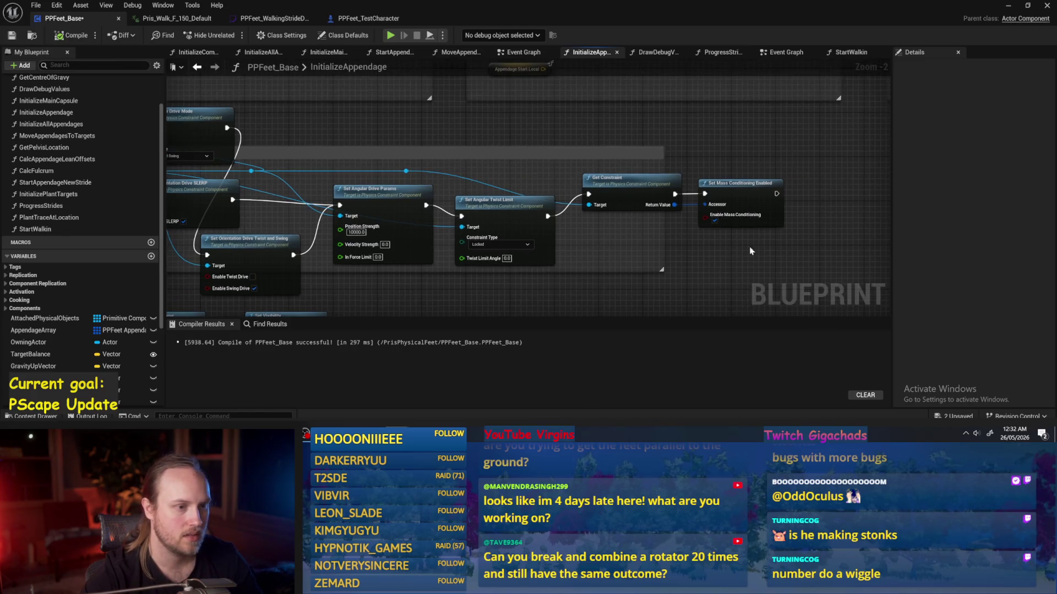
left_click_drag(538, 206, 692, 229)
scroll(692, 229, "down", 1)
scroll(366, 157, "down", 2)
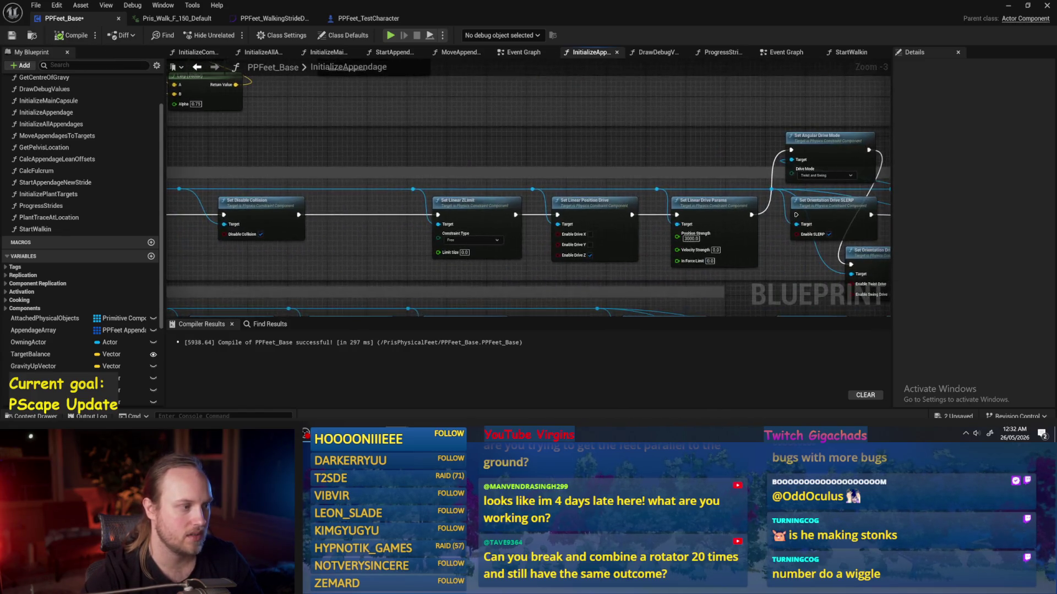
mouse_move(366, 156)
left_mouse_down()
mouse_move(436, 211)
mouse_move(538, 229)
mouse_move(554, 217)
left_mouse_up()
scroll(448, 85, "up", 5)
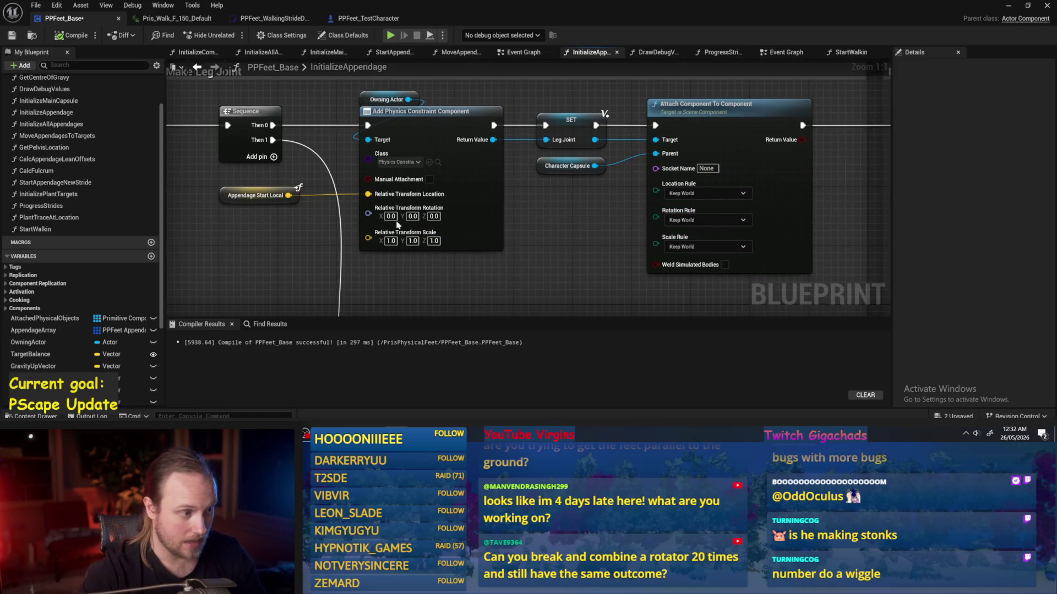
type("90")
key("Return")
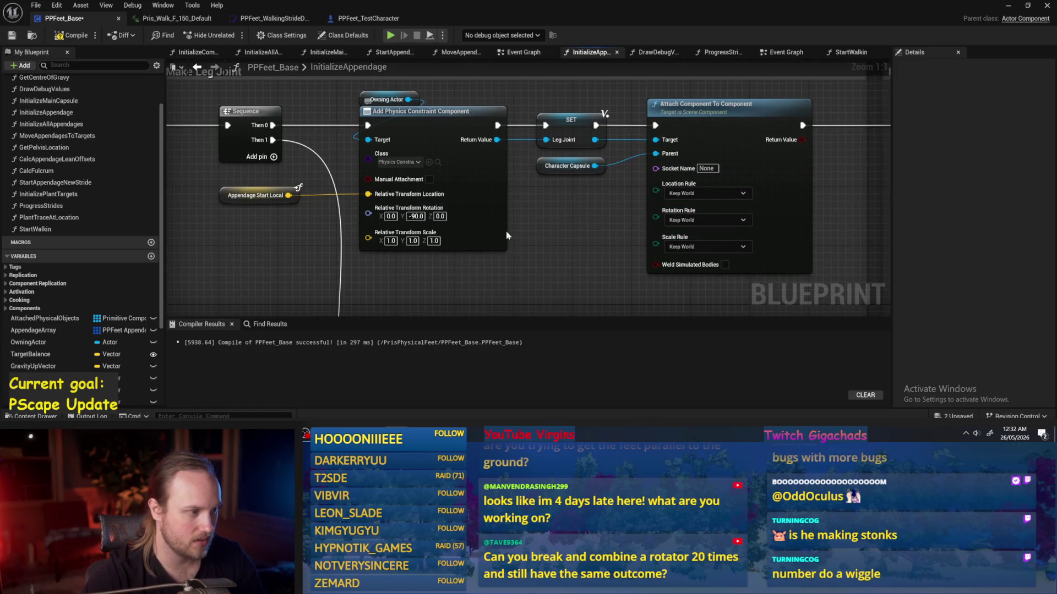
left_click(12, 35)
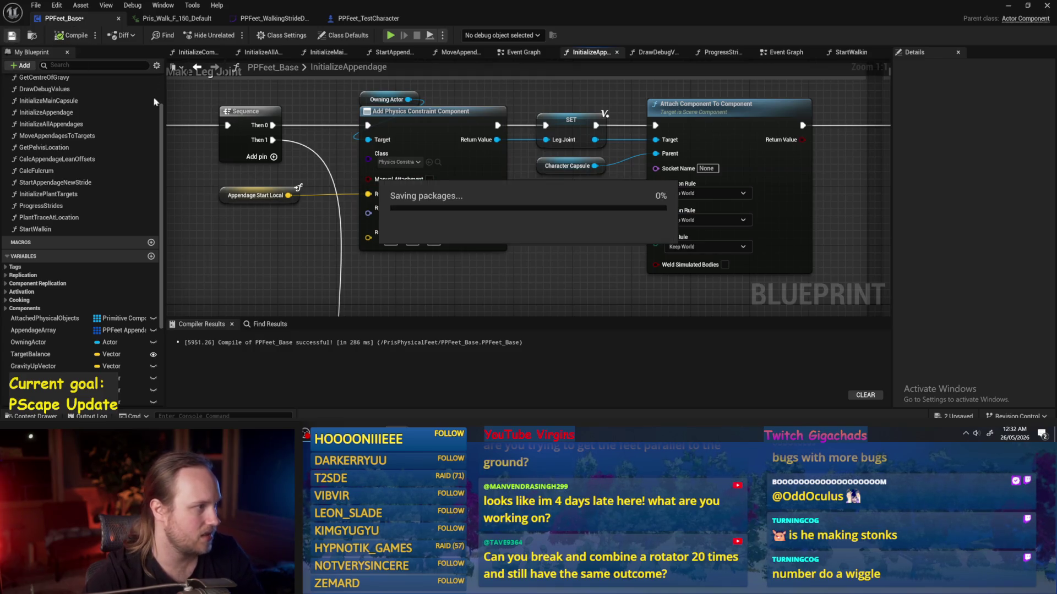
left_click(1010, 6)
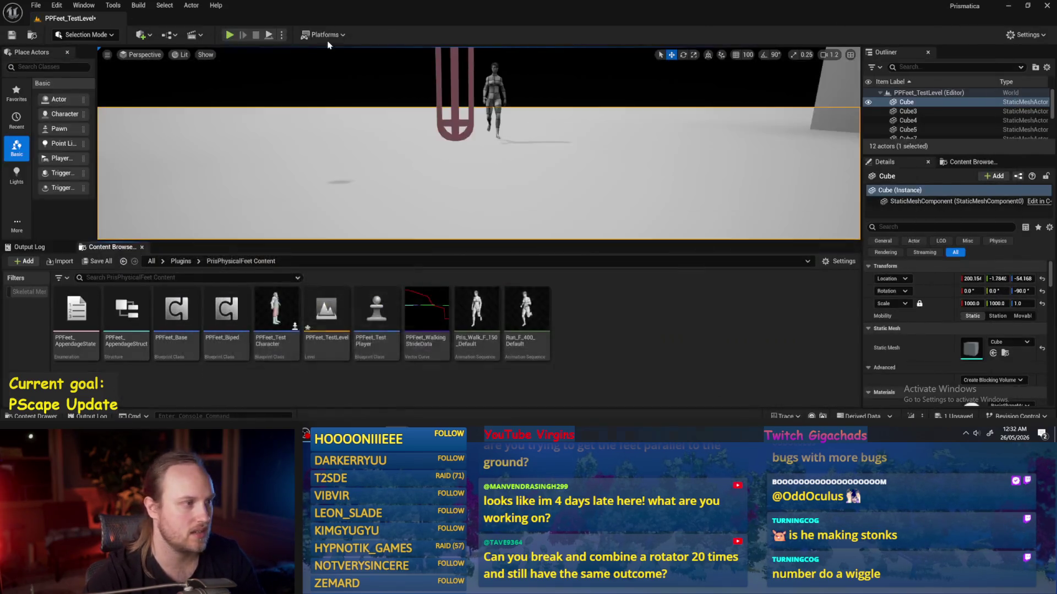
- Play the test level to watch the legs simulate with rotated constraints, then stop
left_click(268, 35)
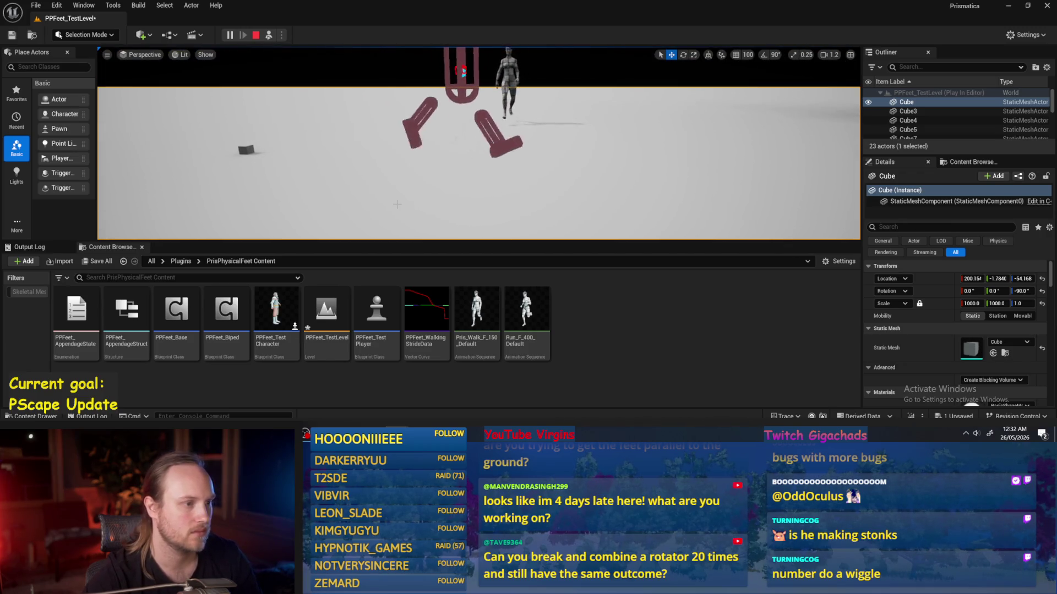
key("Escape")
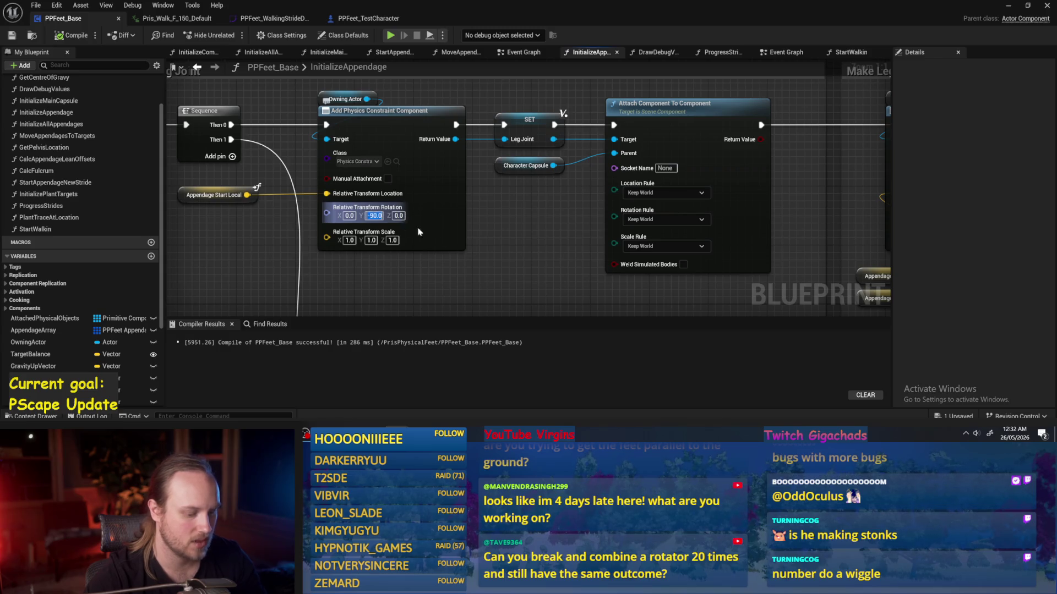
- Commit the Y rotation edit, then recompile and save the PPFeet_Base blueprint
key("Return")
scroll(521, 246, "down", 4)
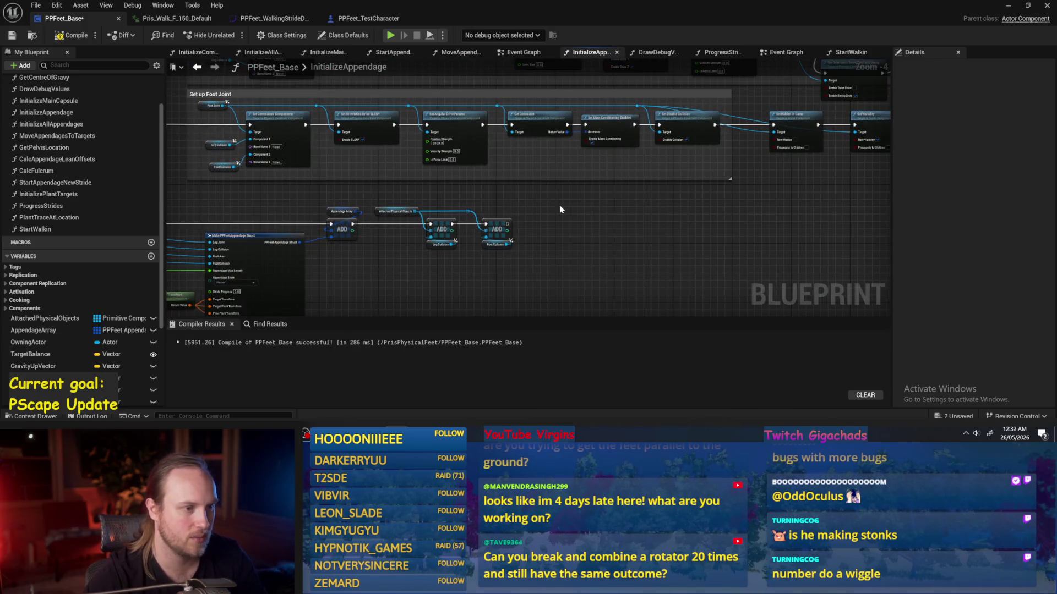
scroll(499, 242, "up", 2)
scroll(484, 203, "up", 3)
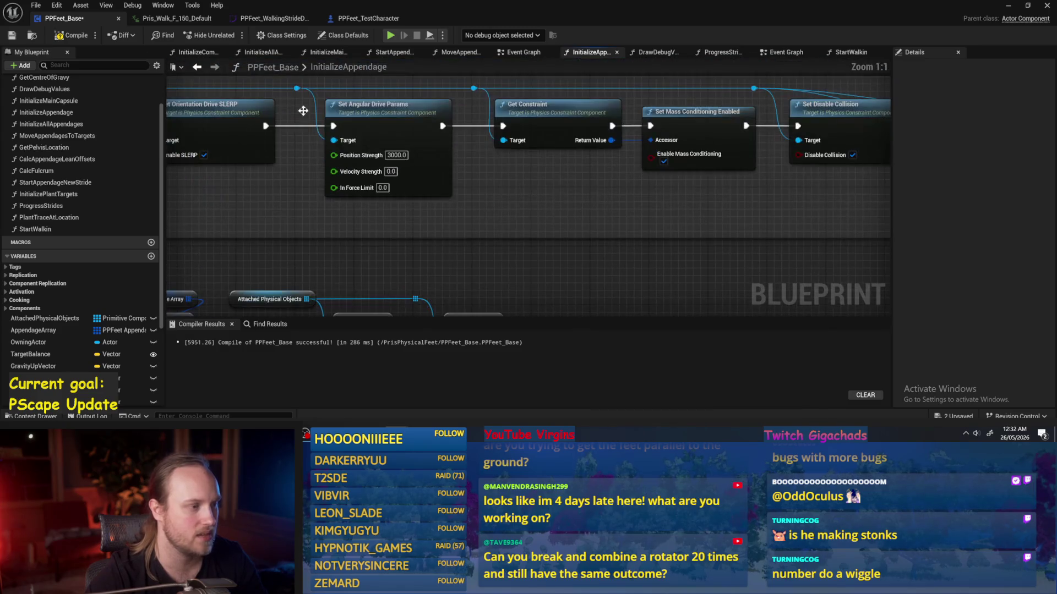
left_click(10, 37)
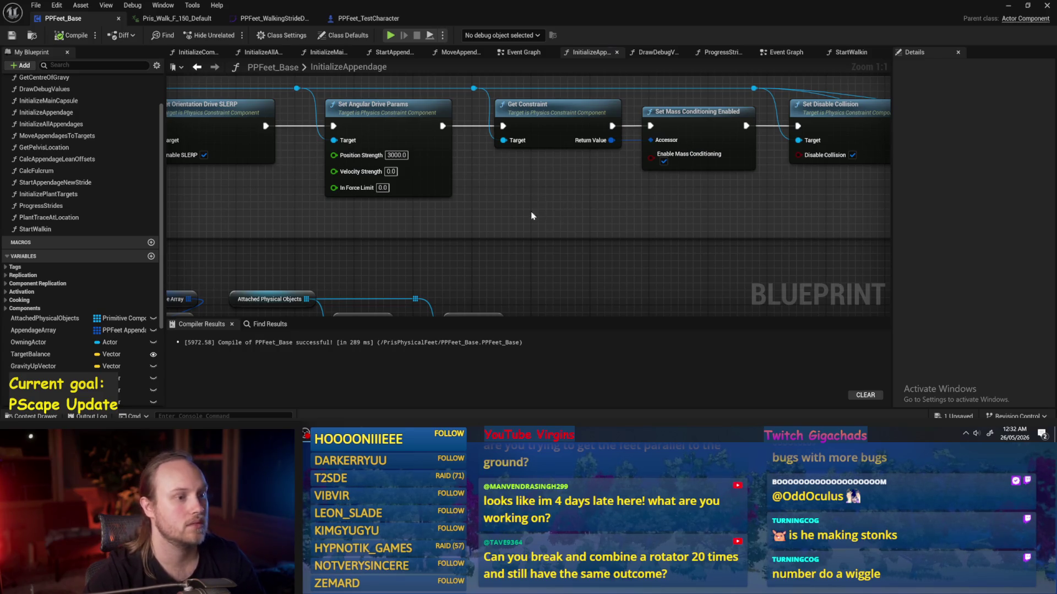
- Set the foot joint's angular Drive Mode to SLERP and wire it into Set Orientation Drive SLERP
scroll(532, 215, "down", 2)
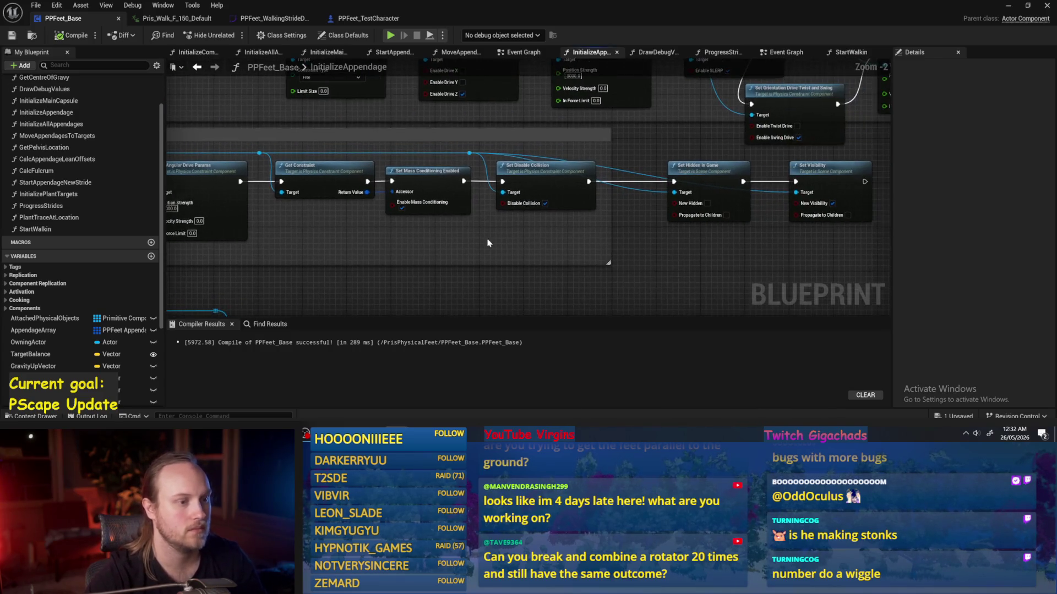
mouse_move(490, 237)
left_mouse_down()
mouse_move(494, 204)
mouse_move(595, 314)
mouse_move(640, 187)
mouse_move(530, 224)
mouse_move(509, 200)
mouse_move(374, 209)
mouse_move(528, 202)
left_mouse_up()
left_click(569, 105)
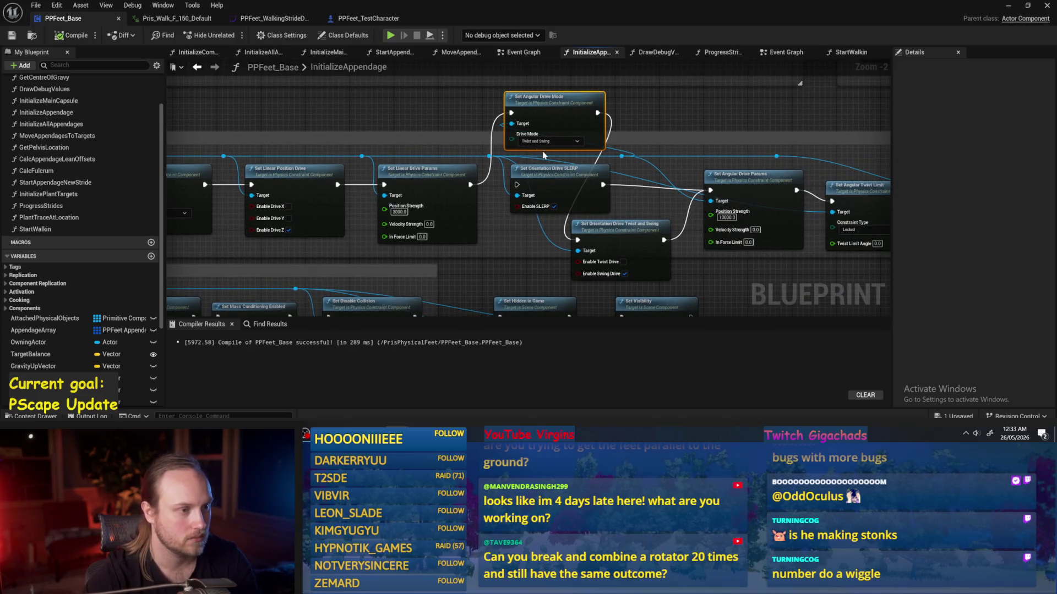
left_click(557, 142)
left_click(525, 148)
left_click(561, 181)
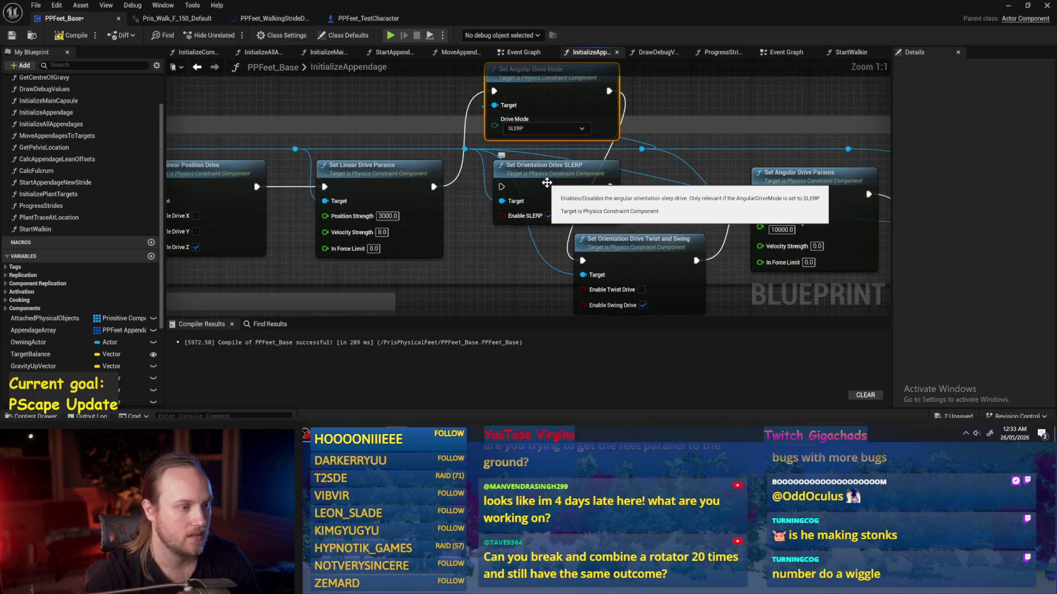
left_click_drag(677, 220, 602, 206)
scroll(603, 206, "up", 1)
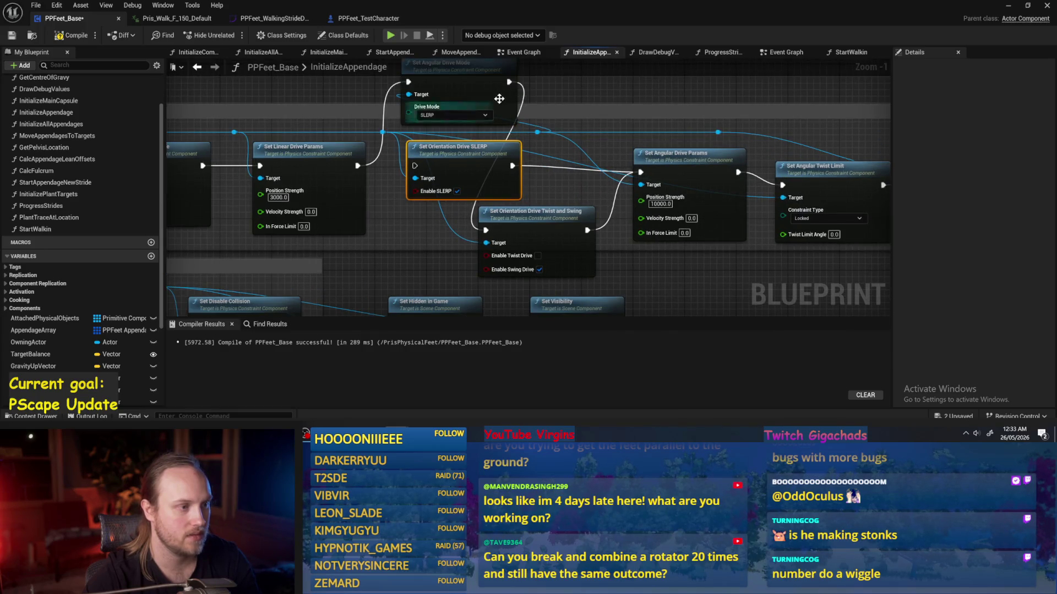
mouse_move(509, 82)
left_mouse_down()
mouse_move(513, 93)
mouse_move(415, 172)
left_mouse_up()
left_click(569, 239)
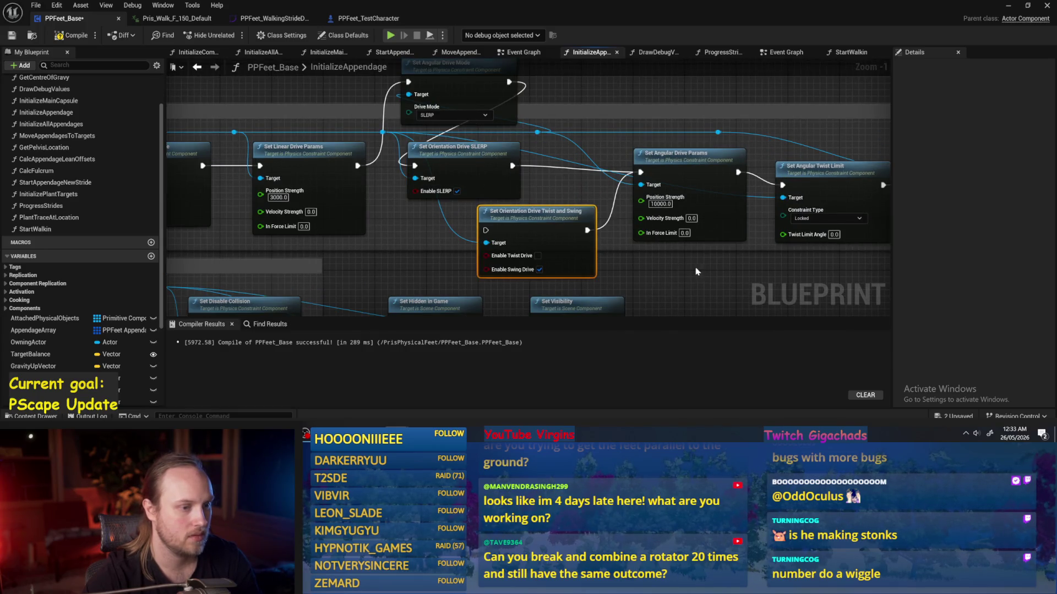
- Delete the Twist and Swing drive node, tidy the node chain, recompile, and return to the level
mouse_move(711, 263)
left_mouse_down()
mouse_move(622, 261)
mouse_move(706, 279)
left_mouse_up()
key("Delete")
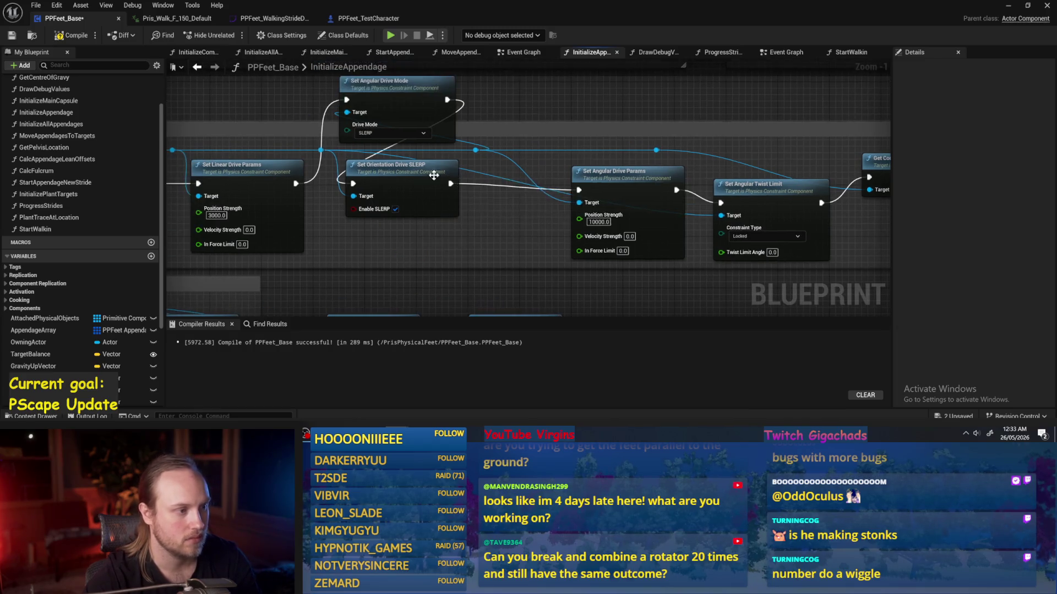
left_click_drag(405, 176, 508, 189)
mouse_move(411, 96)
left_mouse_down()
mouse_move(401, 215)
mouse_move(383, 178)
mouse_move(392, 187)
left_mouse_up()
left_click_drag(776, 202, 758, 187)
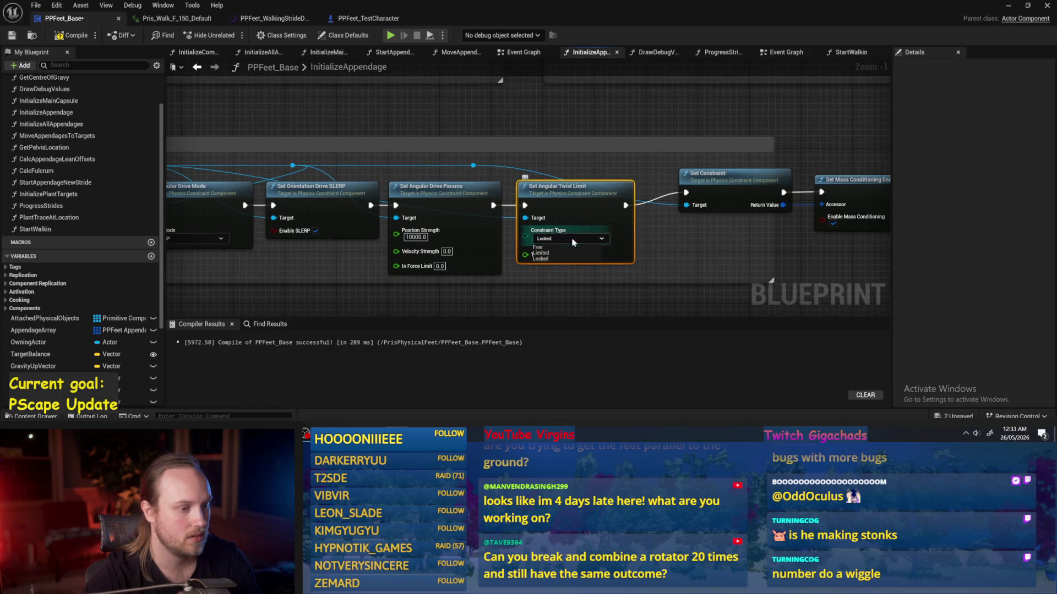
left_click(697, 247)
left_click(89, 36)
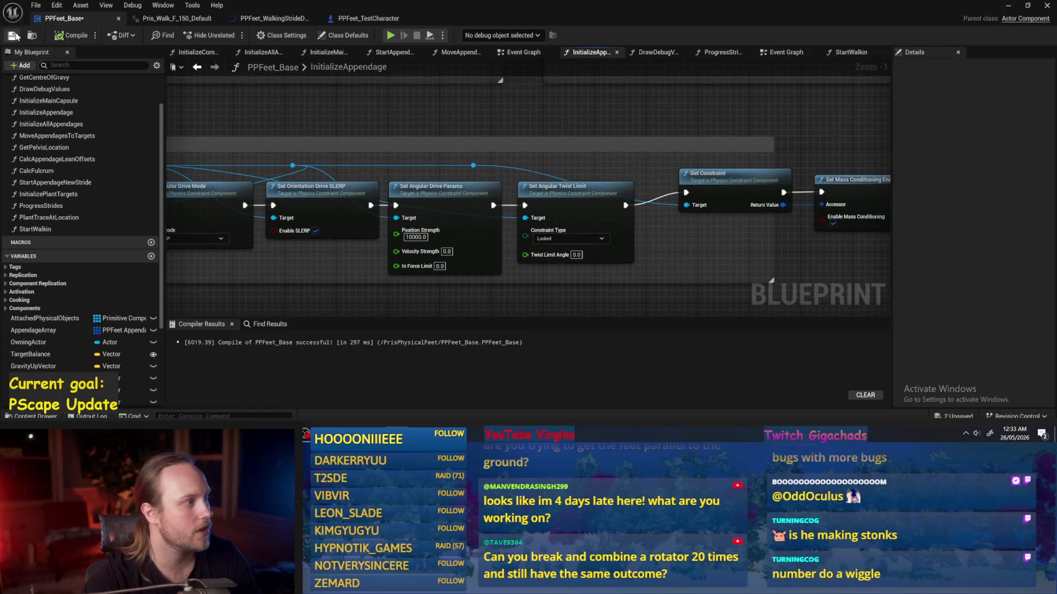
left_click(1011, 8)
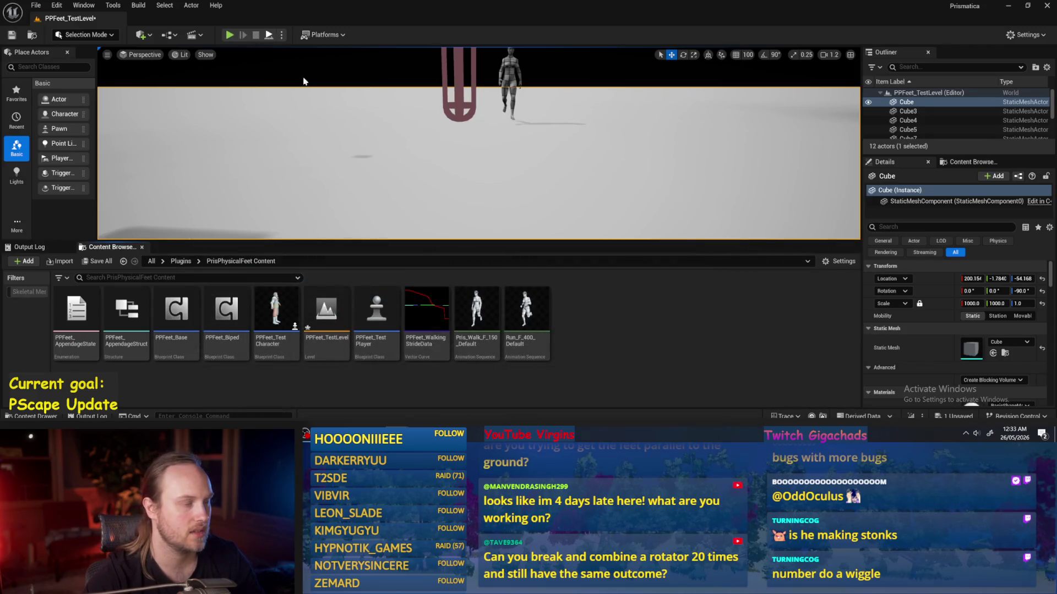
- Play-test the level, moving the camera toward the legs, then stop the session
key("alt+p")
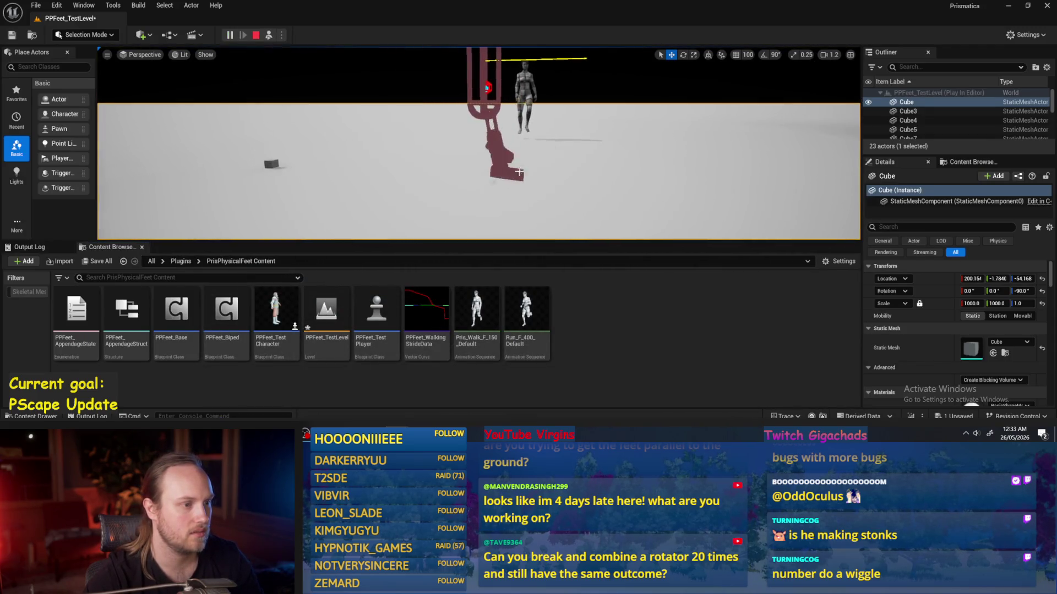
left_click(519, 172)
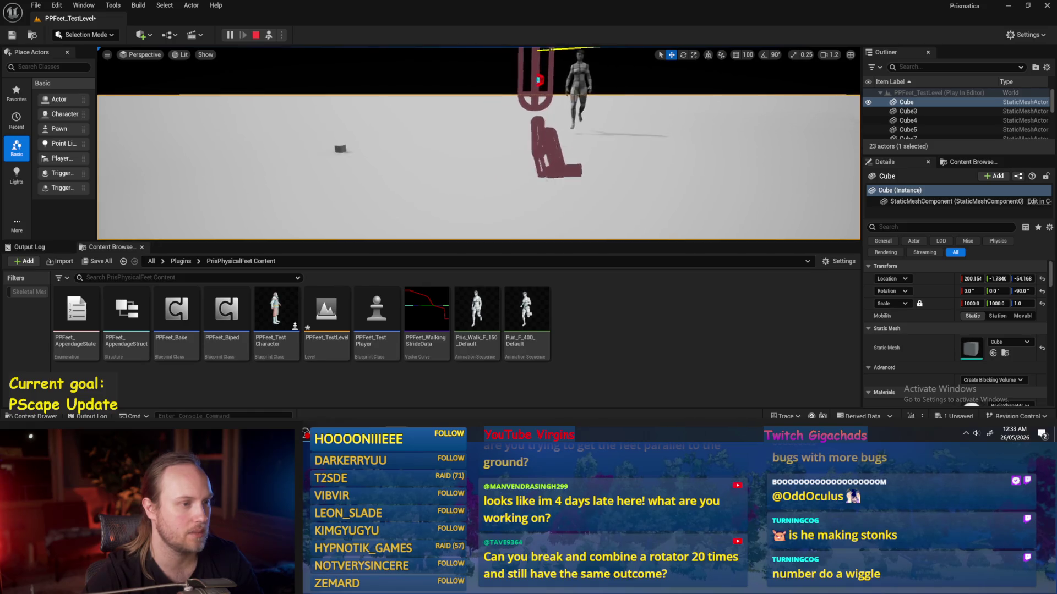
key("w")
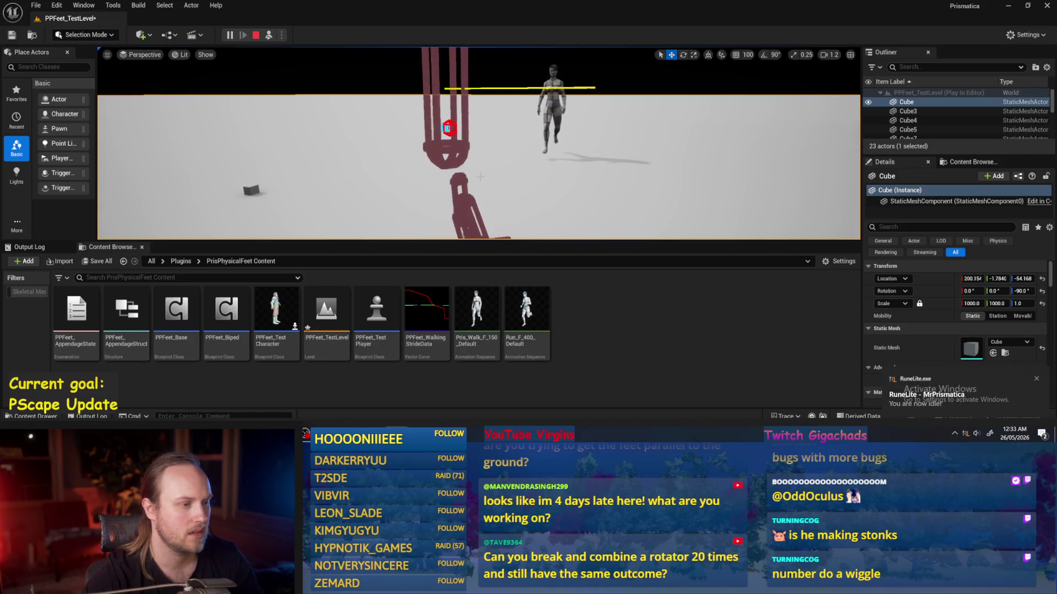
key("Escape")
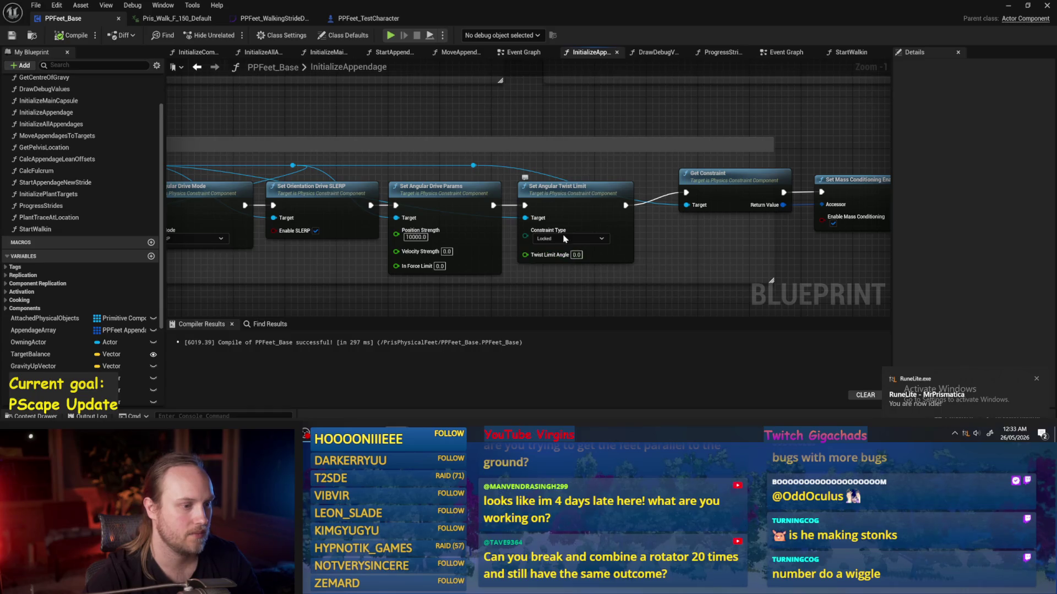
- Delete the Set Angular Twist Limit node and start a play session in the test level
mouse_move(494, 205)
left_mouse_down()
mouse_move(686, 193)
mouse_move(675, 188)
left_mouse_up()
left_click(541, 183)
key("Delete")
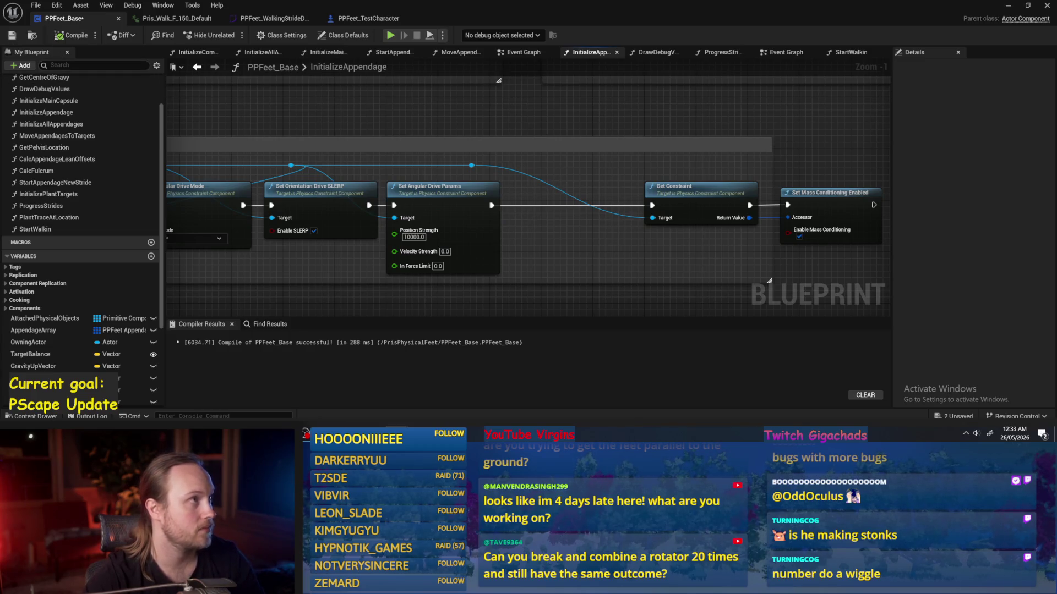
left_click(1007, 7)
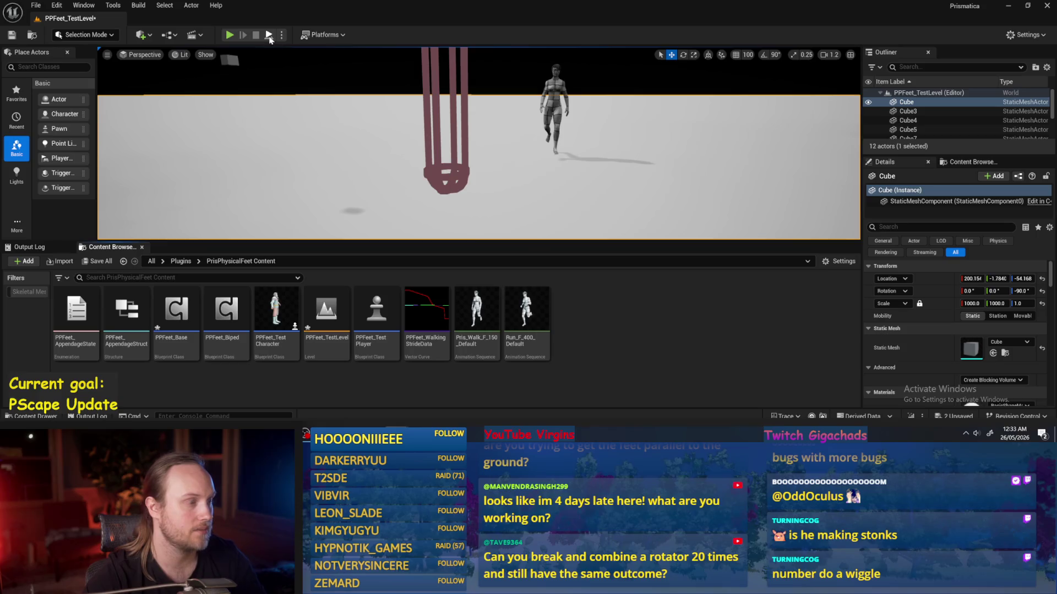
left_click(269, 35)
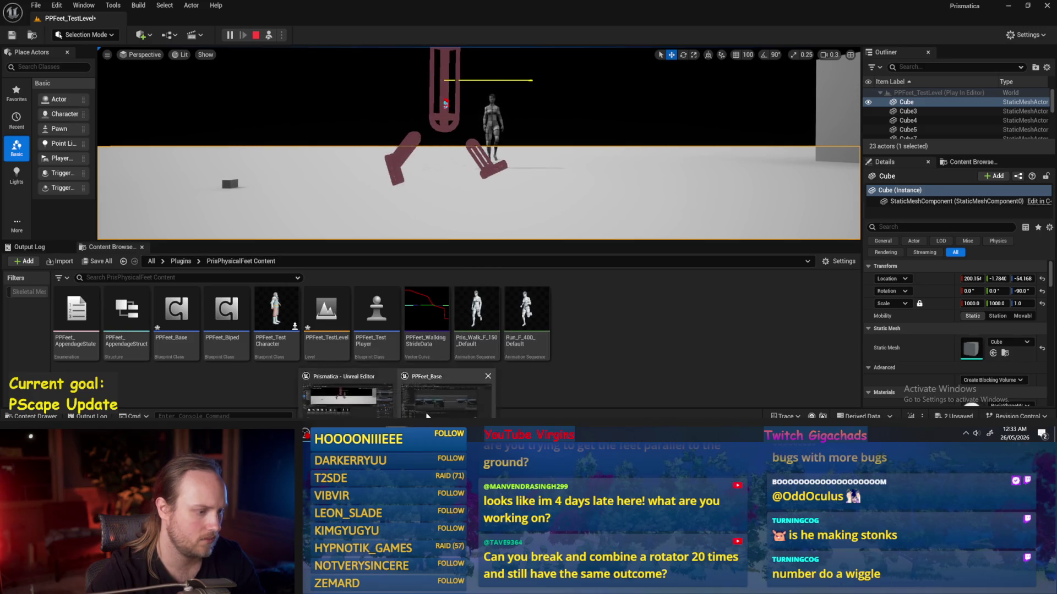
- Change the angular drive Position Strength (typing 10), recompile, replay, and select the stride curve asset
left_click(427, 416)
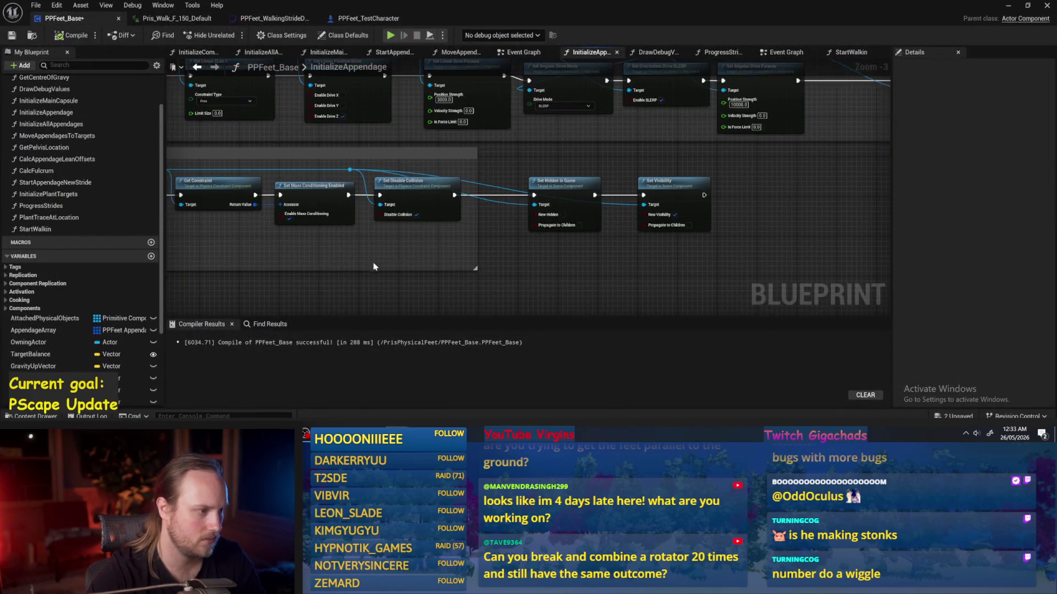
scroll(373, 267, "up", 1)
type("10")
left_click(514, 227)
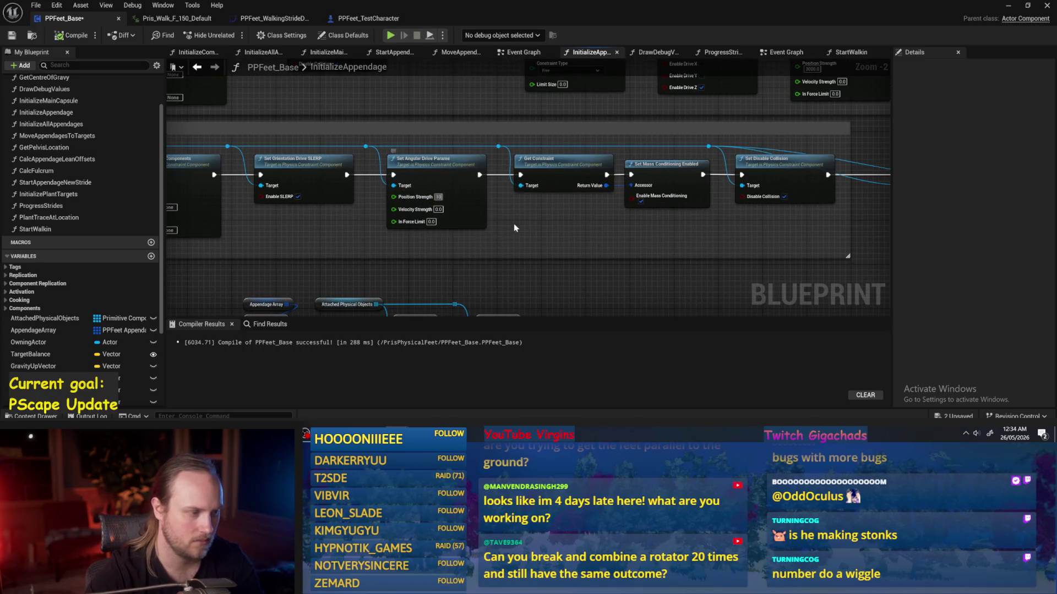
left_click(57, 37)
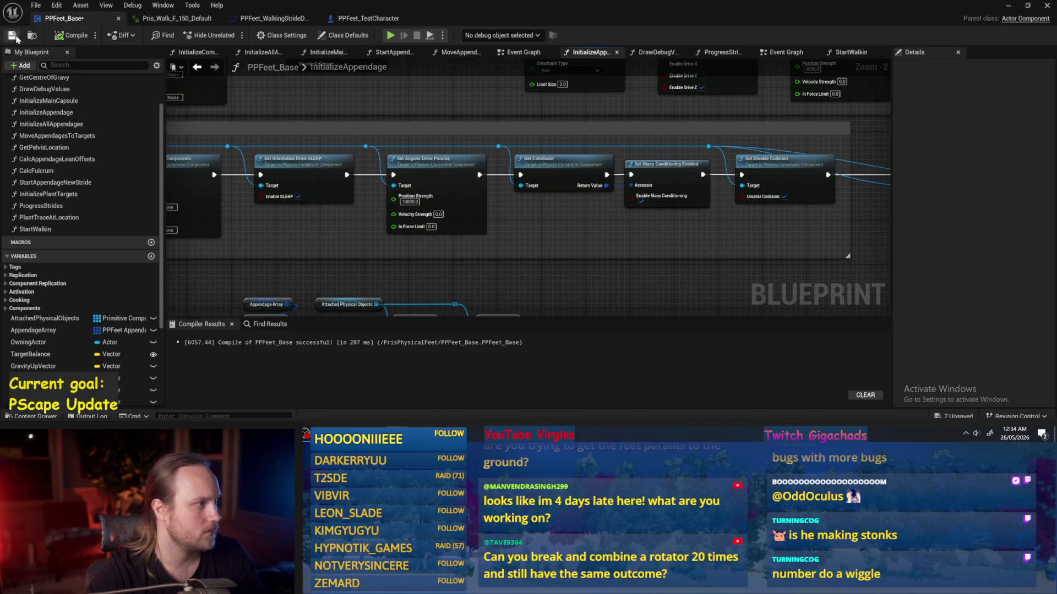
left_click(1006, 8)
left_click(268, 36)
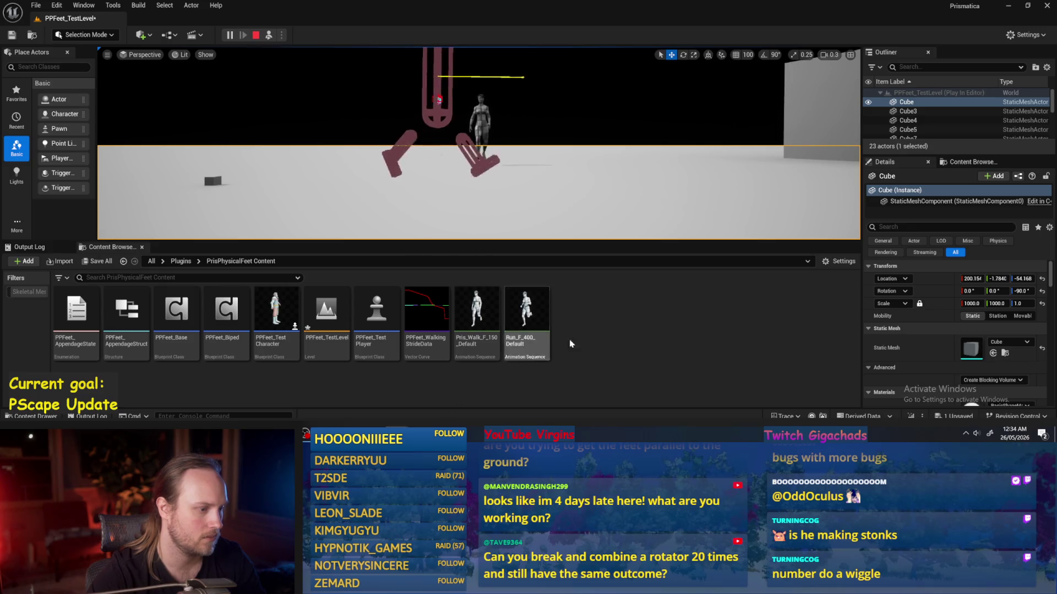
left_click(426, 321)
- Give the aligned keys on all three PPFeet_WalkingStrideData curves Auto tangents
double_click(426, 321)
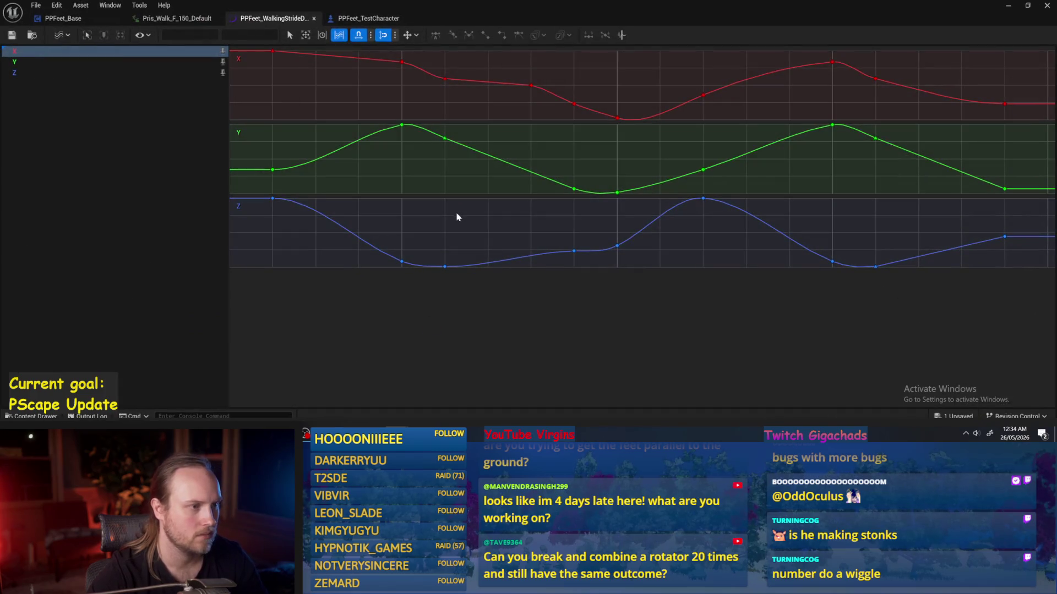
mouse_move(415, 181)
left_mouse_down()
mouse_move(369, 170)
mouse_move(432, 176)
left_mouse_up()
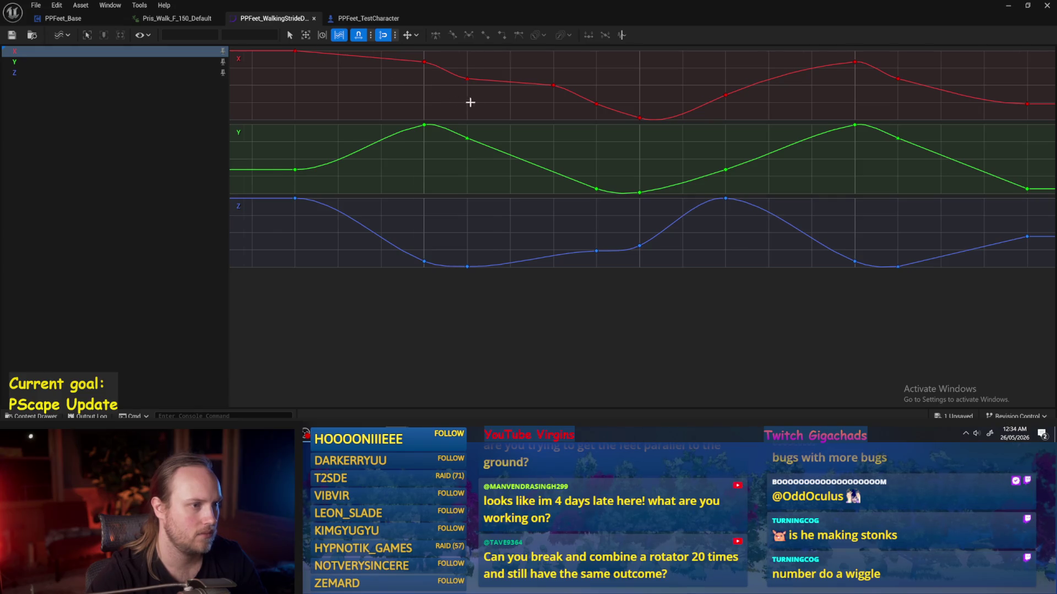
mouse_move(470, 102)
left_mouse_down()
mouse_move(446, 109)
mouse_move(498, 98)
left_mouse_up()
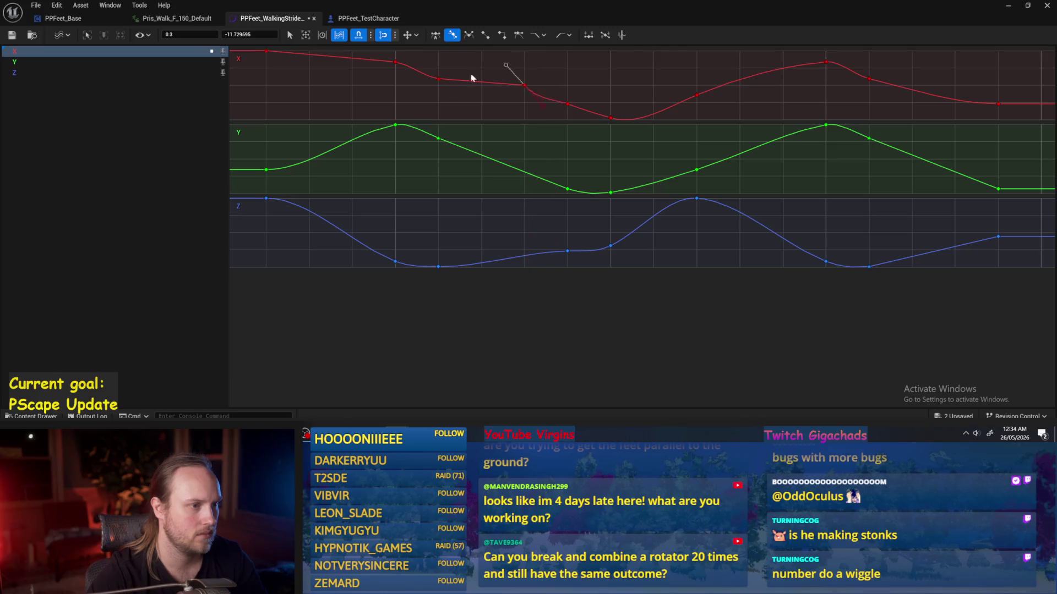
key("ctrl+z")
mouse_move(448, 69)
left_mouse_down()
mouse_move(404, 317)
mouse_move(436, 276)
left_mouse_up()
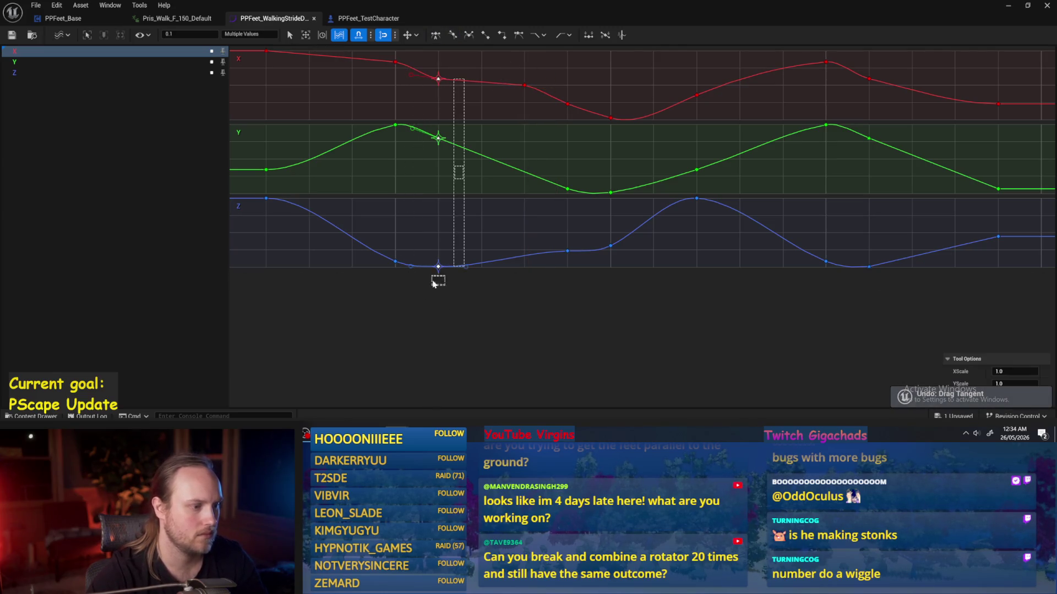
right_click(438, 278)
left_click(477, 124)
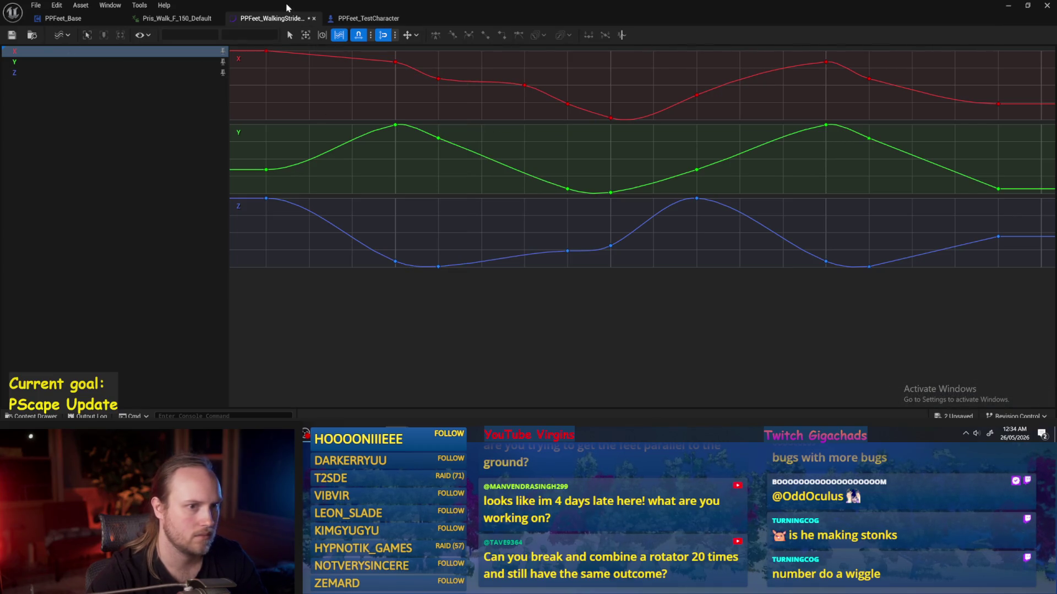
- Flatten the tangents of the two X-curve peak keys and save the curve asset
left_click_drag(286, 7, 447, 53)
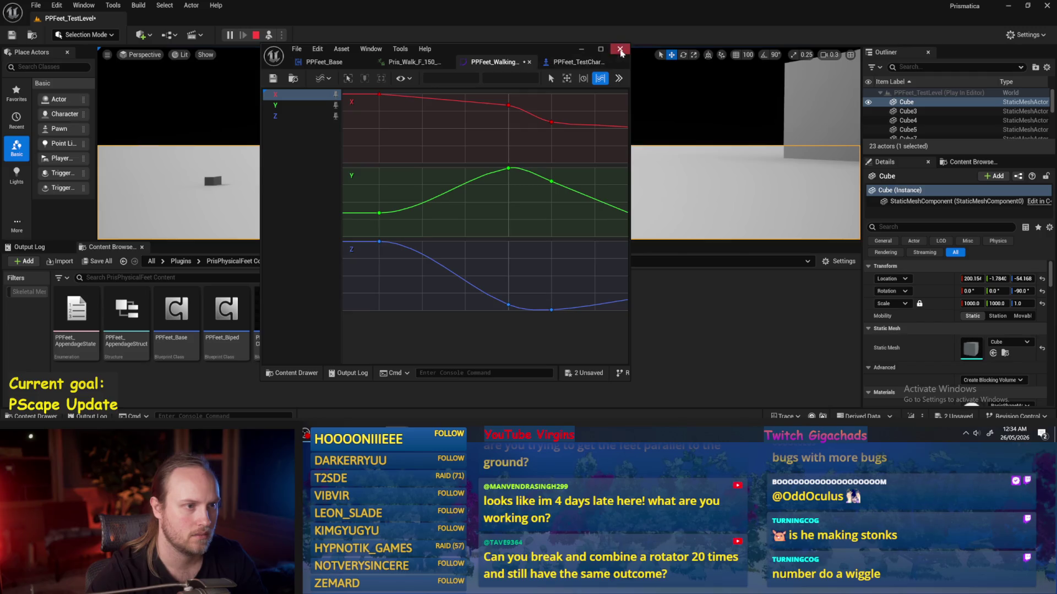
left_click(601, 49)
mouse_move(712, 80)
left_mouse_down()
mouse_move(676, 109)
mouse_move(723, 75)
mouse_move(752, 76)
left_mouse_up()
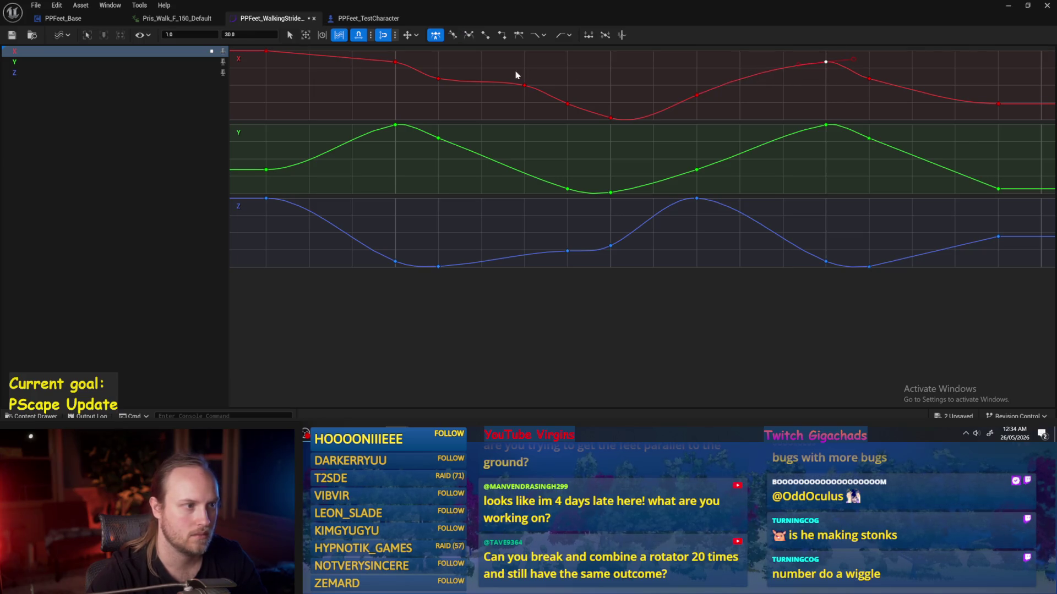
left_click_drag(801, 55, 838, 66)
left_click(395, 61, "shift")
right_click(395, 63)
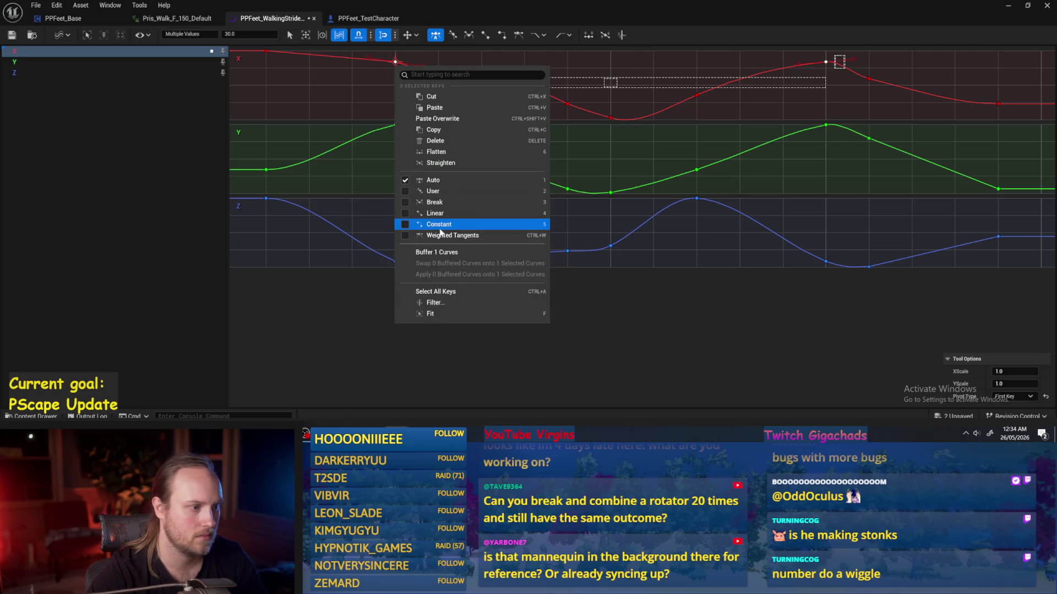
left_click(436, 152)
left_click(362, 101)
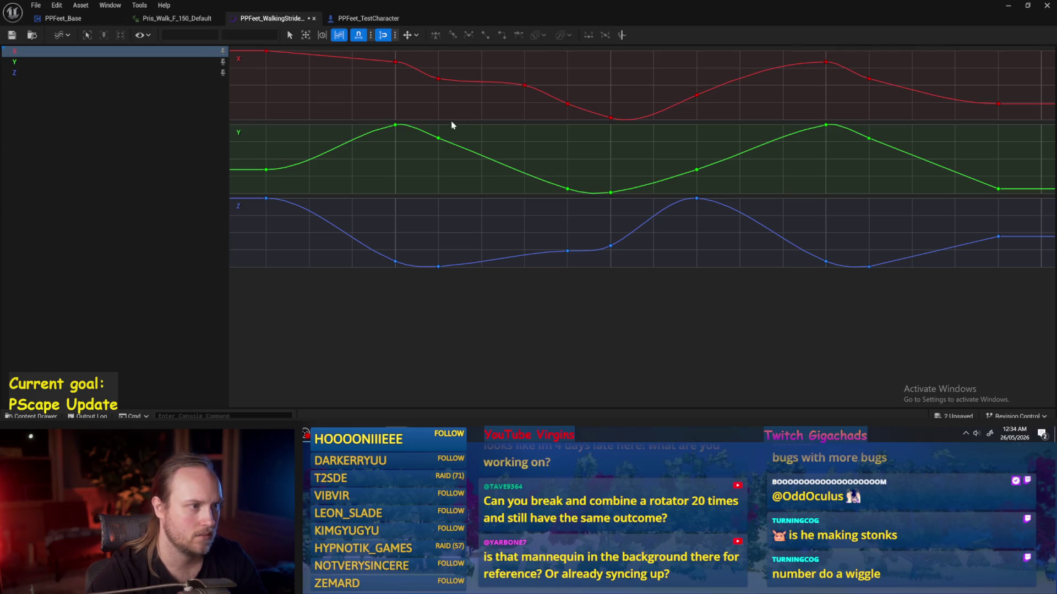
key("ctrl+s")
key("alt+Tab")
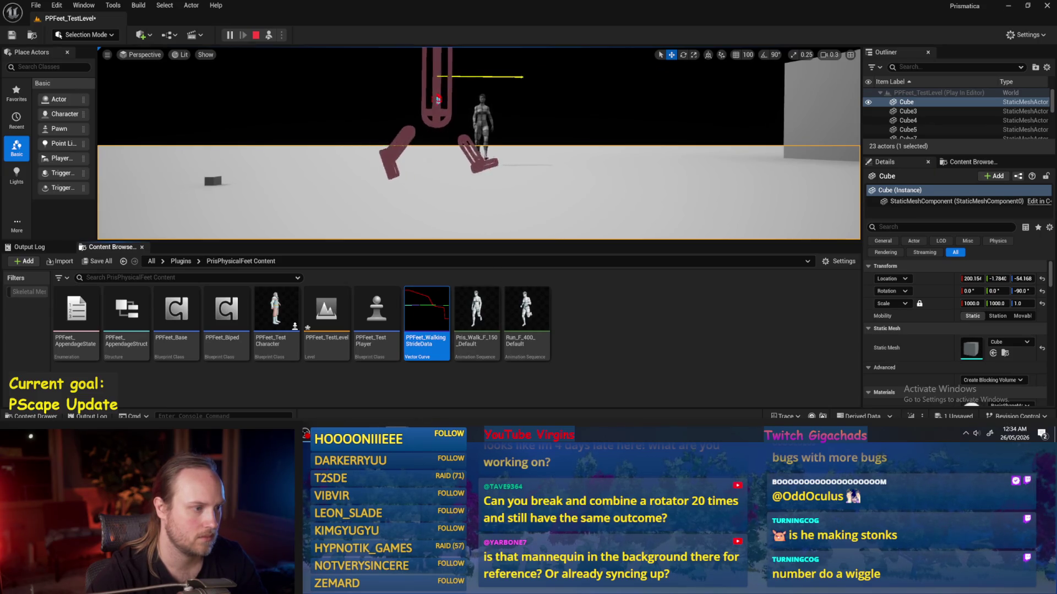
left_click(428, 406)
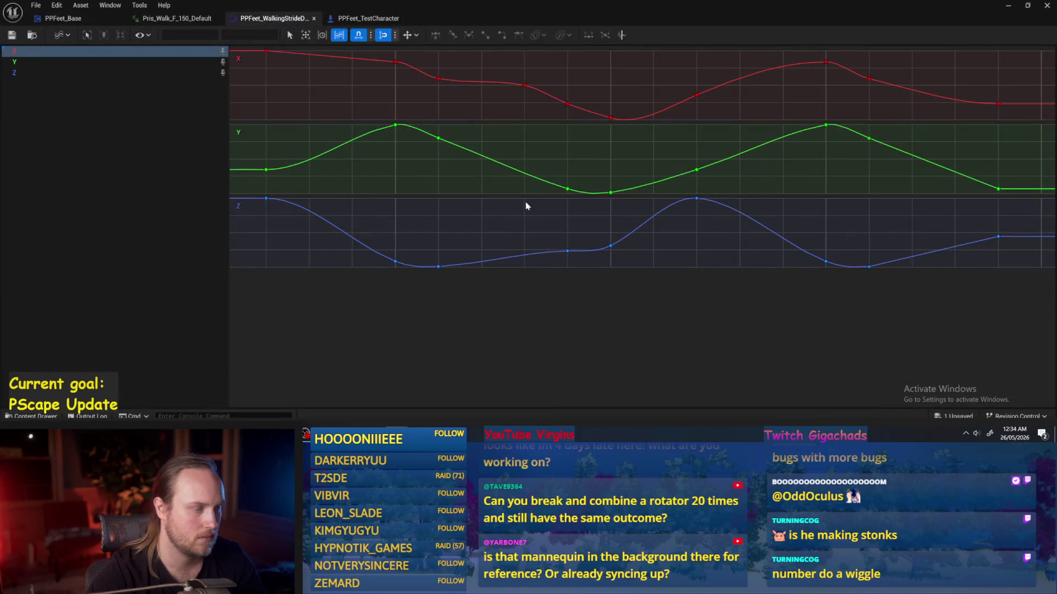
- Set the Y curve's lowest key to -0.5 and check the result in the level
left_click(567, 188)
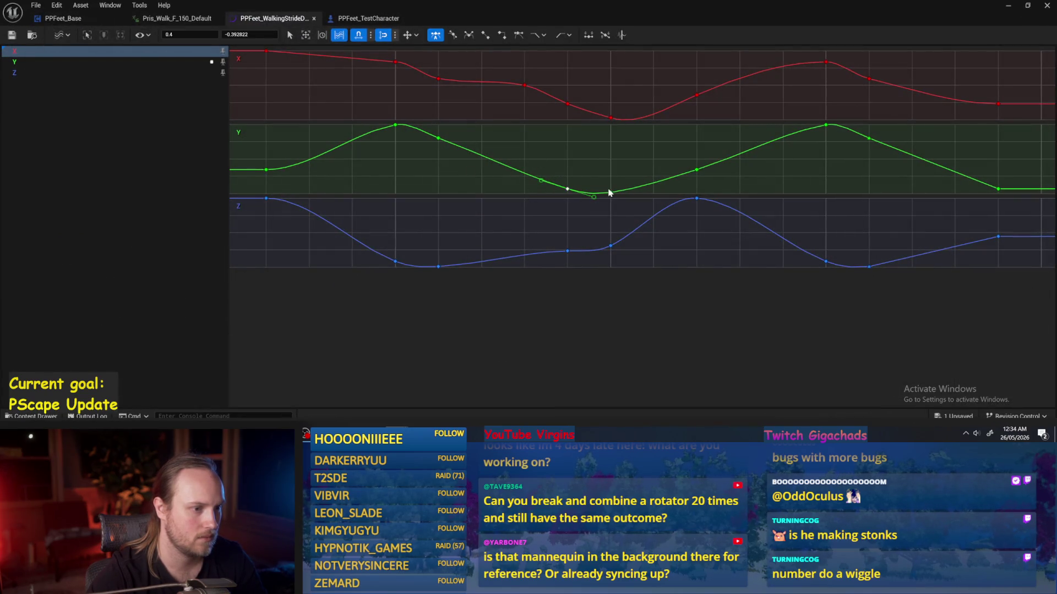
left_click(600, 201)
left_click(567, 189)
left_click_drag(613, 173, 559, 159)
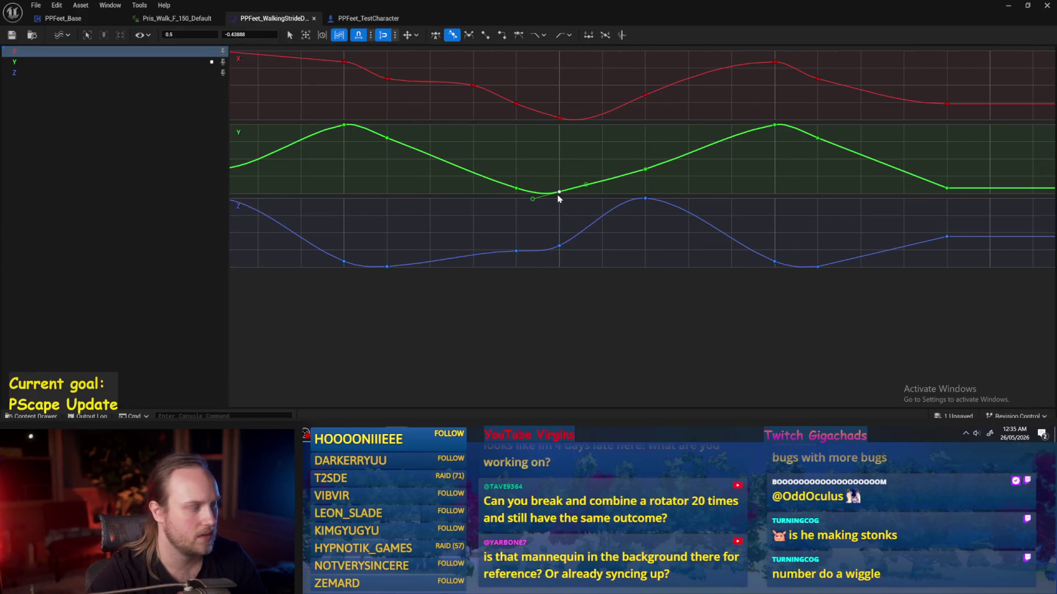
mouse_move(559, 193)
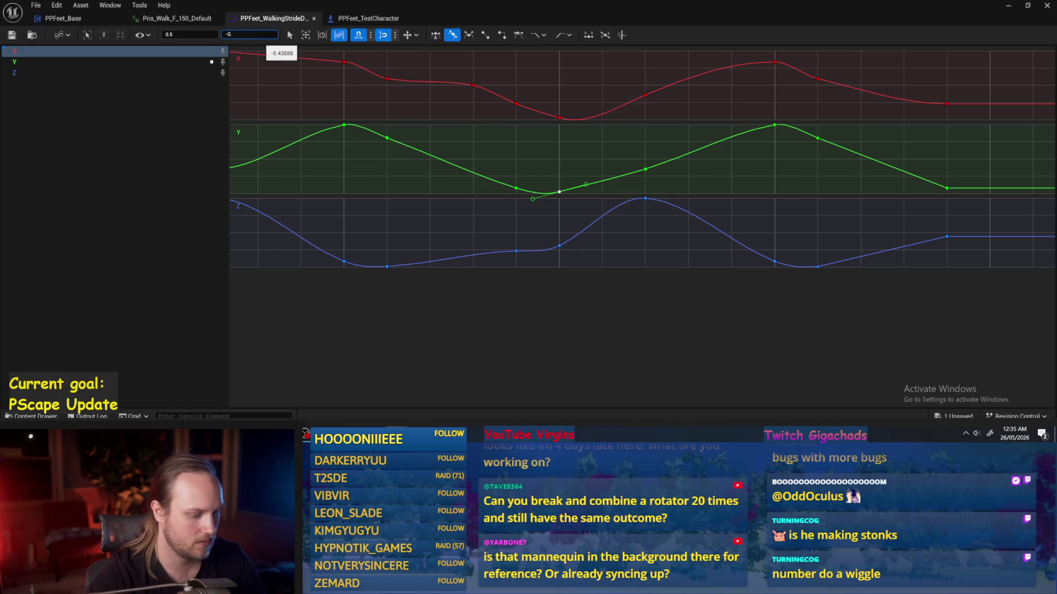
type(".5")
key("Return")
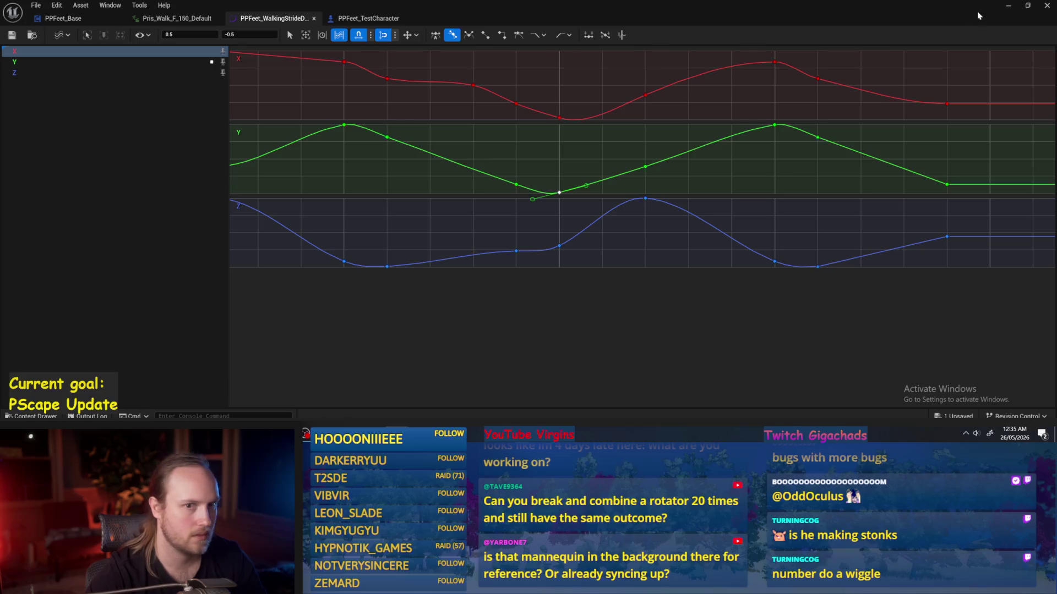
left_click(1004, 7)
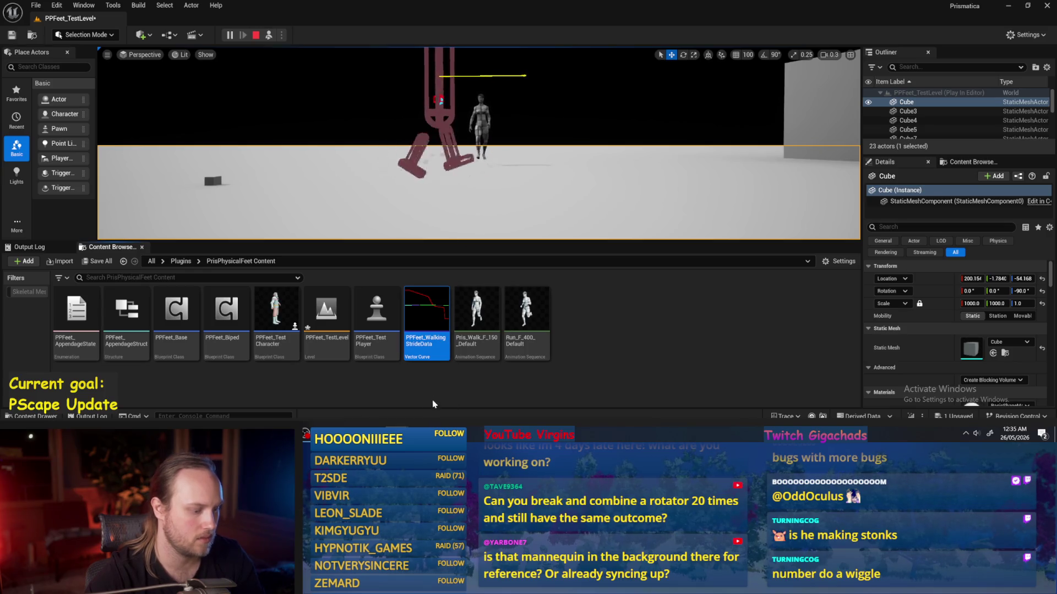
- Undo that edit, lower the Y key at 0.7, flatten the tangents at 0.5, and save
double_click(427, 319)
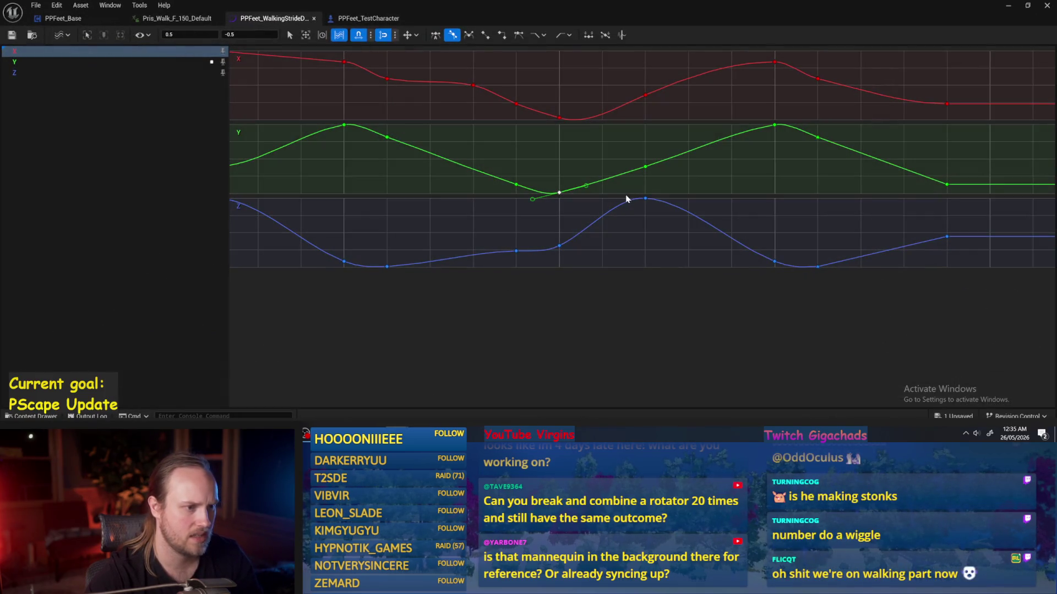
left_click(566, 177)
key("ctrl+z")
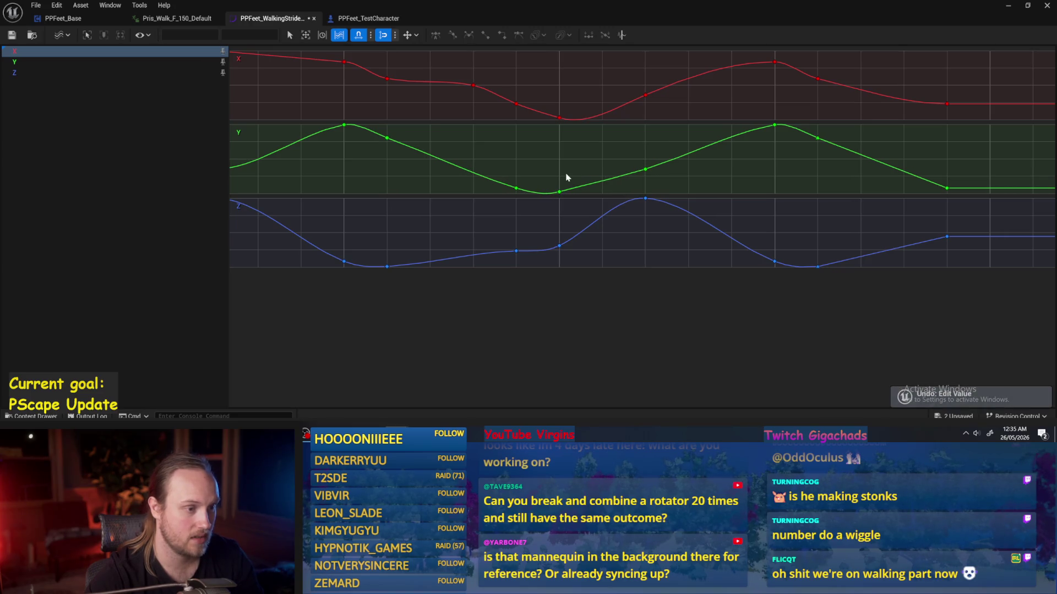
left_click(646, 170)
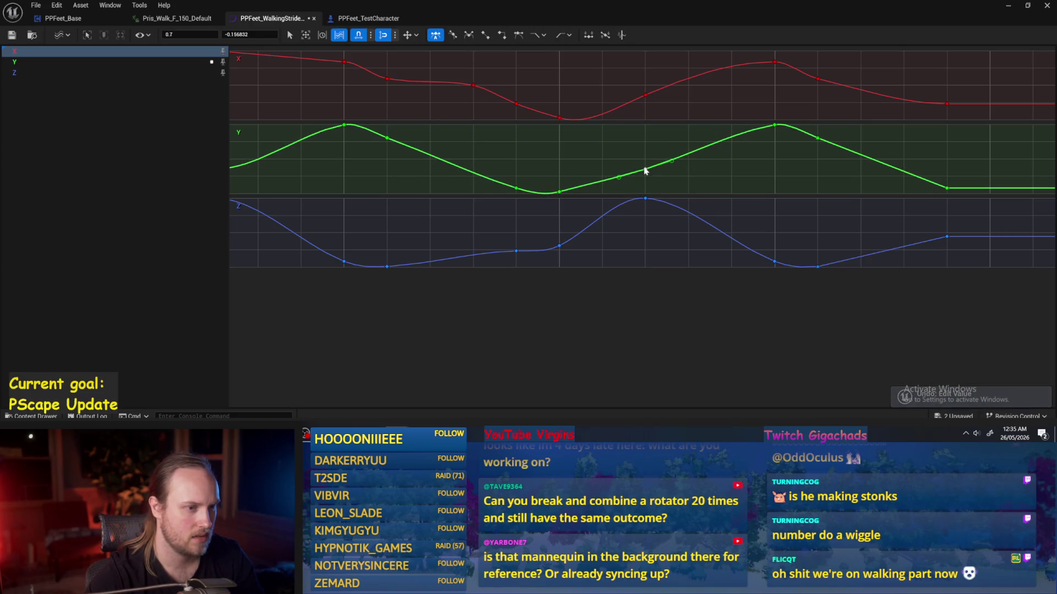
left_click_drag(645, 170, 648, 175)
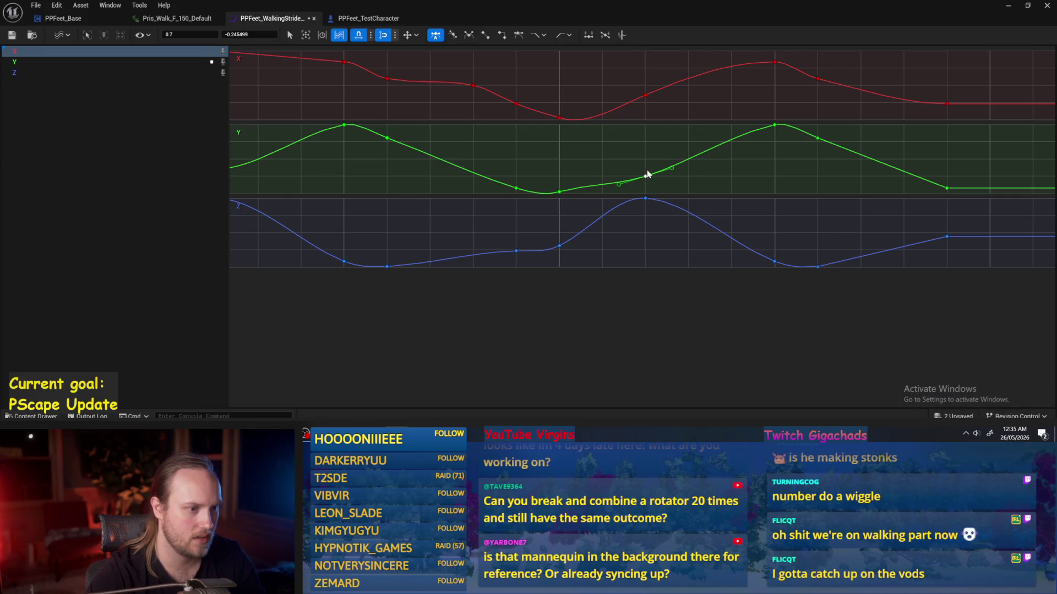
left_click(559, 193)
right_click(560, 190)
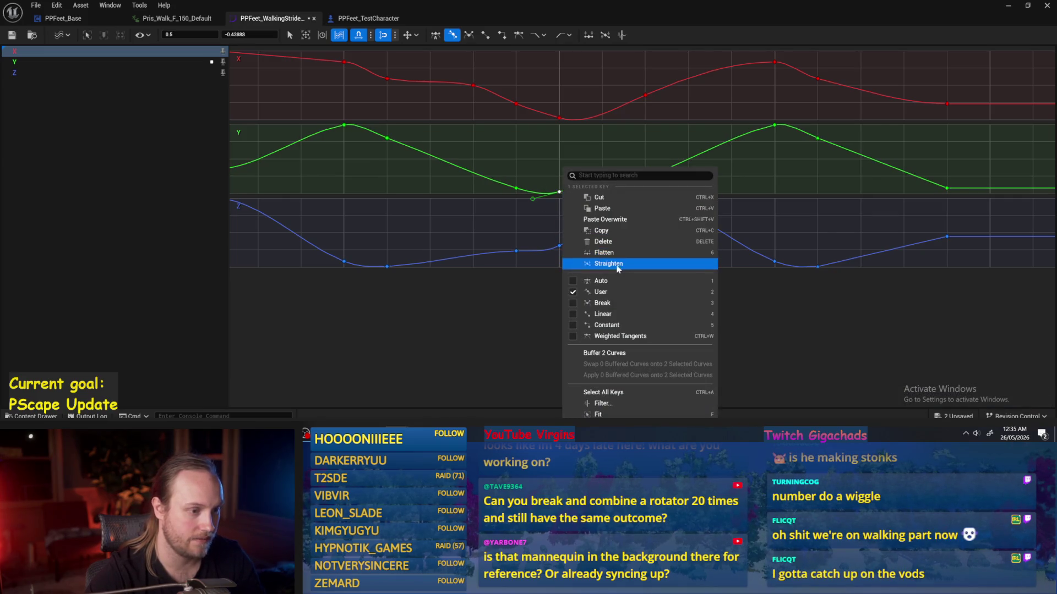
left_click(611, 263)
left_click(533, 236)
left_click(11, 34)
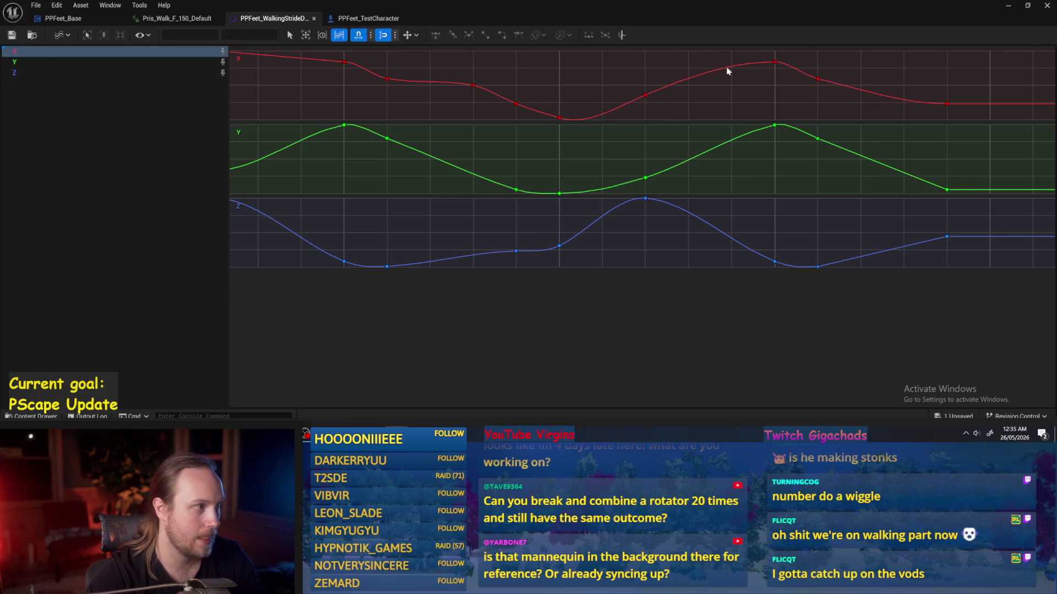
left_click(1008, 5)
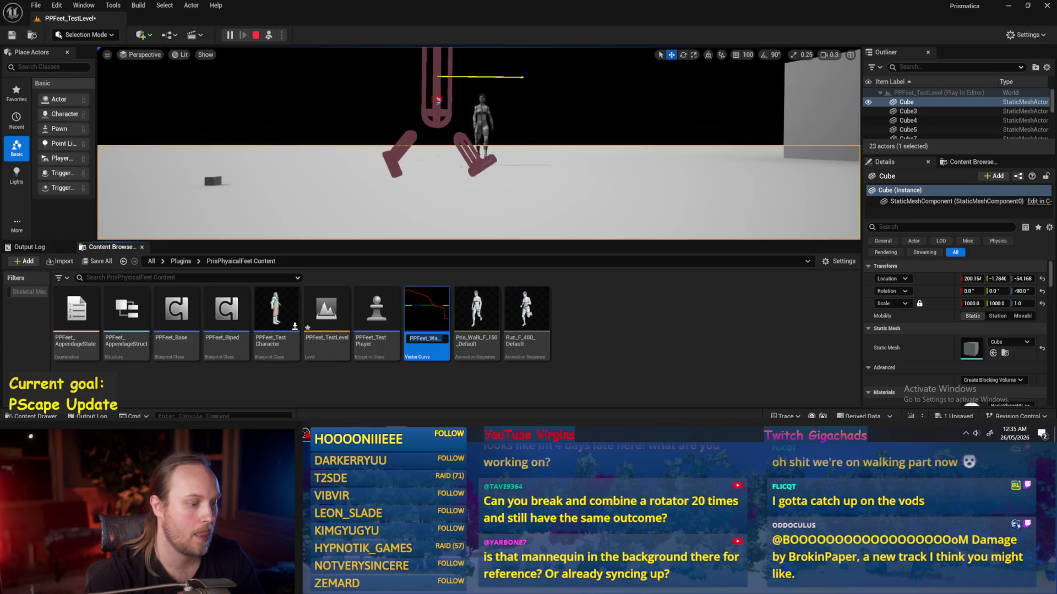
- Try -0.3, -0.4 and -0.5 as values for the low Y key
left_click(428, 410)
left_click(515, 190)
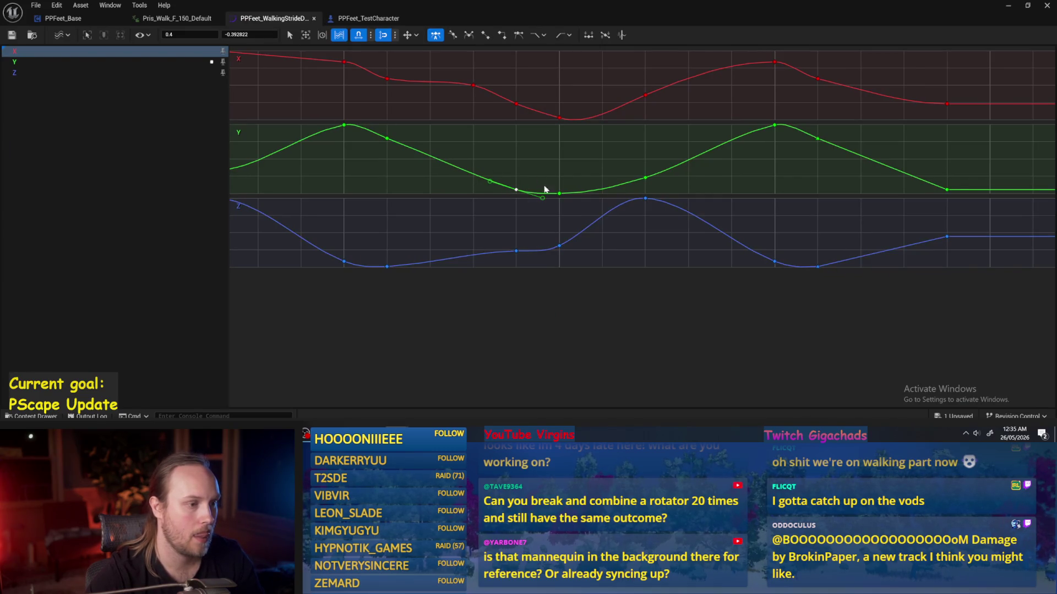
mouse_move(559, 193)
left_mouse_down()
mouse_move(561, 182)
mouse_move(561, 192)
left_mouse_up()
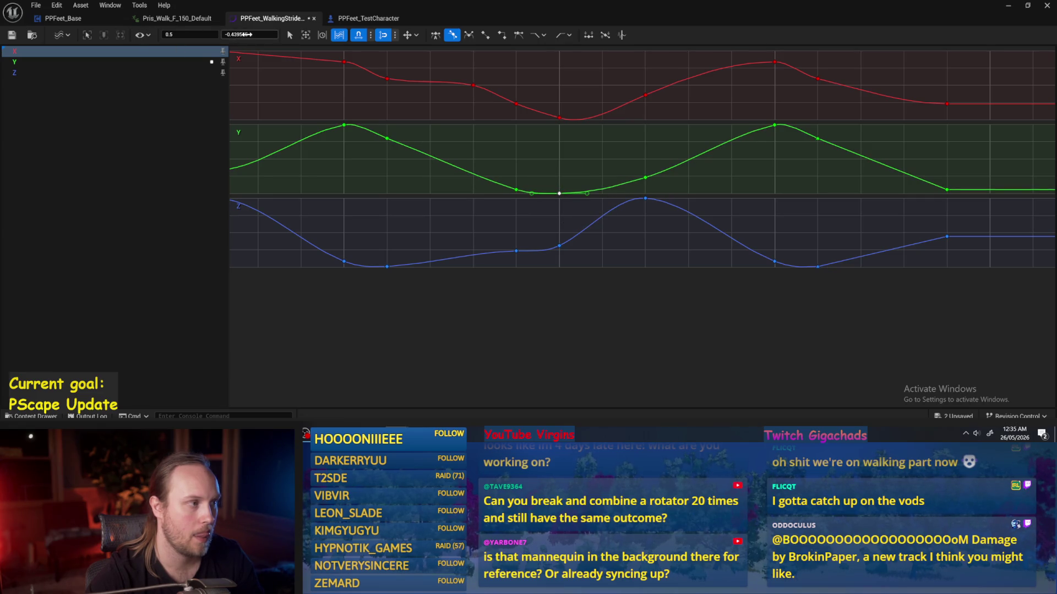
type("0")
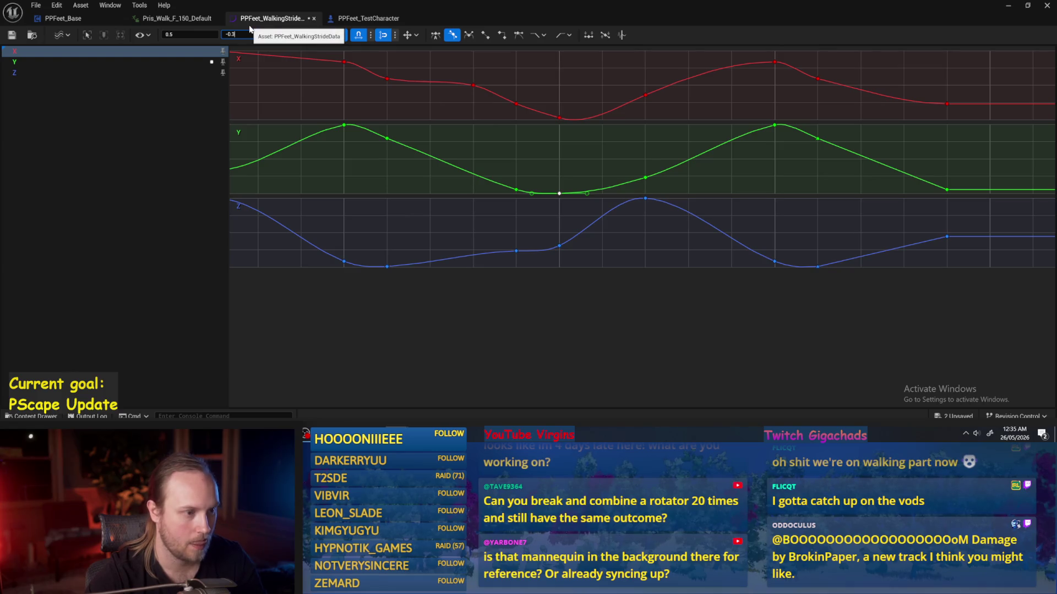
key("Return")
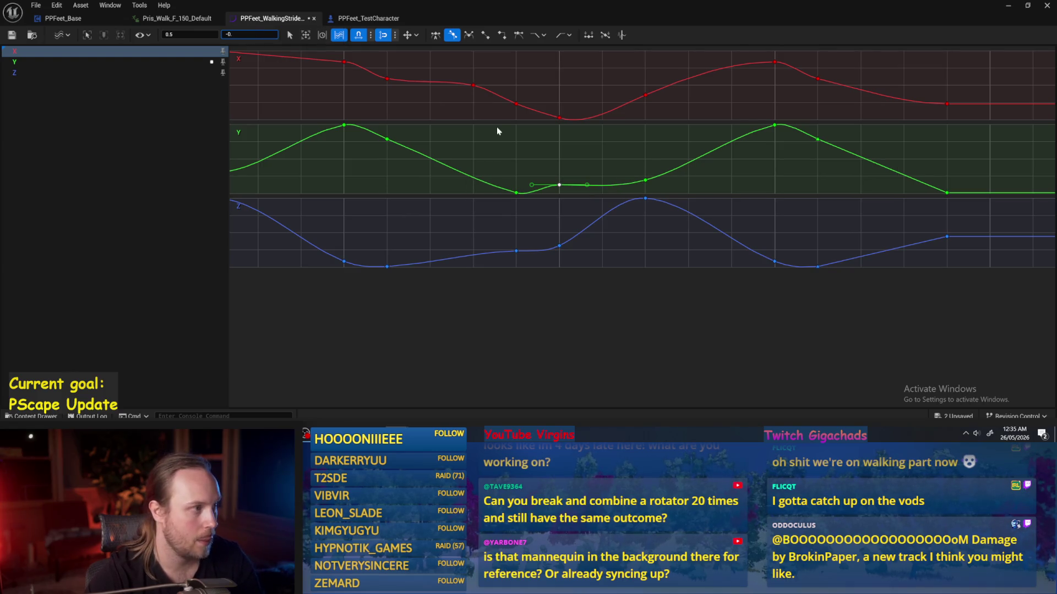
key("Return")
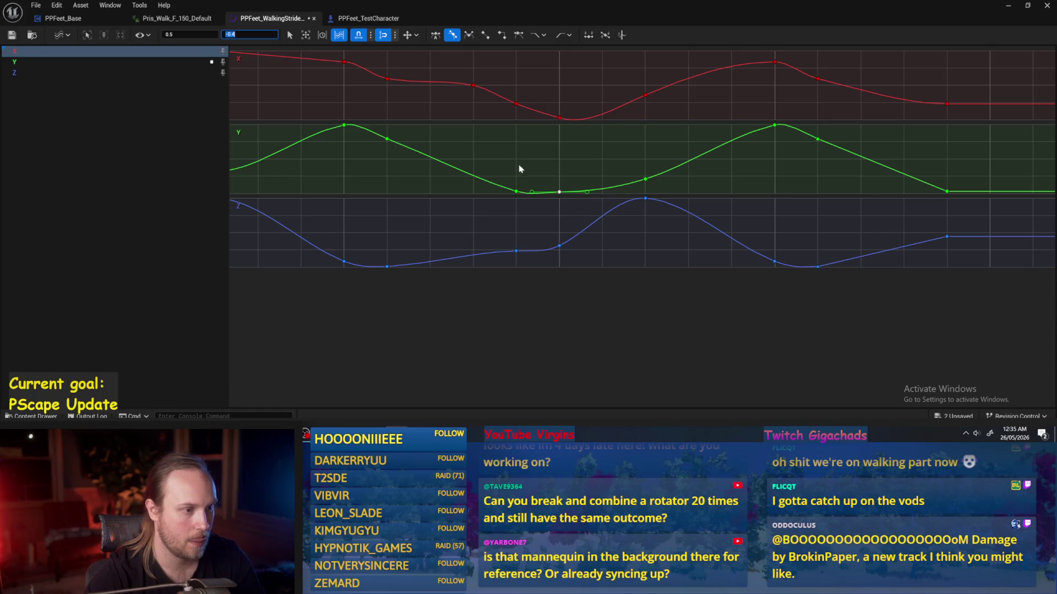
type("-0.5")
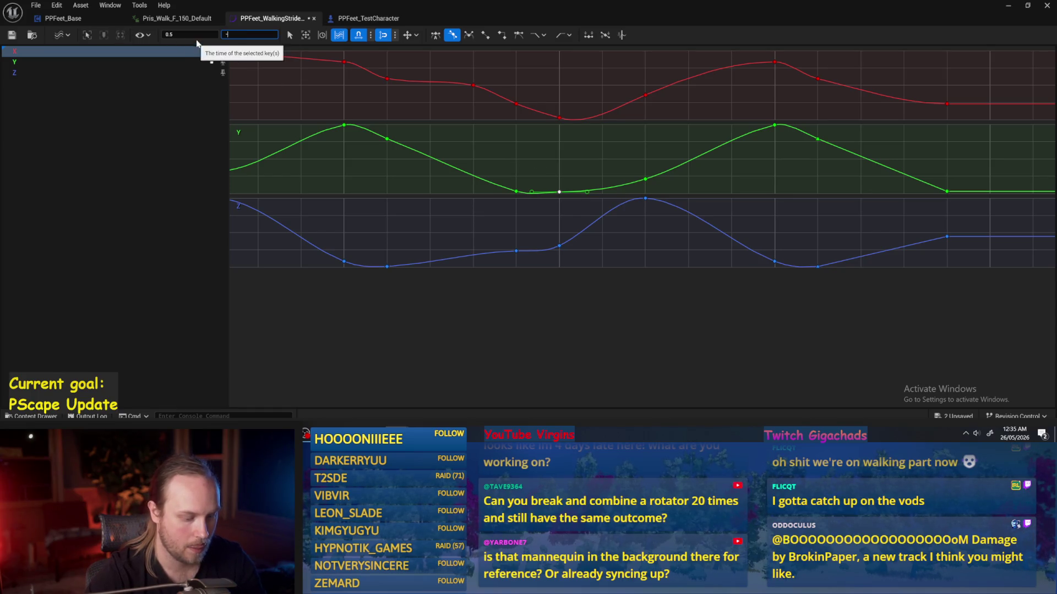
key("Return")
left_click(541, 155)
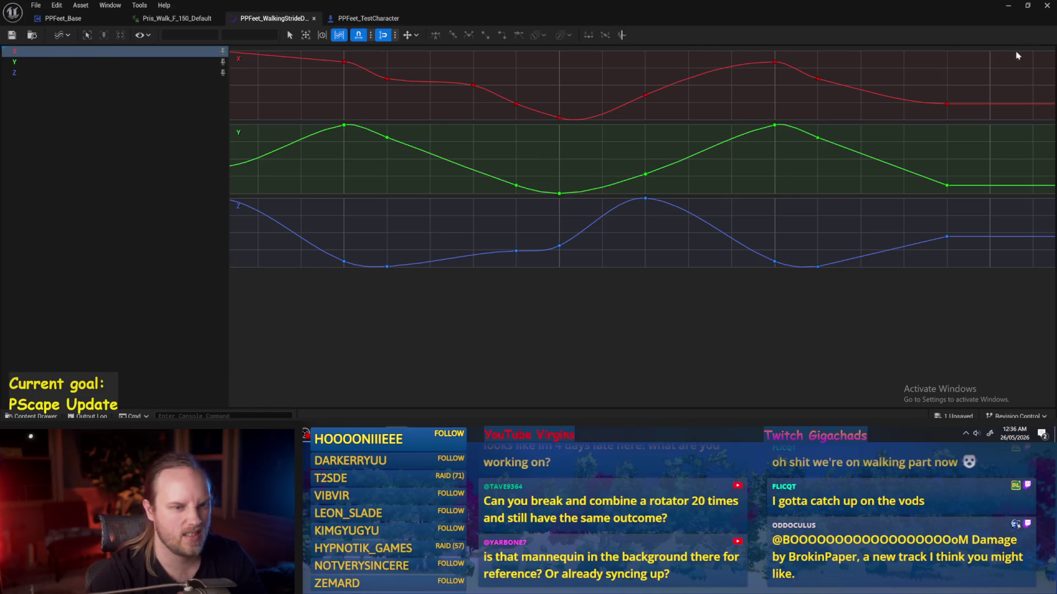
- Set the lowest Y key to -0.35, then to -0.4
left_click_drag(543, 199, 587, 200)
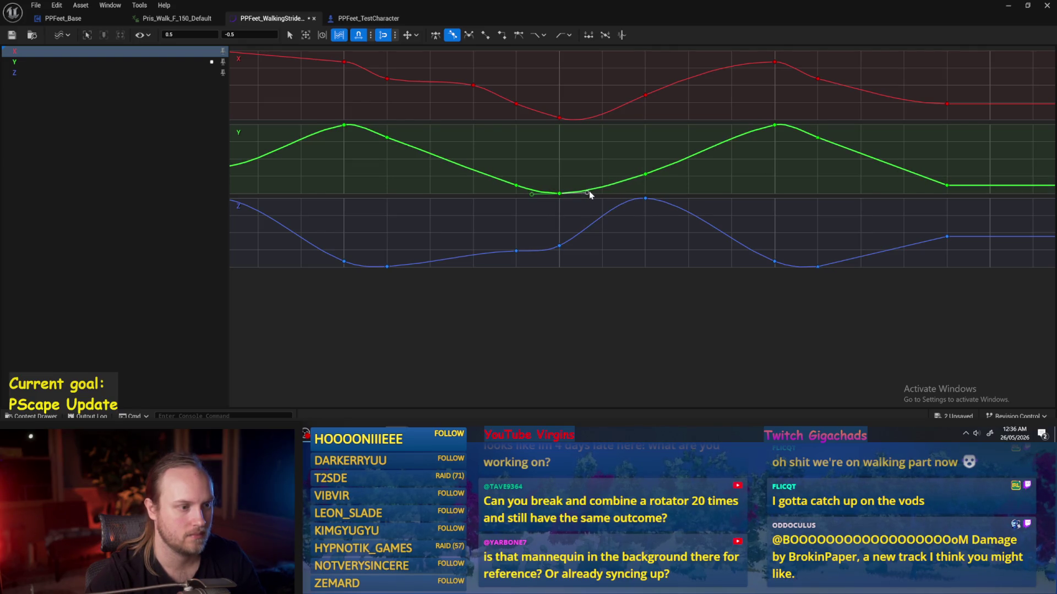
left_click(516, 185)
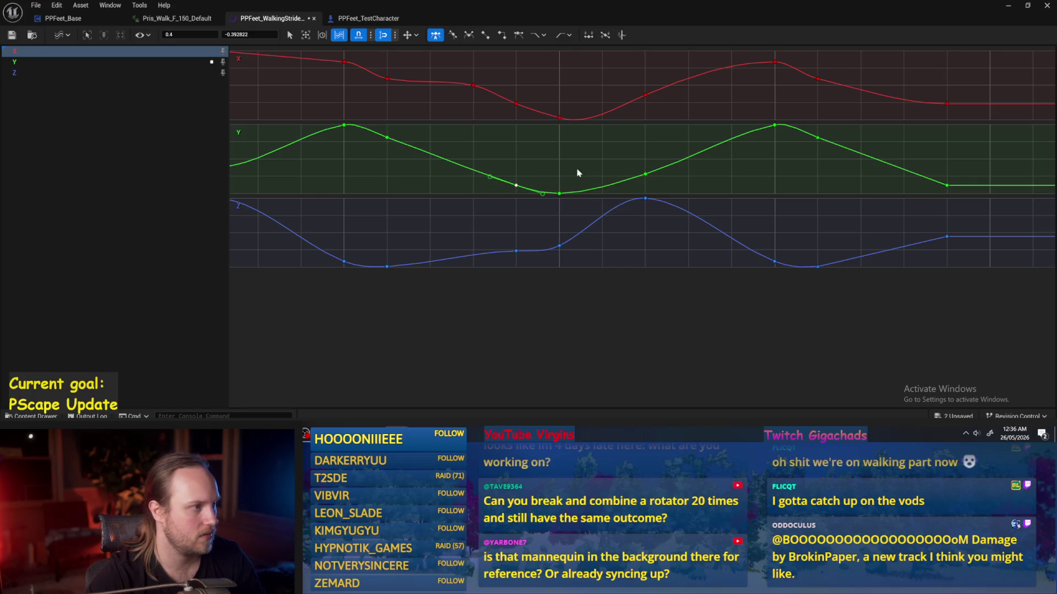
left_click_drag(547, 204, 548, 208)
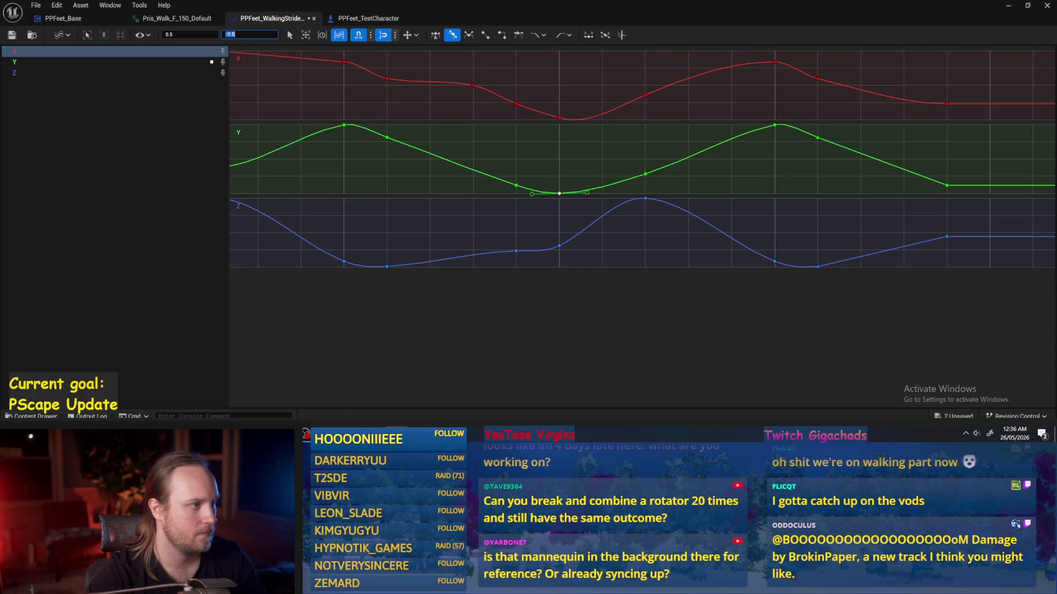
type("5")
key("Return")
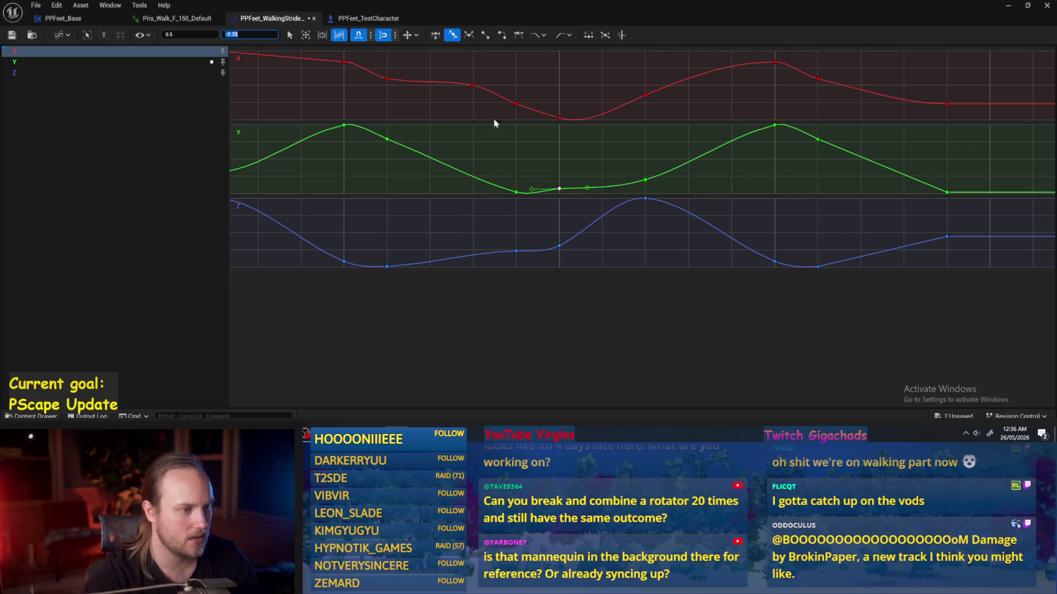
left_click_drag(528, 180, 480, 221)
left_click_drag(572, 180, 547, 199)
type("-0")
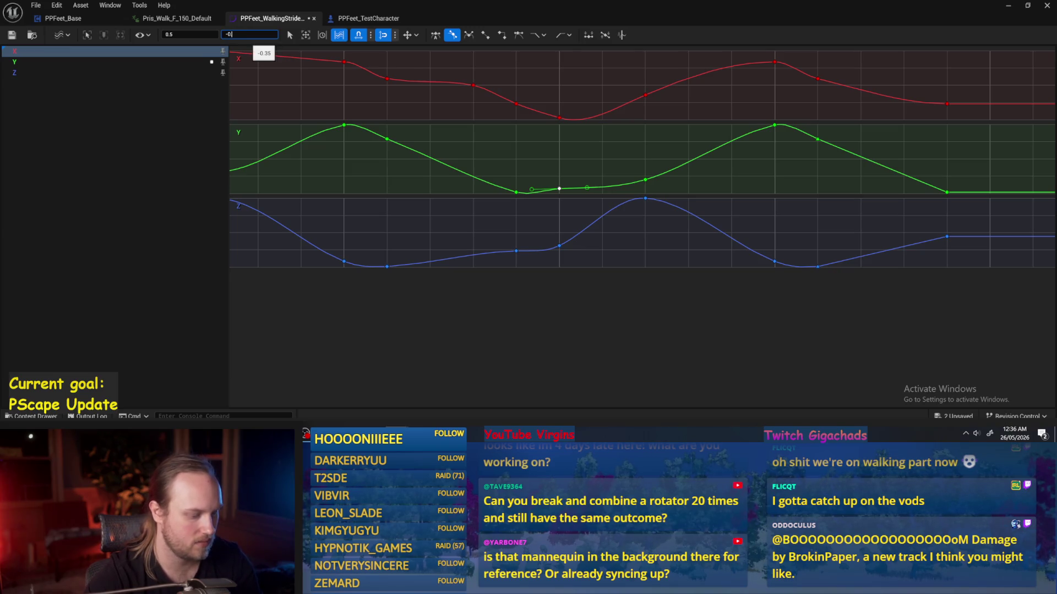
type("4")
key("Return")
left_click(507, 144)
- Flatten the tangents of the two Y keys around the dip and return to the level
left_click_drag(488, 204, 490, 204)
right_click(530, 217)
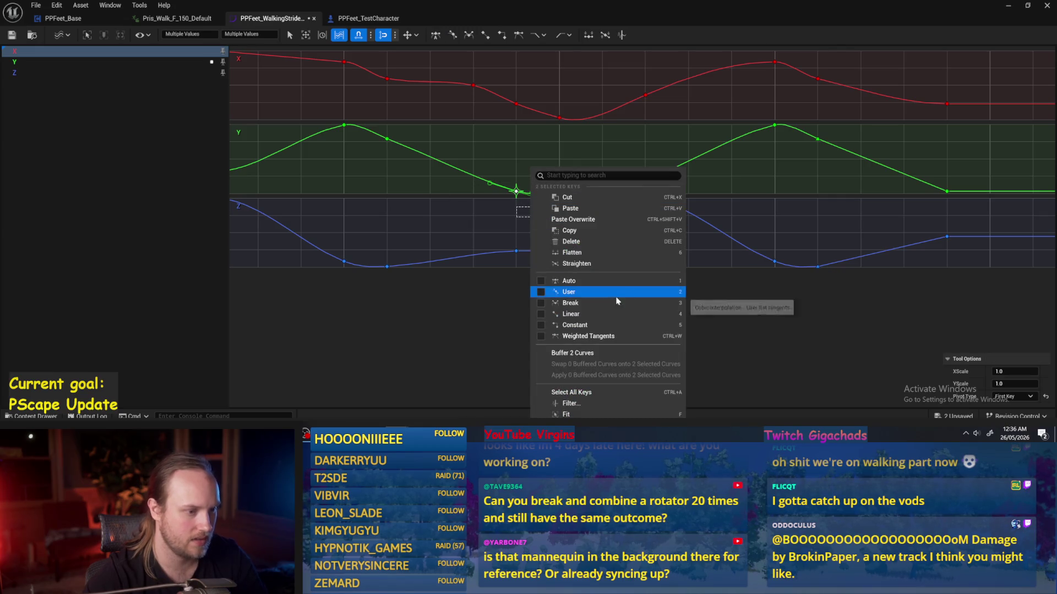
left_click(572, 252)
left_click(461, 198)
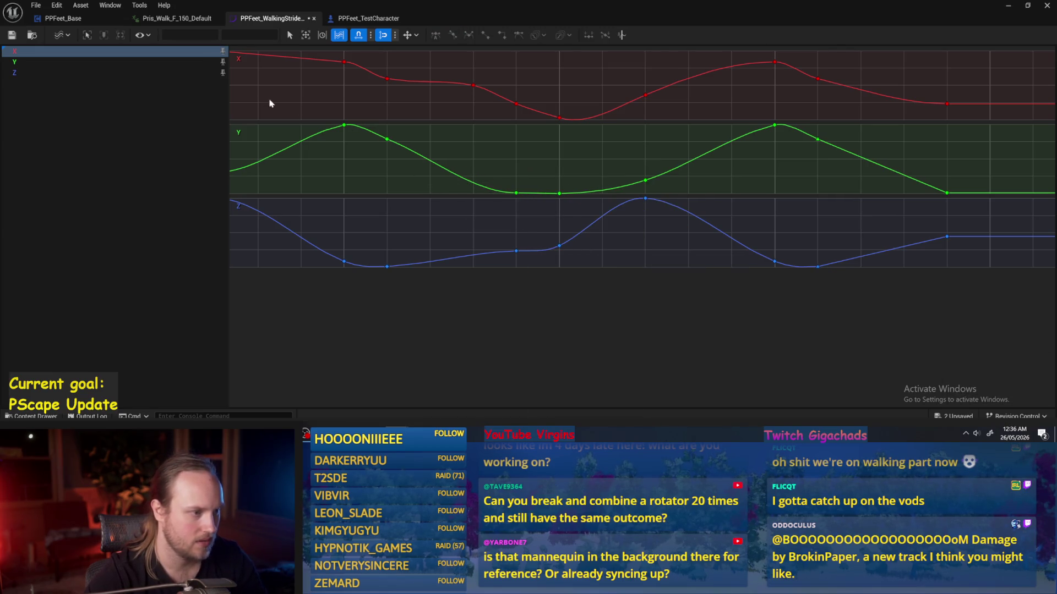
left_click(1007, 8)
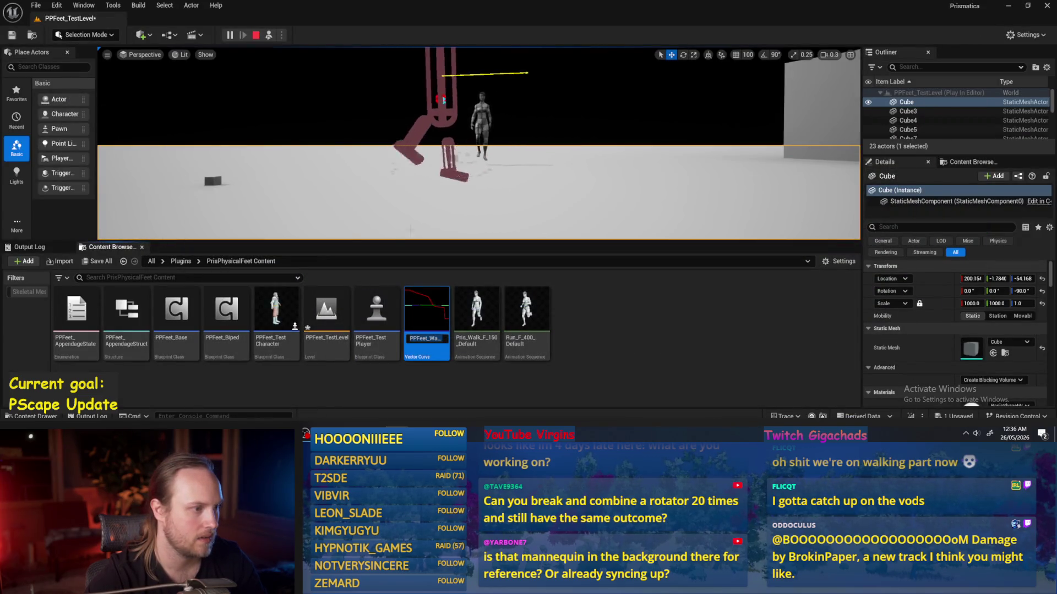
- Undo the last two curve edits, stop the game, and save PPFeet_TestLevel
key("alt+Tab")
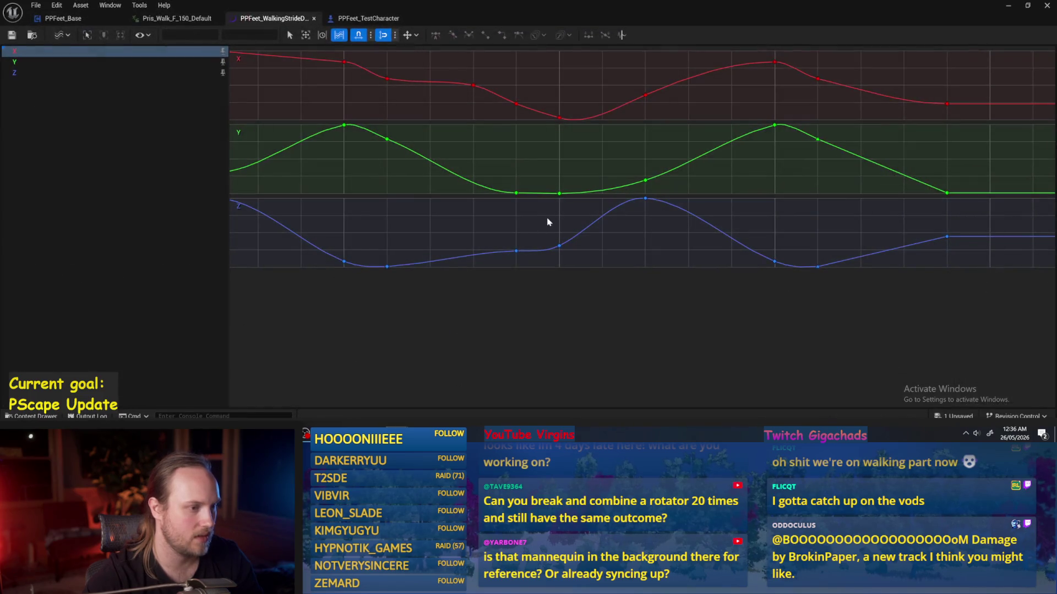
key("ctrl+z")
key("ctrl+z")
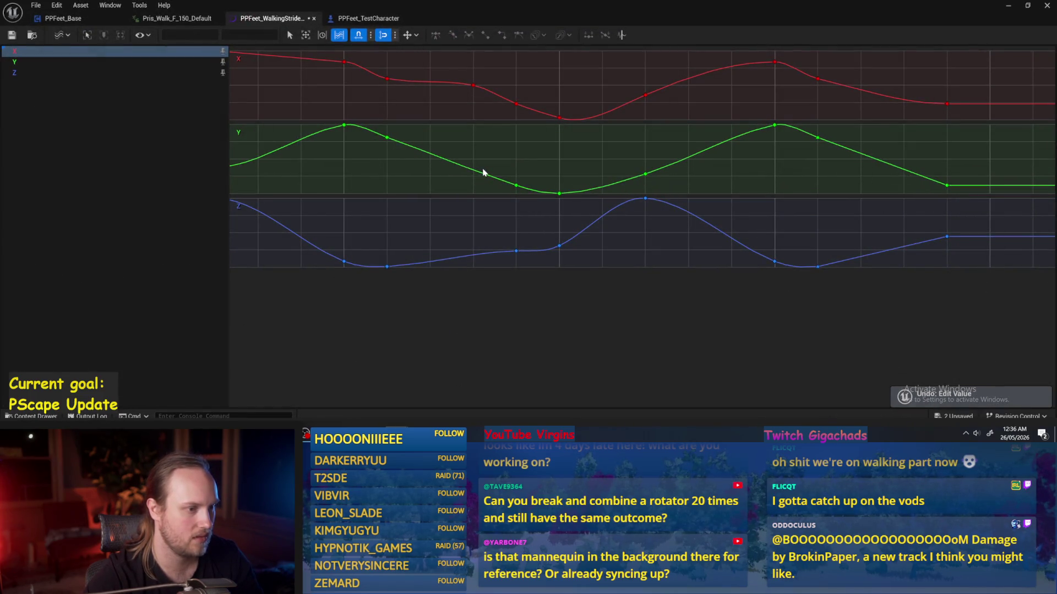
key("ctrl+z")
key("ctrl+z")
key("ctrl+z")
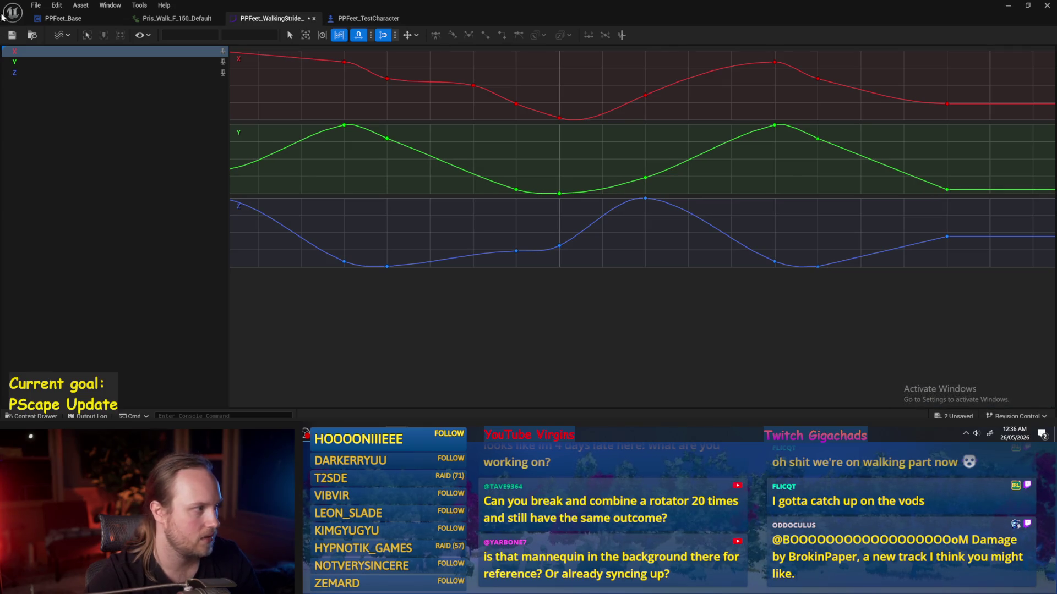
left_click(1009, 8)
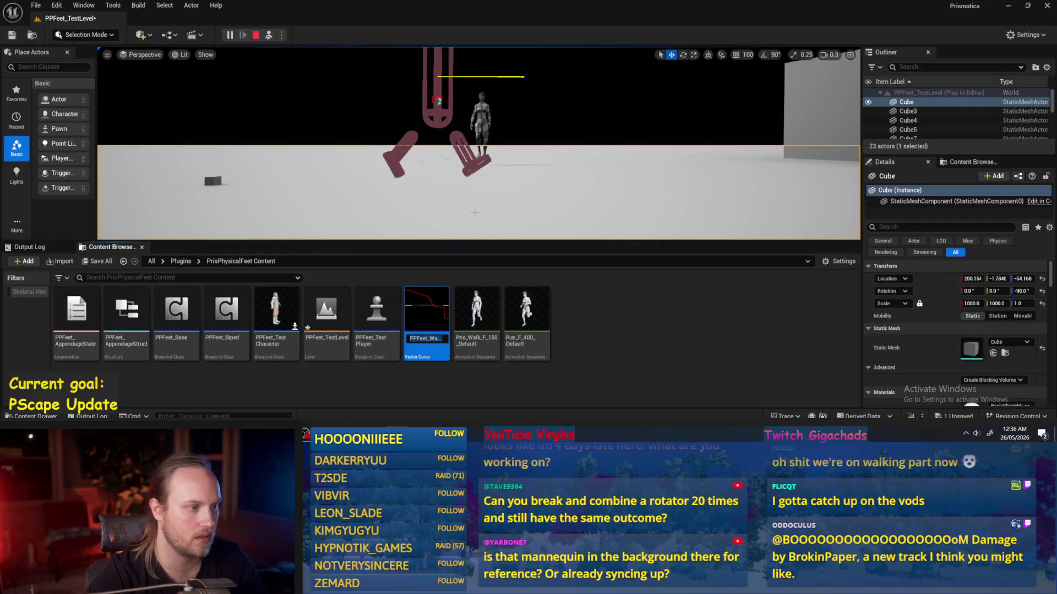
scroll(478, 143, "up", 5)
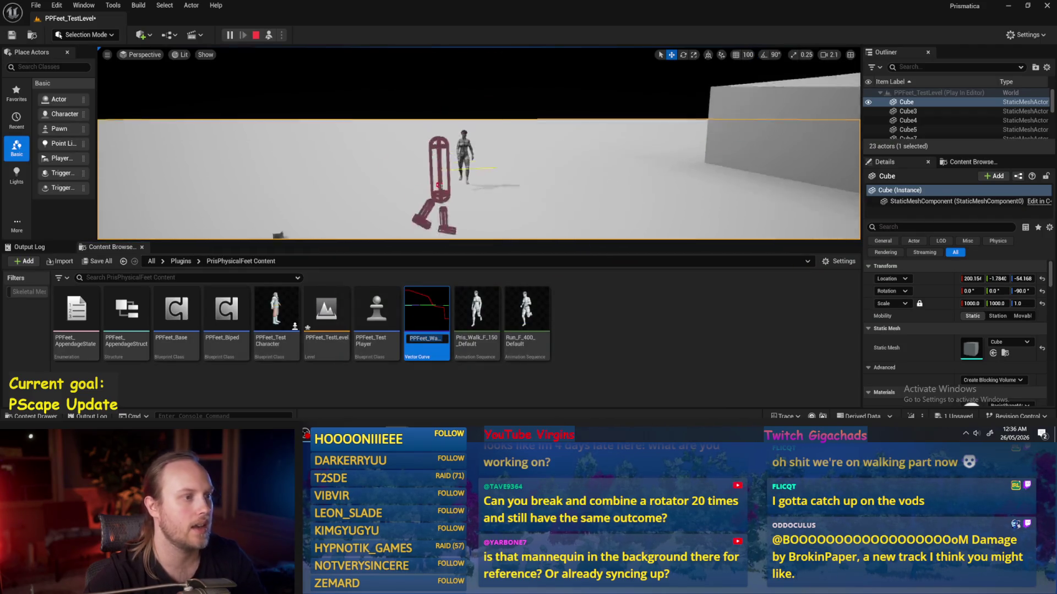
key("Escape")
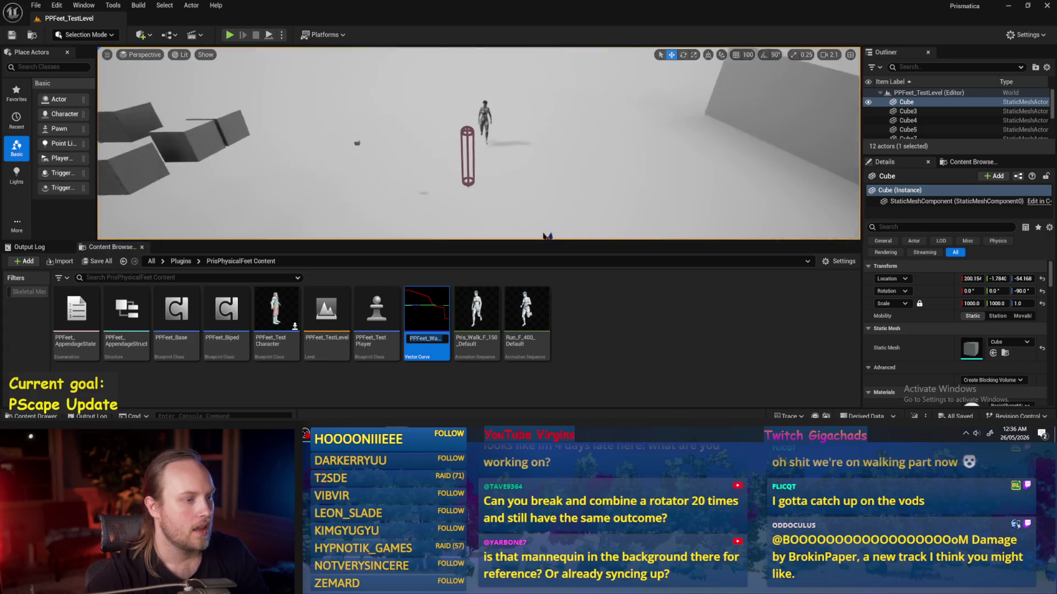
key("ctrl+s")
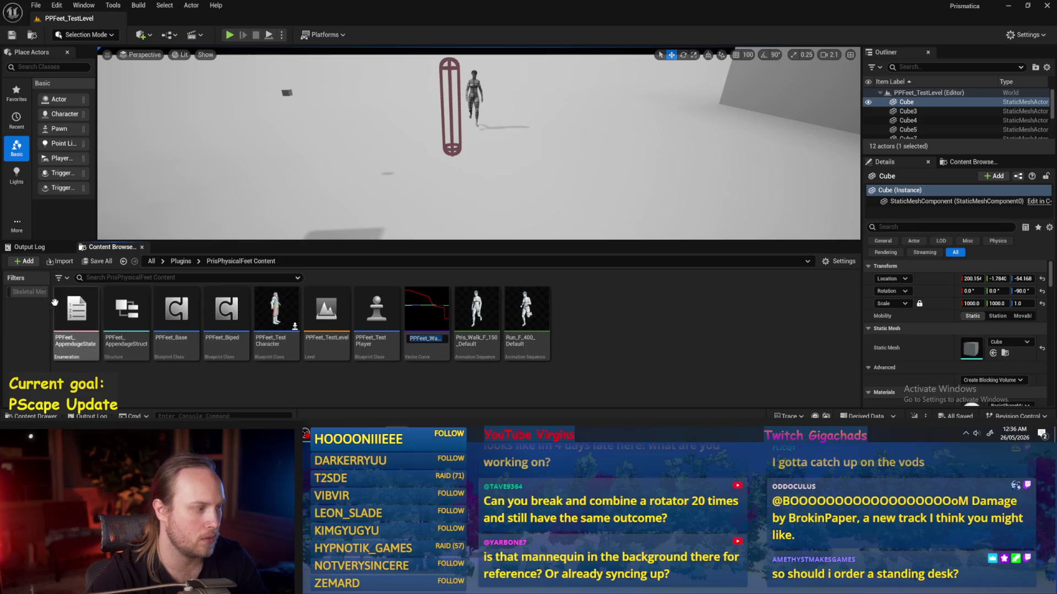
- Open and recompile PPFeet_Base, then go to its InitializeAppendage graph
double_click(180, 322)
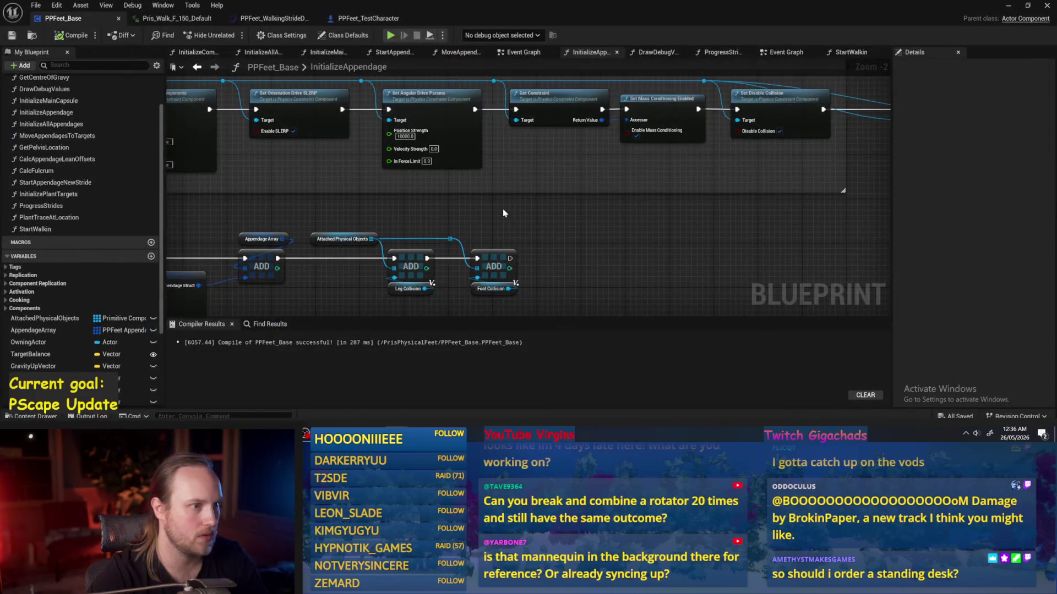
left_click(72, 36)
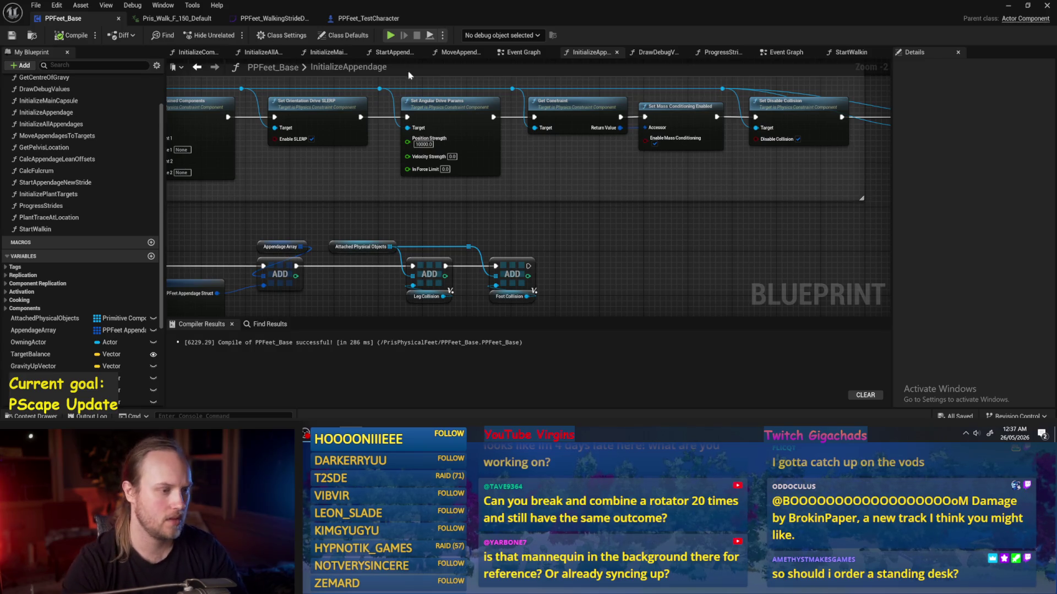
scroll(34, 146, "up", 3)
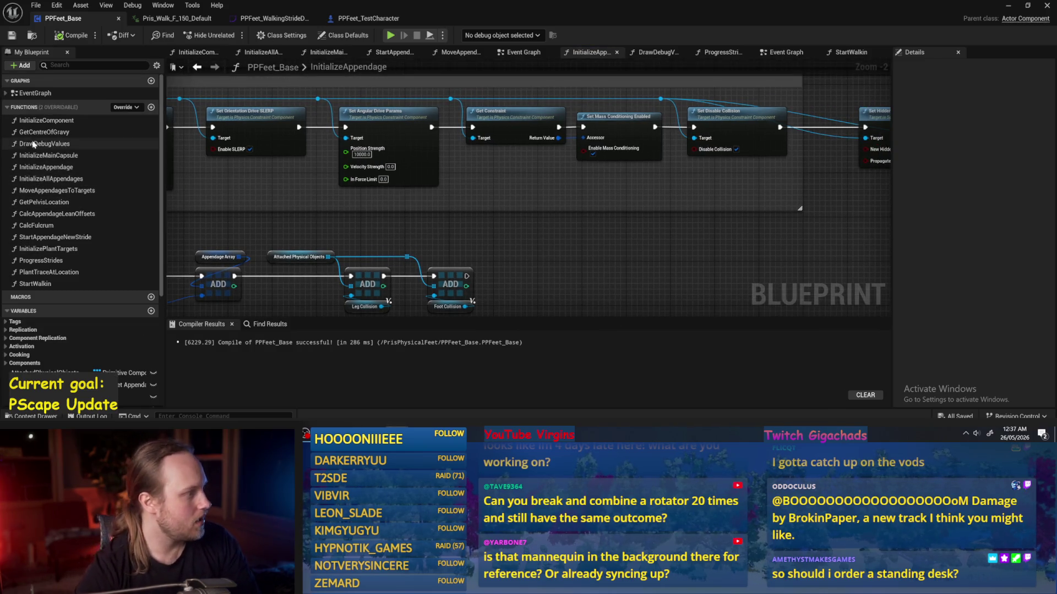
double_click(72, 261)
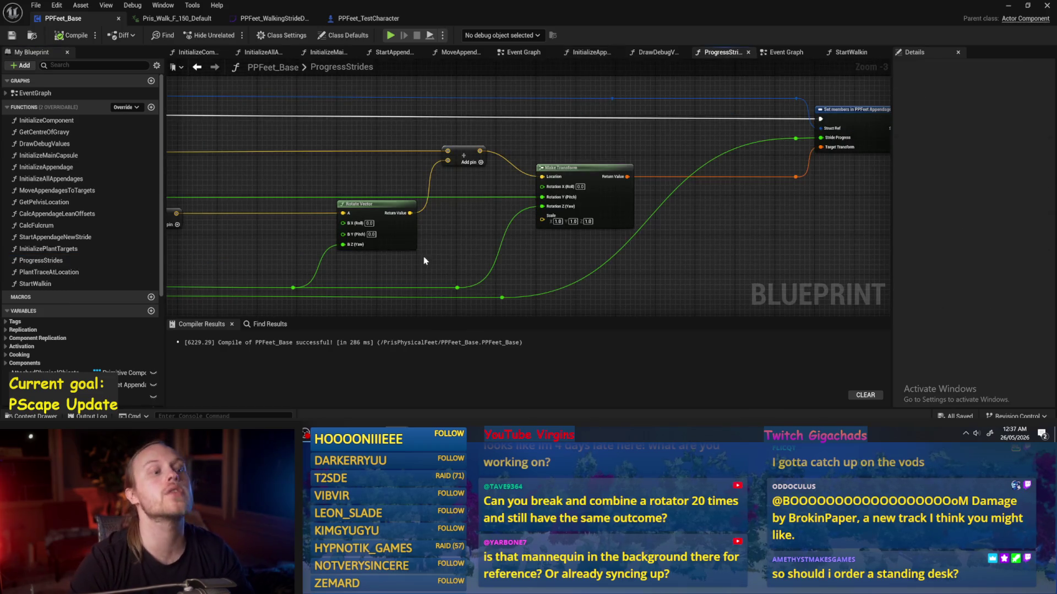
scroll(498, 216, "down", 1)
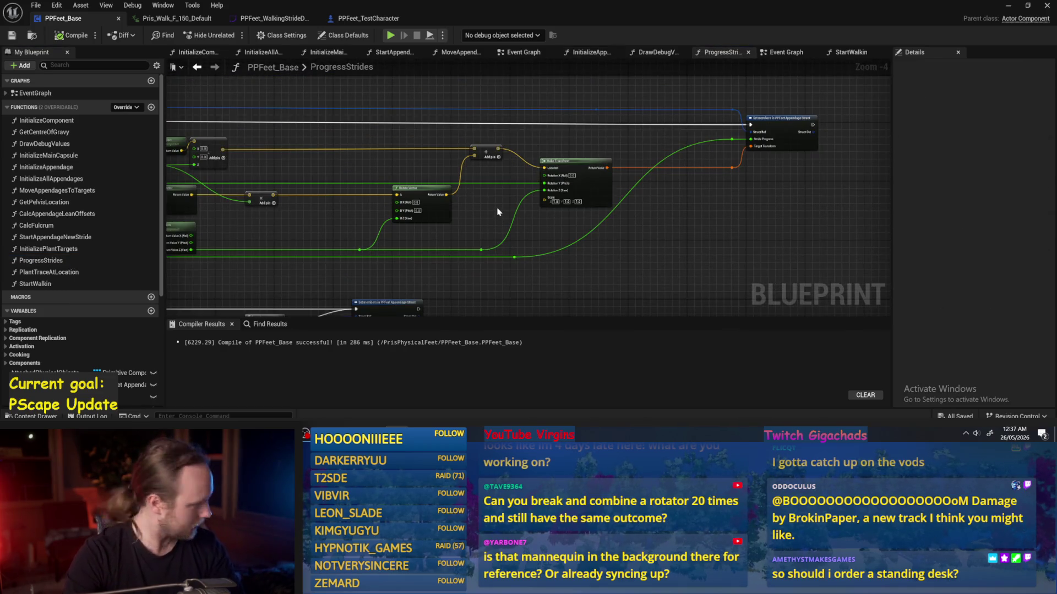
left_click_drag(663, 55, 721, 55)
left_click(572, 53)
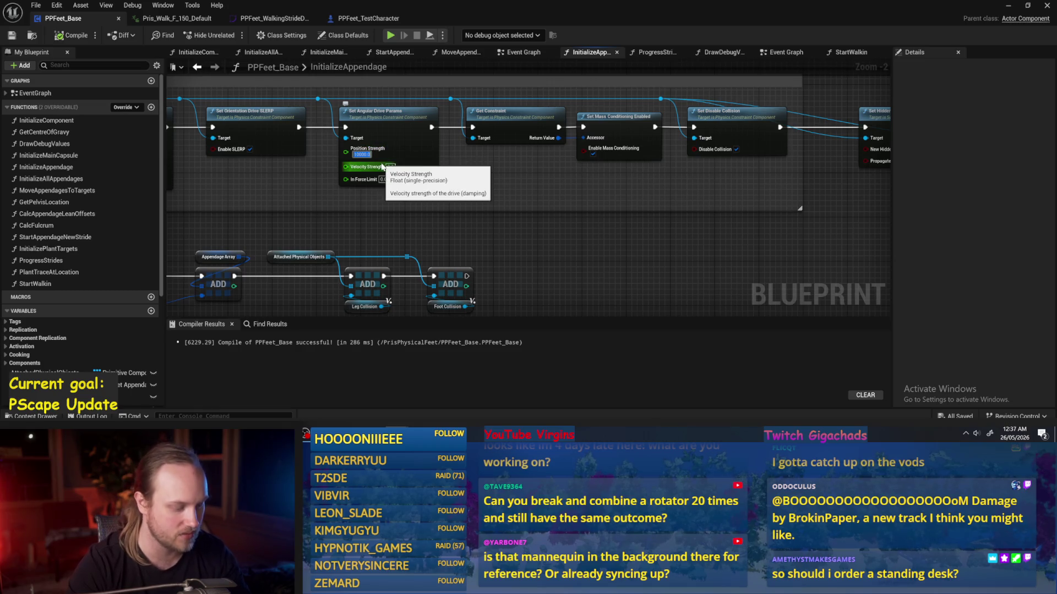
- Set the drive Position Strength values to 2000, recompile, and return to the level
type("20")
key("Return")
key("Return")
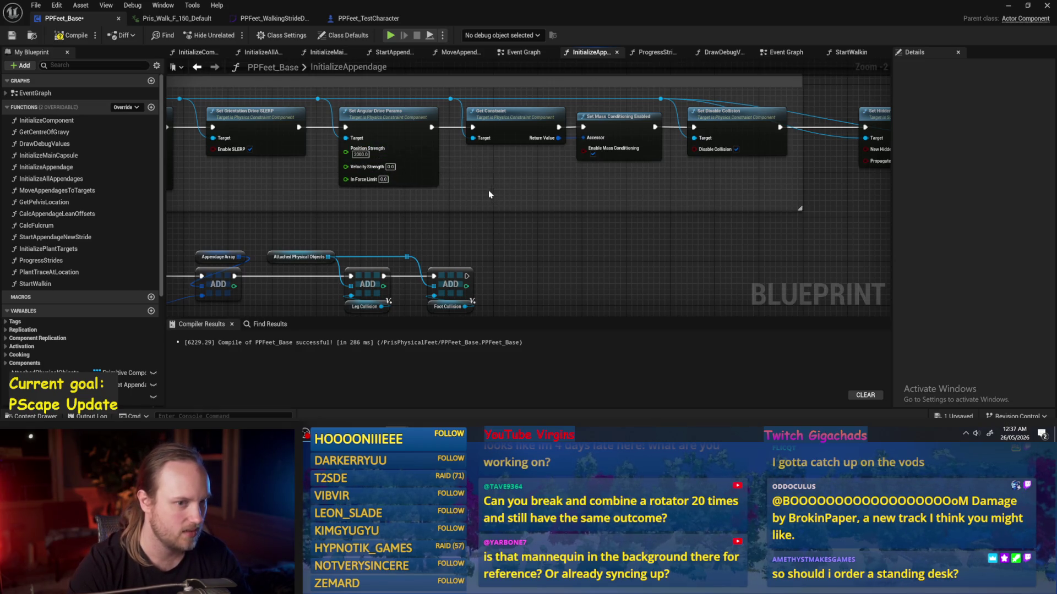
mouse_move(548, 194)
left_mouse_down()
mouse_move(830, 201)
mouse_move(528, 206)
mouse_move(701, 199)
left_mouse_up()
type("3")
key("Return")
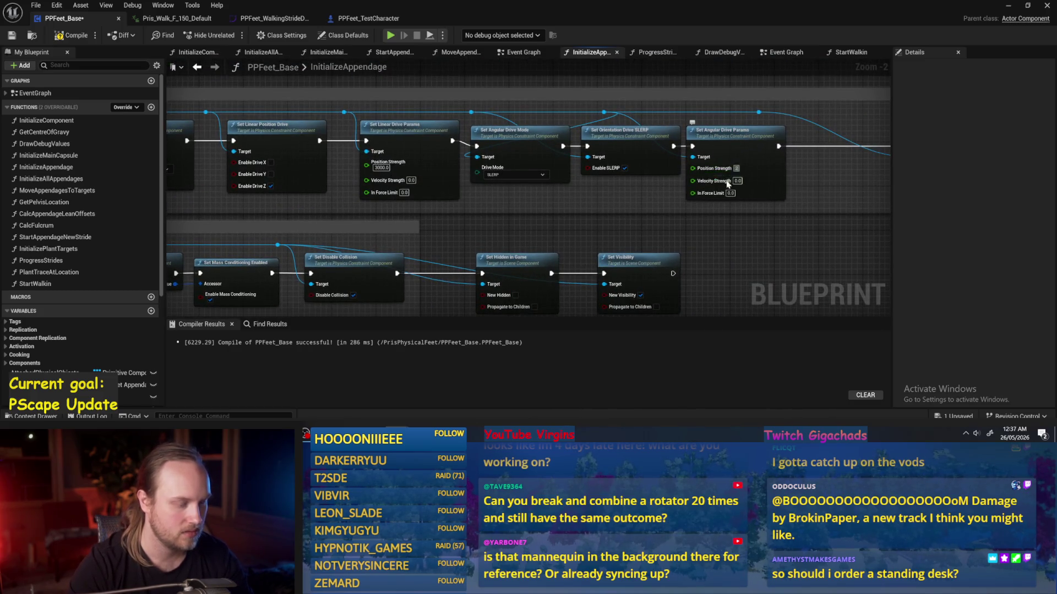
left_click_drag(597, 231, 654, 226)
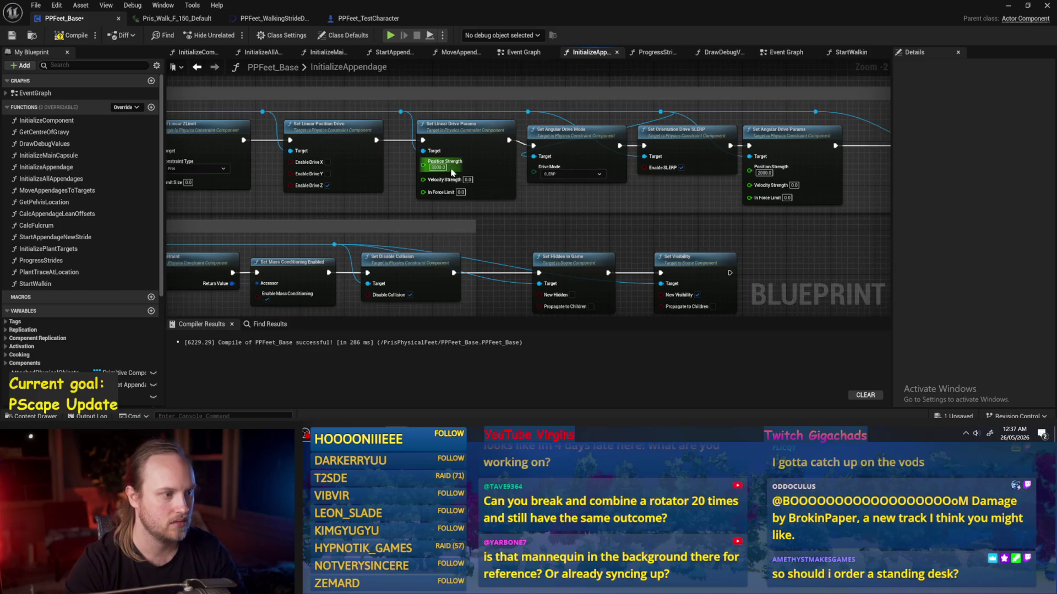
left_click(71, 35)
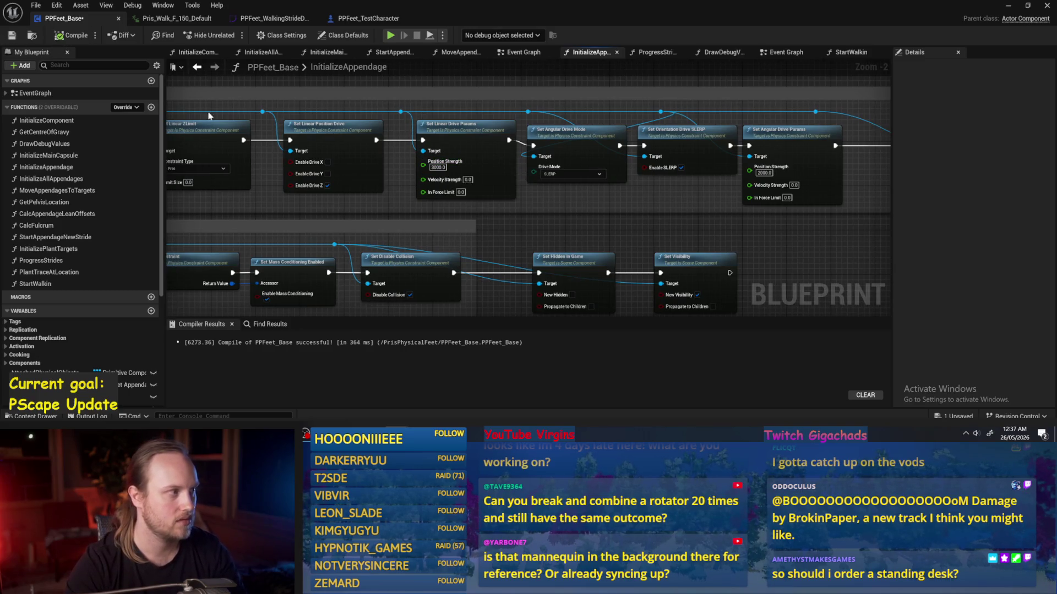
left_click(1012, 8)
left_click(280, 35)
left_click(281, 34)
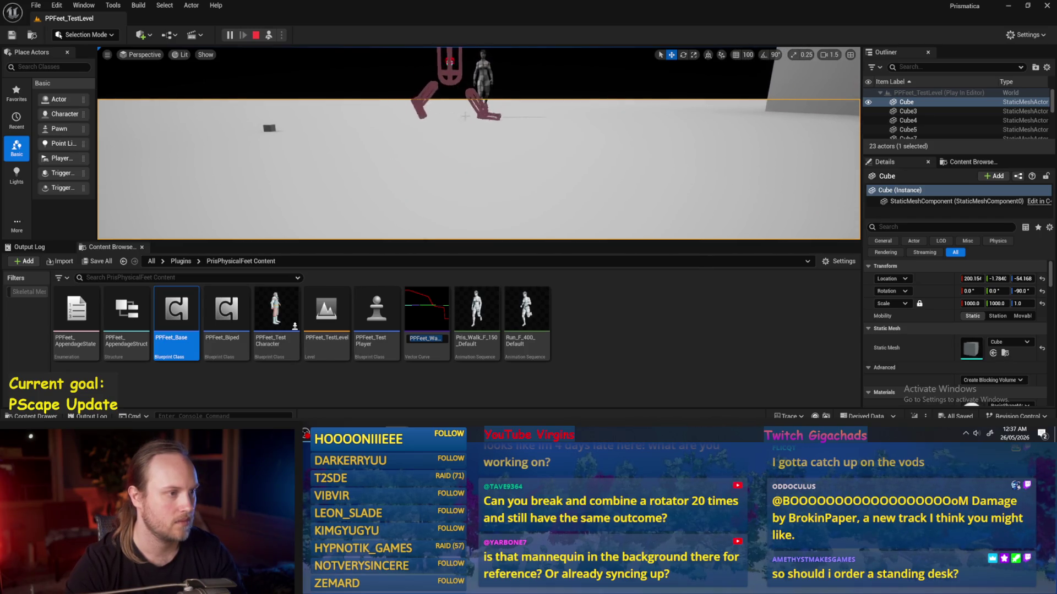
- Drop the test player capsule onto the floor, resume play, then stop the session
key("Escape")
key("End")
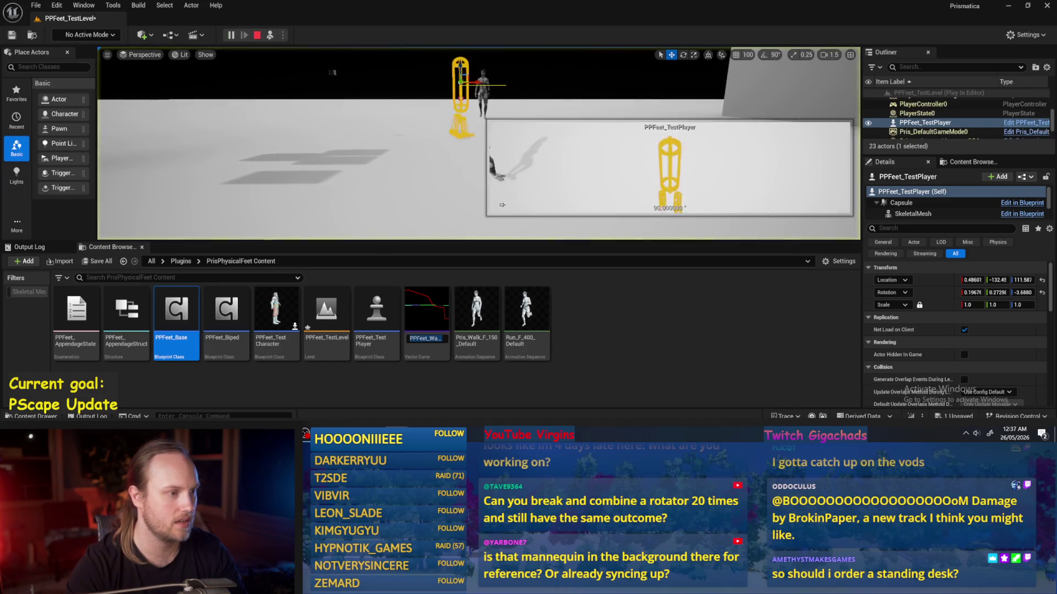
left_click(230, 35)
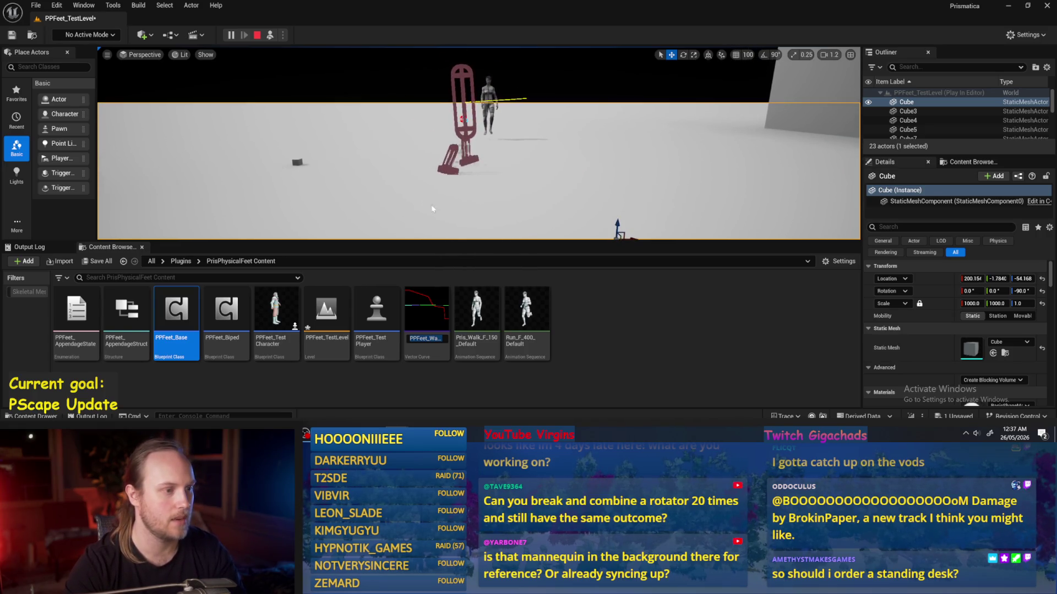
key("Escape")
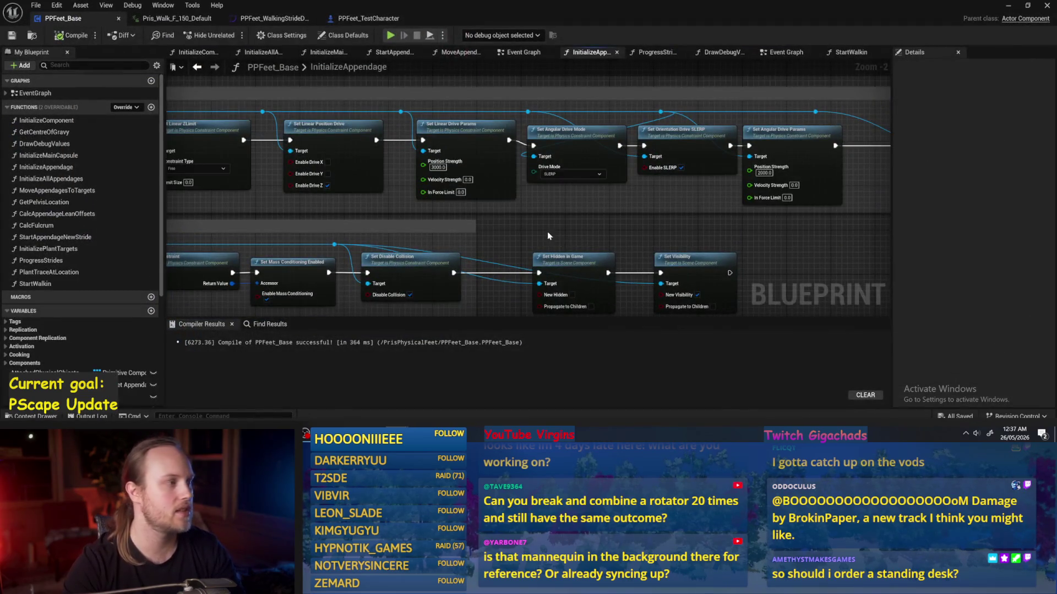
- Add a Float variable named CurrentSpeed to PPFeet_Base, then compile and save it
left_click(71, 36)
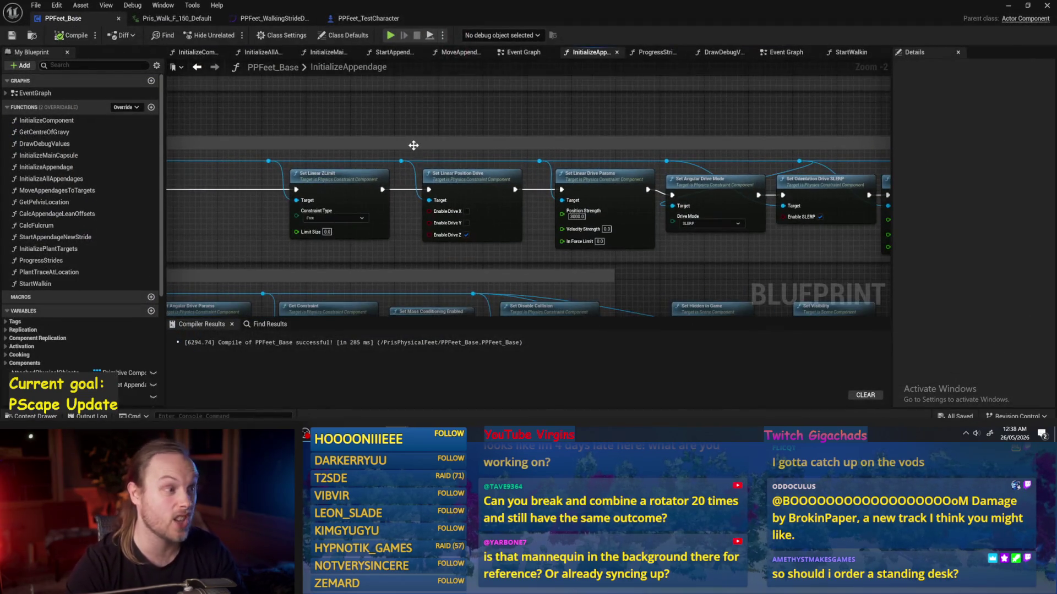
scroll(110, 303, "down", 6)
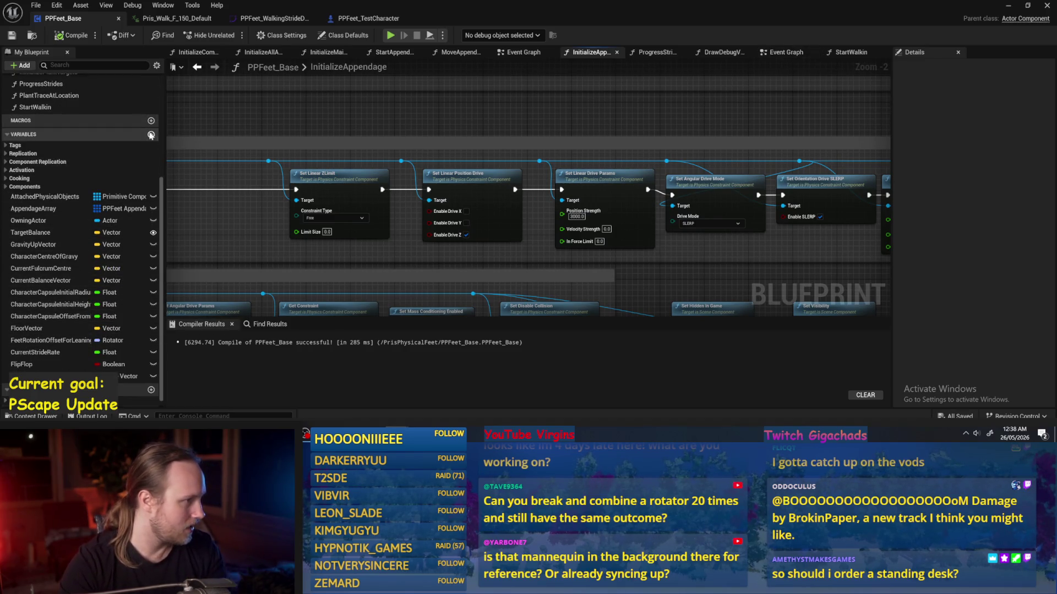
left_click(150, 136)
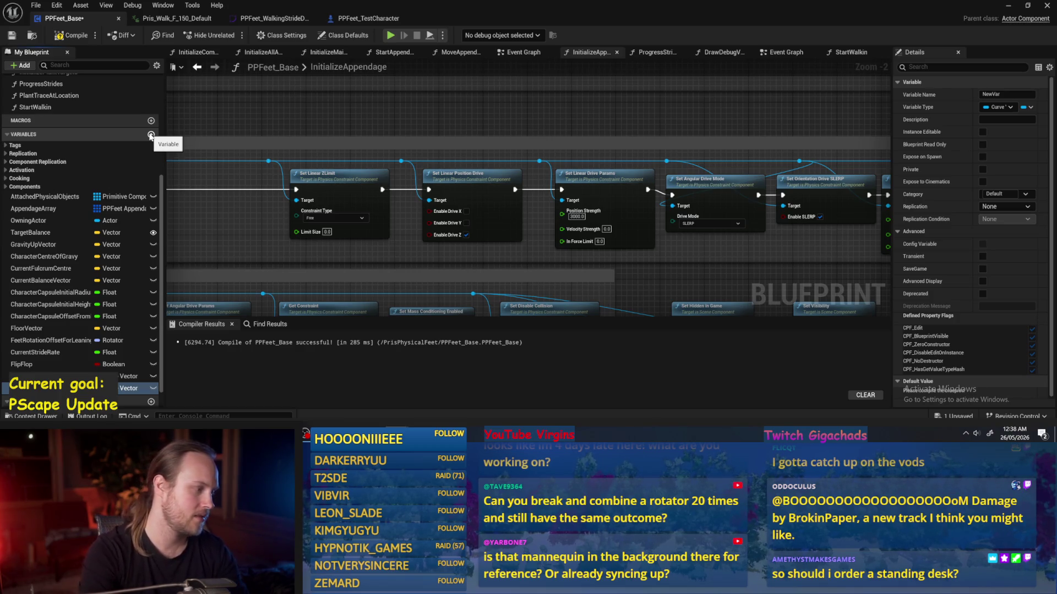
key("Return")
left_click(120, 391)
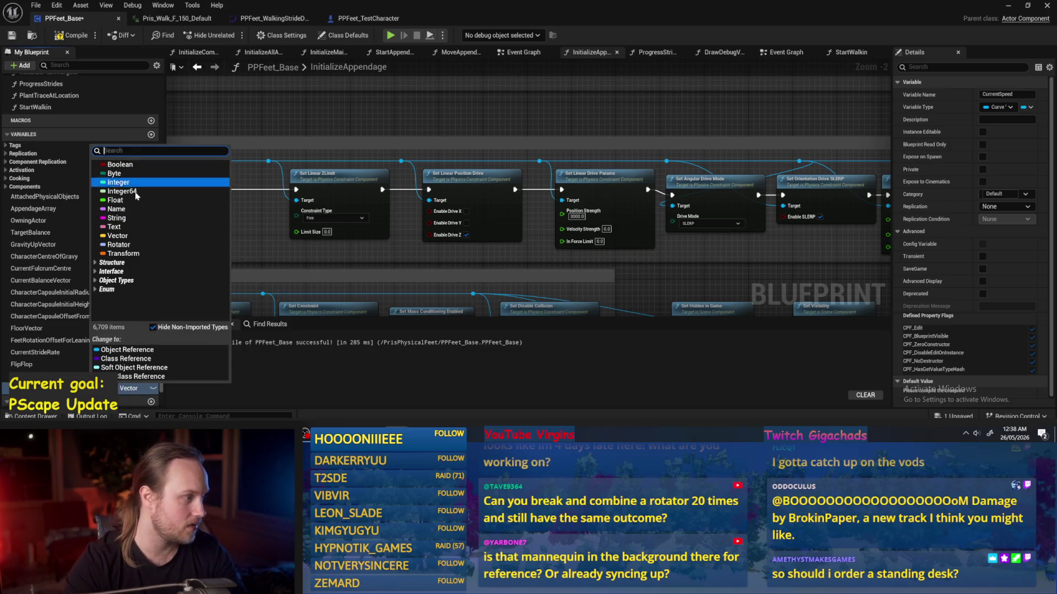
left_click(133, 194)
left_click(11, 35)
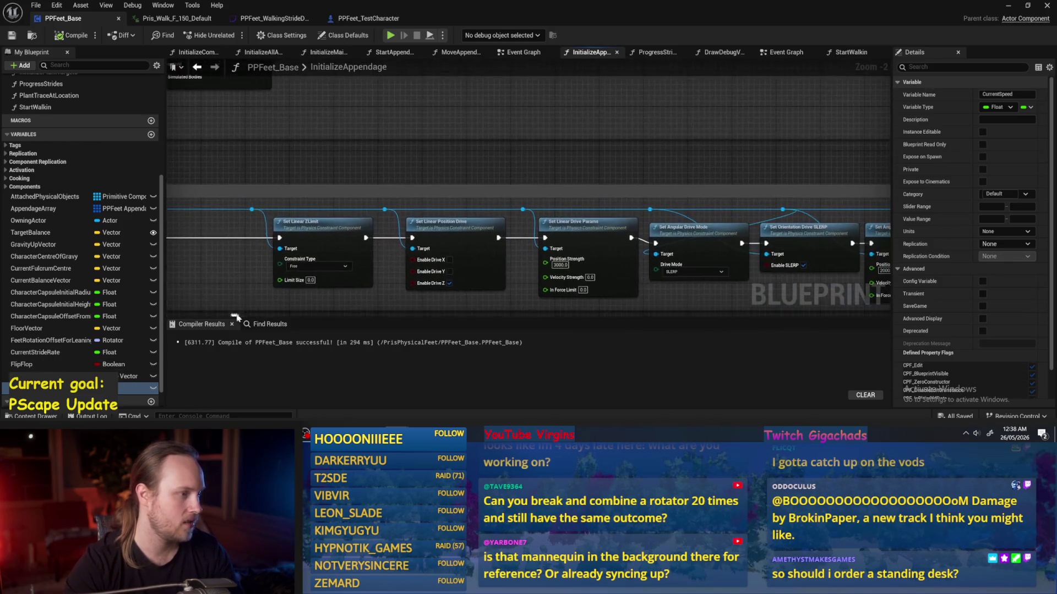
left_click(656, 53)
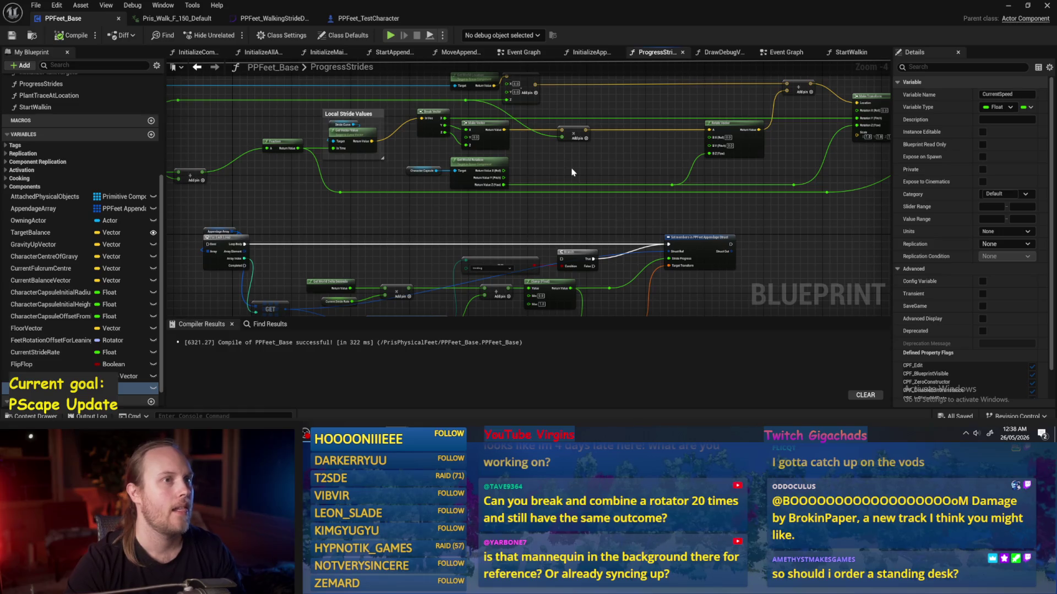
- Bring up the walking stride curve asset, then minimize the asset editor to reveal the level
left_click_drag(572, 173, 566, 197)
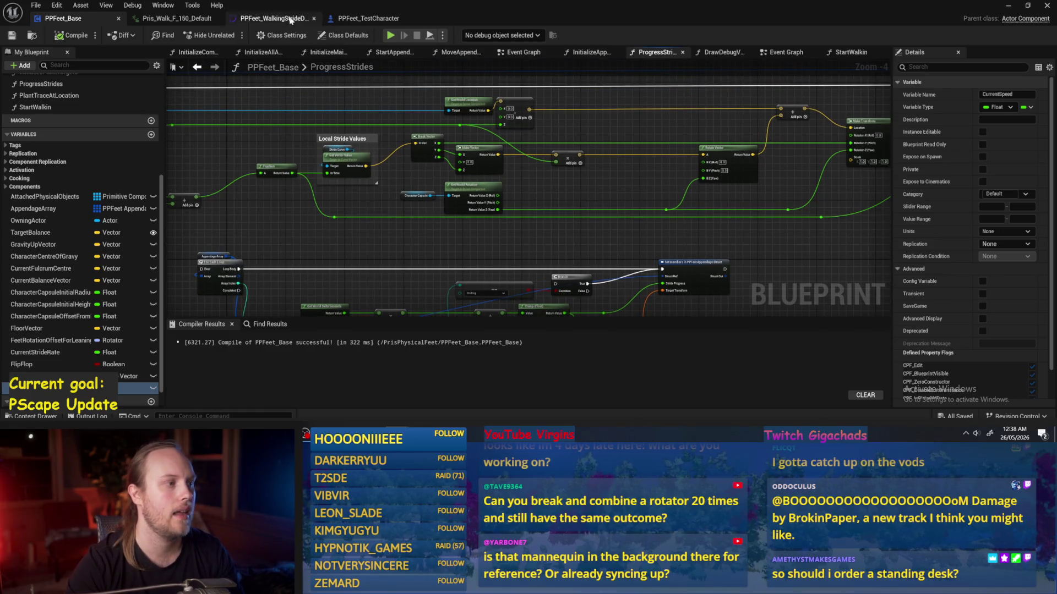
left_click(272, 18)
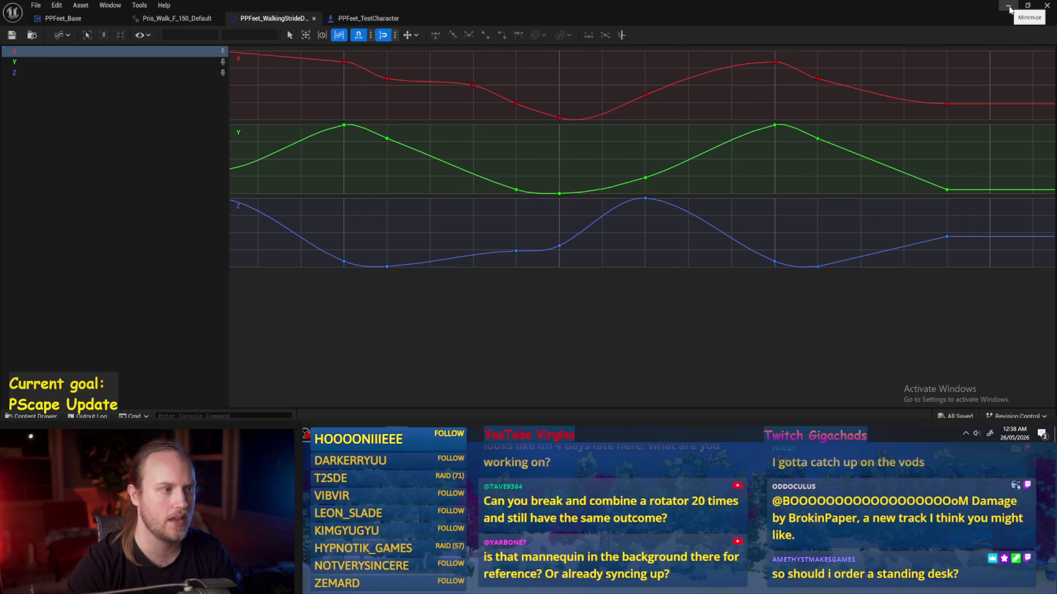
left_click(1008, 7)
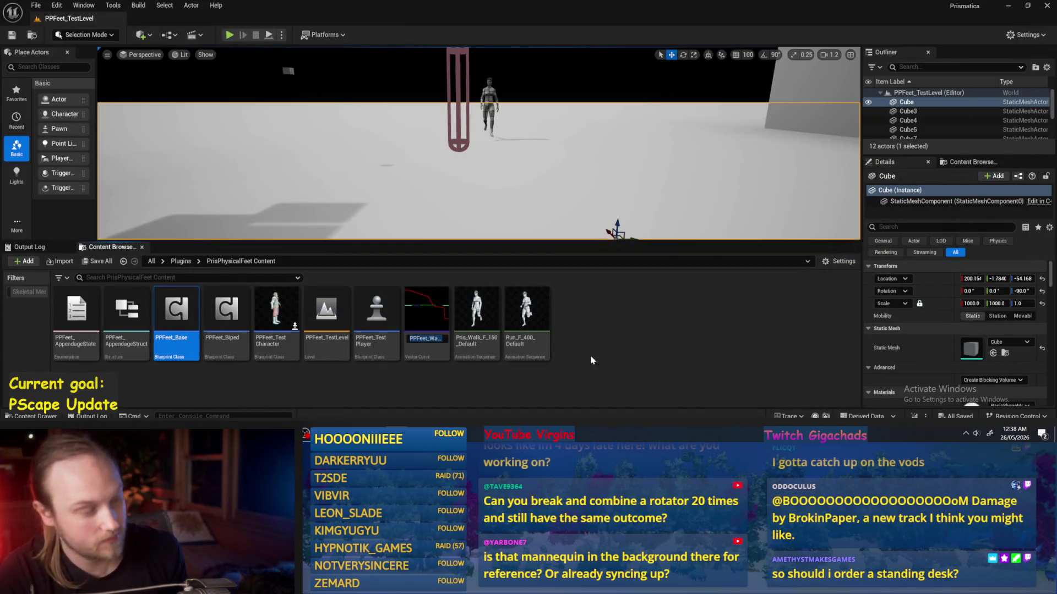
- Save the level and open Pris_Walk_F_150_Default from the Content Browser
left_click(390, 352)
left_click(400, 377)
left_click(12, 36)
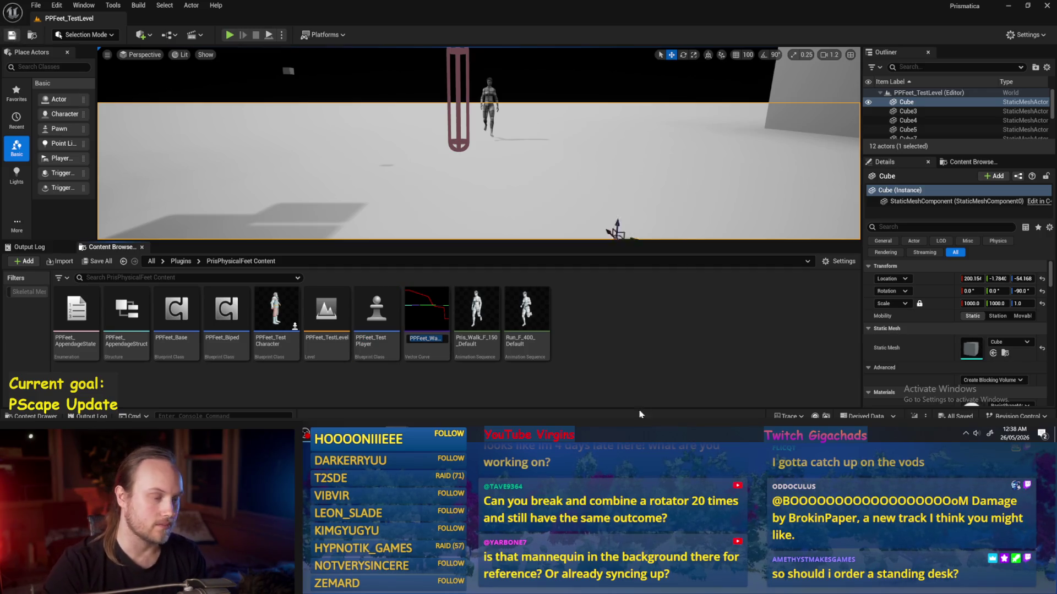
left_click(486, 300)
double_click(486, 301)
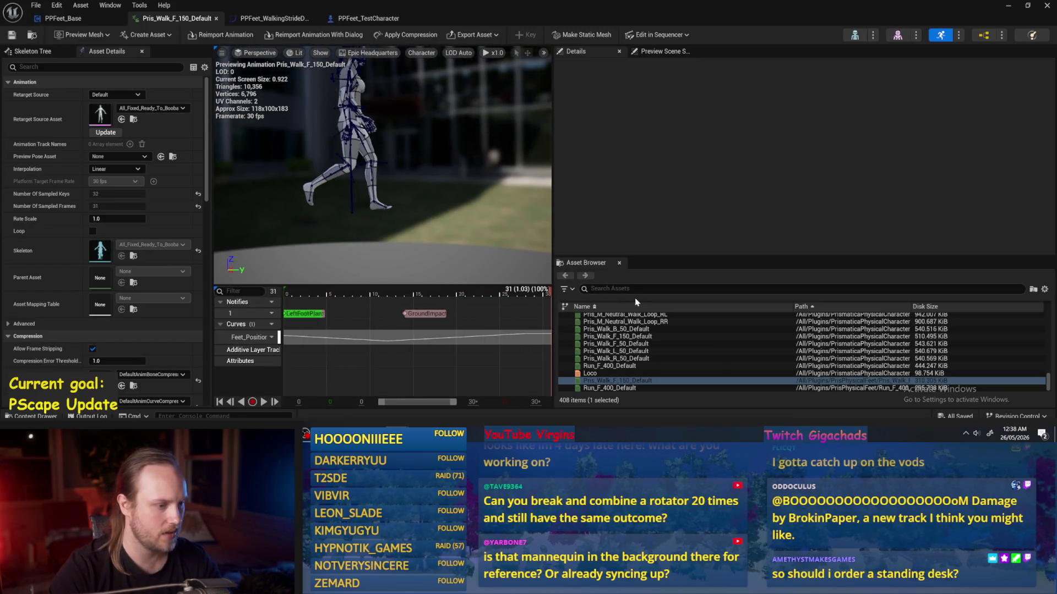
- Scrub the walk preview across frames 29, 0 and 31 to check the cycle
left_click(543, 297)
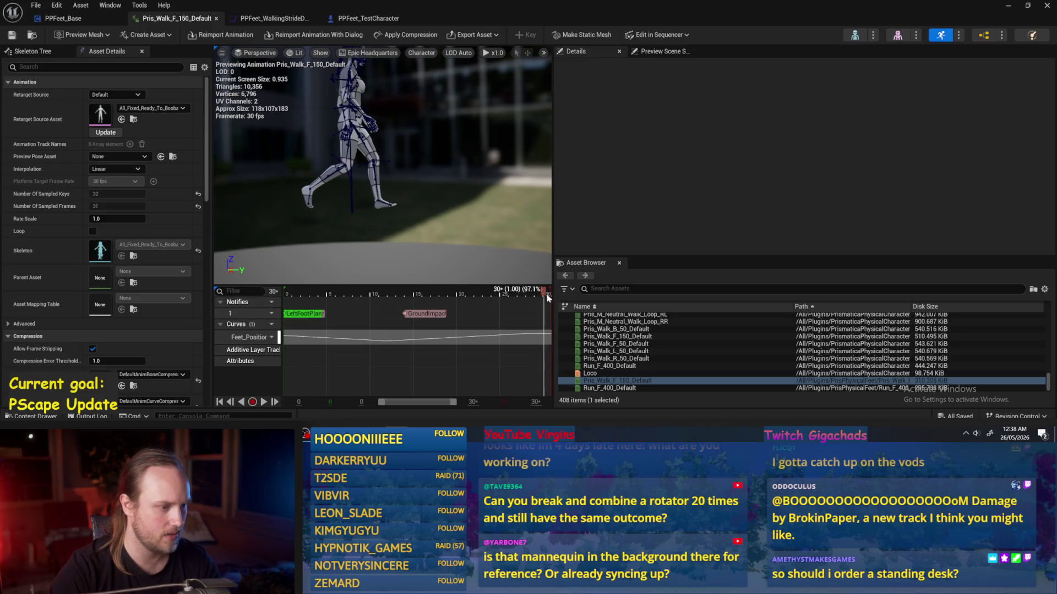
key("Home")
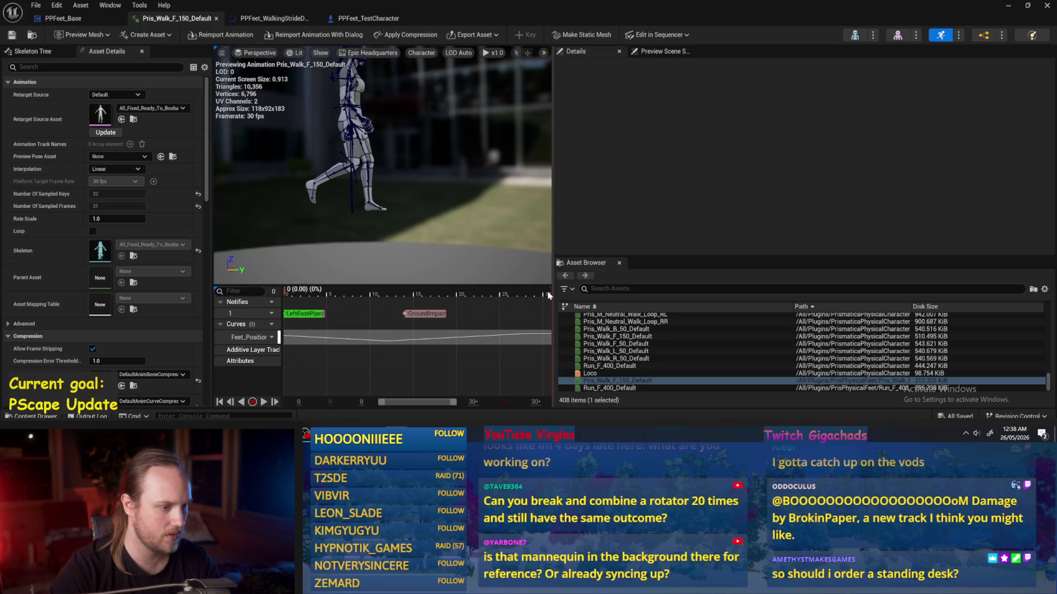
left_click(550, 296)
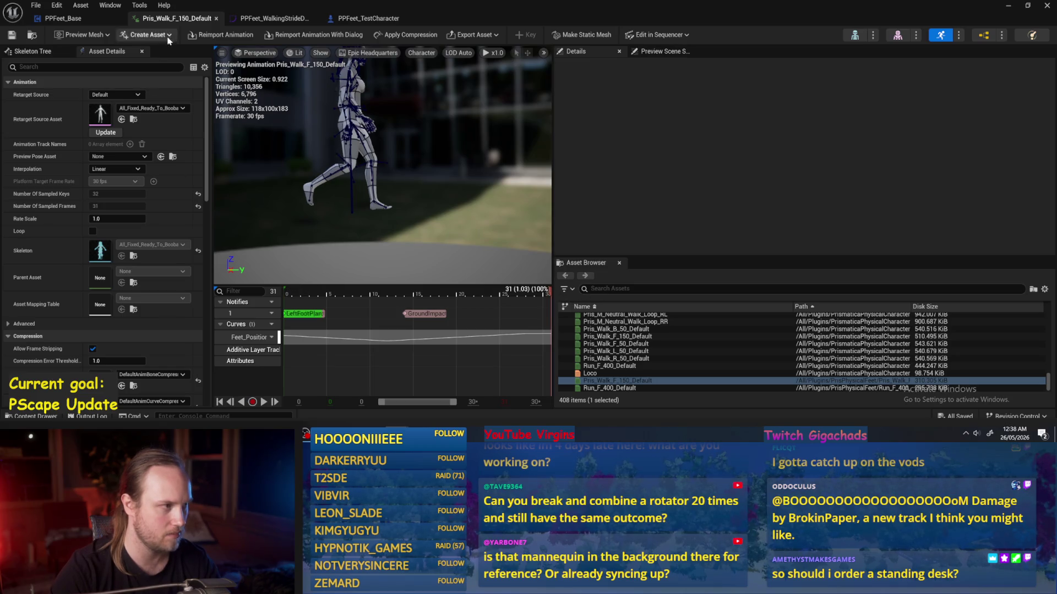
- Close the animation editor, show the Content Browser and choose Delete on Pris_Walk_F_150_Default
left_click(217, 19)
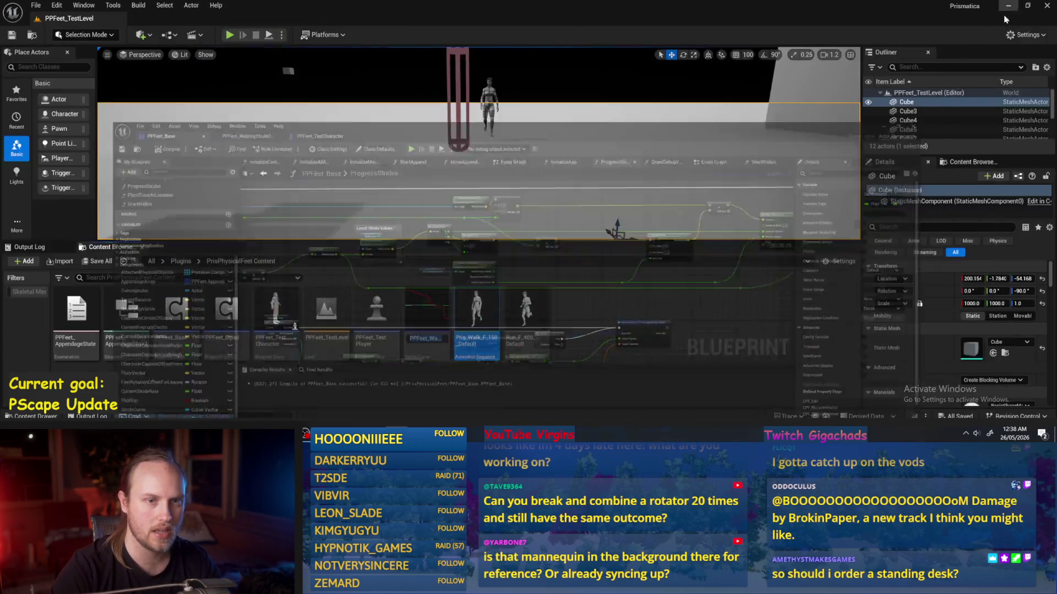
left_click(1047, 6)
left_click(971, 162)
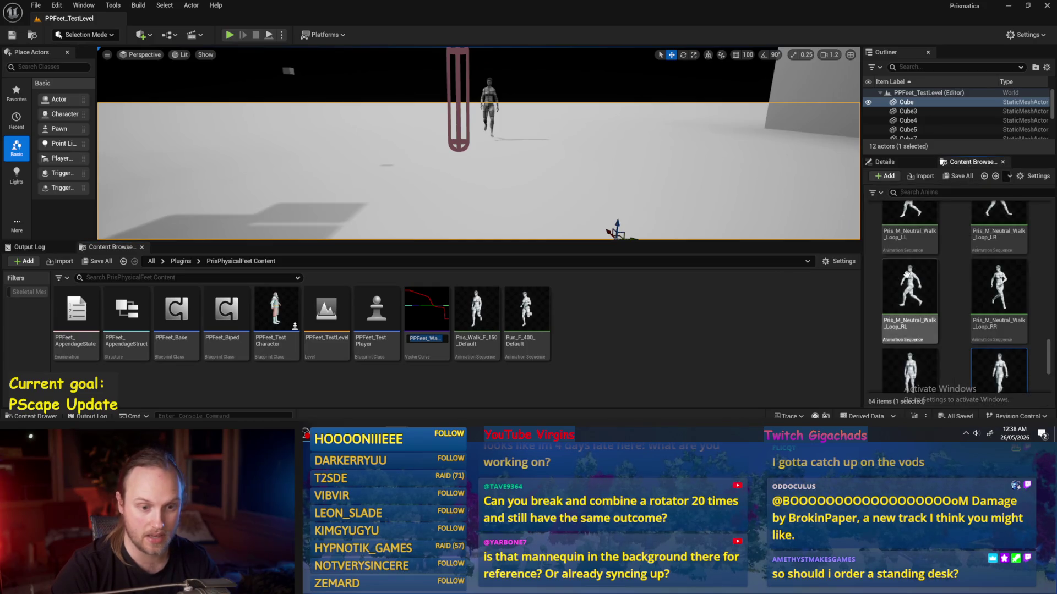
left_click(485, 312)
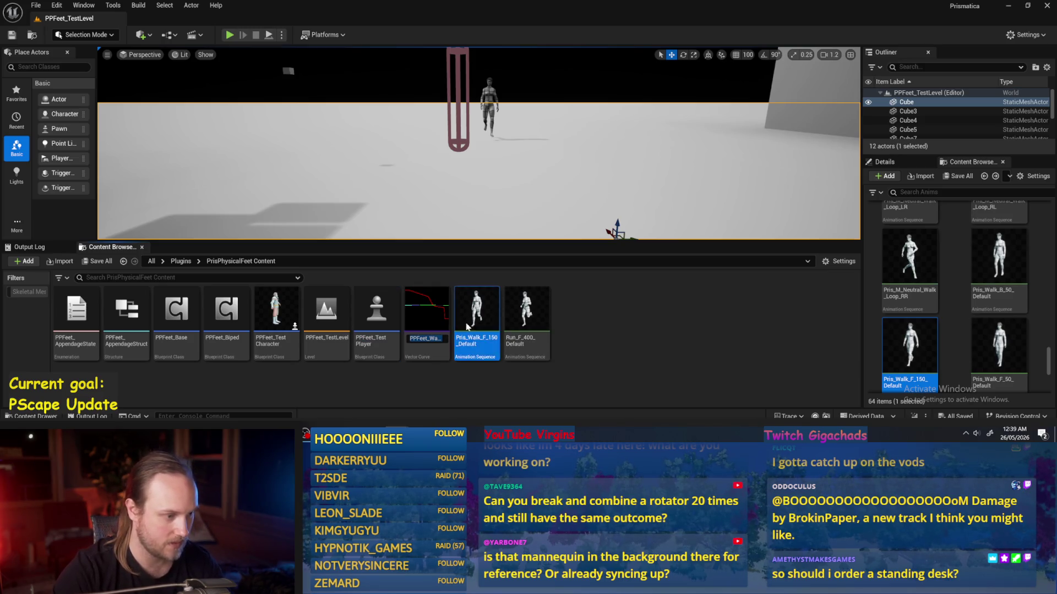
right_click(478, 313)
left_click(515, 304)
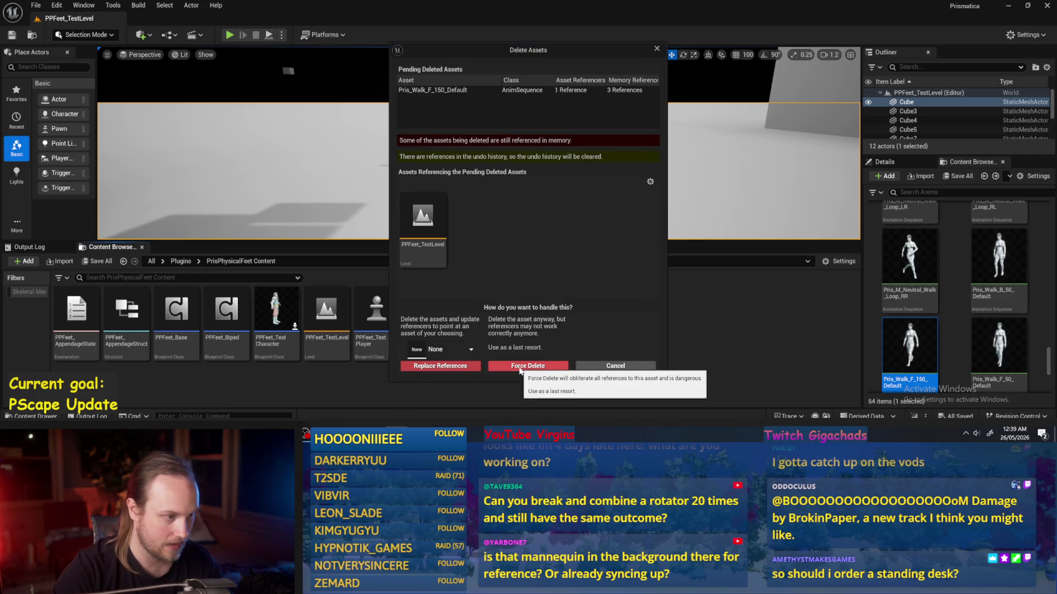
- Force delete the old walk animation, delete the mannequin from the level, and save all
left_click(522, 367)
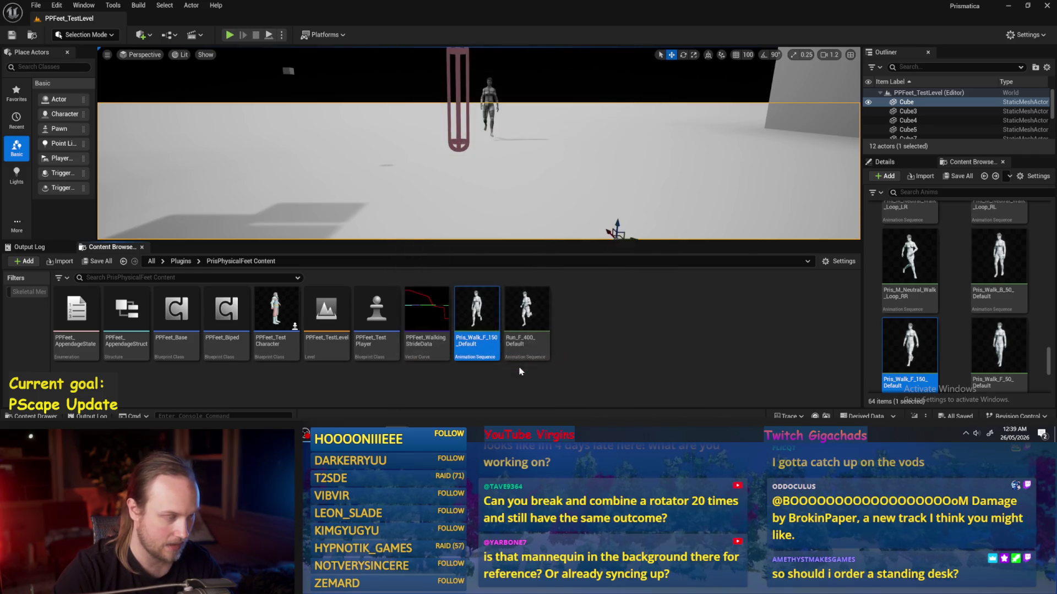
left_click(489, 108)
key("Delete")
left_click(36, 6)
left_click(60, 64)
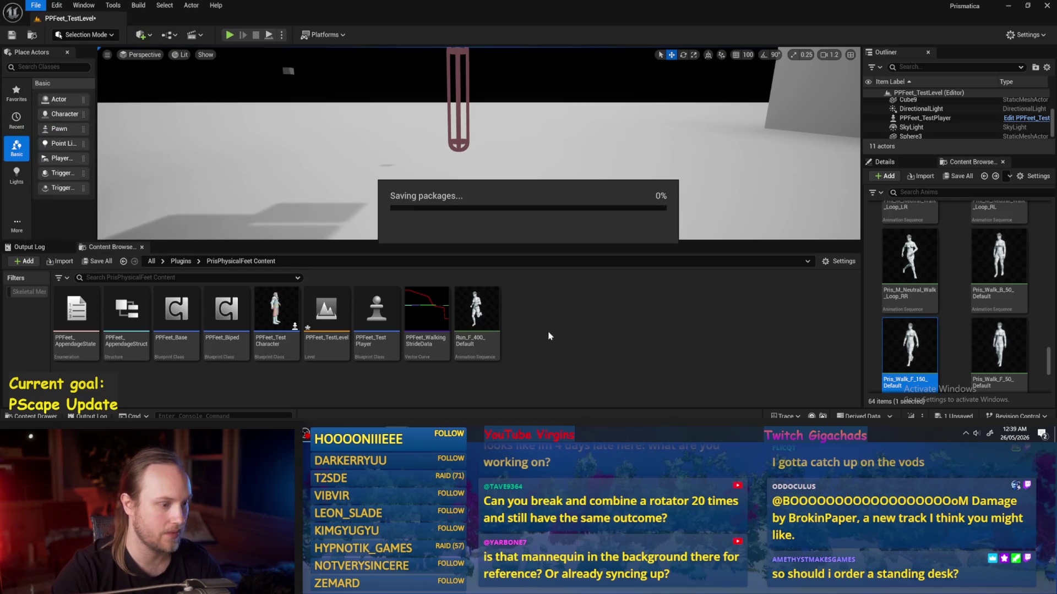
- Copy a fresh Pris_Walk_F_150_Default into PrisPhysicalFeet Content and open it
left_click_drag(900, 346, 576, 297)
left_click(599, 328)
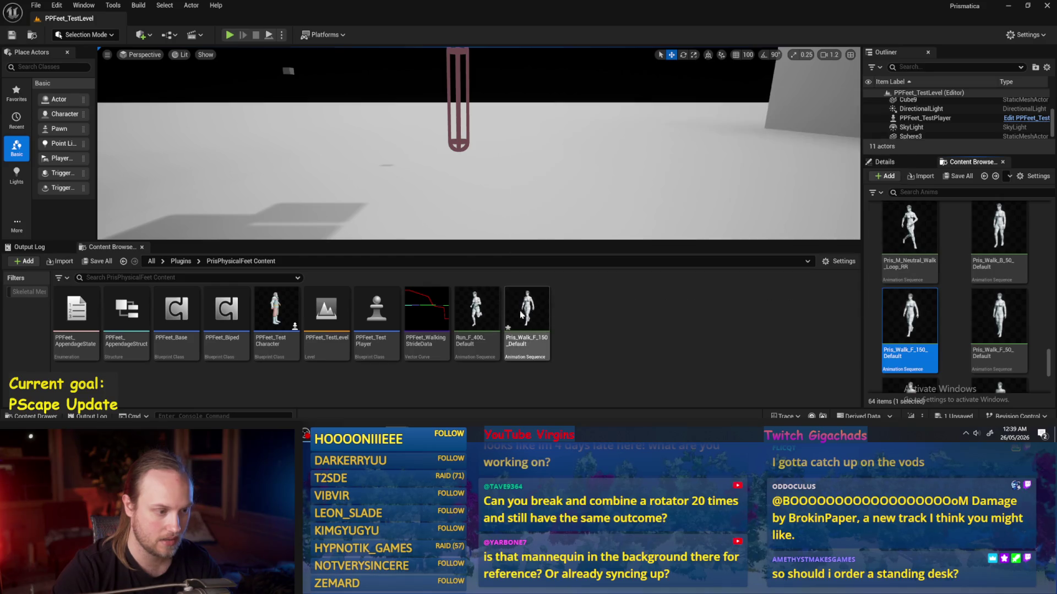
double_click(527, 316)
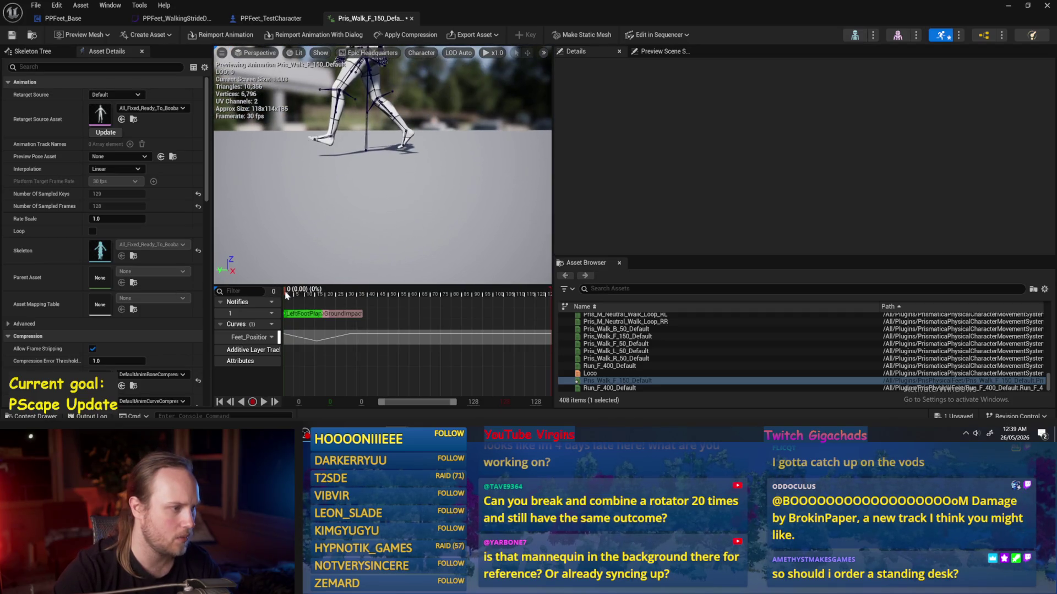
- Trim the animation to 32 frames by removing the first frame and every frame after 32
mouse_move(289, 295)
left_mouse_down()
mouse_move(300, 297)
mouse_move(285, 295)
left_mouse_up()
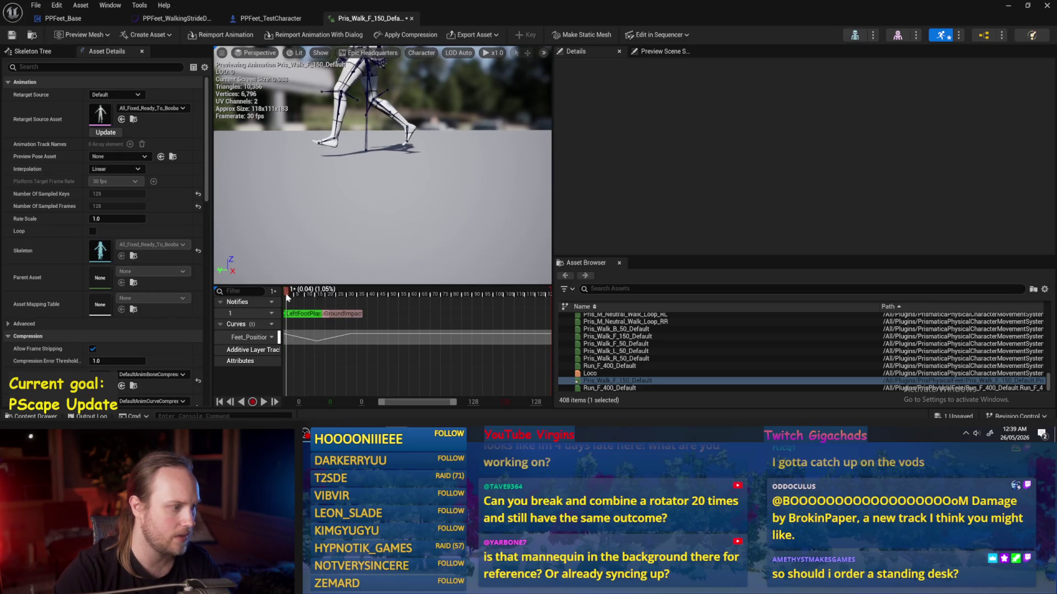
right_click(285, 295)
left_click(341, 189)
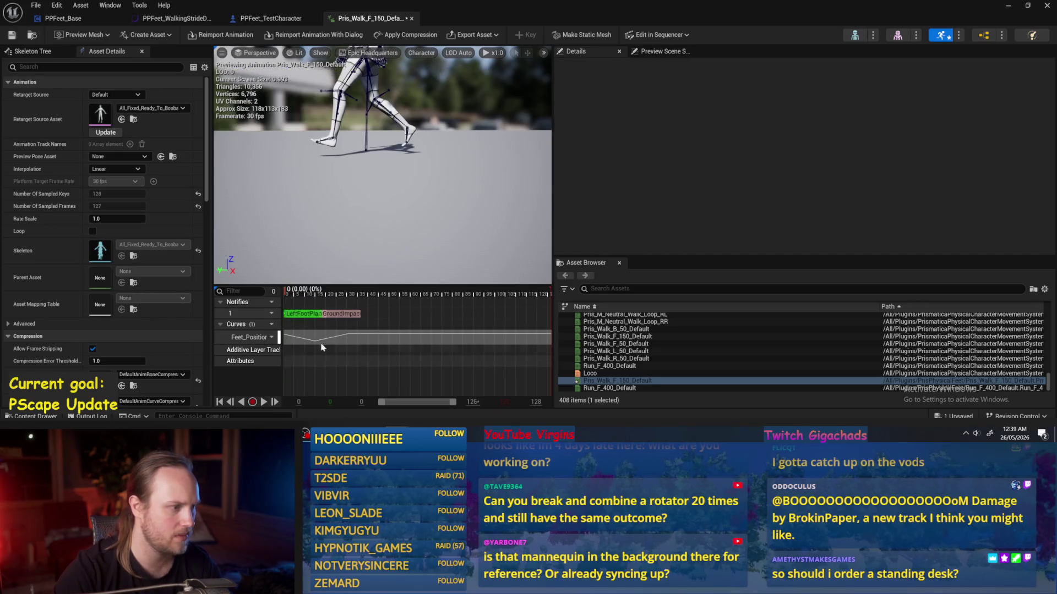
left_click_drag(293, 286, 293, 295)
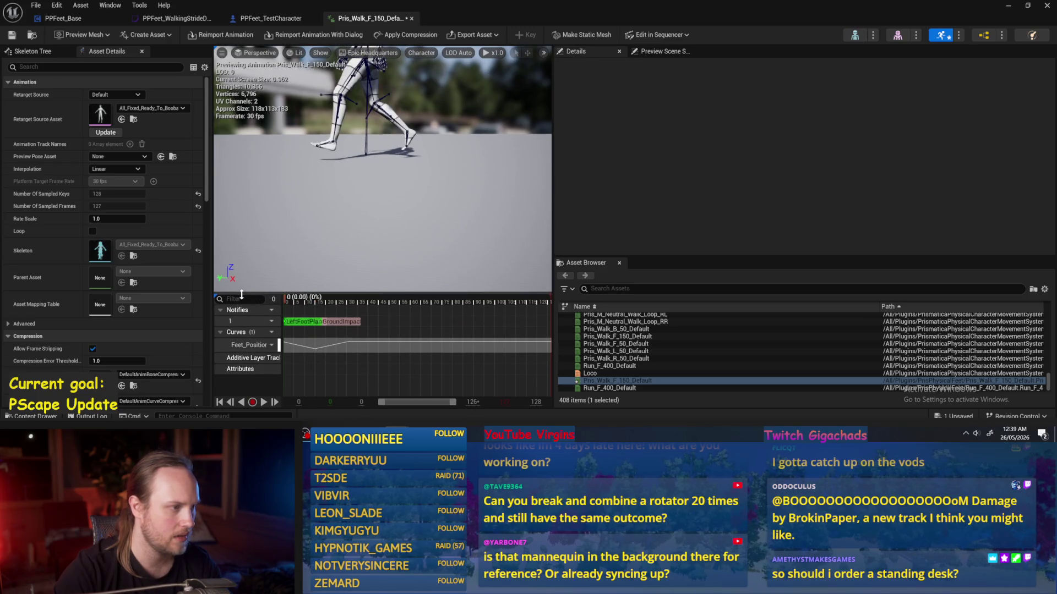
mouse_move(281, 300)
left_mouse_down()
mouse_move(322, 304)
mouse_move(266, 307)
mouse_move(365, 312)
mouse_move(353, 319)
left_mouse_up()
right_click(356, 300)
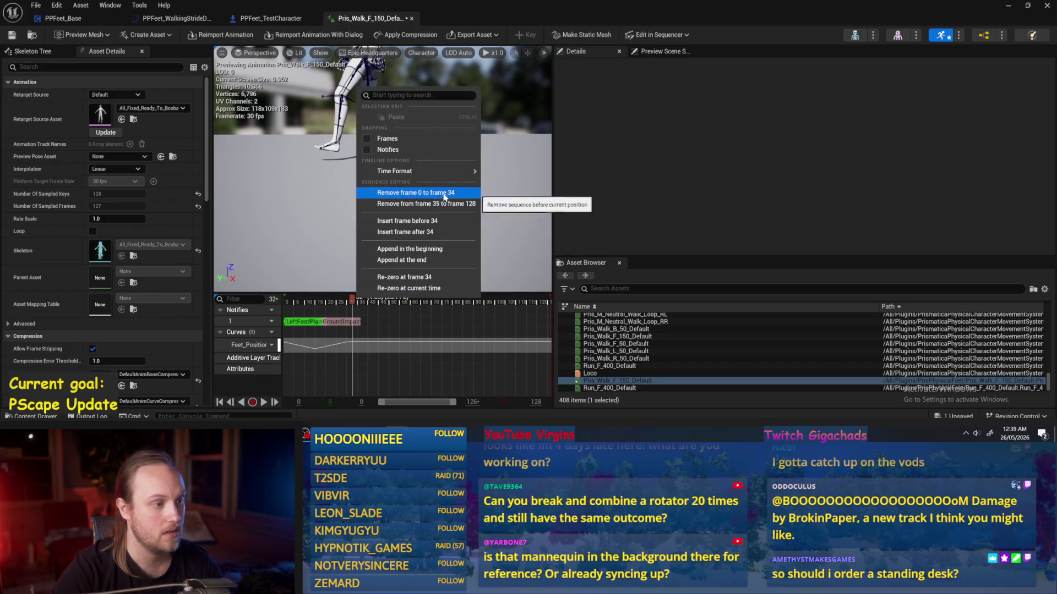
left_click(353, 300)
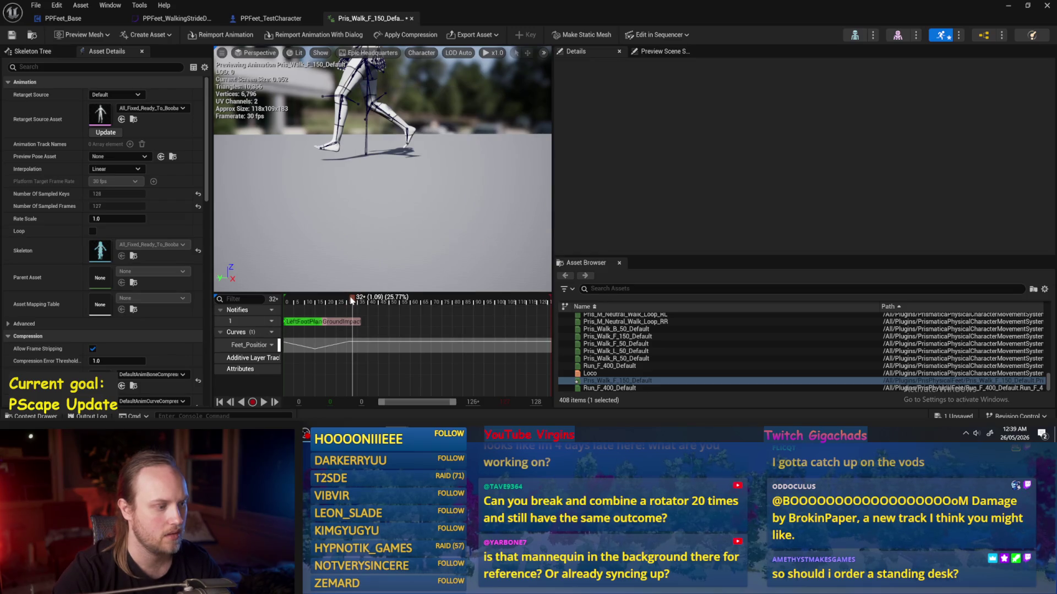
right_click(352, 301)
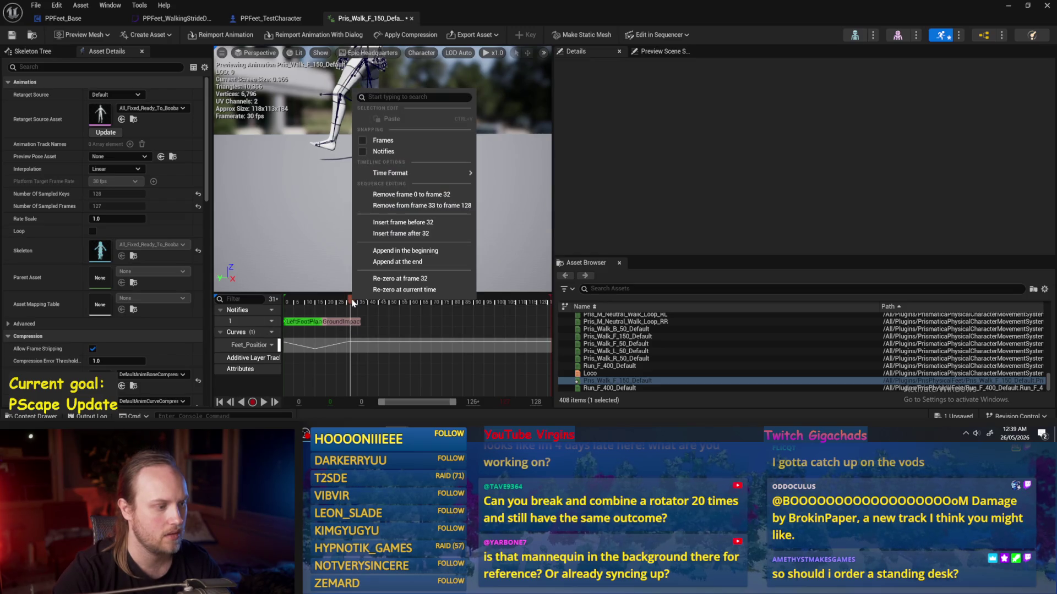
left_click(394, 206)
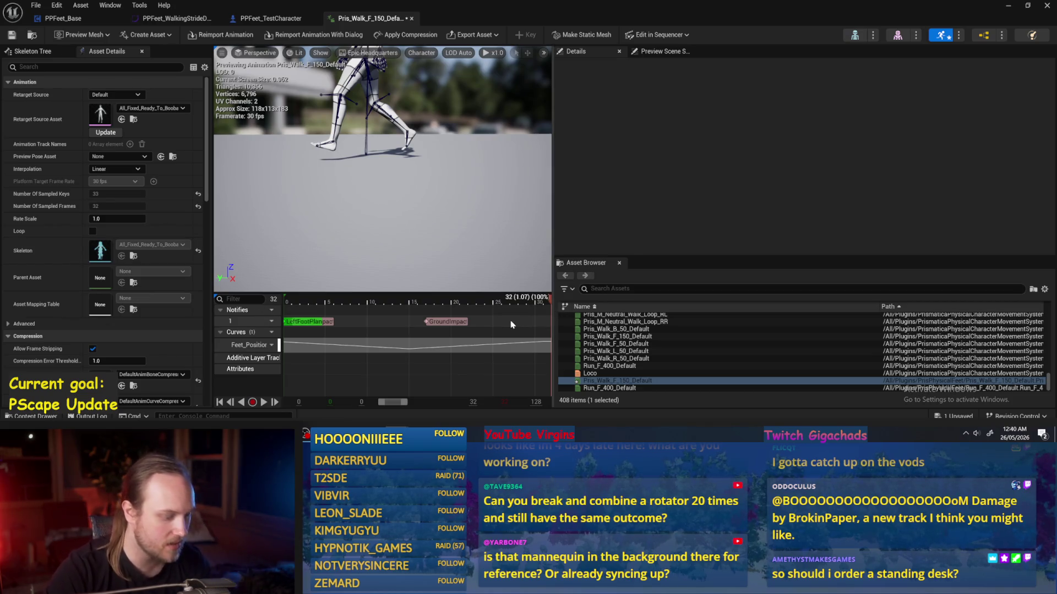
- Save the trimmed 32-frame animation and rewind the preview to frame 0
left_click_drag(514, 300, 494, 300)
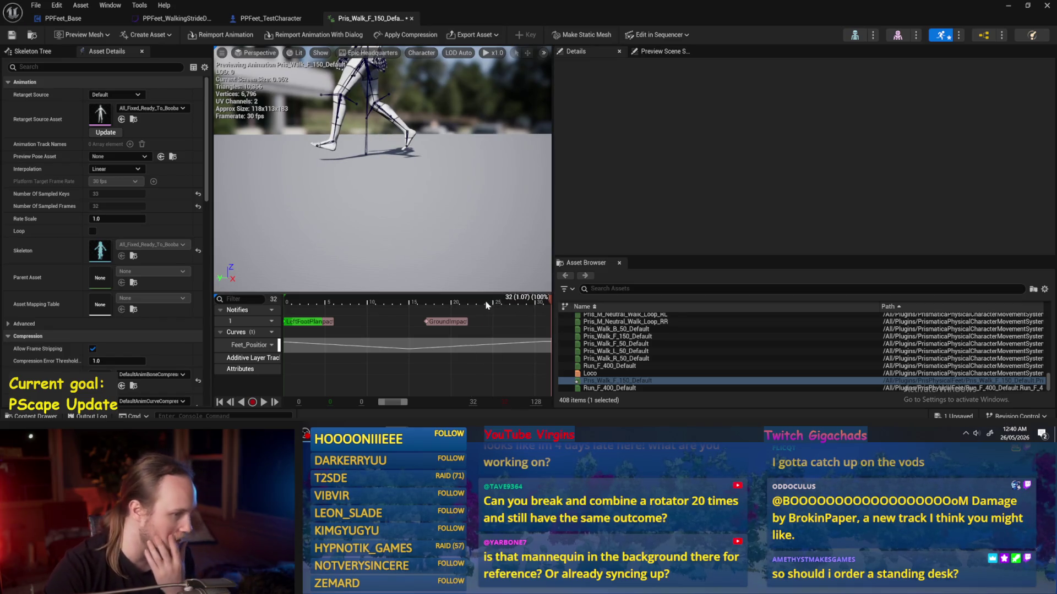
left_click(12, 35)
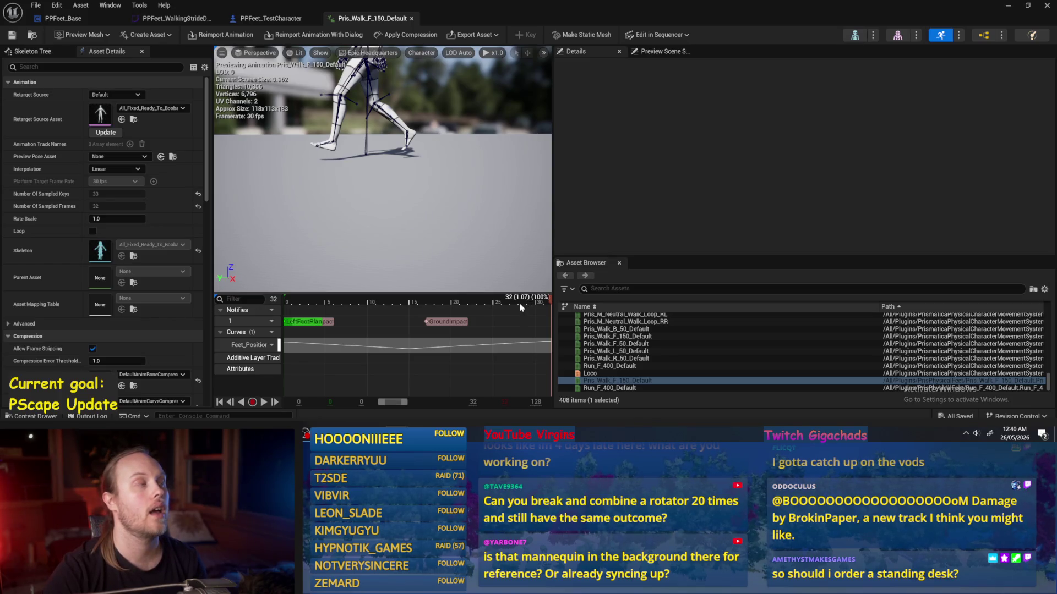
left_click_drag(271, 302, 265, 303)
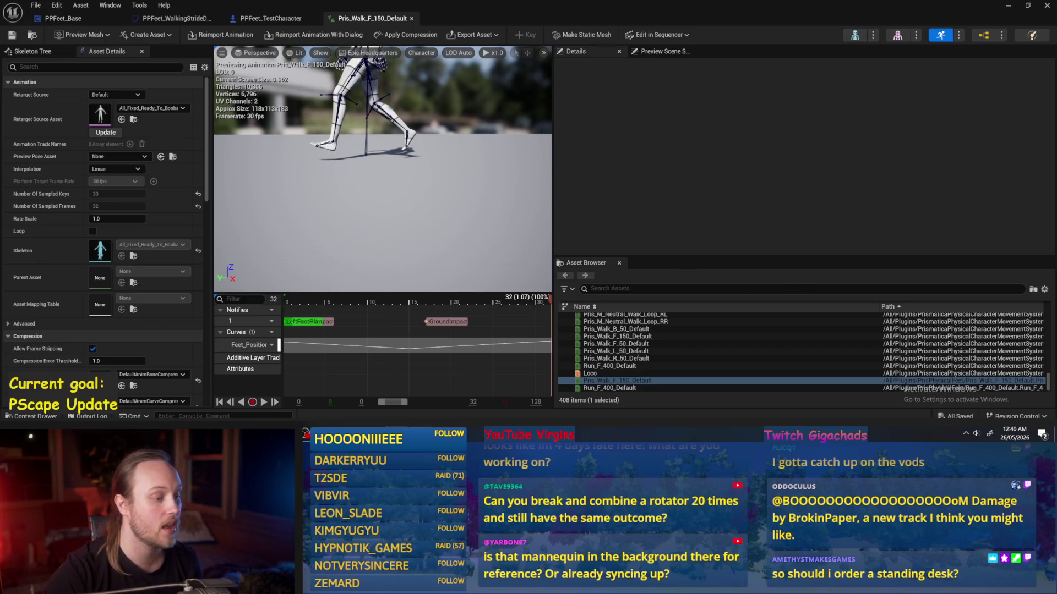
key("super")
- Launch Calculator and compute 150 ÷ 1.07
type("calc")
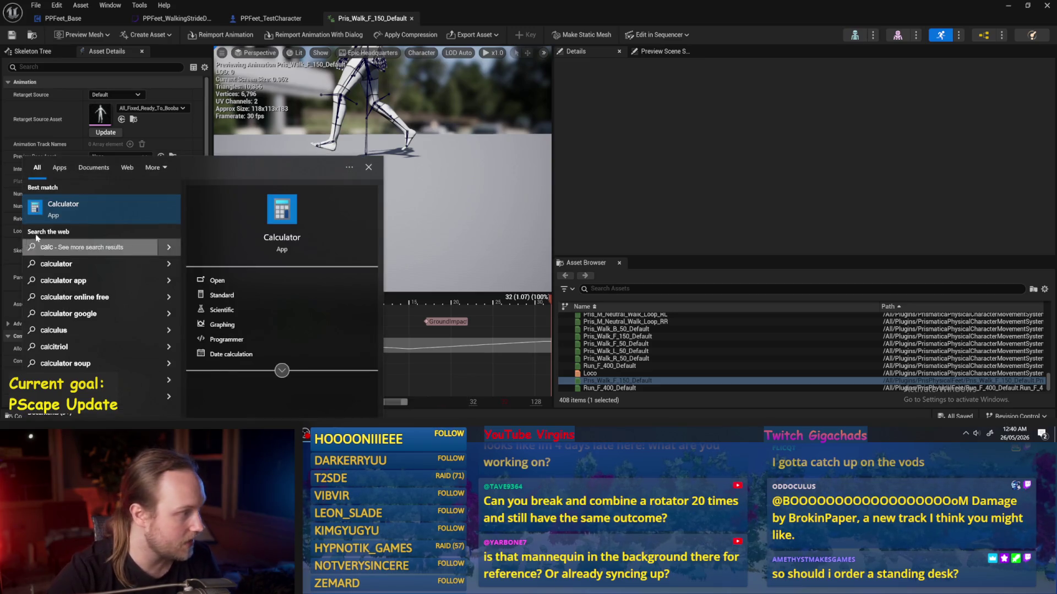
key("Return")
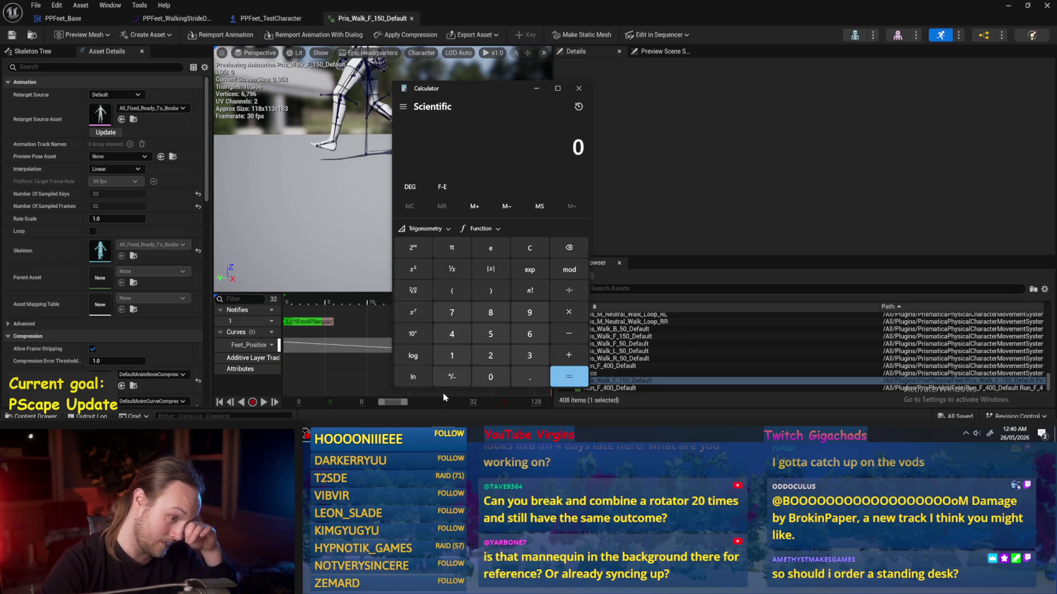
type("150/")
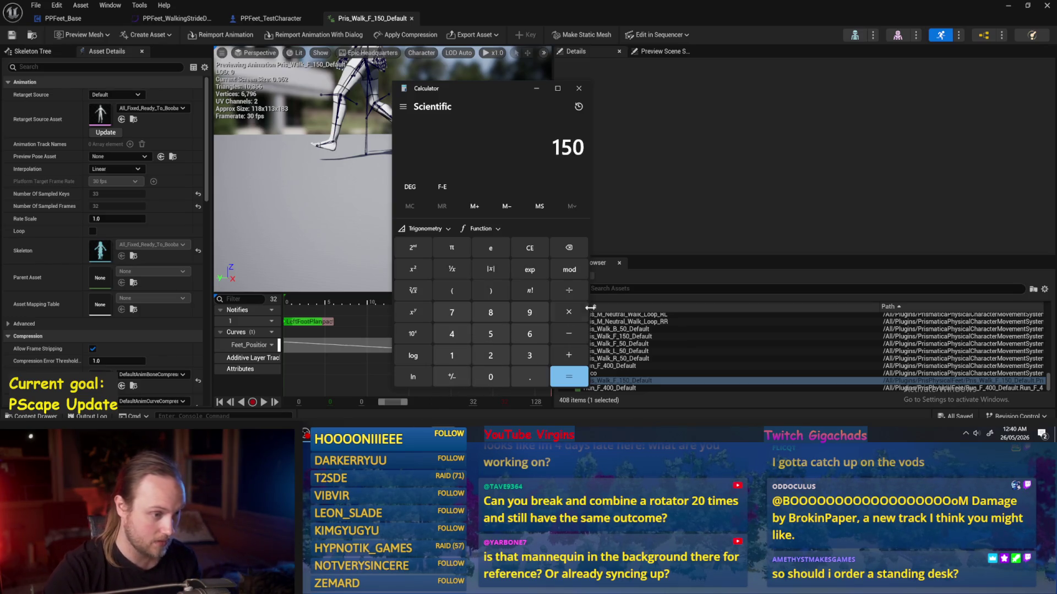
left_click(452, 357)
left_click(529, 378)
left_click(491, 378)
left_click(452, 312)
left_click(559, 378)
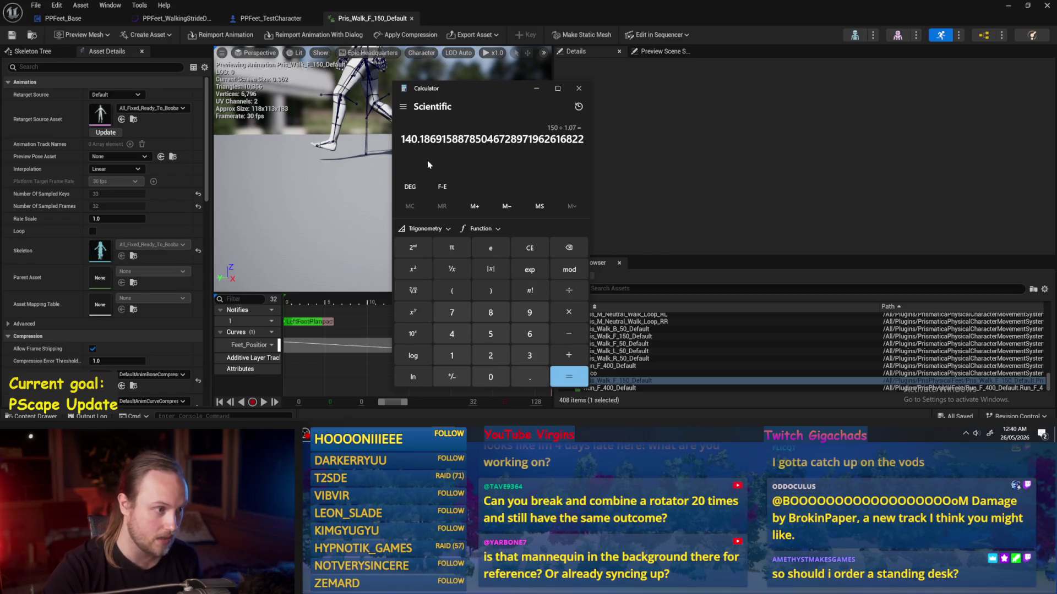
- Copy 140.18 from the result and move the Calculator window aside
left_click_drag(401, 138, 418, 139)
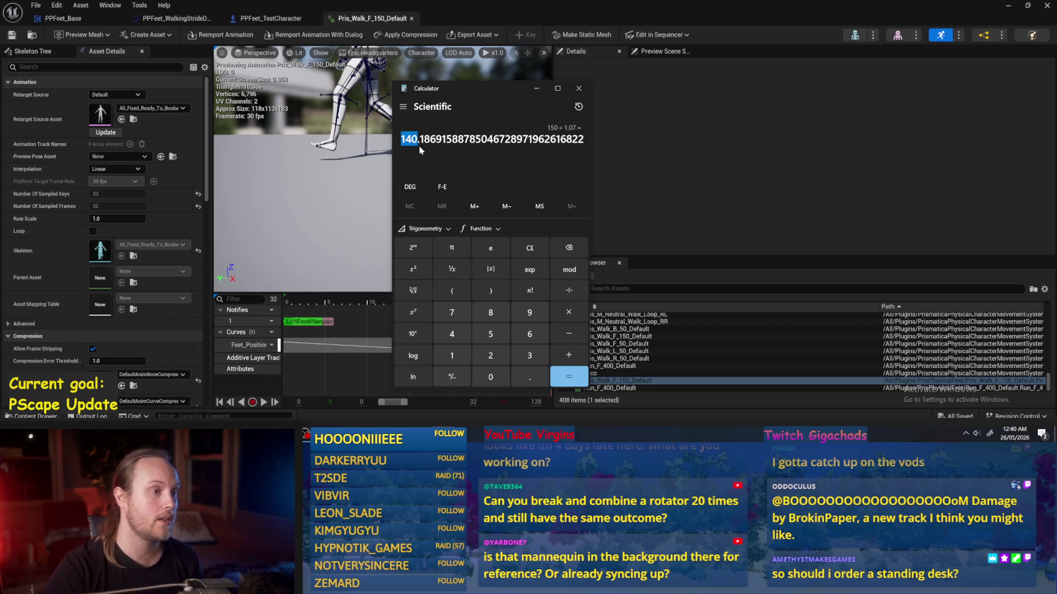
left_click_drag(418, 139, 430, 140)
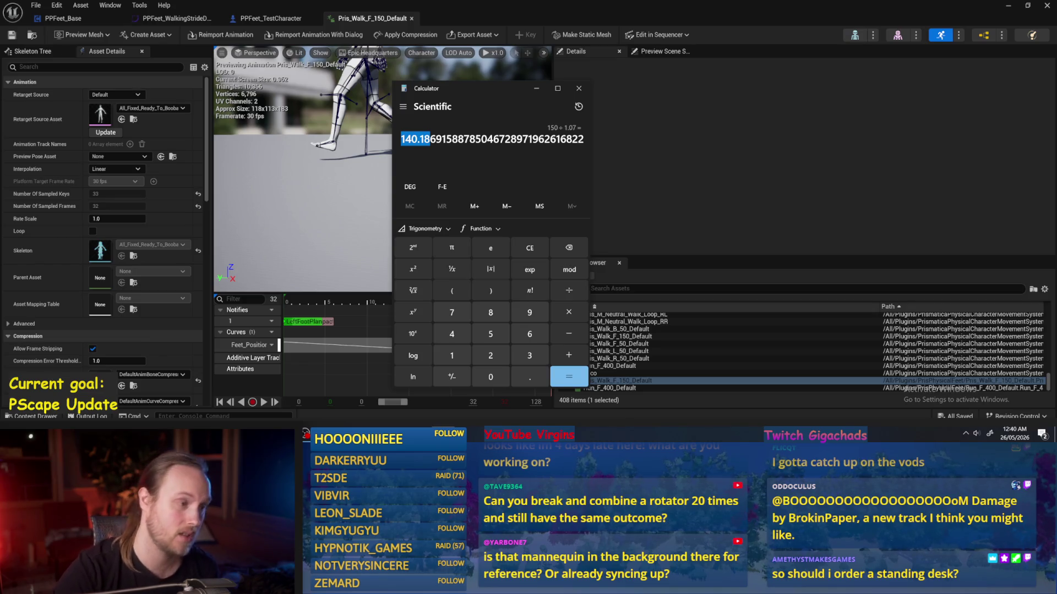
key("ctrl+c")
left_click_drag(401, 139, 419, 139)
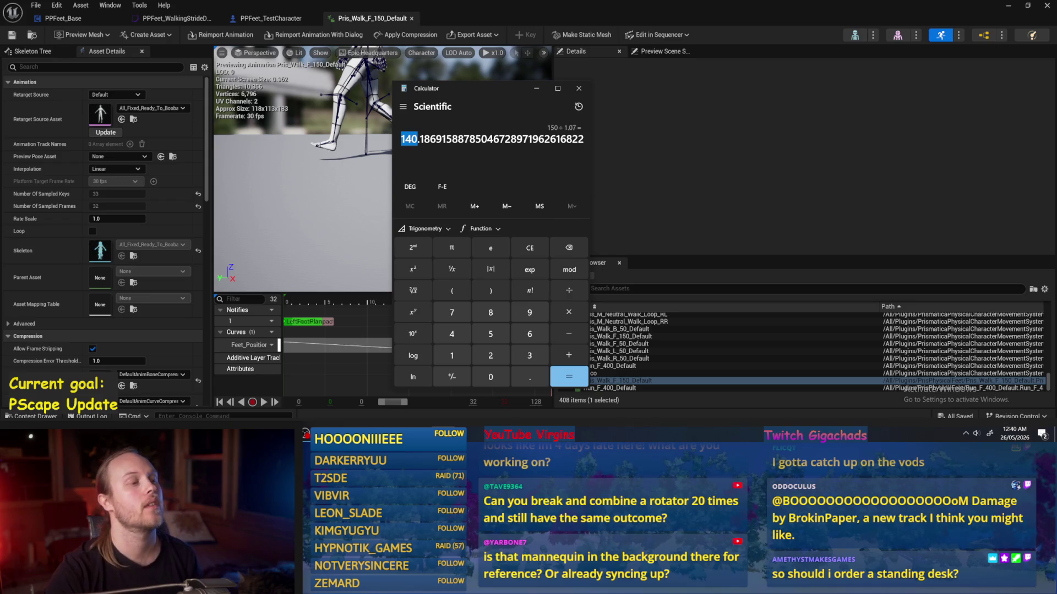
left_click_drag(452, 93, 708, 87)
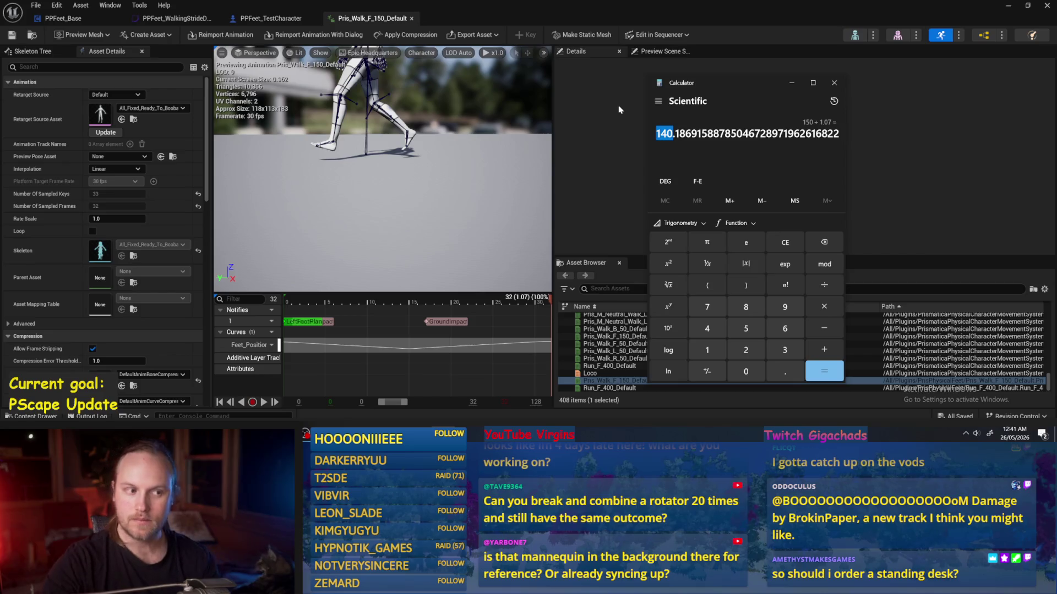
- Compare the PPFeet_TestCharacter blueprint, stride curves and walk animation, previewing frames 0 to about 17
left_click(590, 192)
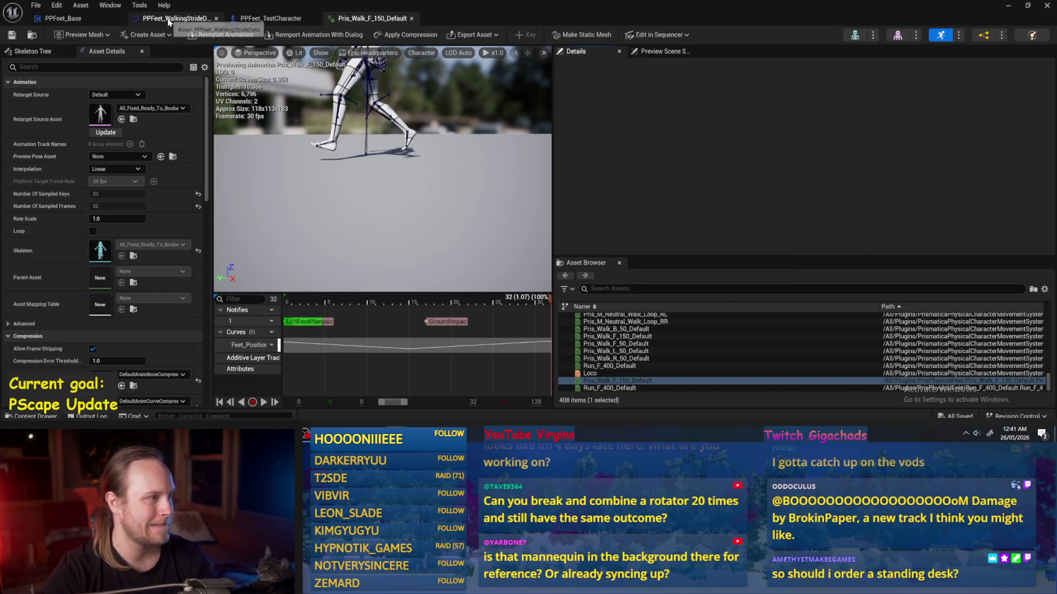
left_click(269, 18)
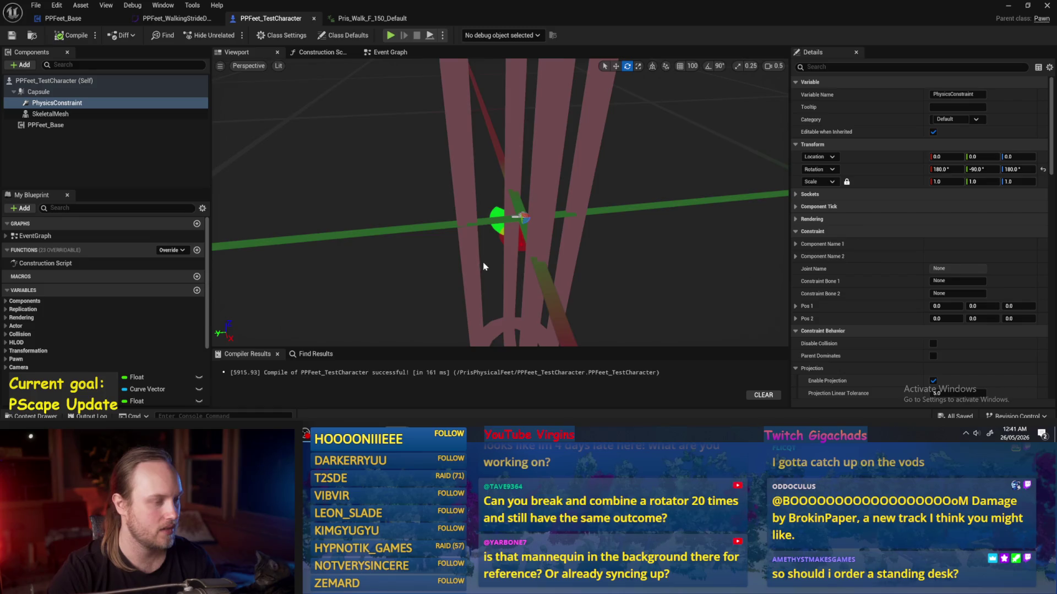
left_click(176, 20)
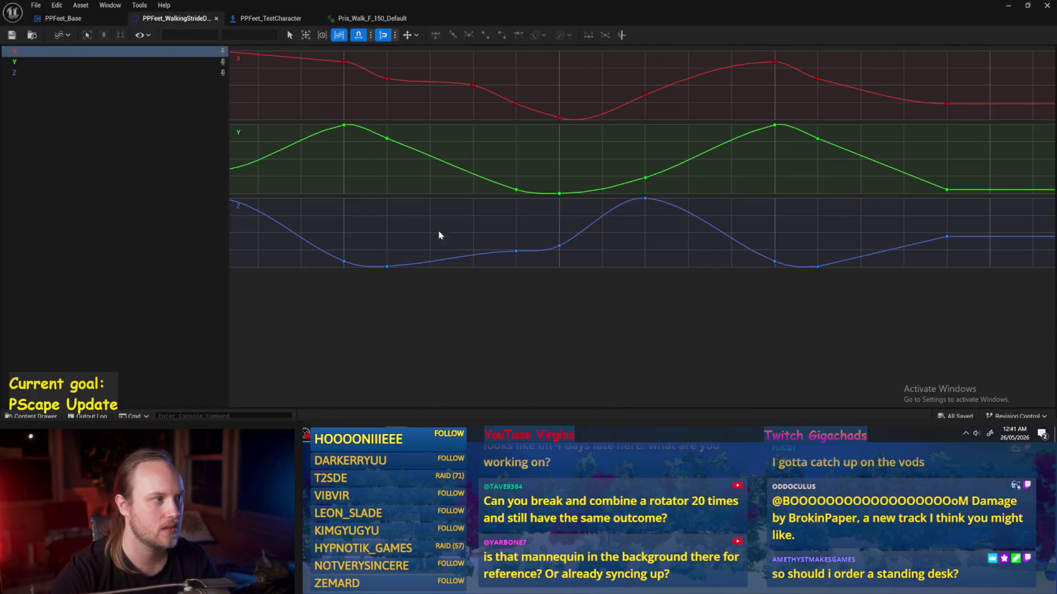
left_click(275, 19)
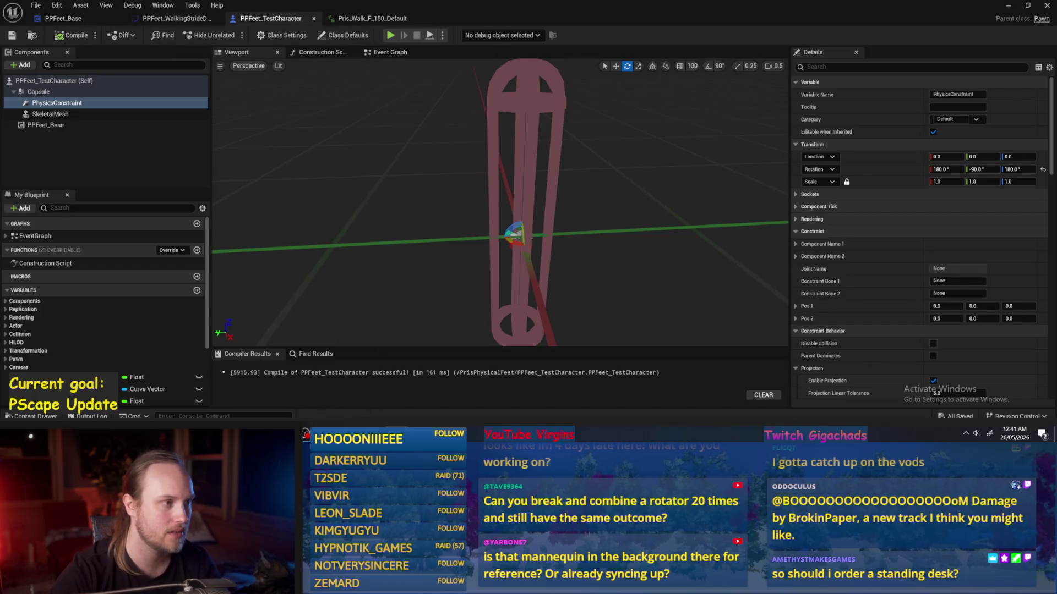
left_click(374, 18)
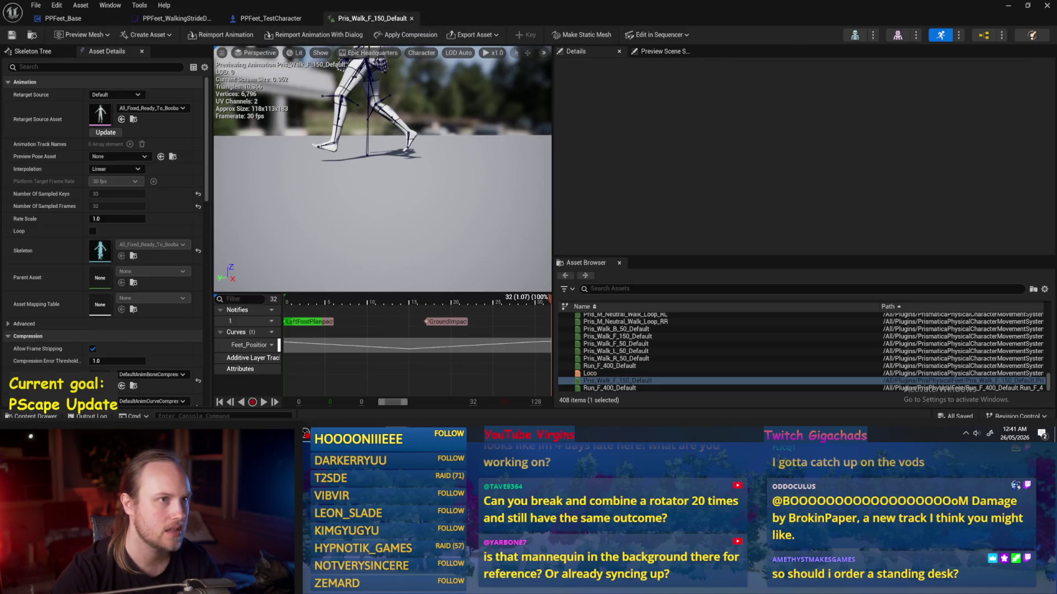
left_click(286, 304)
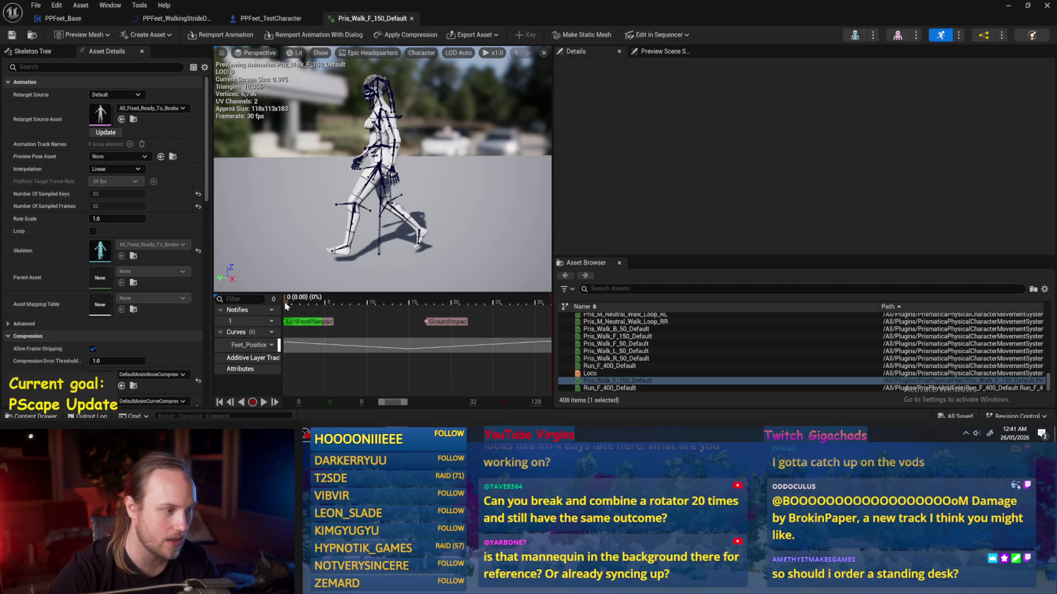
mouse_move(286, 306)
left_mouse_down()
mouse_move(514, 314)
mouse_move(421, 314)
left_mouse_up()
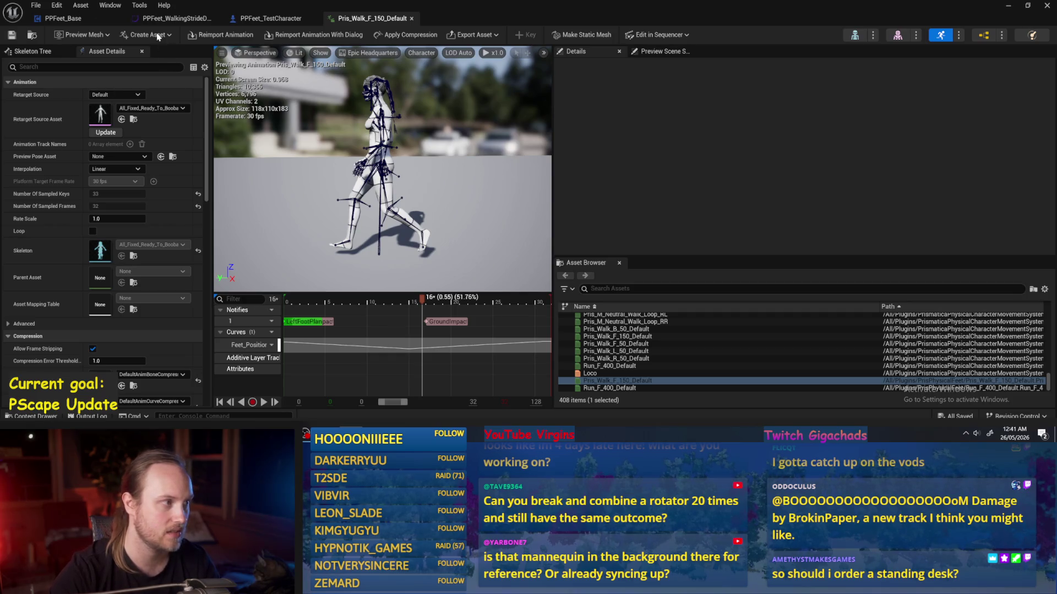
left_click(172, 19)
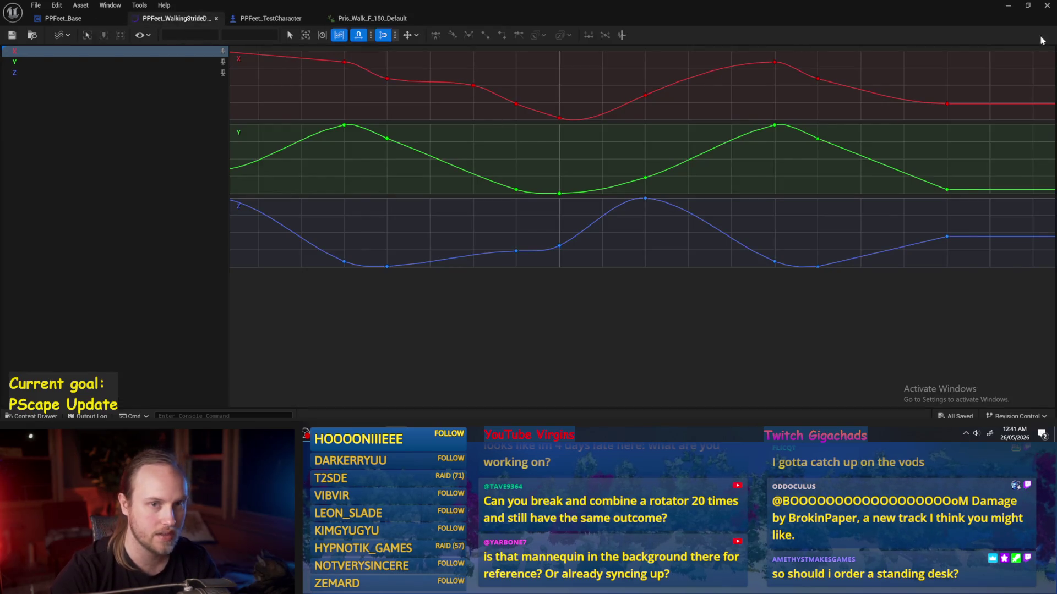
- Minimize the curve editor and begin renaming PPFeet_WalkingStrideData in the Content Browser
left_click(1007, 5)
left_click(441, 335)
left_click(444, 339)
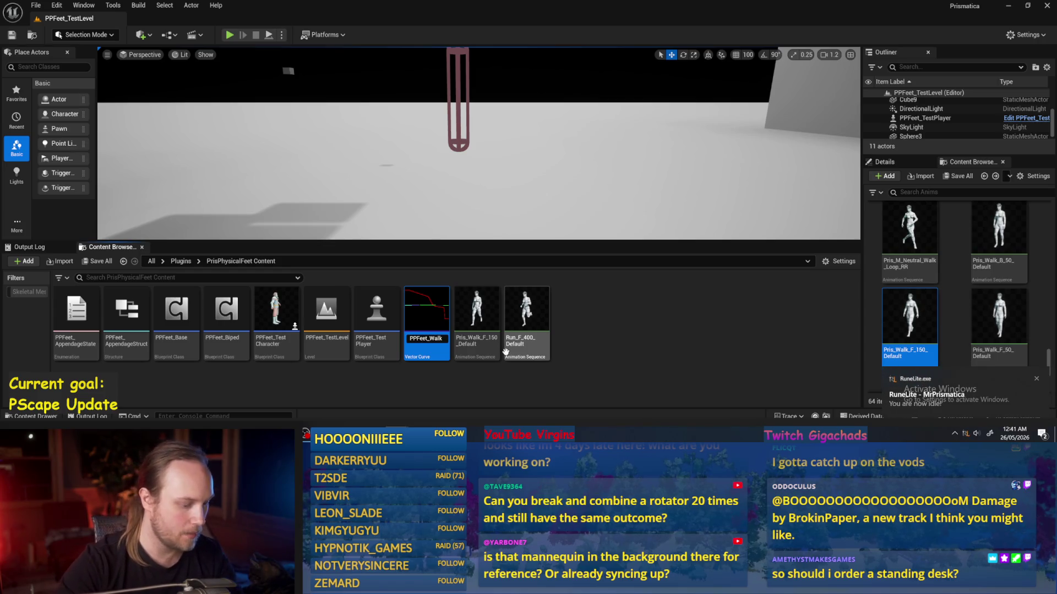
- Fix a mistyped name and cancel the accidental move of the stride curve asset
type("70")
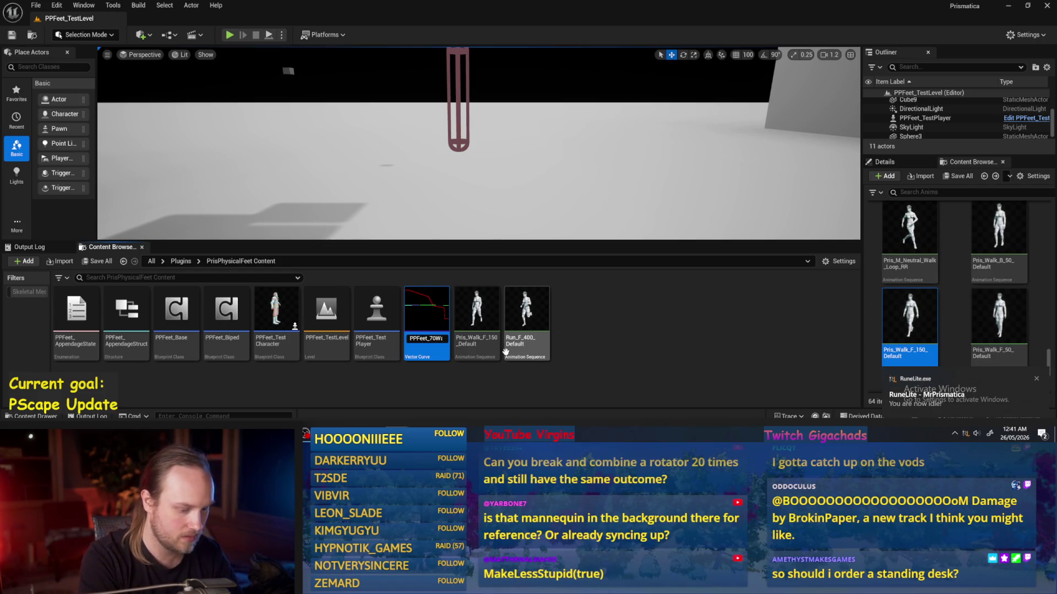
key("BackSpace")
key("BackSpace")
type("ingStrid")
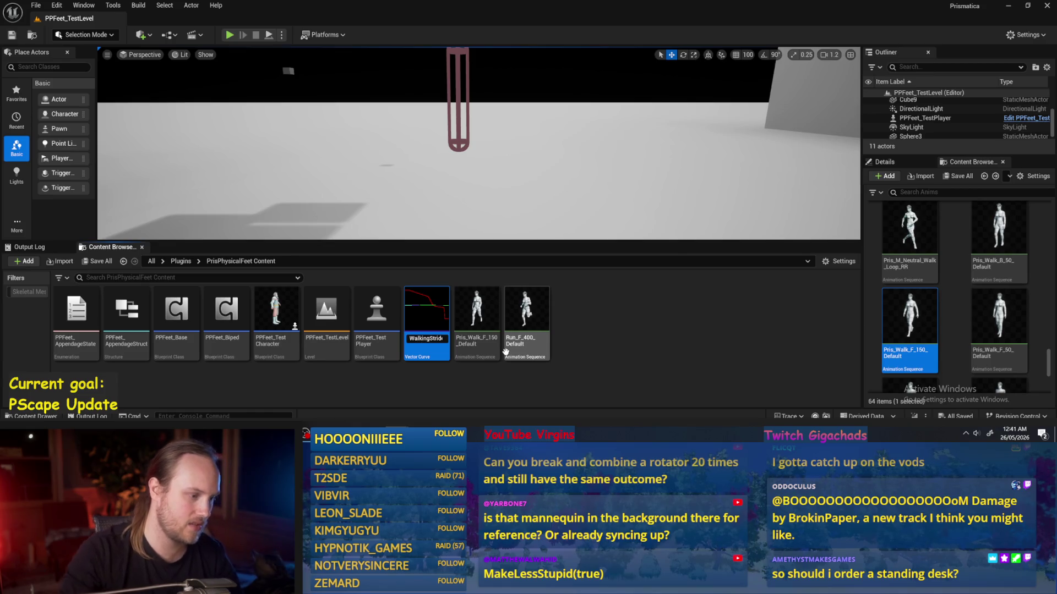
mouse_move(424, 338)
left_mouse_down()
mouse_move(538, 354)
mouse_move(422, 331)
mouse_move(432, 333)
left_mouse_up()
left_click(415, 379)
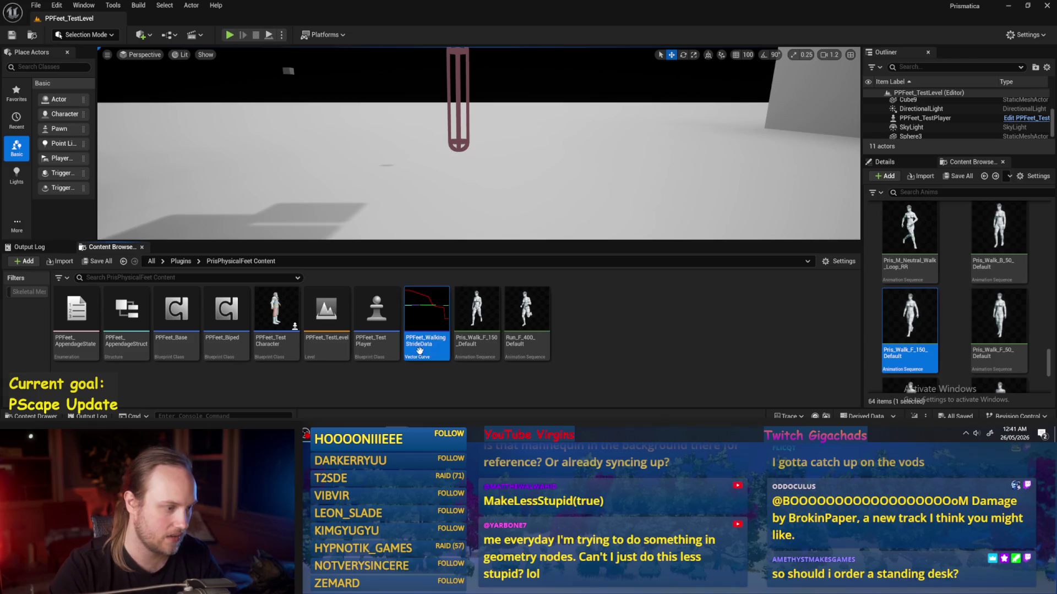
- Rename the stride curve asset to PPFeet_70UPS_Walk
left_click(421, 340)
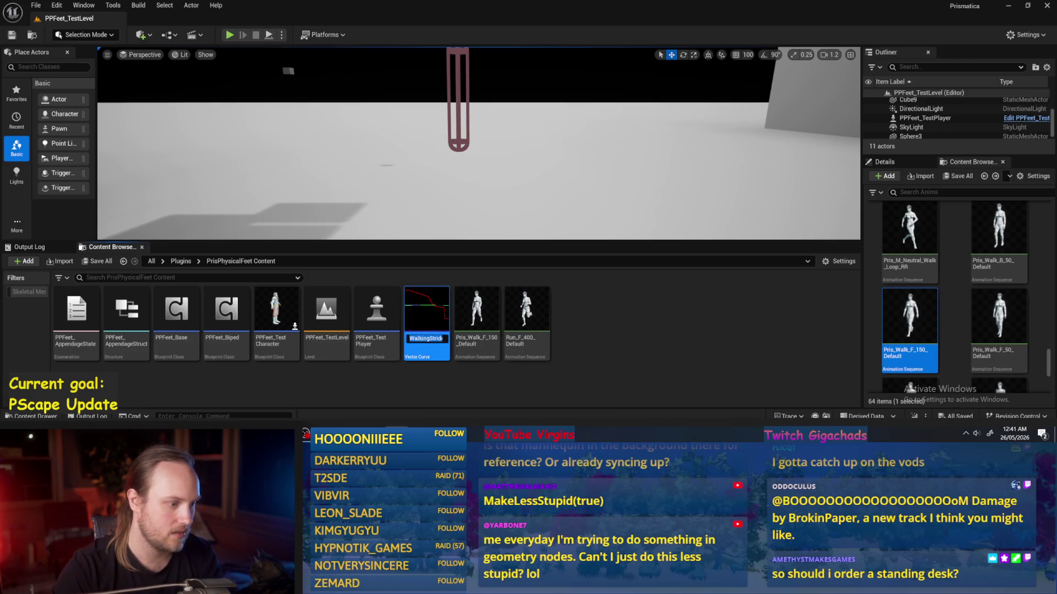
type("PPFeet_")
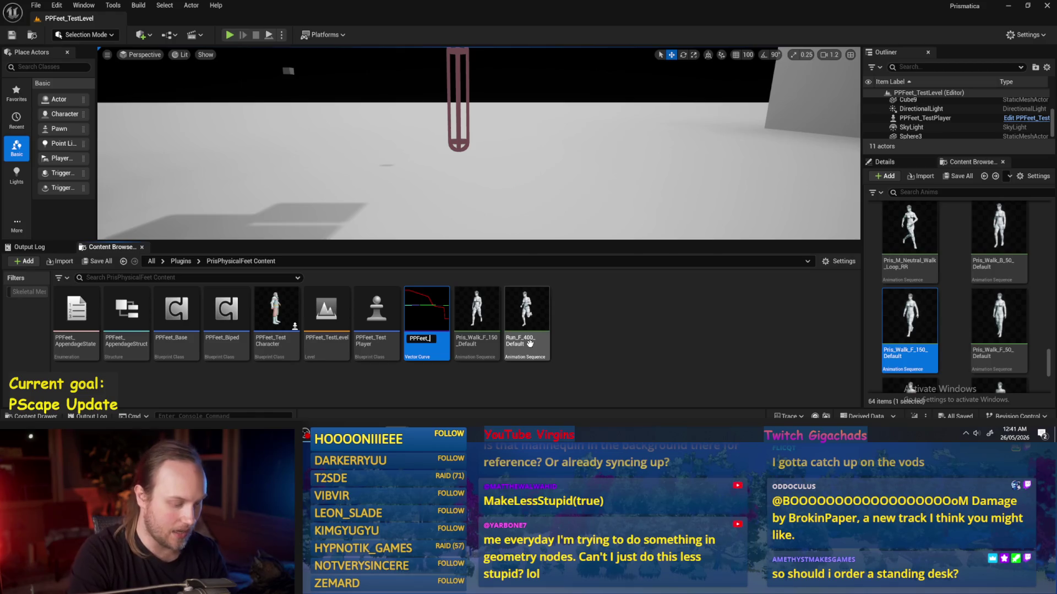
type("70")
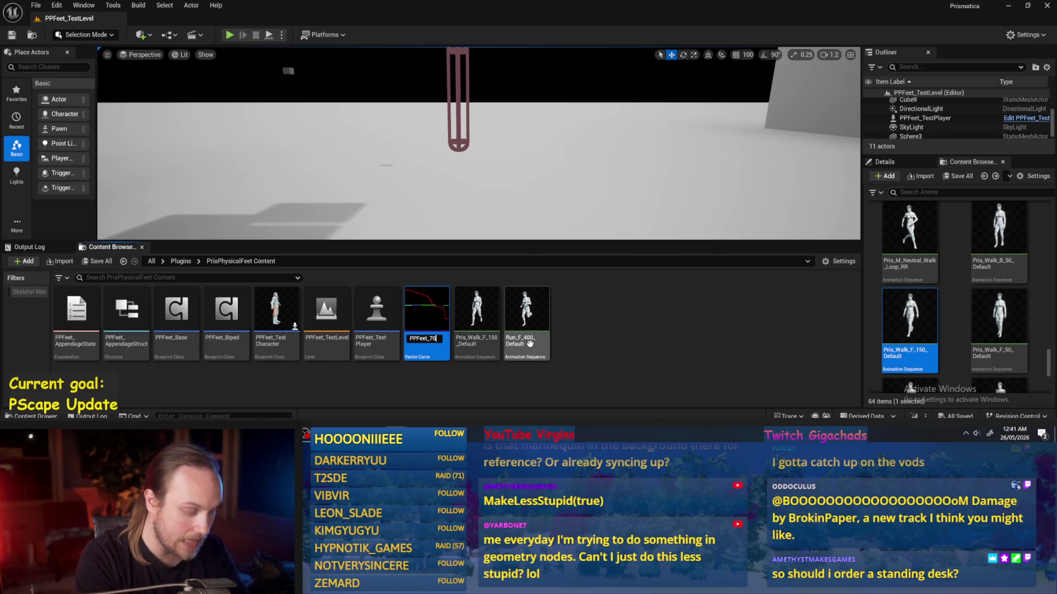
type("U")
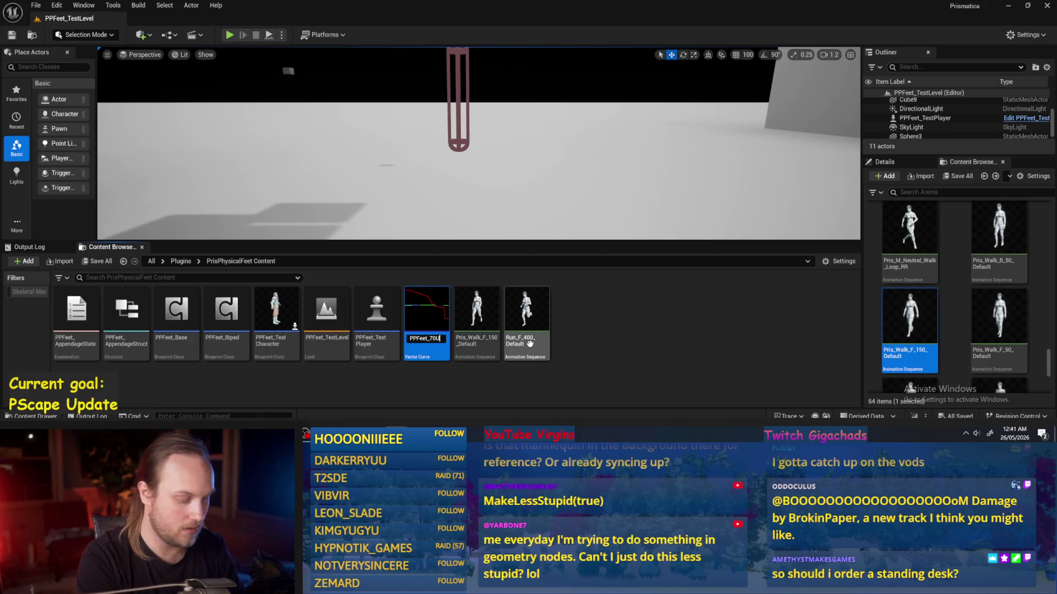
type("PS")
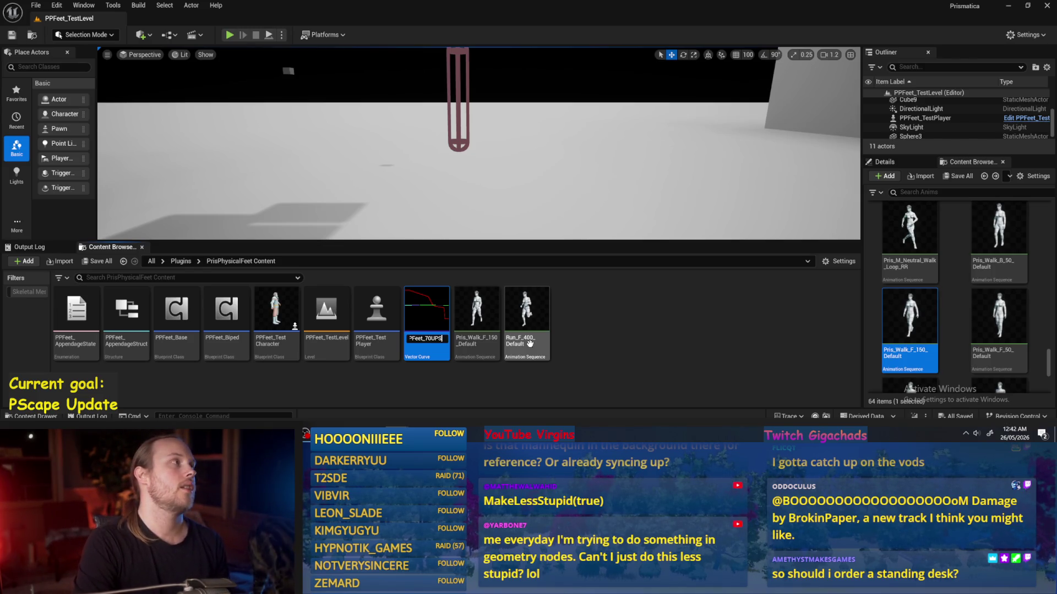
type("_")
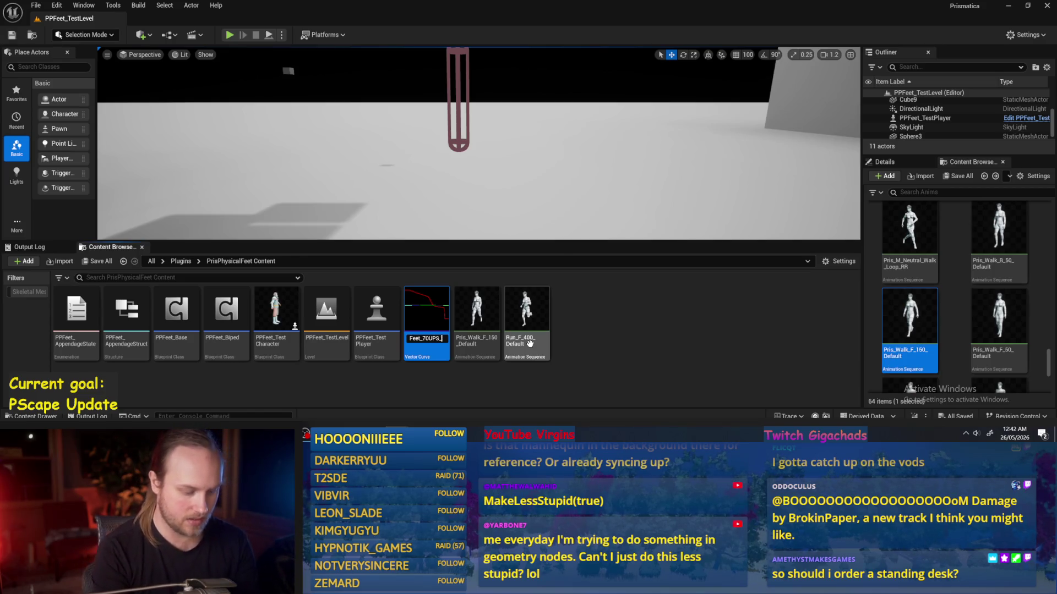
type("Walk")
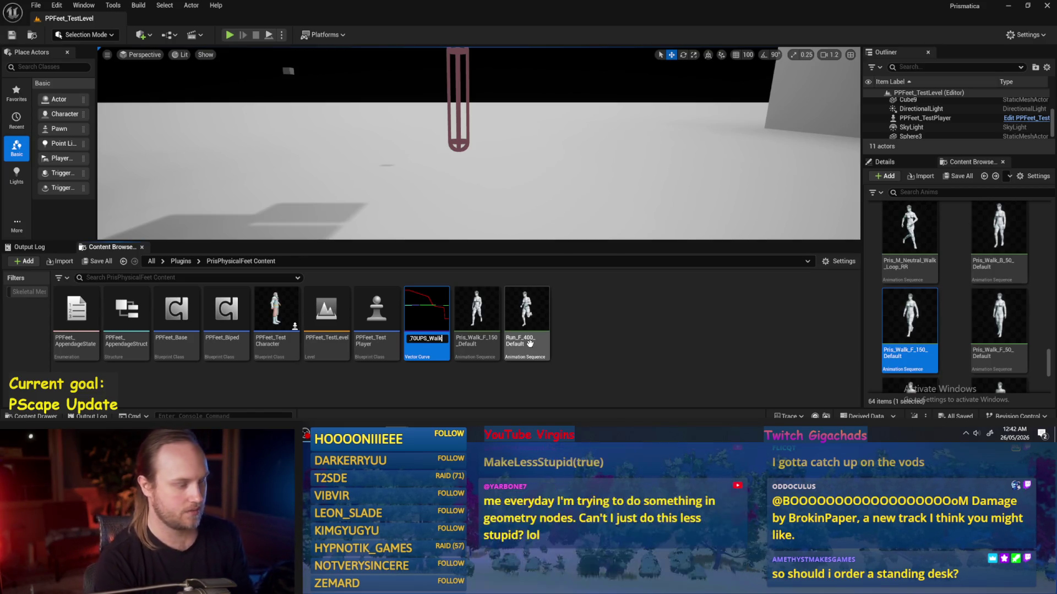
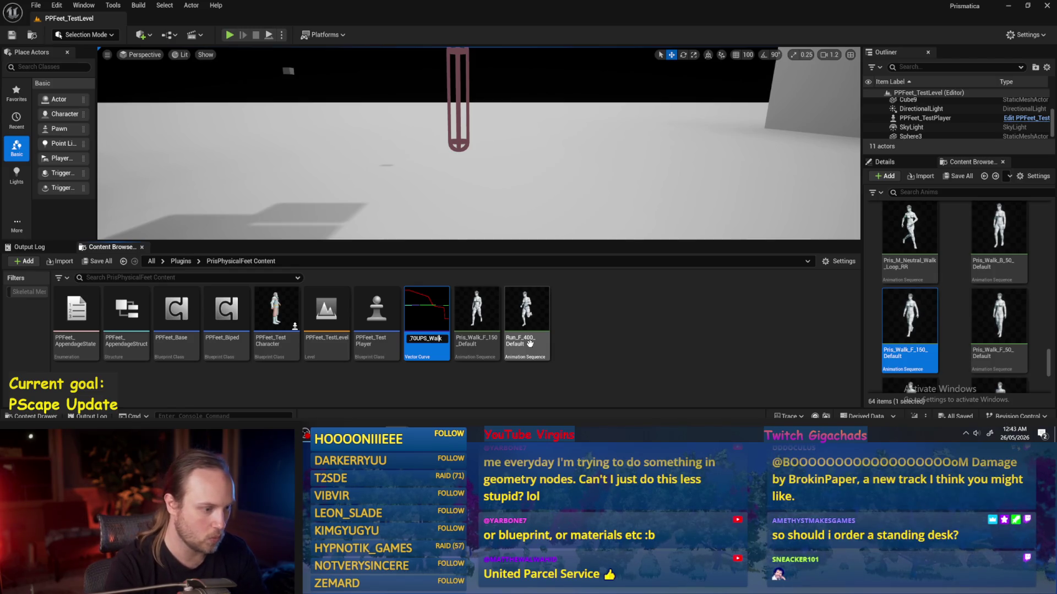
- Rename the vector curve asset to PPFeet_70UPS_WalkDefault and open it
type("Default")
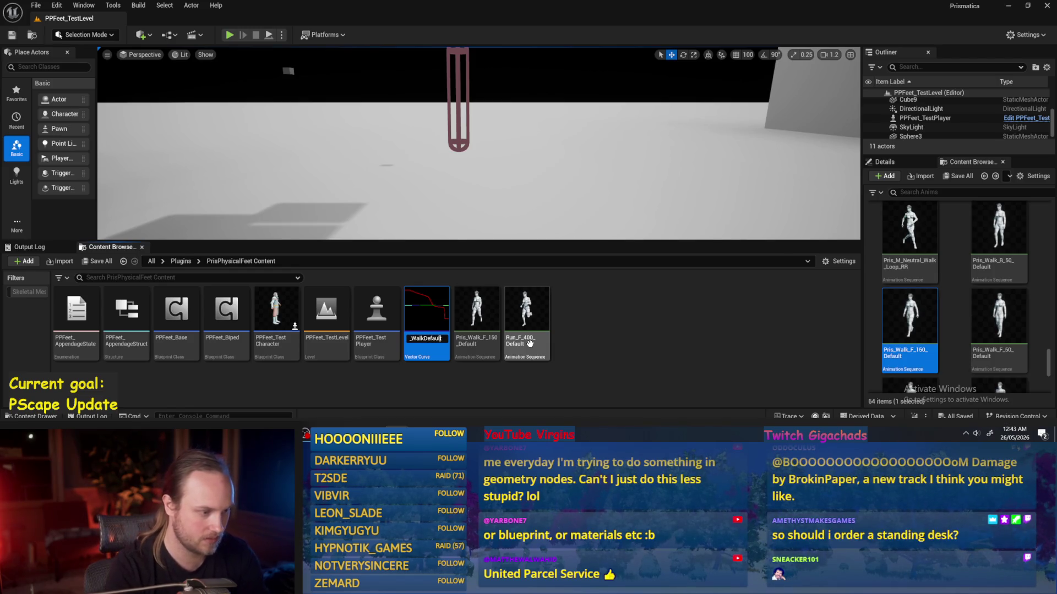
key("Return")
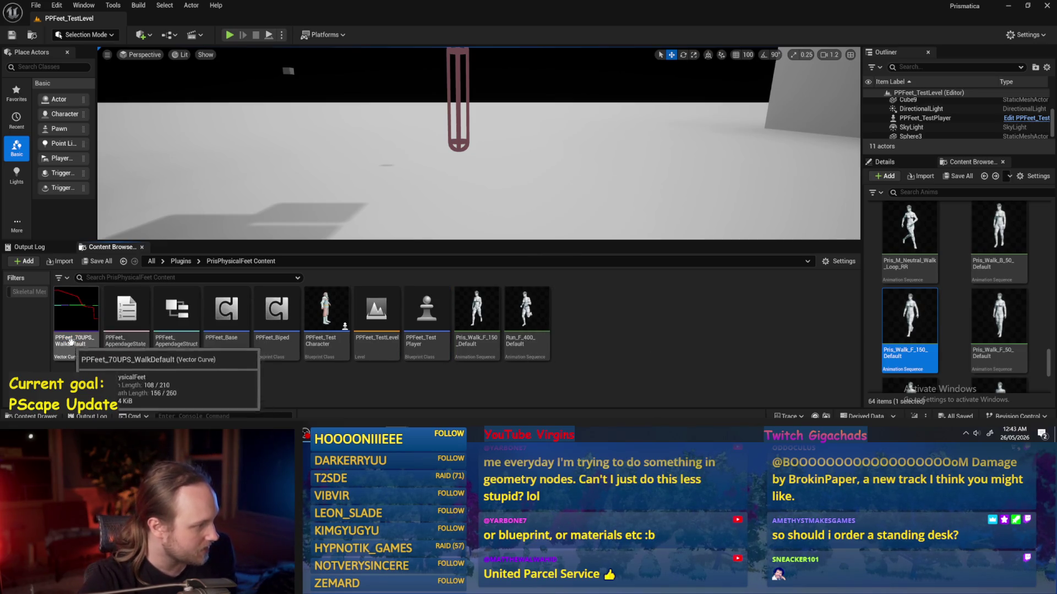
double_click(82, 306)
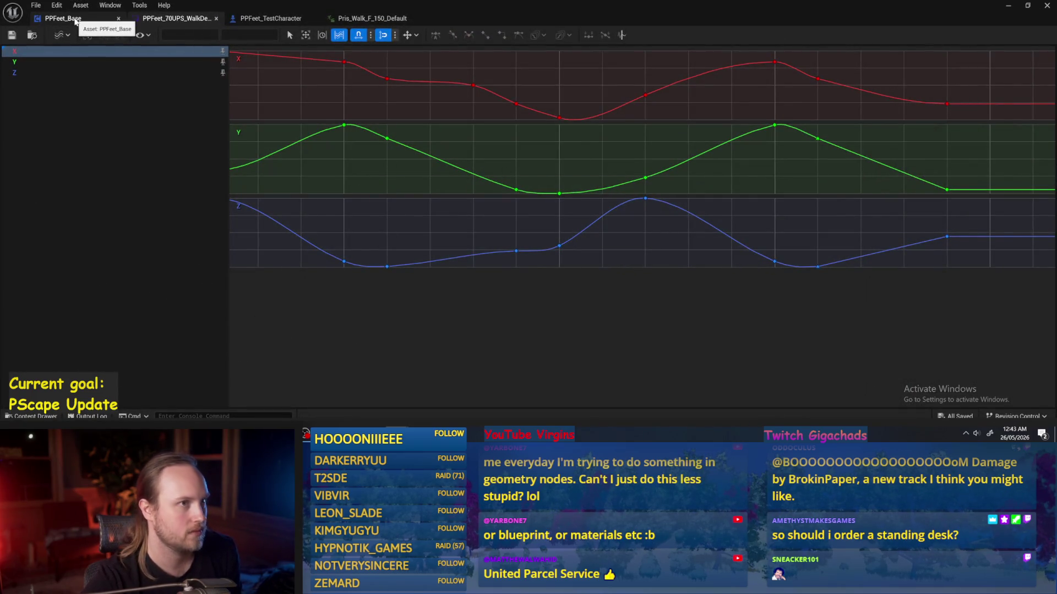
- Back in PPFeet_Base, compile and save the blueprint
left_click(63, 19)
left_click(71, 35)
left_click(11, 35)
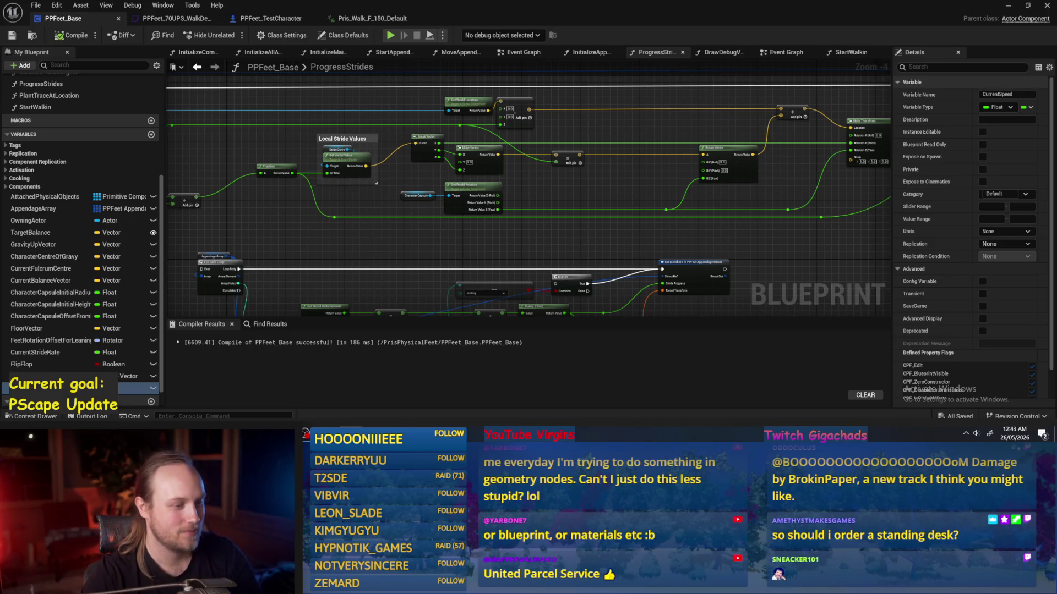
- Select the whole lower ProgressStrides node group and drag it down and to the right
left_click_drag(578, 237, 597, 160)
mouse_move(782, 173)
left_mouse_down()
mouse_move(782, 142)
mouse_move(249, 290)
left_mouse_up()
key("Delete")
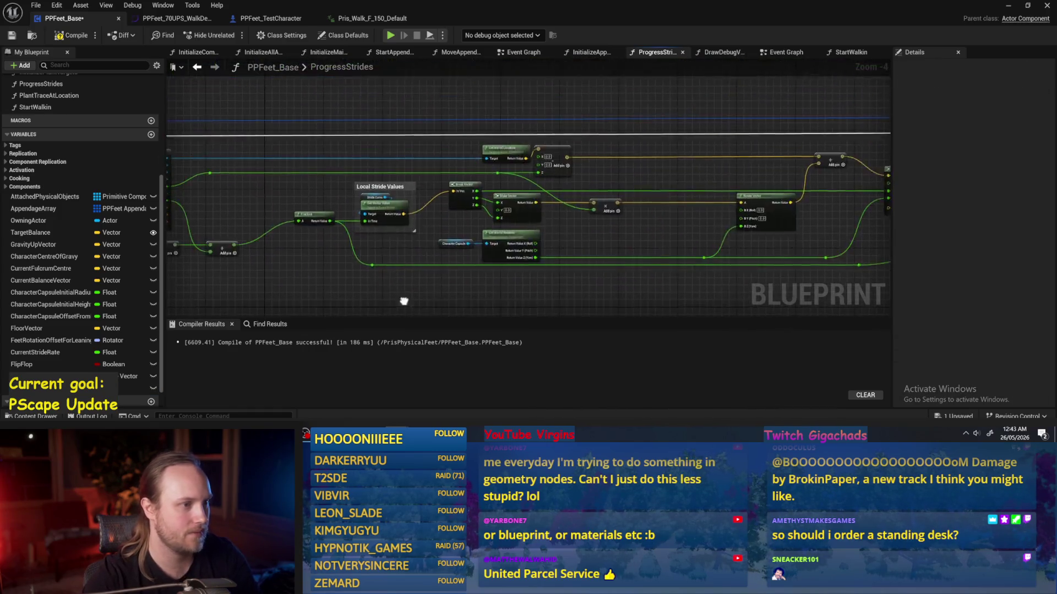
key("ctrl+z")
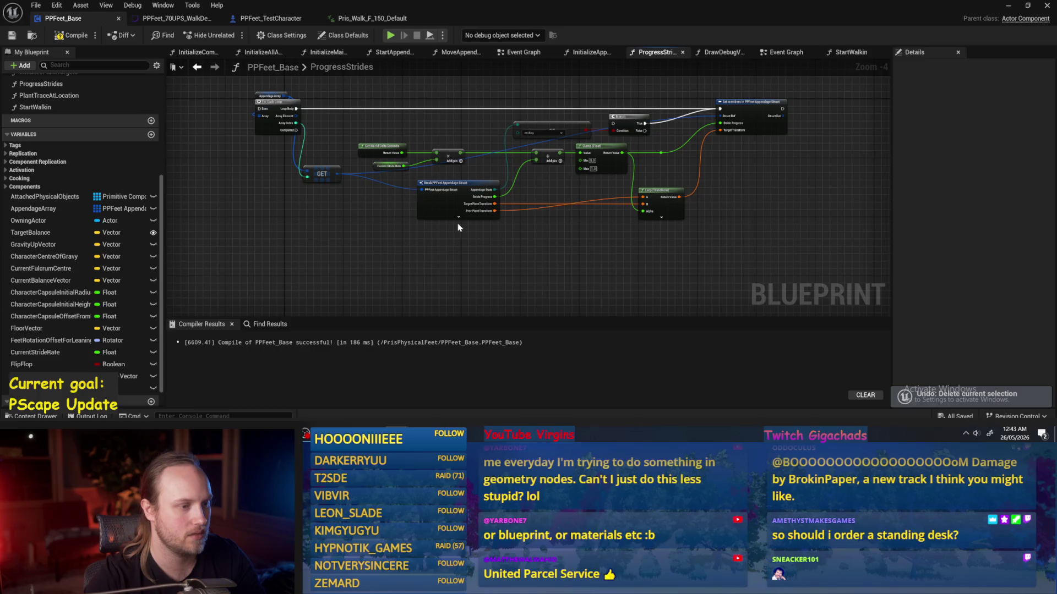
left_click_drag(827, 96, 249, 256)
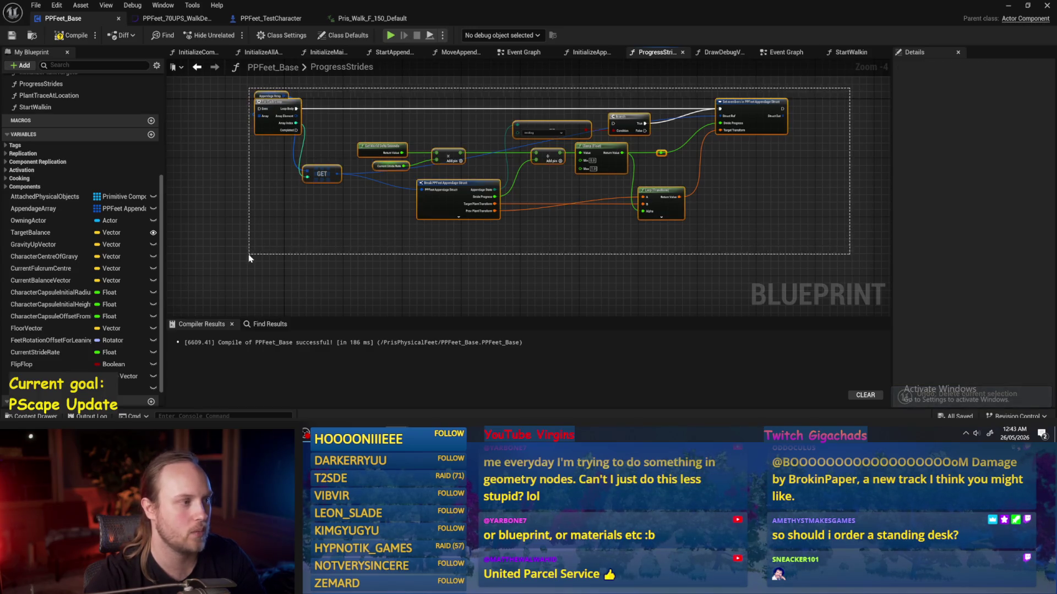
left_click_drag(280, 109, 308, 168)
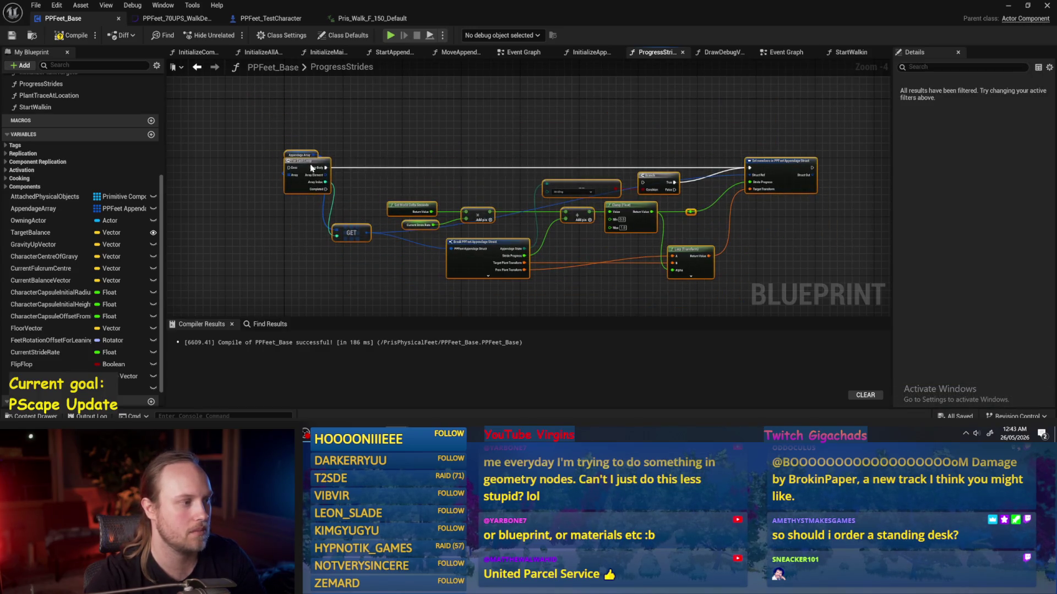
- Recompile PPFeet_Base, centring the ForEachLoop group under the Local Stride Values comment
left_click_drag(550, 77, 498, 179)
left_click(71, 36)
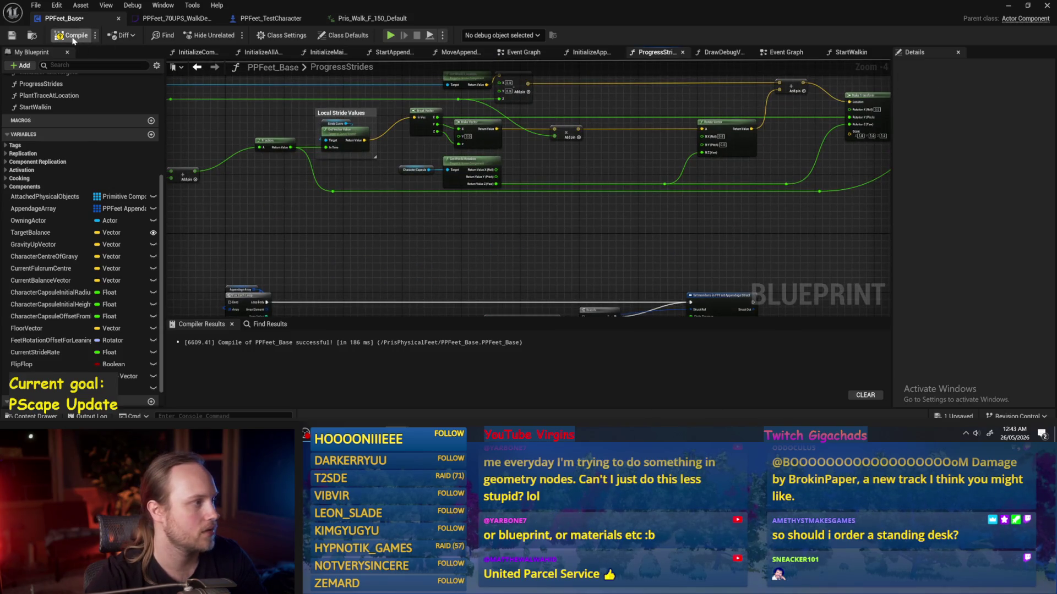
left_click_drag(663, 256, 575, 258)
left_click(71, 36)
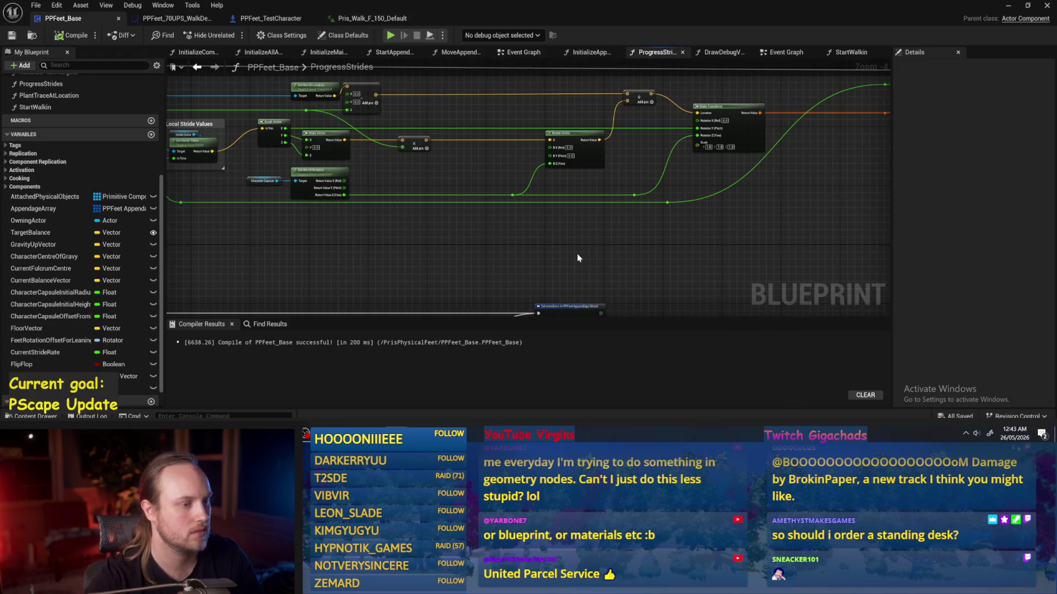
left_click_drag(577, 253, 594, 203)
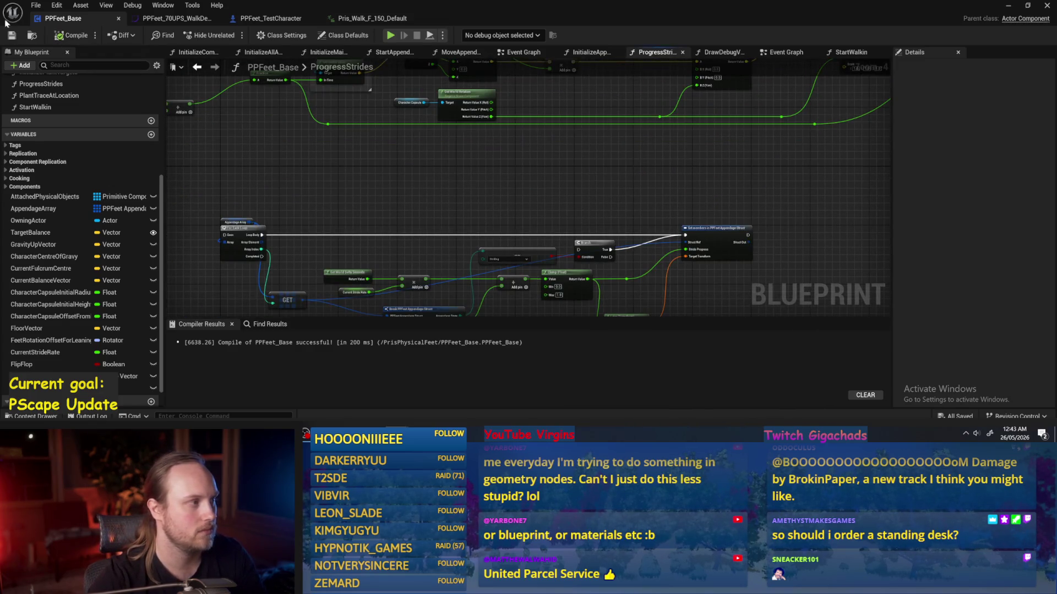
left_click(72, 35)
left_click_drag(508, 194, 482, 202)
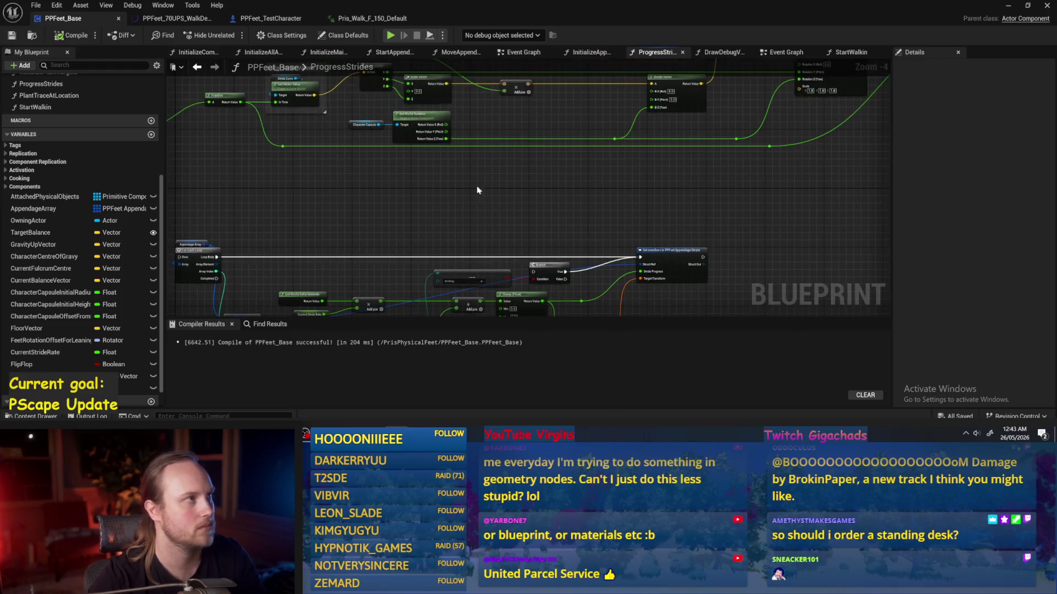
left_click_drag(576, 158, 539, 203)
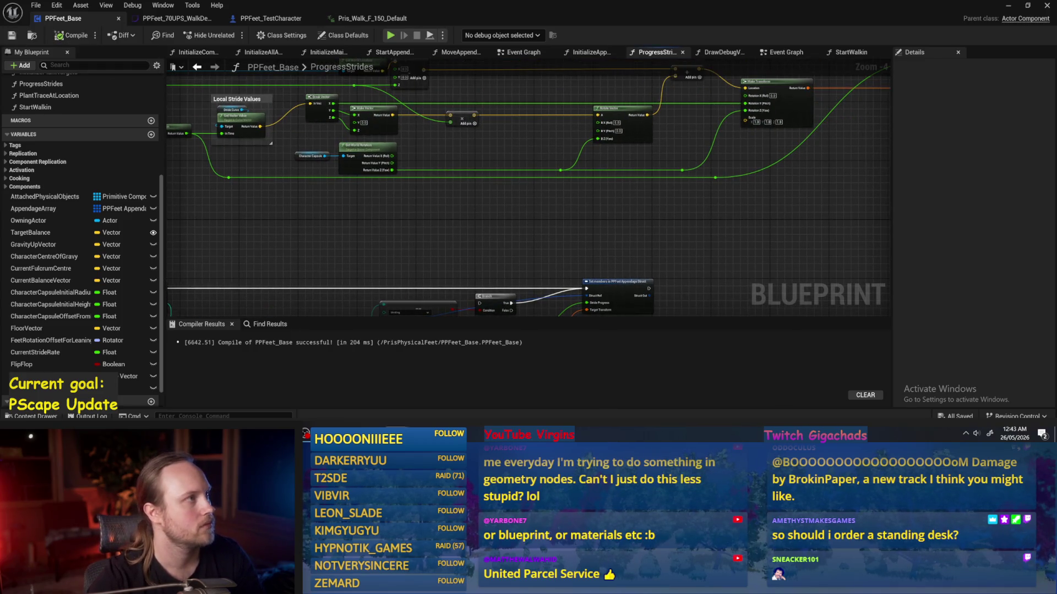
left_click_drag(483, 236, 546, 178)
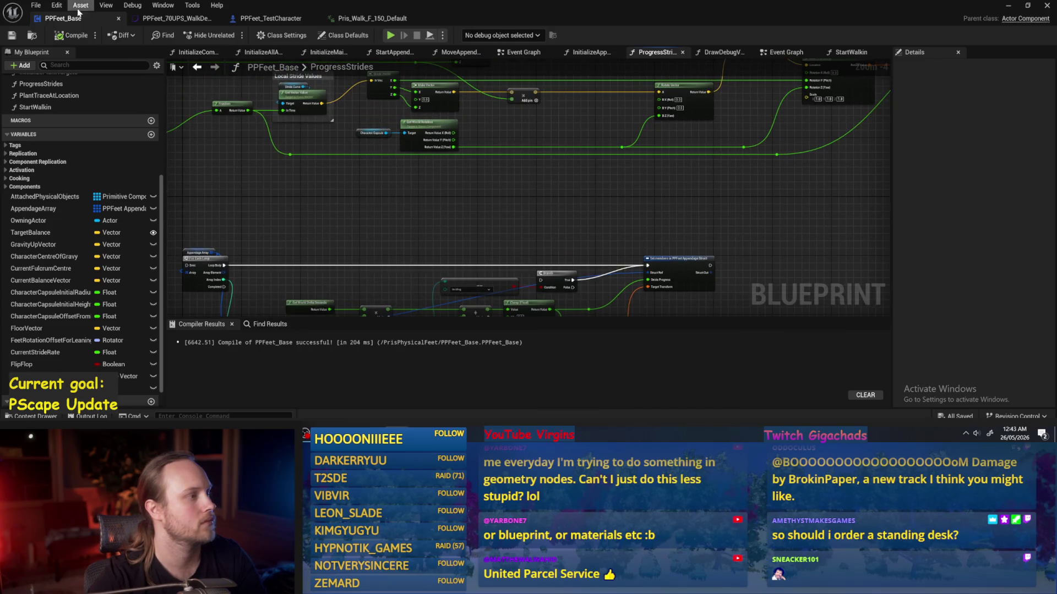
left_click(159, 20)
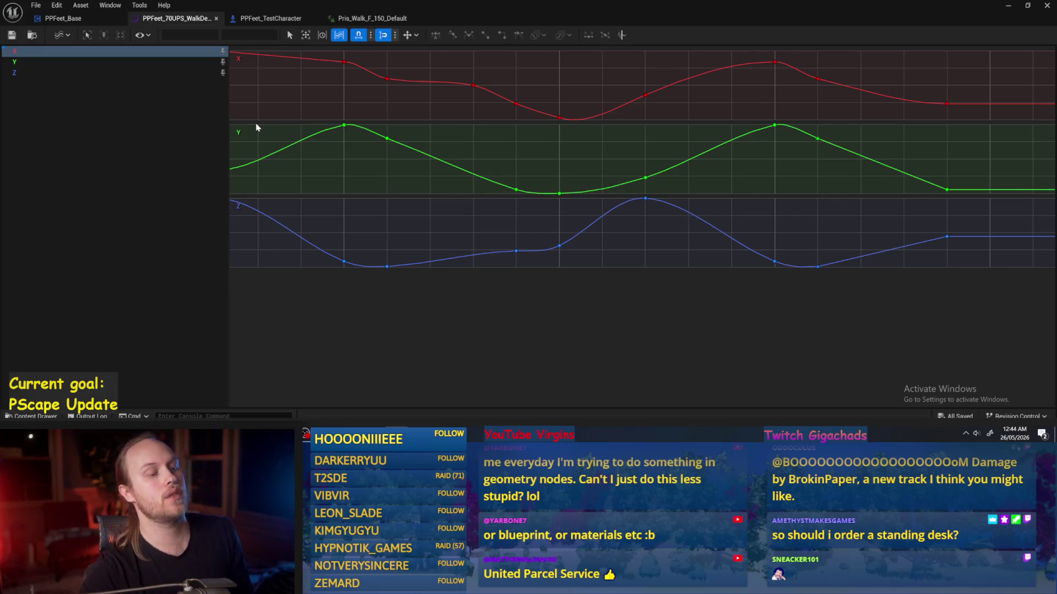
left_click(344, 125)
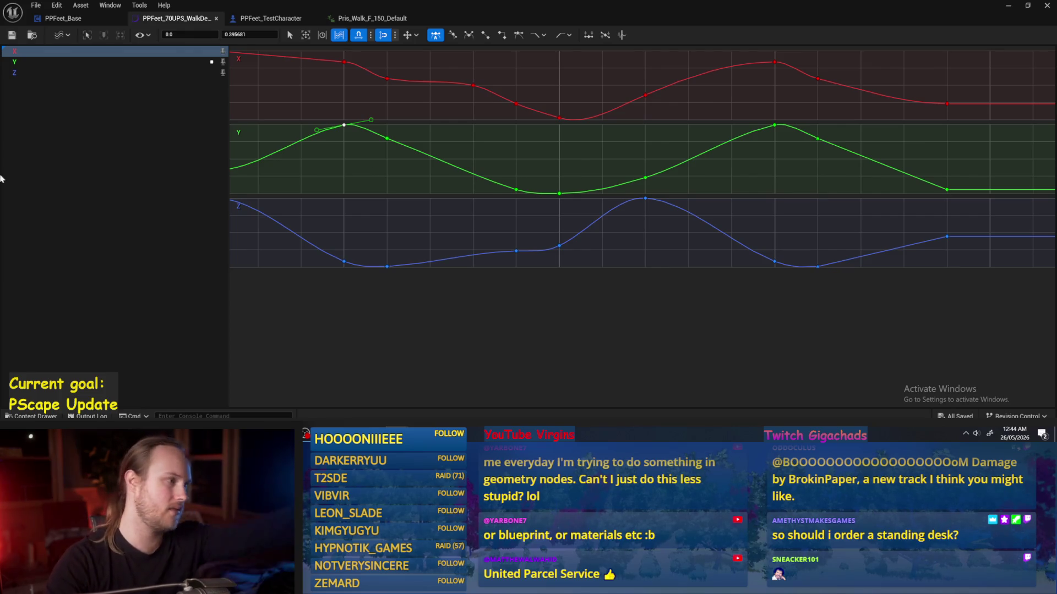
left_click(61, 18)
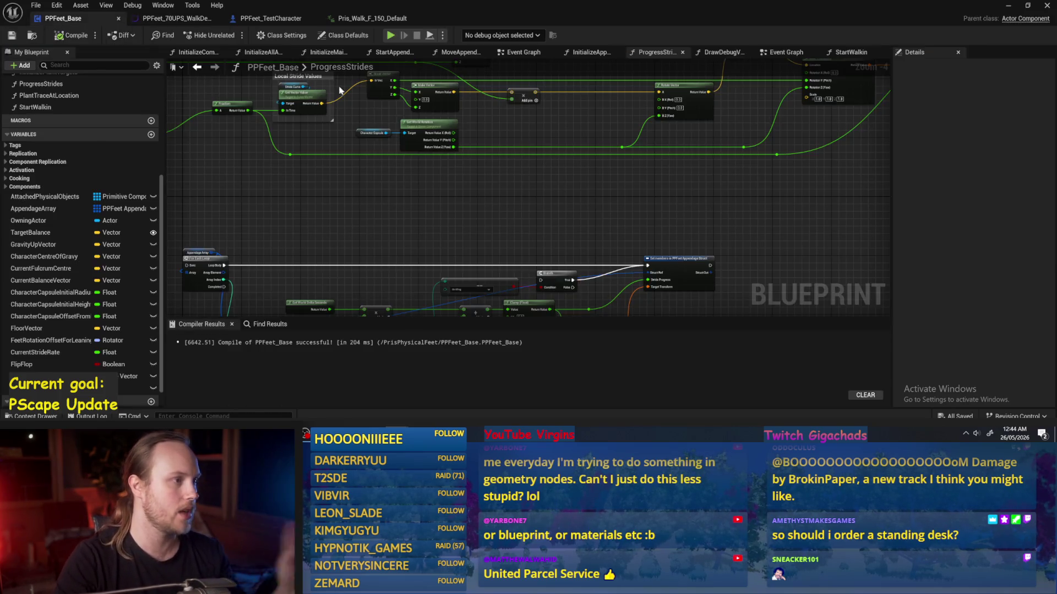
- Save the freshly compiled PPFeet_Base blueprint with Ctrl+S
key("ctrl+s")
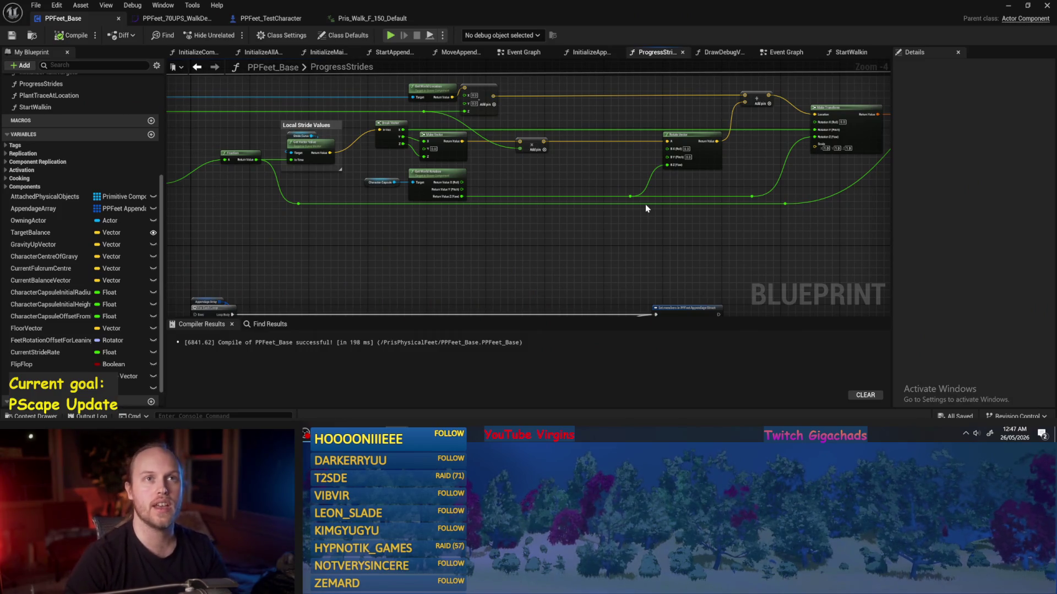
- Pan from the Local Stride Values comment to the graph's start, then open StartWalkin
left_click_drag(741, 179, 708, 275)
mouse_move(627, 318)
left_mouse_down()
mouse_move(502, 245)
mouse_move(609, 231)
left_mouse_up()
left_click_drag(696, 224, 597, 248)
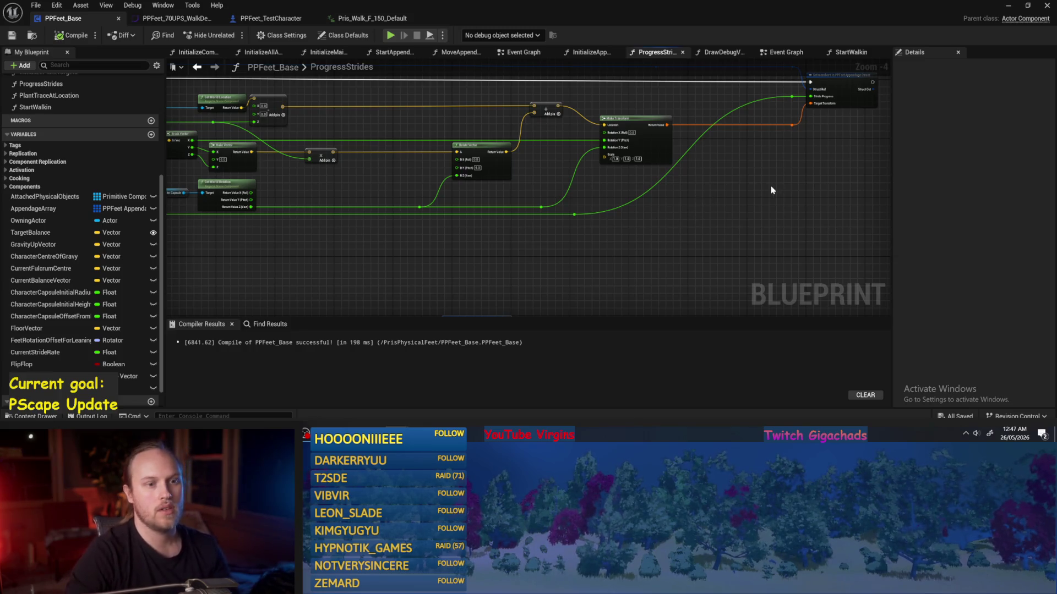
left_click_drag(774, 187, 746, 213)
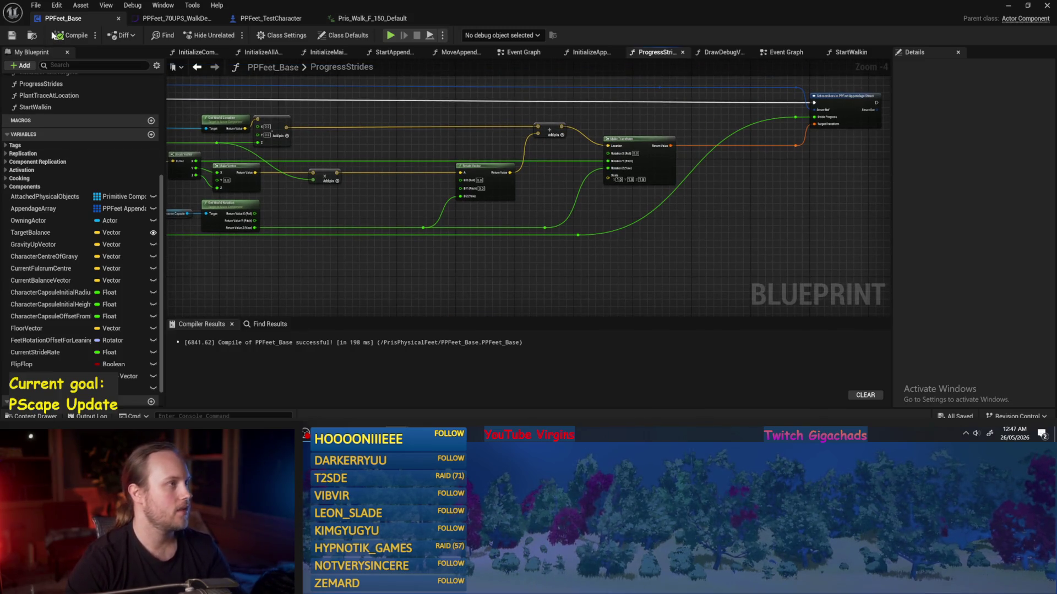
left_click_drag(375, 156, 444, 170)
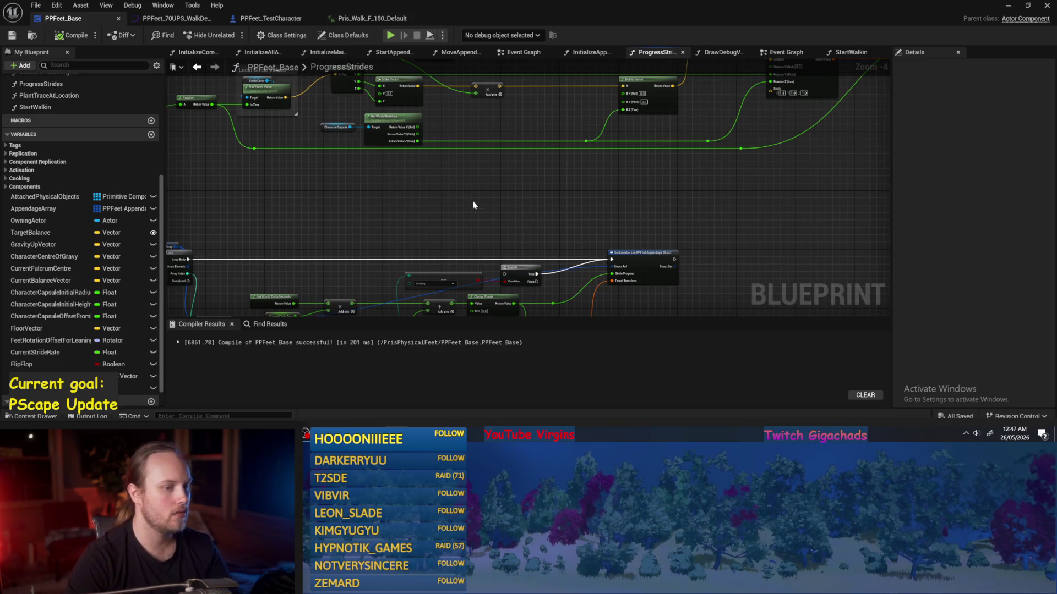
left_click_drag(476, 207, 480, 286)
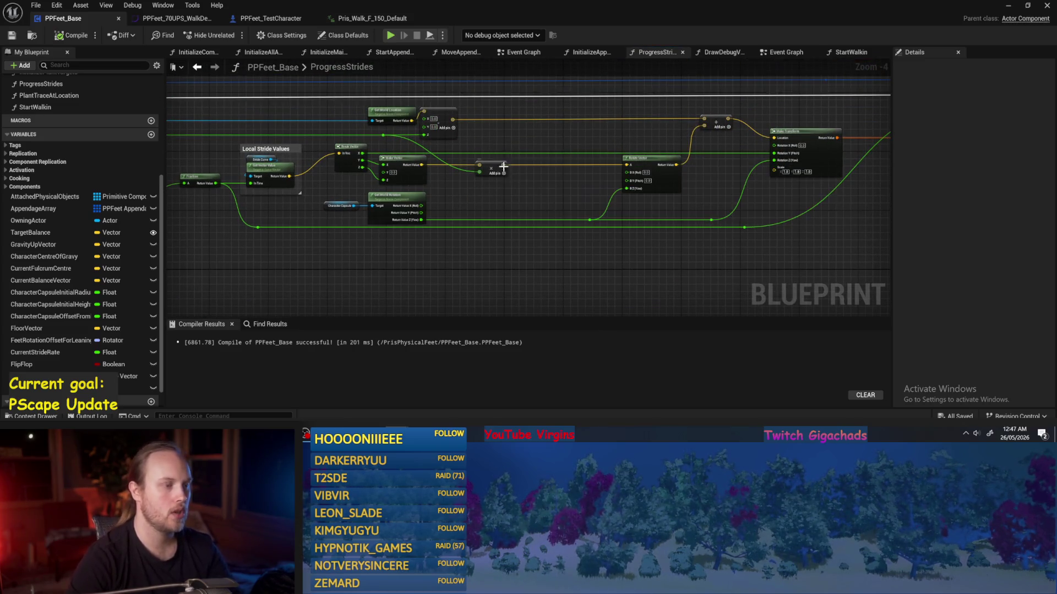
mouse_move(469, 216)
left_mouse_down()
mouse_move(504, 227)
mouse_move(554, 201)
left_mouse_up()
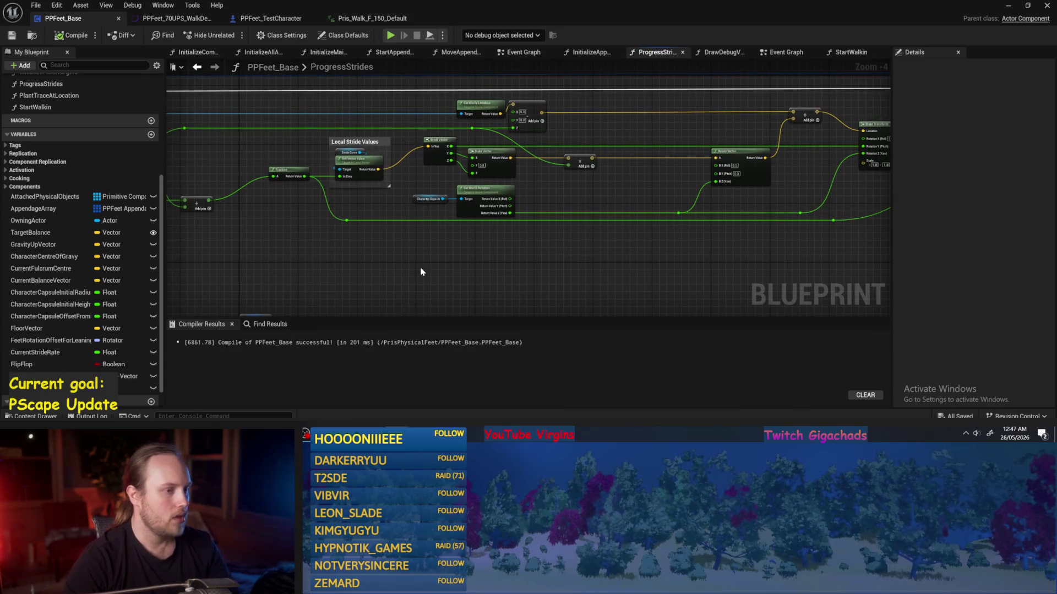
mouse_move(415, 246)
left_mouse_down()
mouse_move(555, 193)
mouse_move(407, 175)
left_mouse_up()
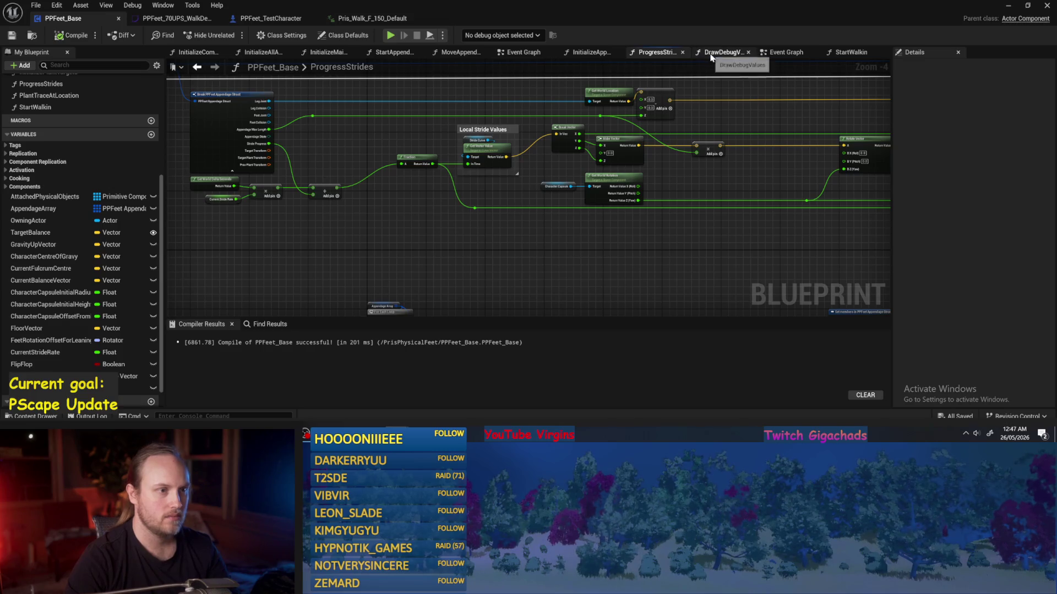
left_click(845, 50)
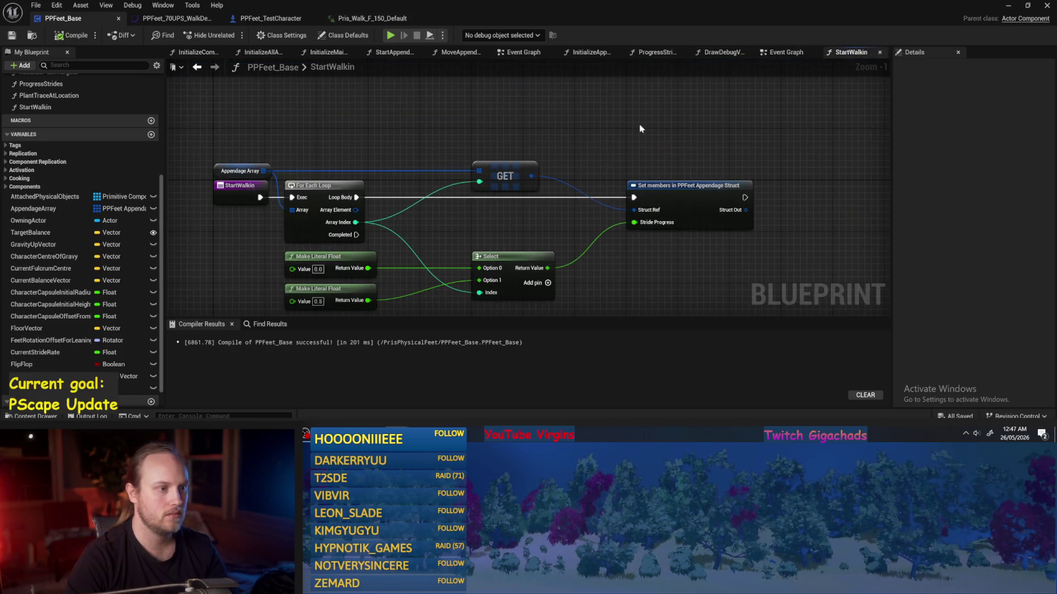
- Recompile PPFeet_Base from the event graph and inspect the CurrentSpeed variable's properties
scroll(417, 145, "up", 2)
left_click(405, 52)
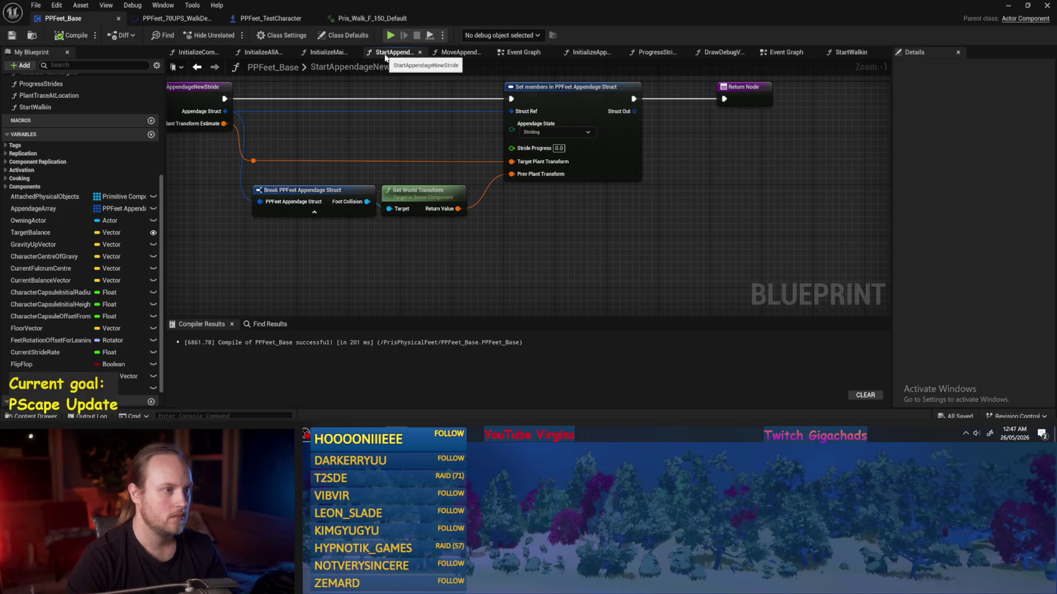
left_click(520, 52)
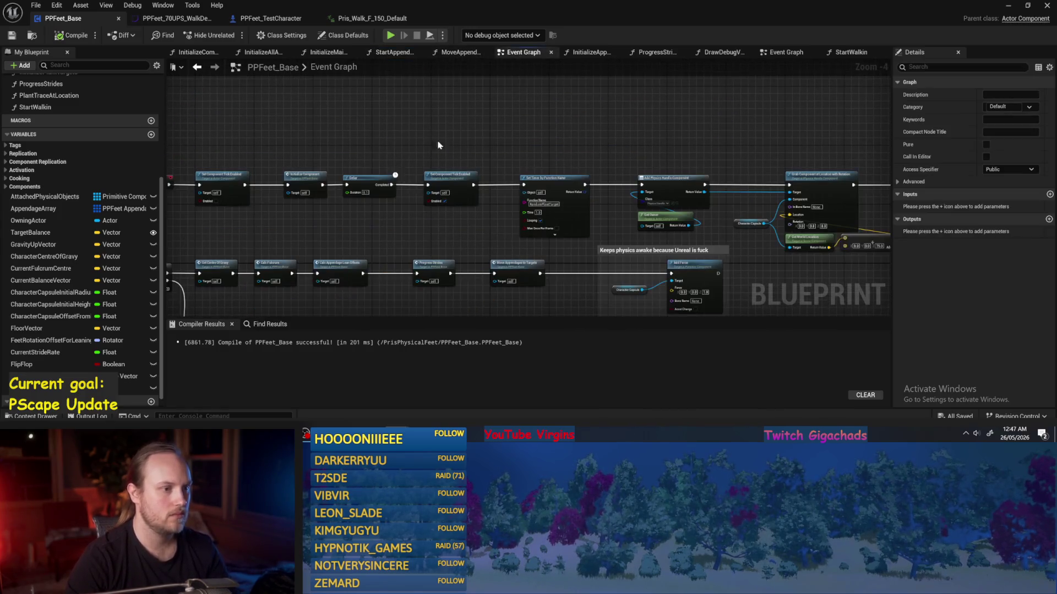
left_click(12, 36)
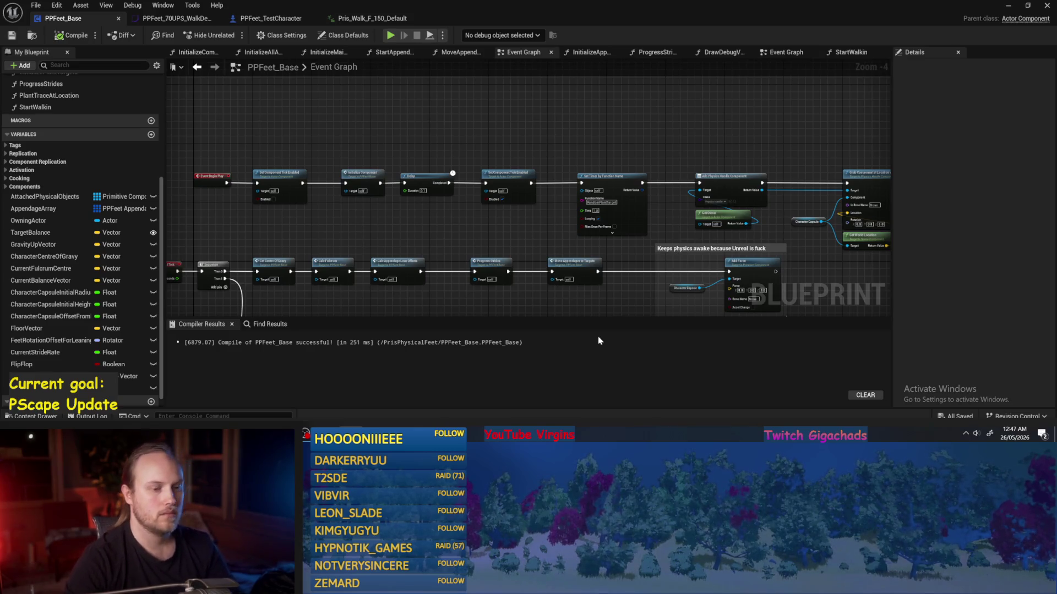
mouse_move(669, 177)
left_mouse_down()
mouse_move(555, 141)
mouse_move(511, 104)
left_mouse_up()
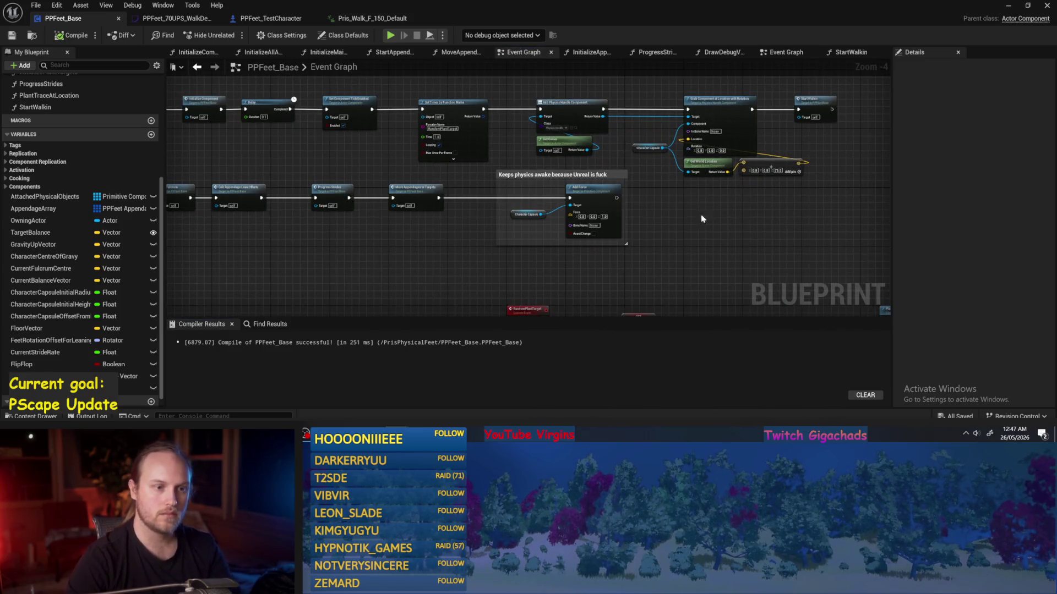
left_click_drag(819, 192, 738, 183)
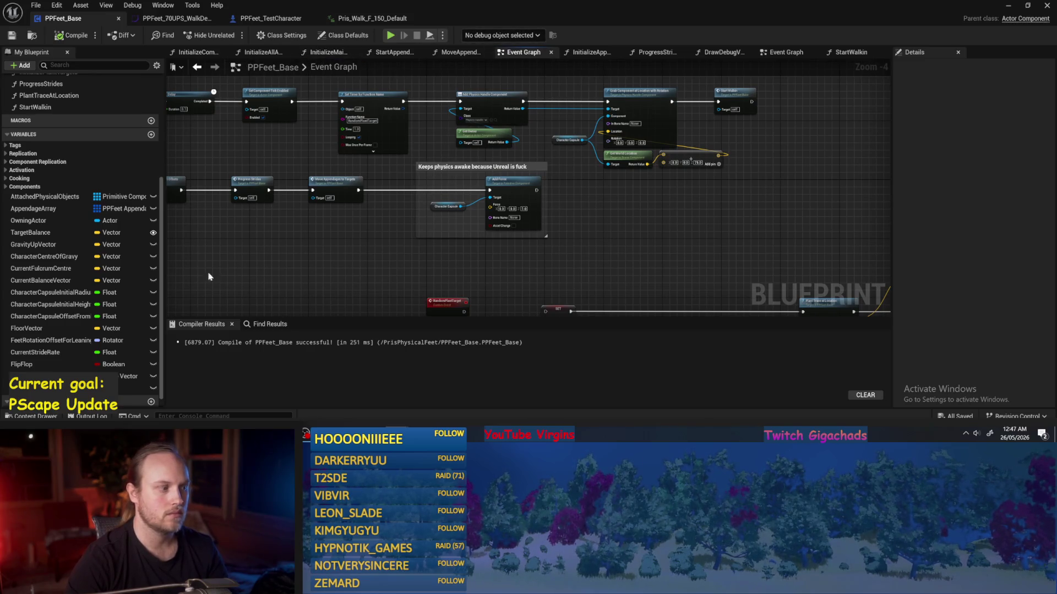
scroll(65, 344, "down", 1)
left_click(66, 379)
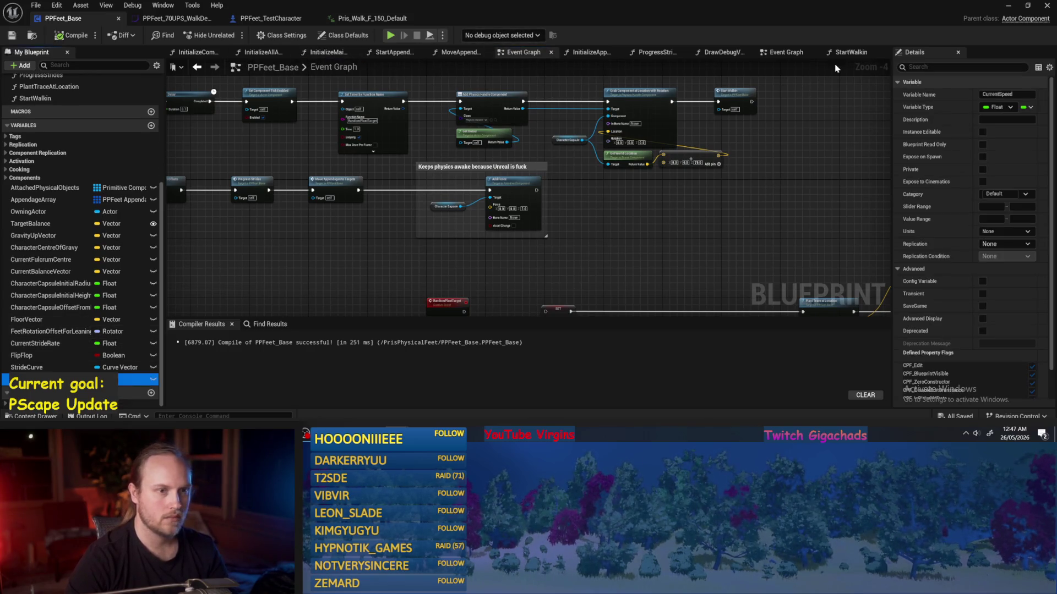
- Recompile from the second event graph, check the Start Walkin call, then open ProgressStrides
left_click(786, 52)
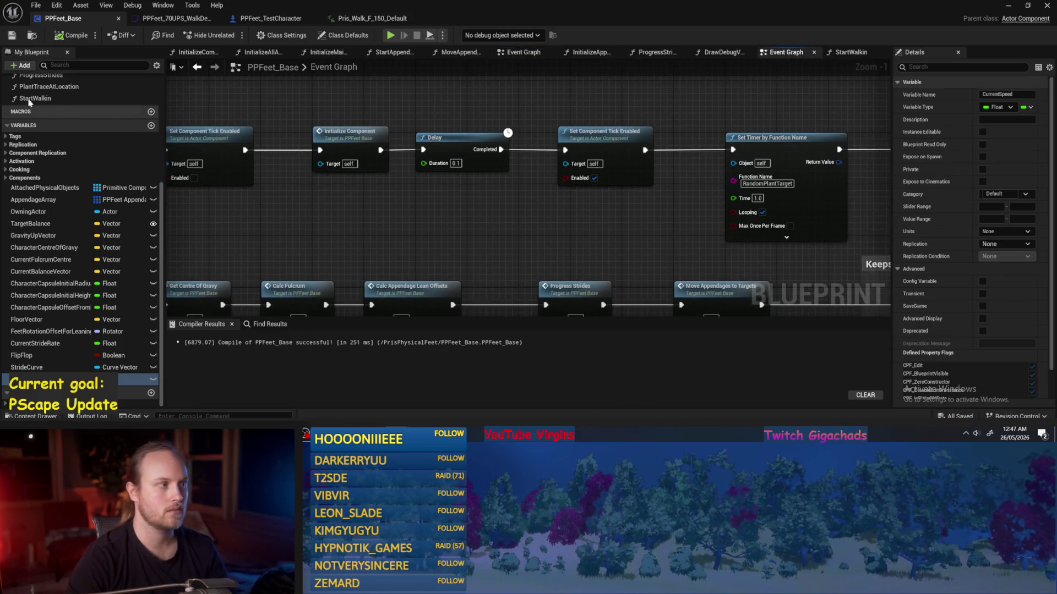
left_click(72, 35)
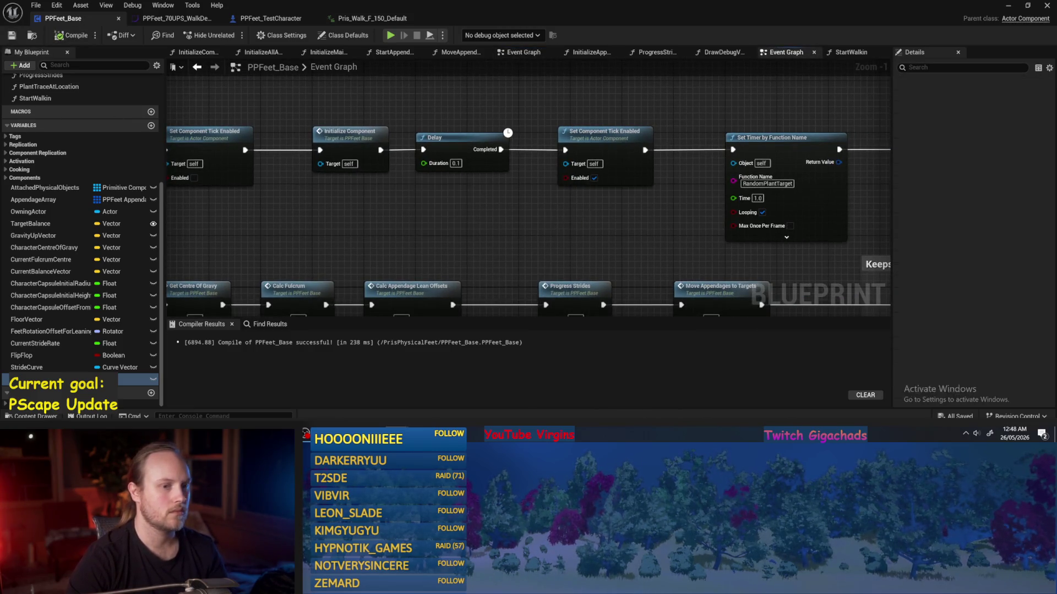
scroll(420, 242, "down", 2)
left_click_drag(636, 123, 507, 123)
left_click_drag(649, 158, 307, 158)
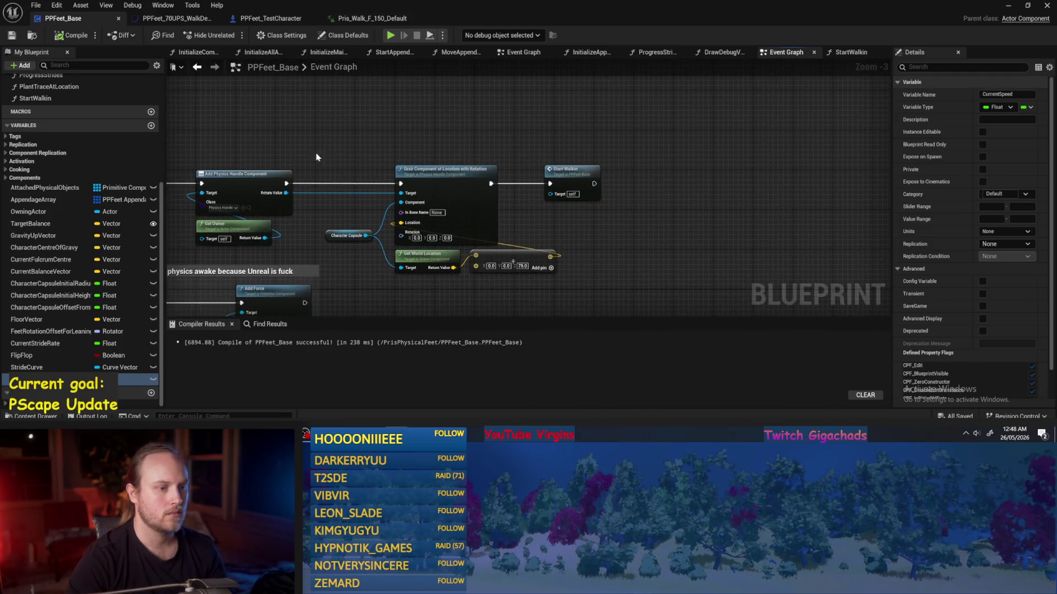
double_click(549, 234)
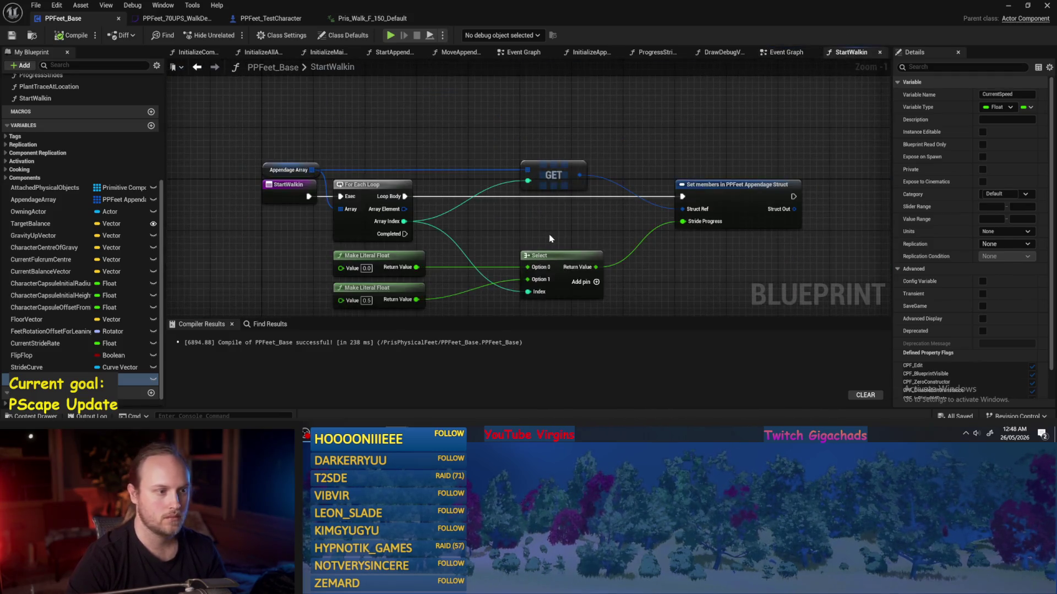
left_click(781, 52)
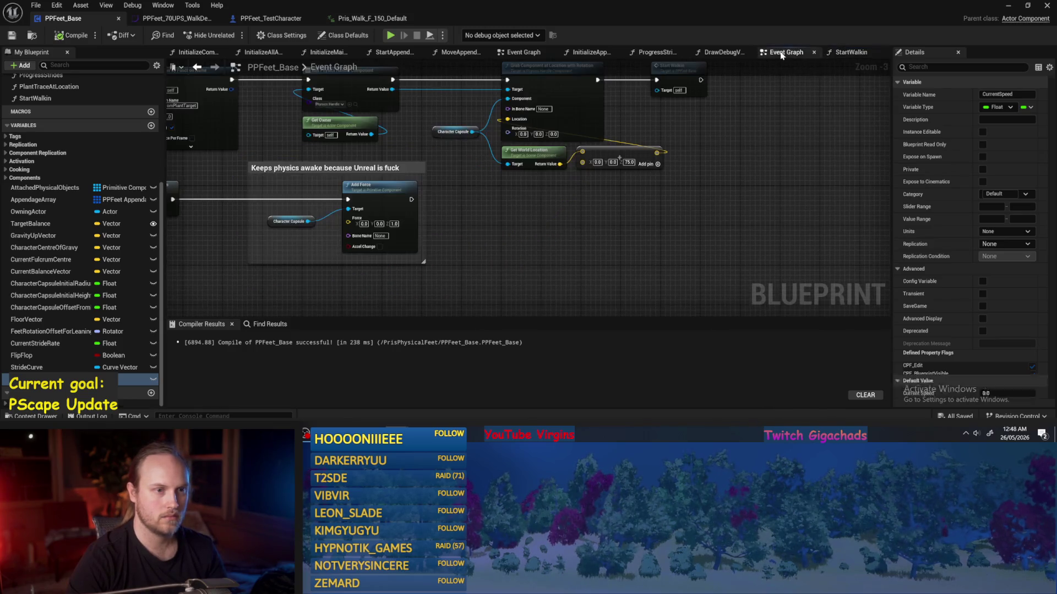
left_click(523, 53)
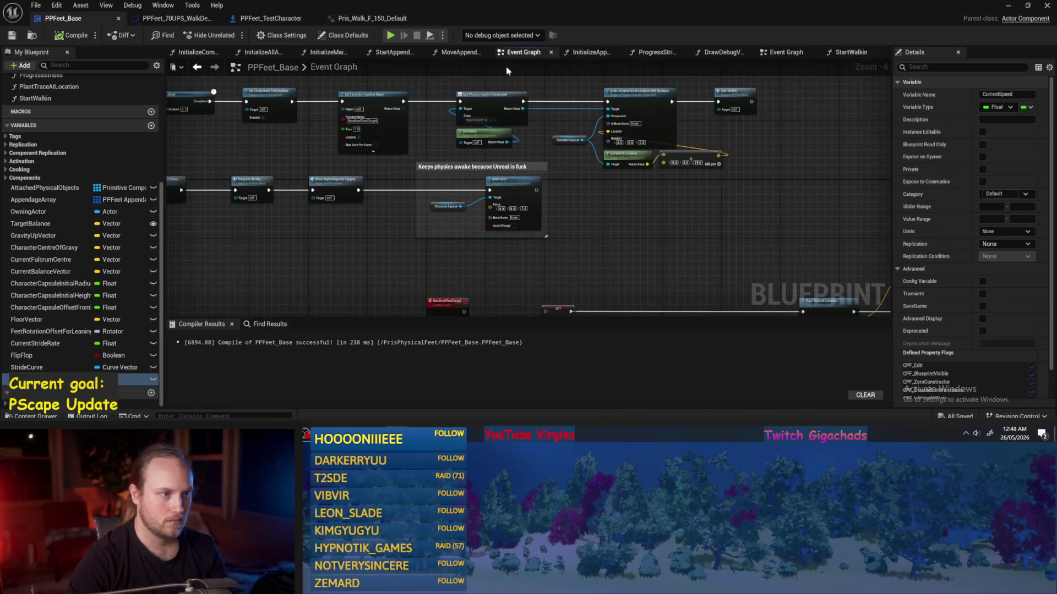
scroll(426, 209, "down", 2)
scroll(385, 111, "up", 2)
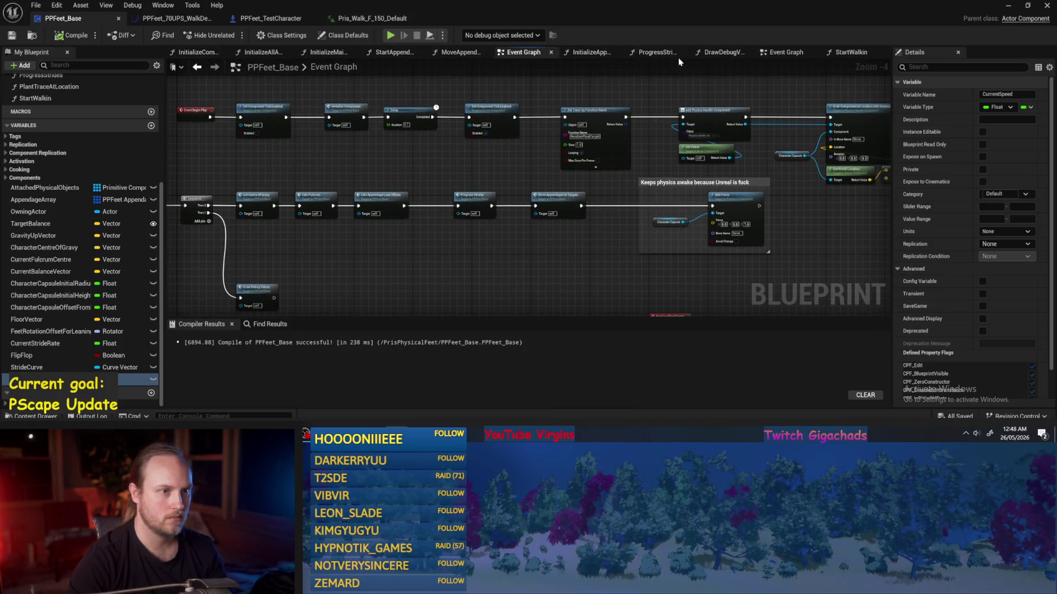
left_click(655, 53)
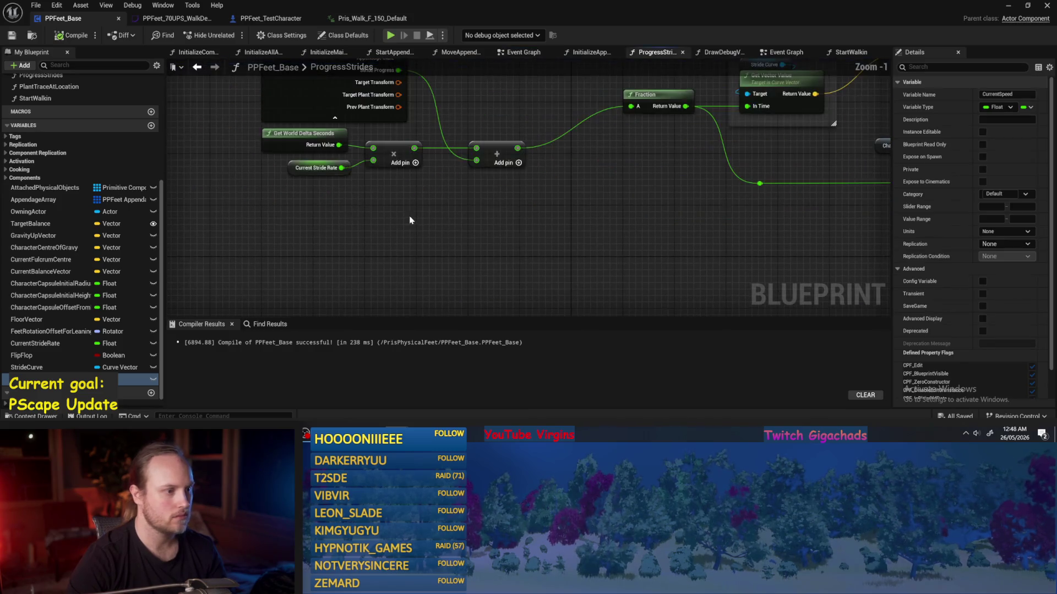
- Drop a Current Speed getter beside the ProgressStrides entry node and save the blueprint
mouse_move(33, 379)
left_mouse_down()
mouse_move(335, 226)
mouse_move(306, 216)
mouse_move(311, 231)
mouse_move(337, 195)
mouse_move(501, 255)
mouse_move(593, 195)
left_mouse_up()
left_click(328, 223)
mouse_move(657, 130)
left_mouse_down()
mouse_move(429, 130)
mouse_move(586, 130)
left_mouse_up()
left_click_drag(653, 224, 620, 274)
left_click_drag(578, 244, 435, 216)
key("ctrl+s")
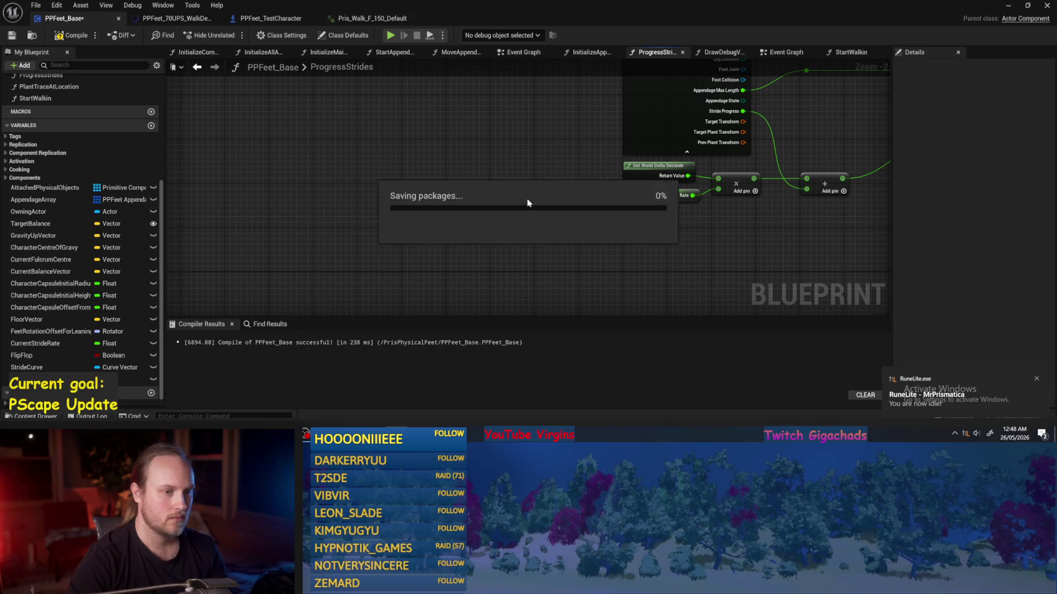
scroll(562, 251, "down", 1)
mouse_move(563, 250)
left_mouse_down()
mouse_move(351, 247)
mouse_move(448, 241)
mouse_move(318, 233)
left_mouse_up()
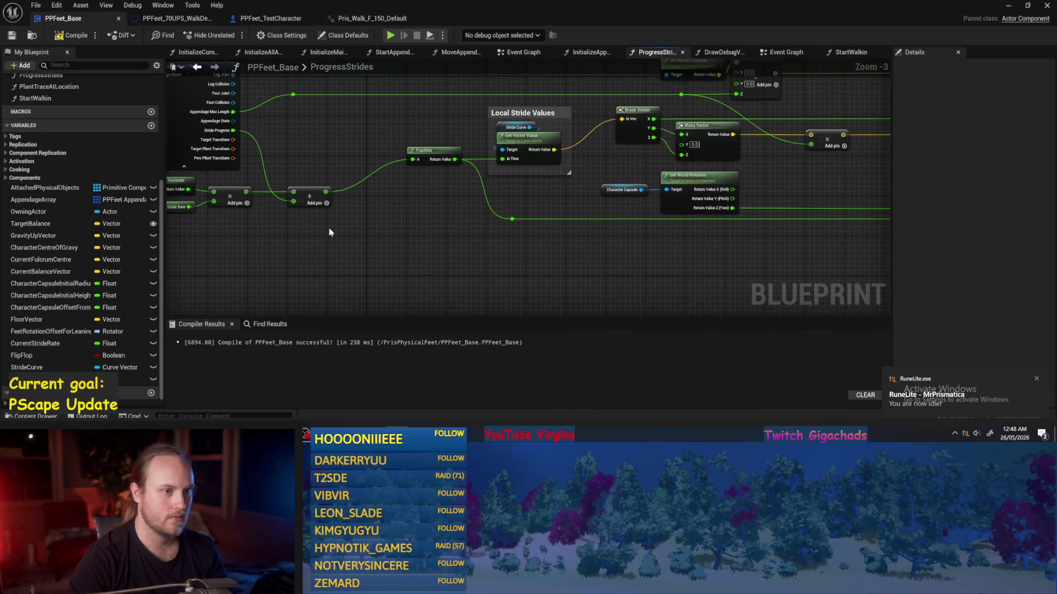
- Wrap the multiply node in a 'Multiply Forward/UpDown by LegLength' comment, resize it, and save
left_click_drag(571, 211, 376, 240)
scroll(507, 220, "up", 1)
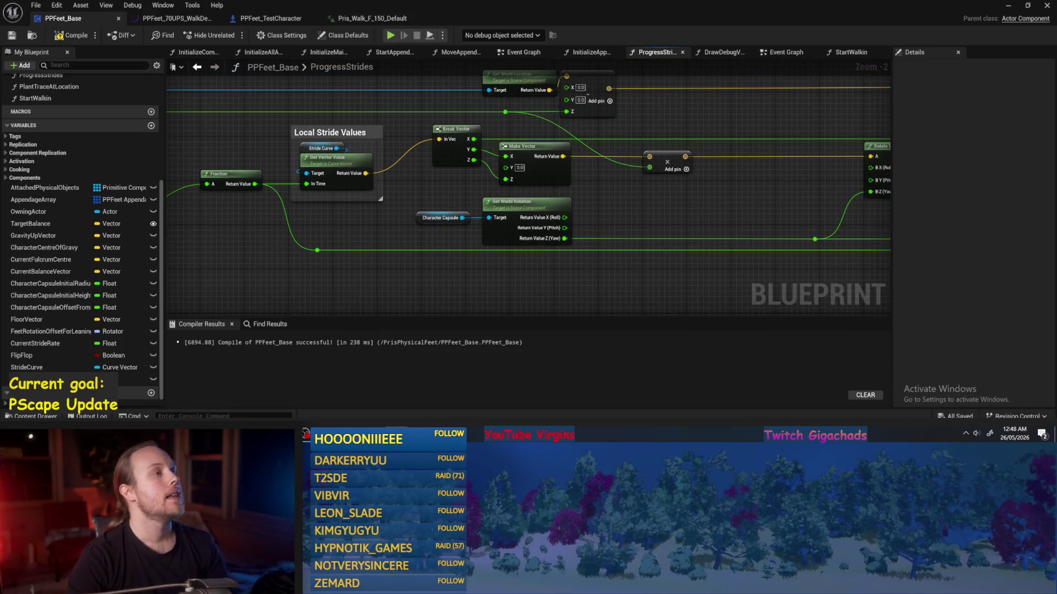
left_click_drag(542, 159, 265, 160)
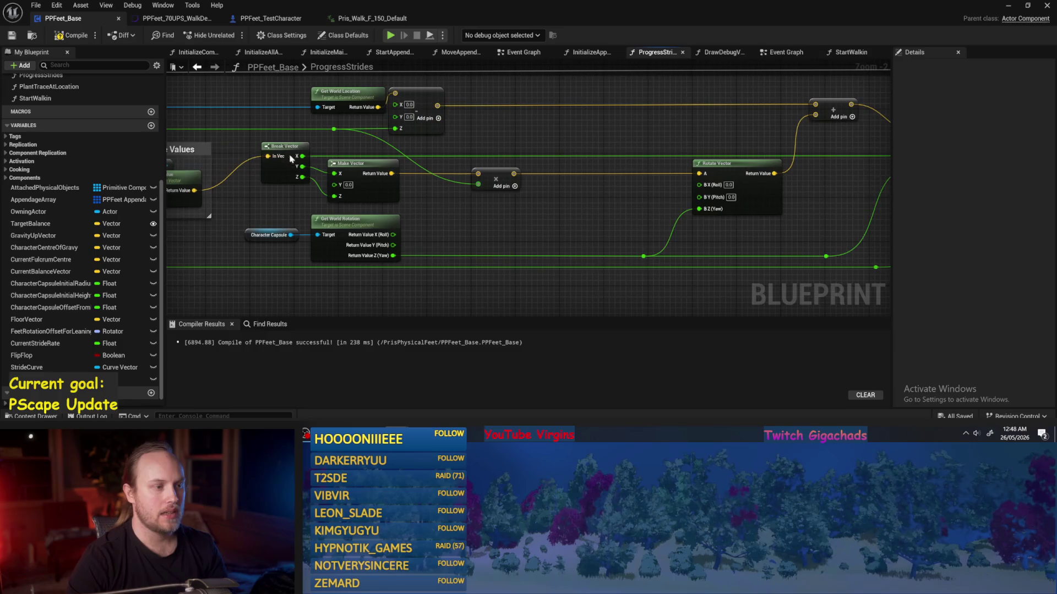
scroll(607, 193, "down", 1)
mouse_move(607, 192)
left_mouse_down()
mouse_move(392, 207)
mouse_move(574, 161)
mouse_move(561, 197)
mouse_move(574, 211)
left_mouse_up()
left_click(511, 187)
type("cMu")
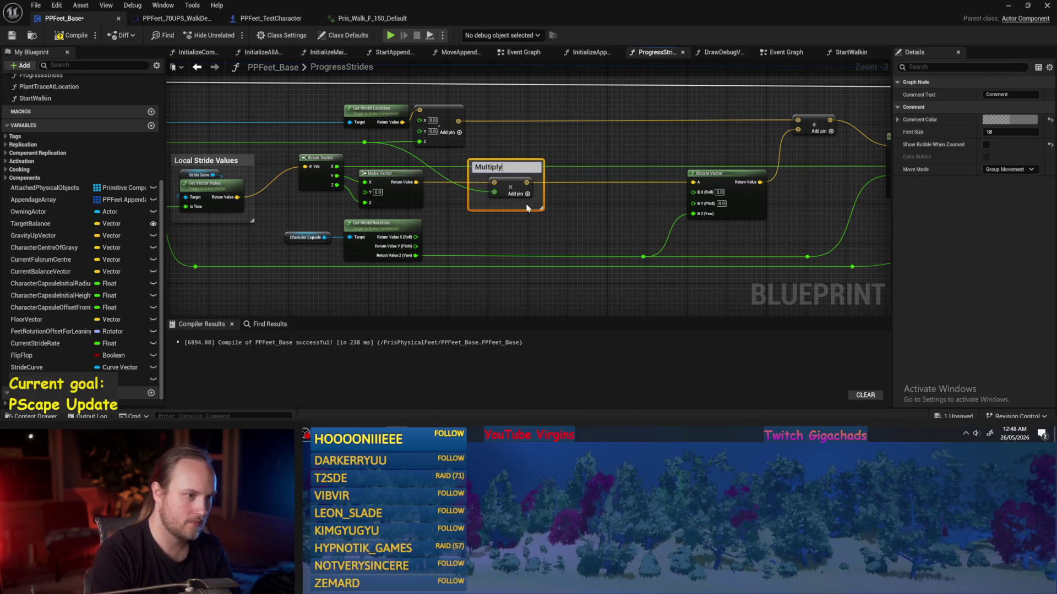
type("ard/U")
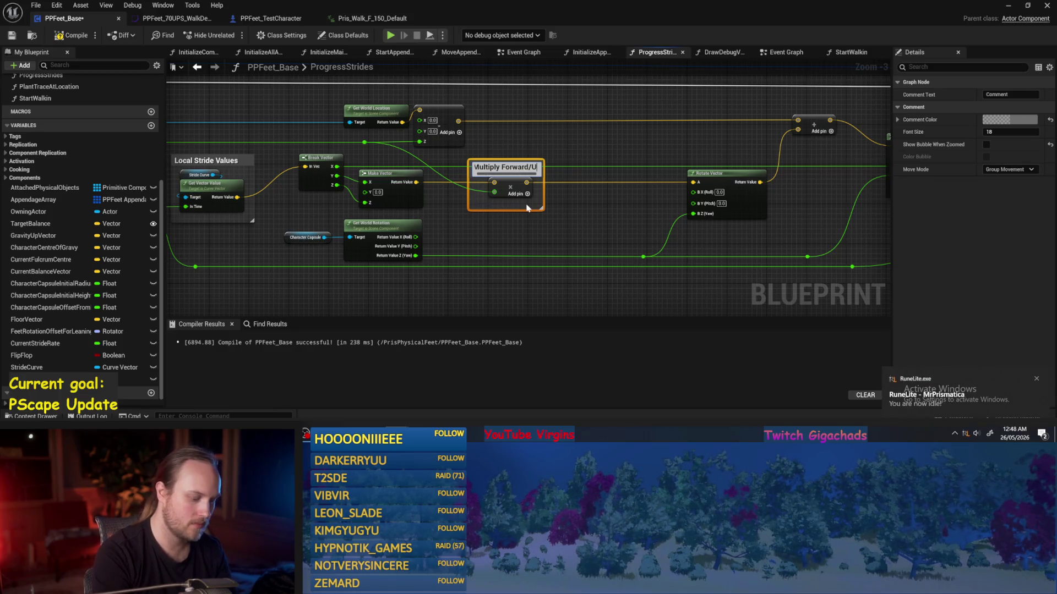
type("pDown")
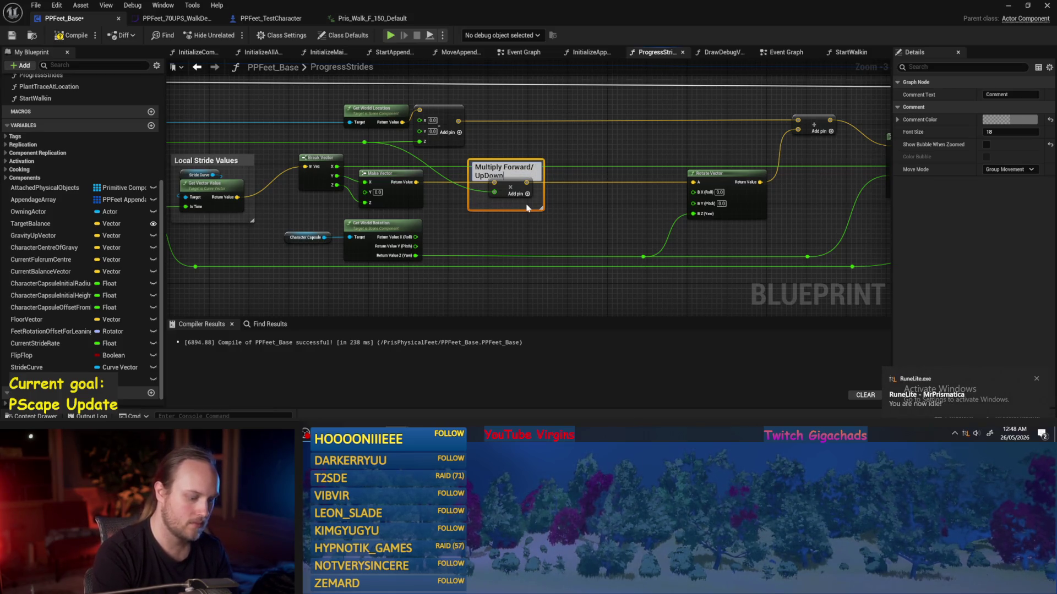
type(" by LegLength")
key("Return")
mouse_move(543, 175)
left_mouse_down()
mouse_move(565, 174)
mouse_move(531, 151)
left_mouse_up()
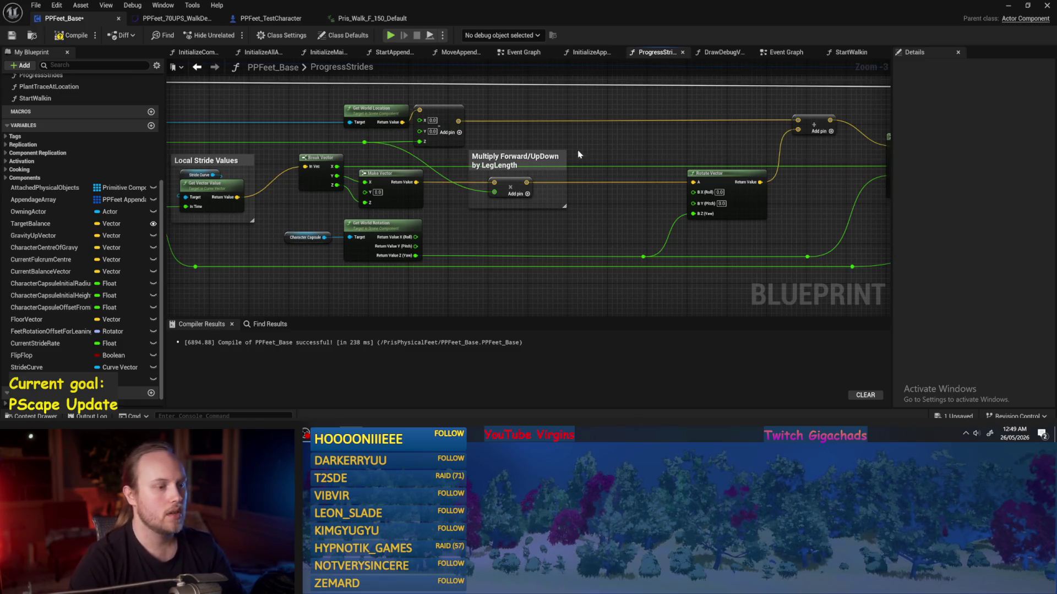
key("ctrl+s")
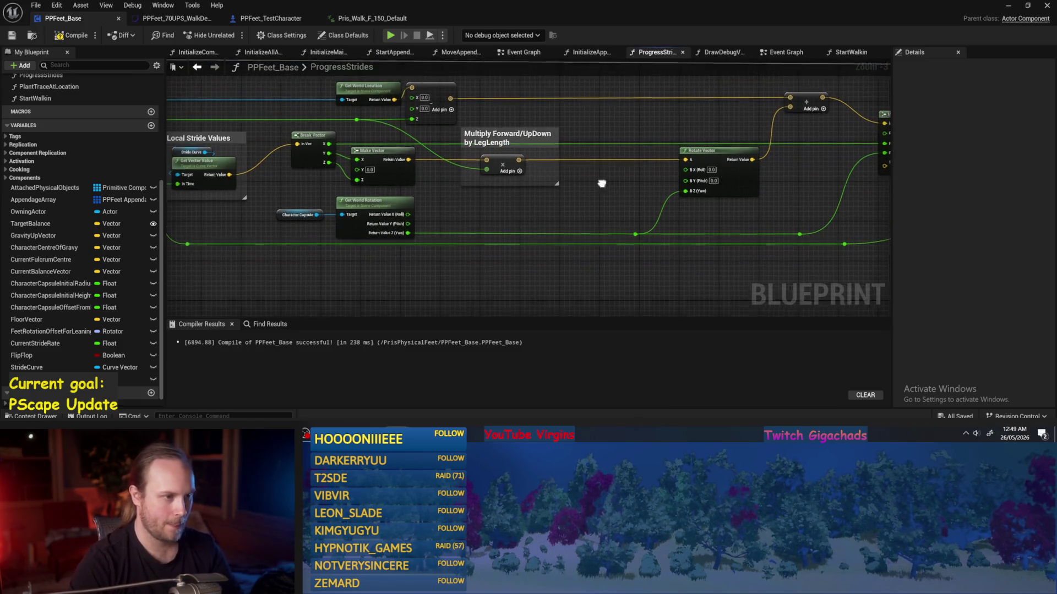
- Save and compile PPFeet_Base, then review the Make Transform, Rotate Vector and Set members nodes
left_click(528, 168)
key("ctrl+s")
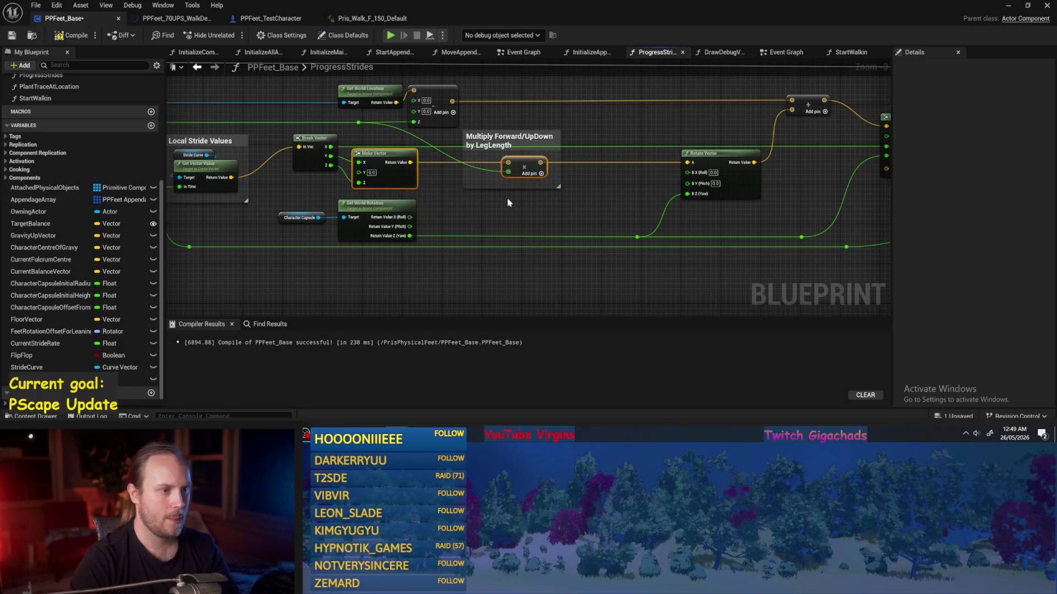
left_click_drag(441, 127, 445, 141)
left_click(58, 41)
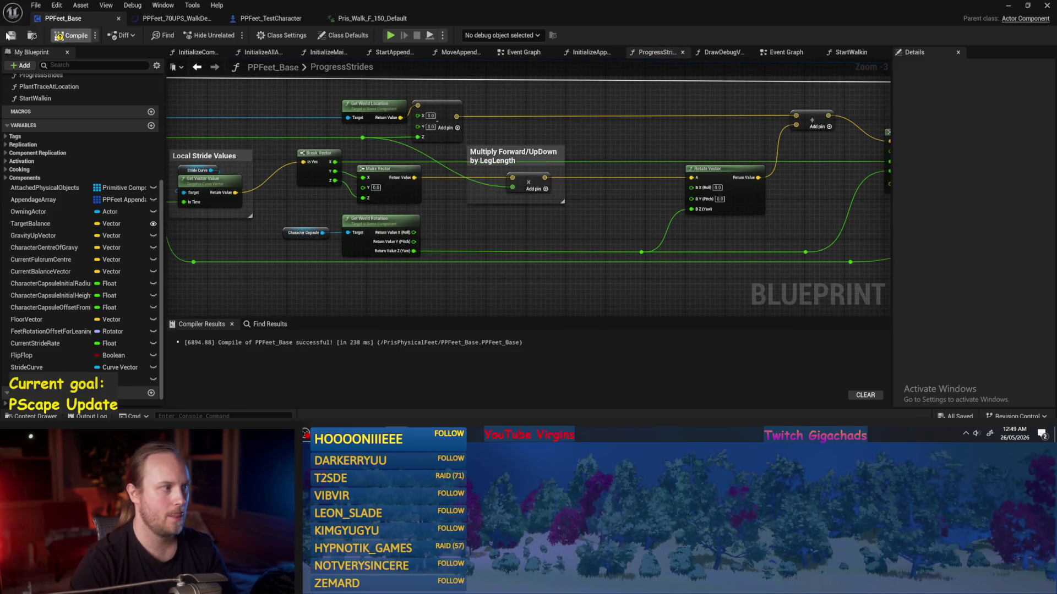
mouse_move(513, 264)
left_mouse_down()
mouse_move(467, 256)
mouse_move(392, 268)
left_mouse_up()
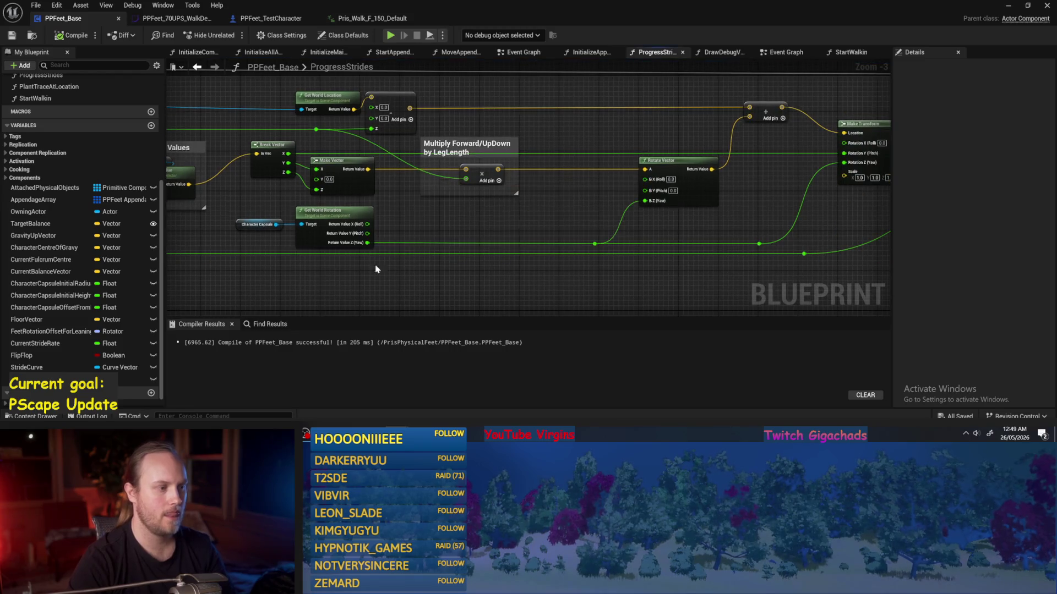
mouse_move(481, 230)
left_mouse_down()
mouse_move(549, 223)
mouse_move(410, 249)
mouse_move(508, 229)
mouse_move(317, 246)
left_mouse_up()
left_click(463, 219)
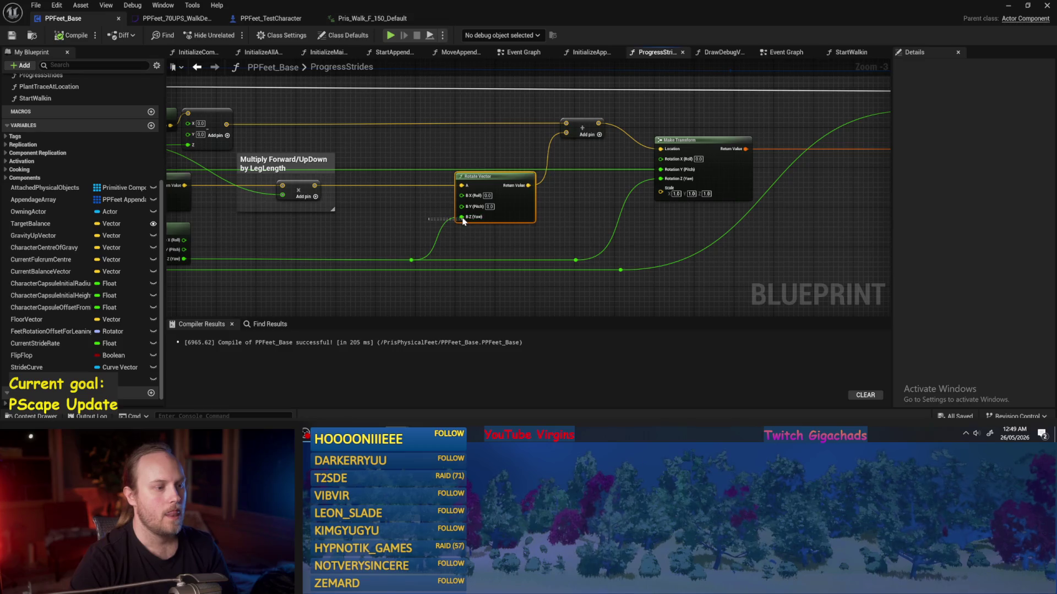
left_click(583, 209)
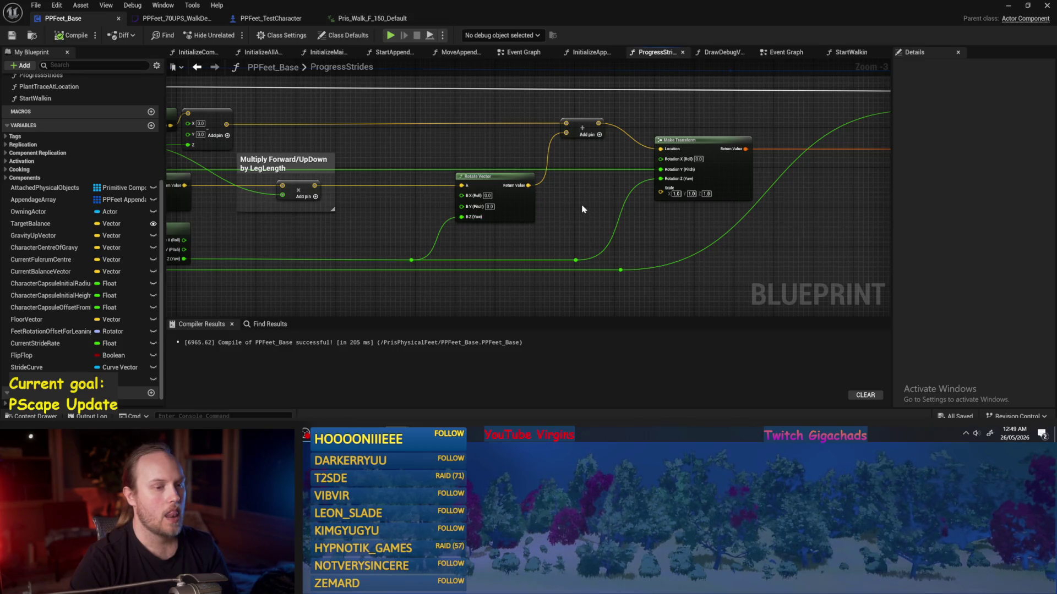
left_click_drag(583, 209, 516, 227)
mouse_move(604, 248)
left_mouse_down()
mouse_move(369, 268)
mouse_move(580, 231)
left_mouse_up()
mouse_move(176, 256)
left_mouse_down()
mouse_move(295, 255)
mouse_move(581, 217)
left_mouse_up()
left_click_drag(306, 259, 620, 236)
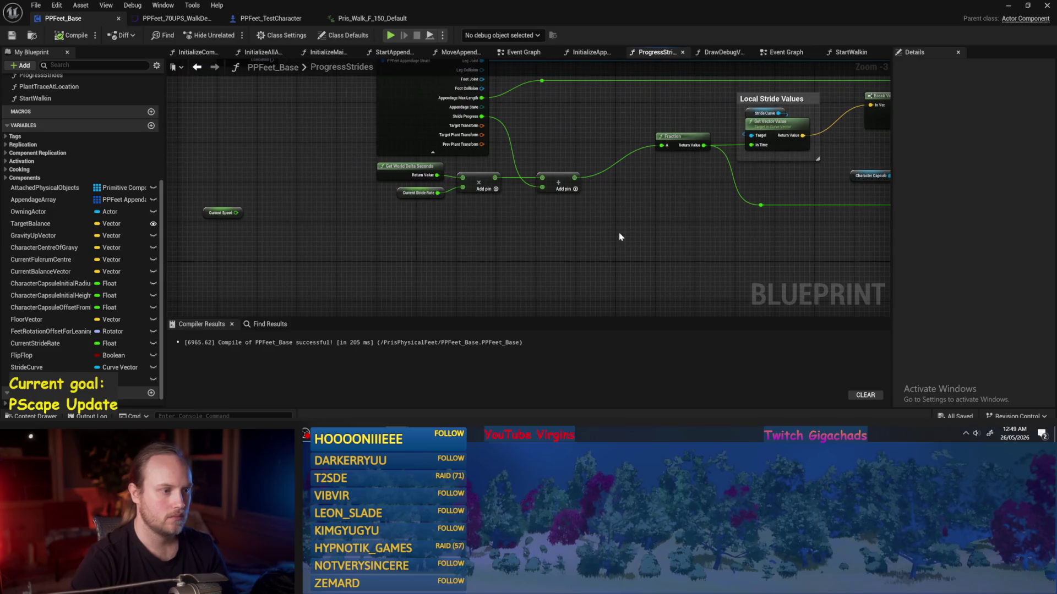
- Drag the Current Speed getter beside the delta-seconds math, under the Current Stride Rate node
left_click_drag(465, 231, 359, 185)
mouse_move(265, 195)
left_mouse_down()
mouse_move(356, 215)
mouse_move(441, 210)
left_mouse_up()
scroll(490, 195, "up", 1)
left_click(501, 190)
mouse_move(424, 189)
left_mouse_down()
mouse_move(294, 189)
mouse_move(373, 189)
left_mouse_up()
mouse_move(673, 180)
left_mouse_down()
mouse_move(347, 216)
mouse_move(628, 208)
left_mouse_up()
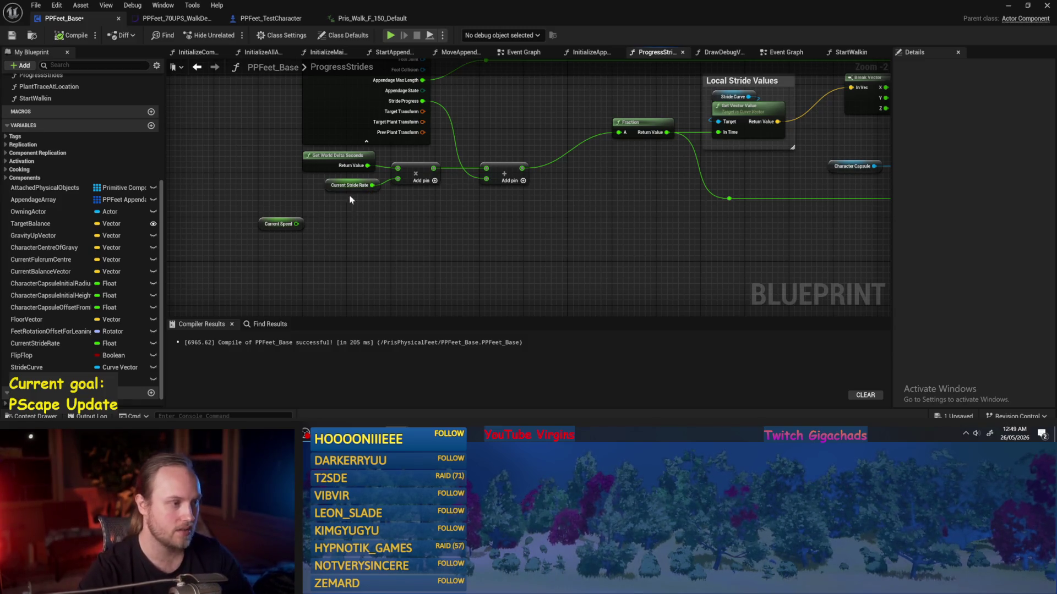
left_click(261, 226)
- Rename the variable to Current Stride Speed, then compile and save PPFeet_Base
left_click_drag(261, 226, 330, 215)
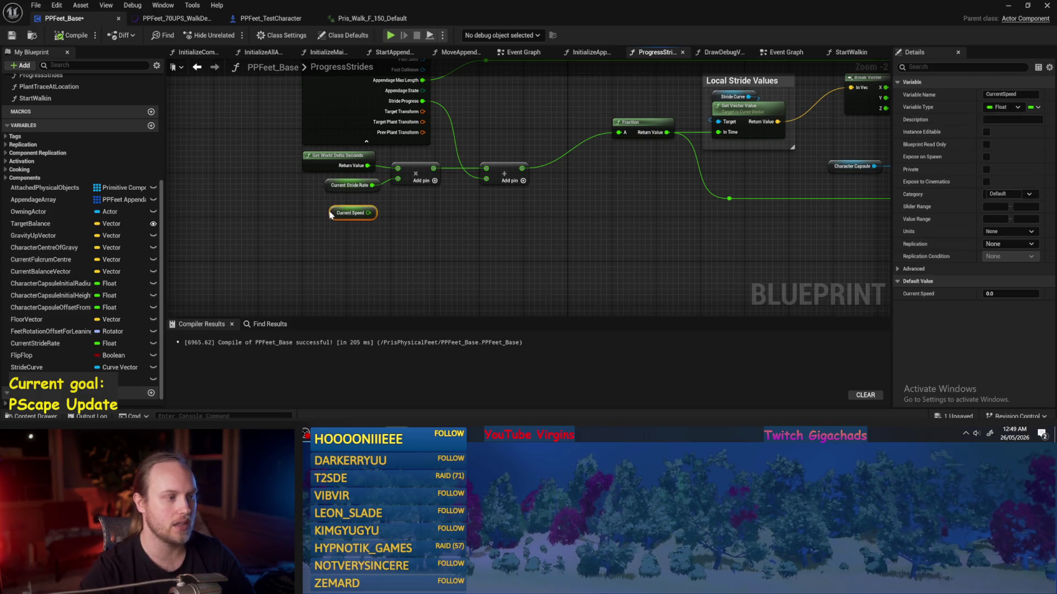
scroll(325, 215, "up", 2)
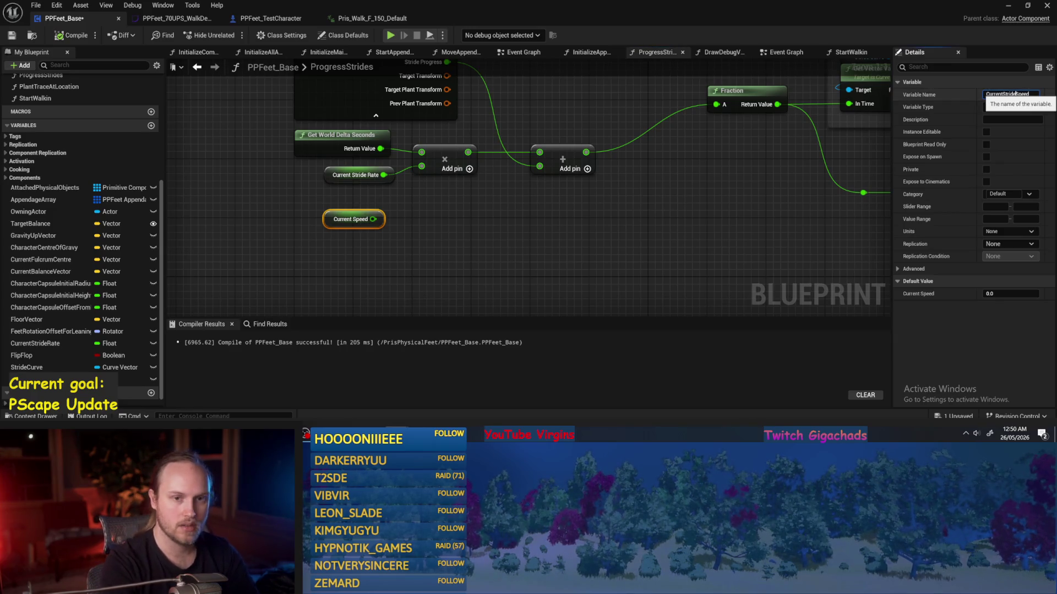
key("Return")
left_click(329, 224)
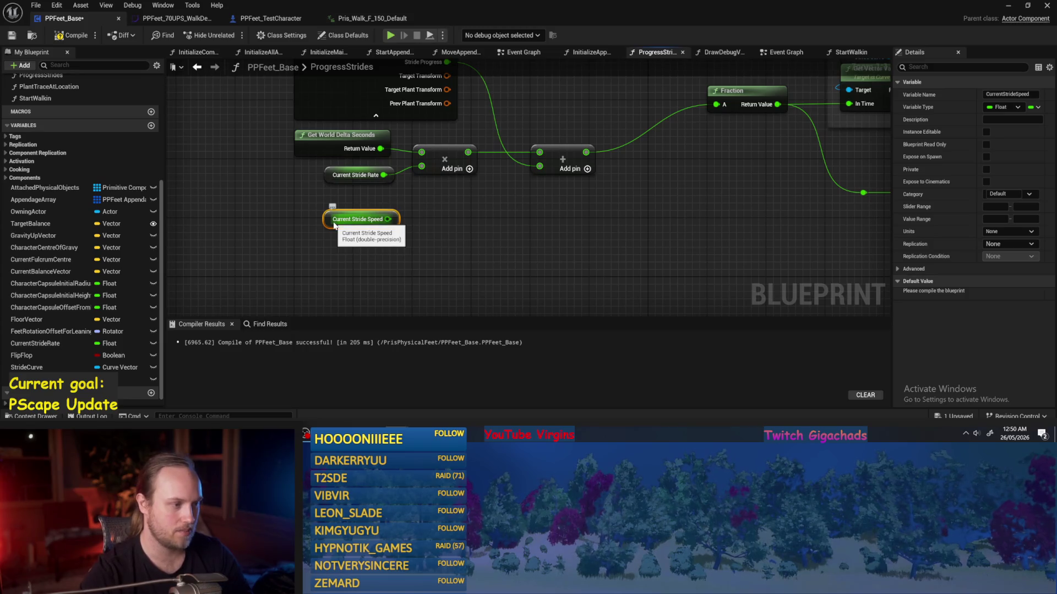
mouse_move(325, 228)
left_mouse_down()
mouse_move(292, 229)
mouse_move(297, 219)
left_mouse_up()
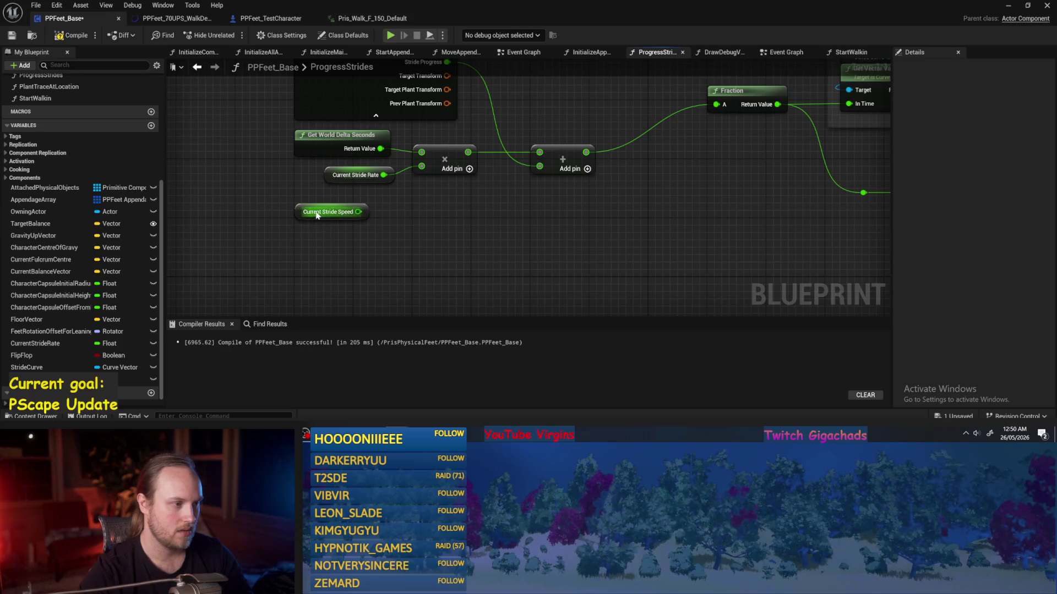
left_click(319, 236)
left_click(71, 35)
left_click(12, 35)
- Move the Current Stride Speed node lower in the ProgressStrides graph
left_click_drag(531, 251, 546, 191)
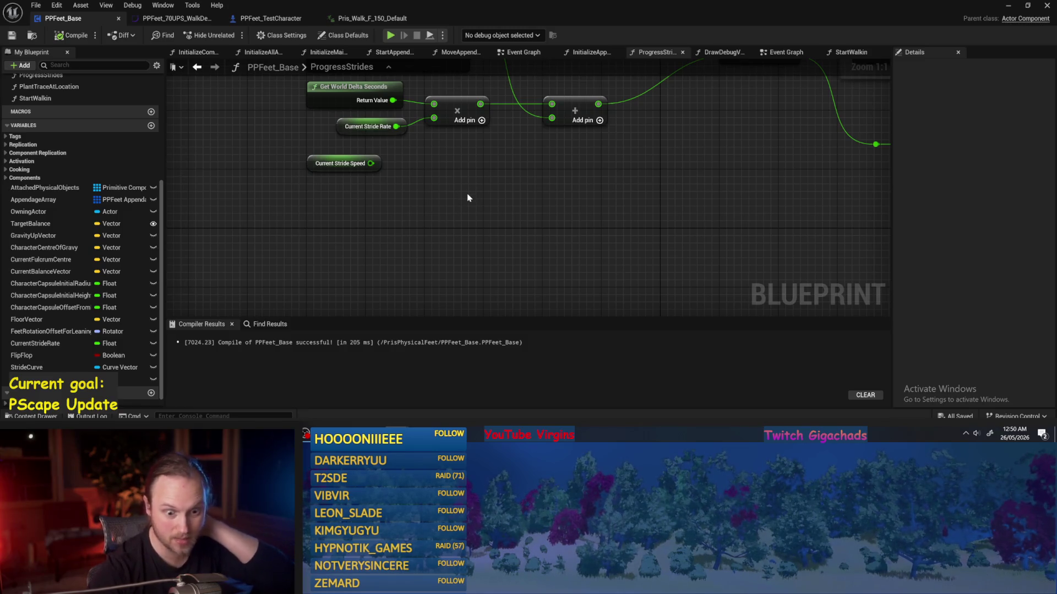
mouse_move(465, 205)
left_mouse_down()
mouse_move(448, 225)
mouse_move(470, 226)
mouse_move(408, 248)
mouse_move(528, 200)
mouse_move(475, 211)
left_mouse_up()
left_click_drag(431, 182, 431, 218)
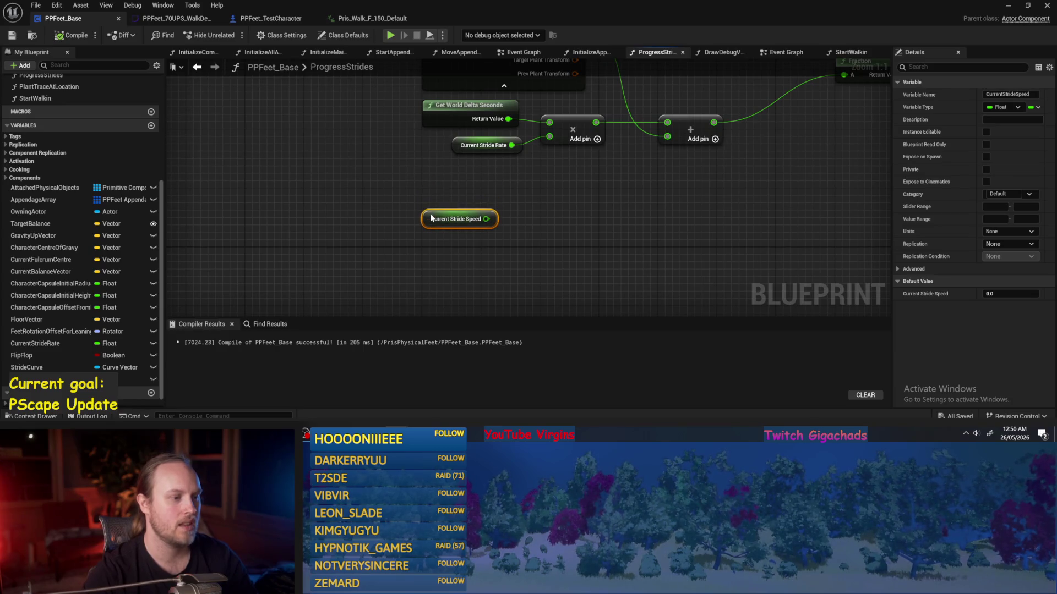
left_click(542, 196)
- Rename the variable to CurrentMovementSpeed, then compile and save the blueprint
left_click_drag(424, 246, 576, 193)
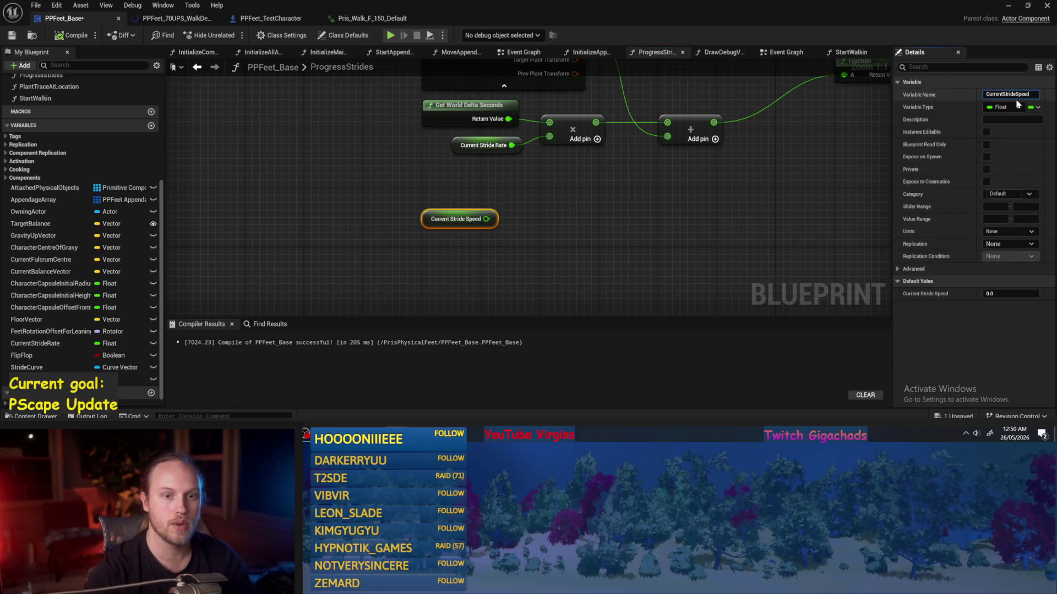
type("Movement")
key("Return")
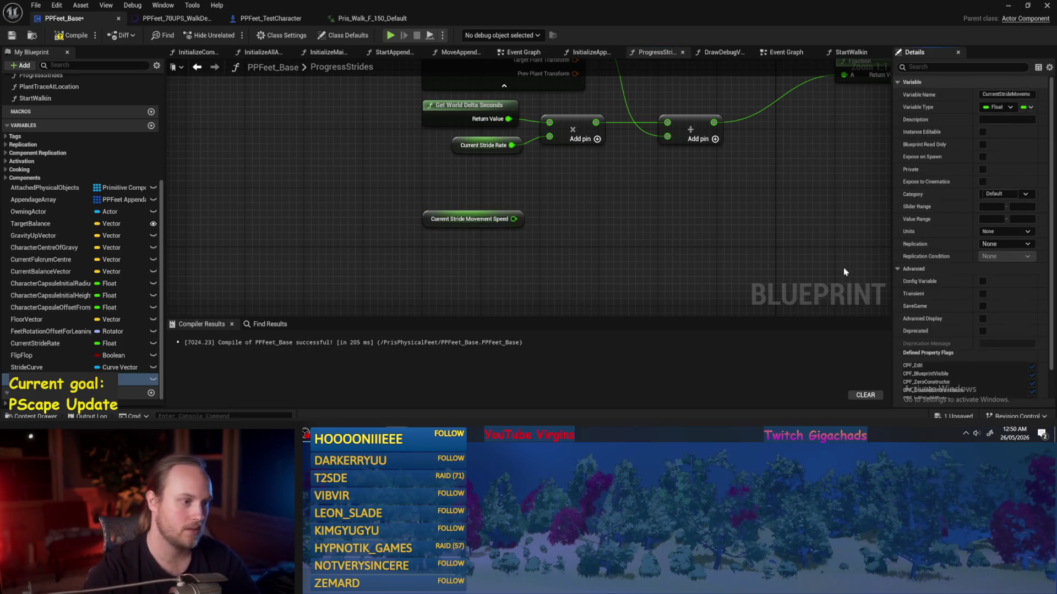
left_click(1019, 94)
key("BackSpace")
key("BackSpace")
key("BackSpace")
left_click(627, 191)
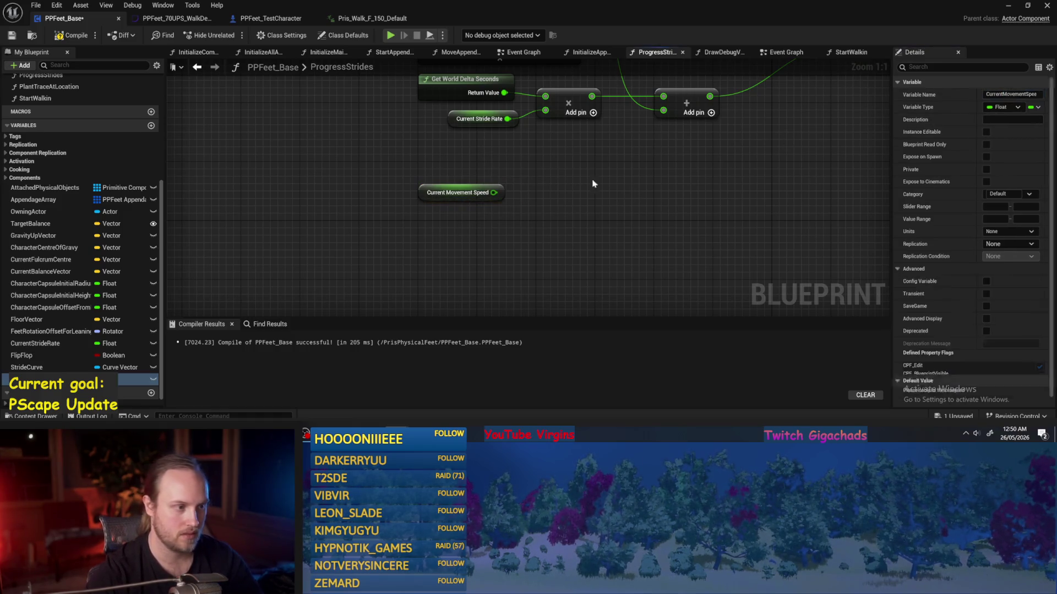
left_click(72, 36)
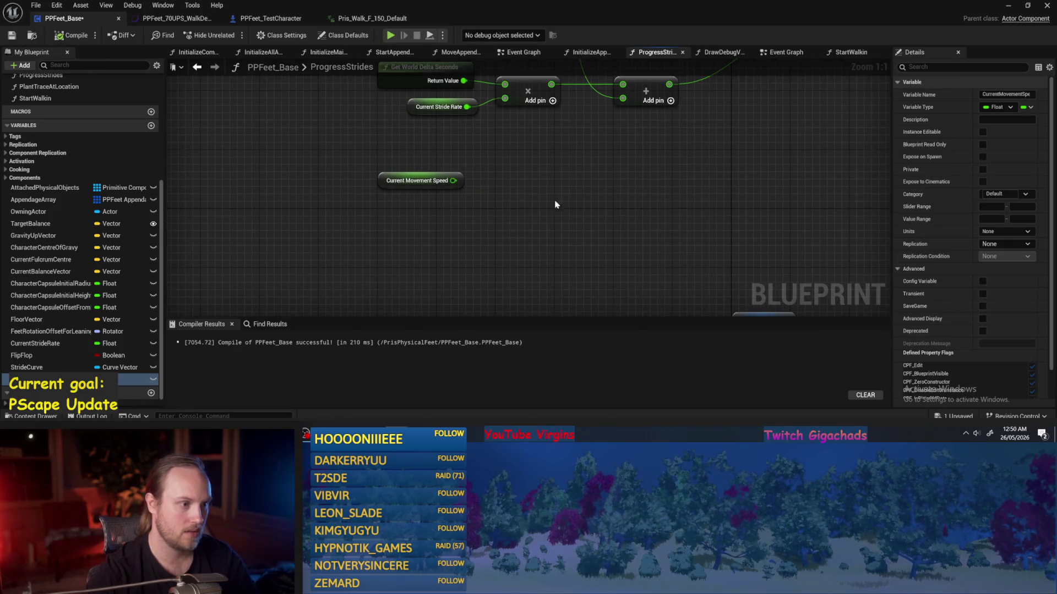
left_click(72, 36)
left_click(12, 35)
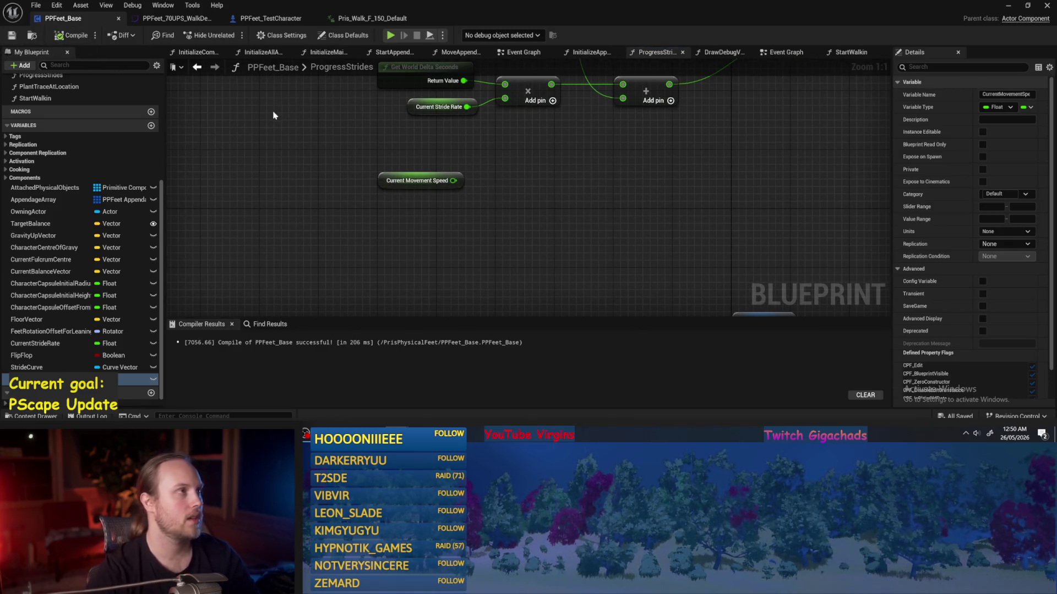
left_click(418, 181)
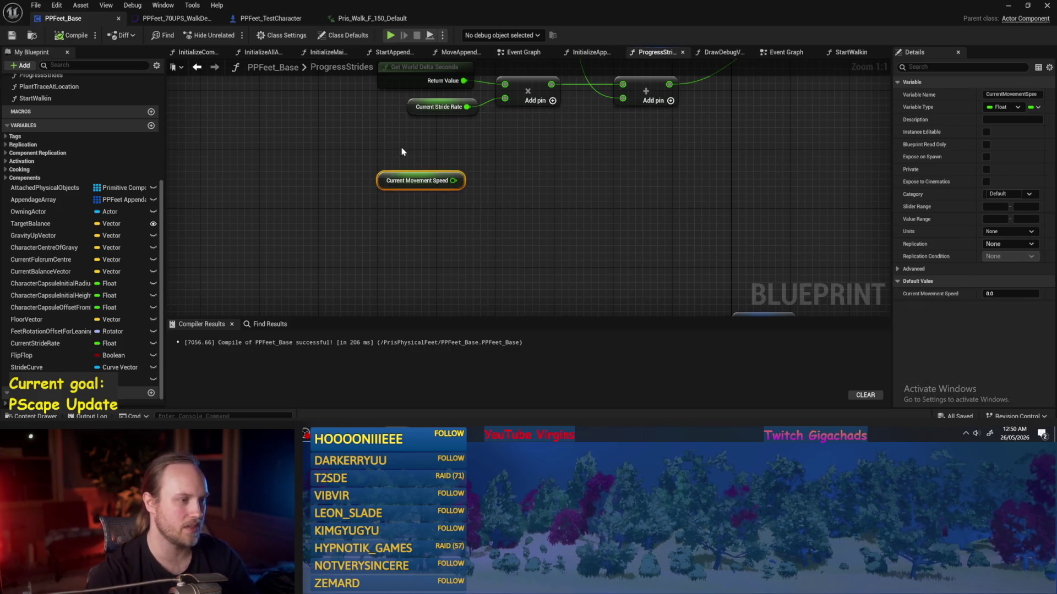
mouse_move(386, 180)
left_mouse_down()
mouse_move(370, 194)
mouse_move(386, 175)
left_mouse_up()
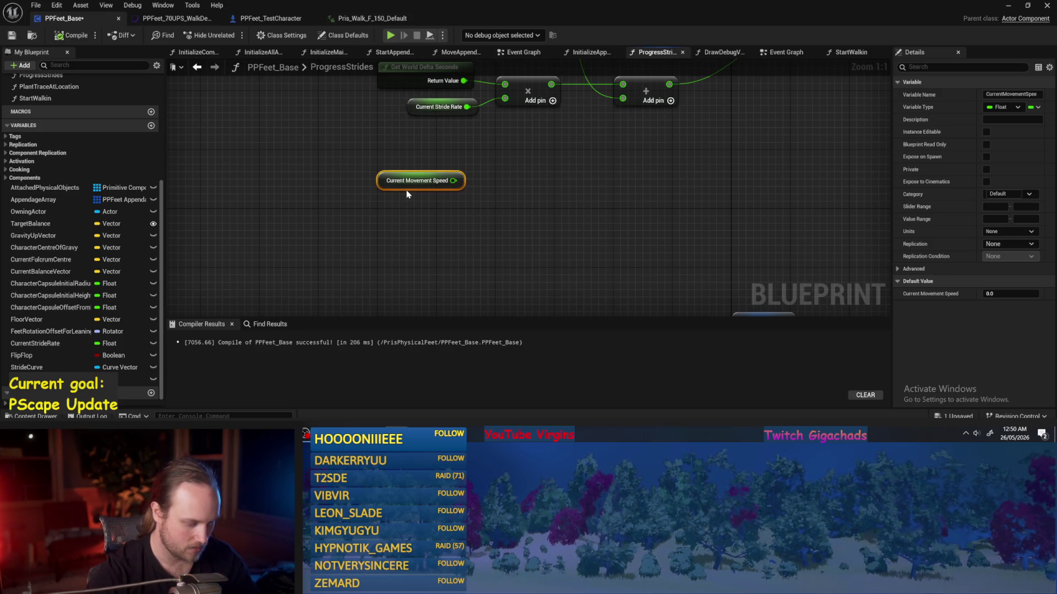
- Move the Current Movement Speed node lower and the Current Stride Rate node left
left_click_drag(532, 198, 505, 233)
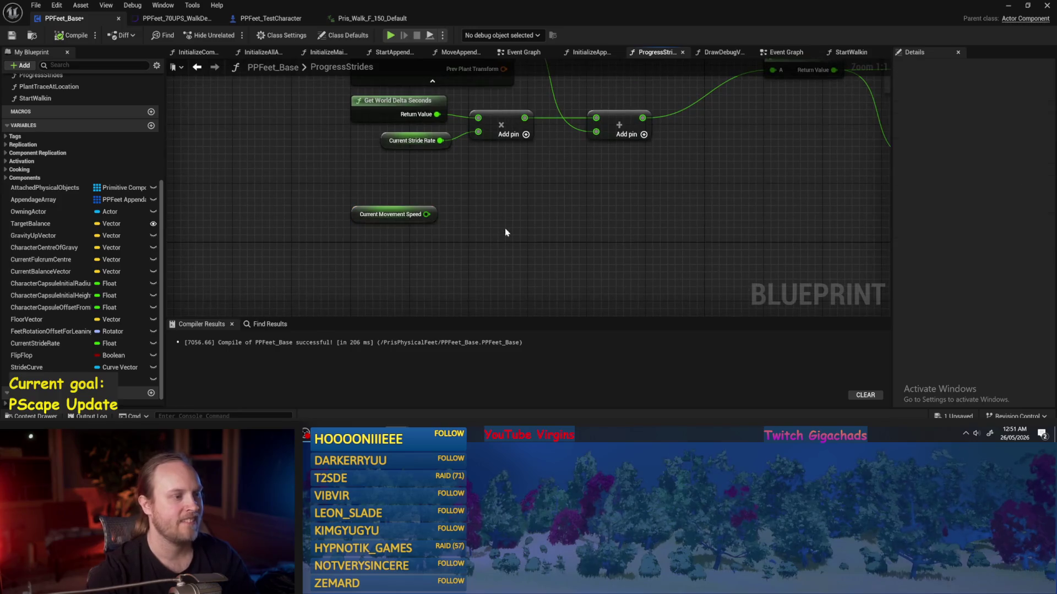
left_click_drag(358, 214, 358, 251)
left_click_drag(394, 207, 372, 247)
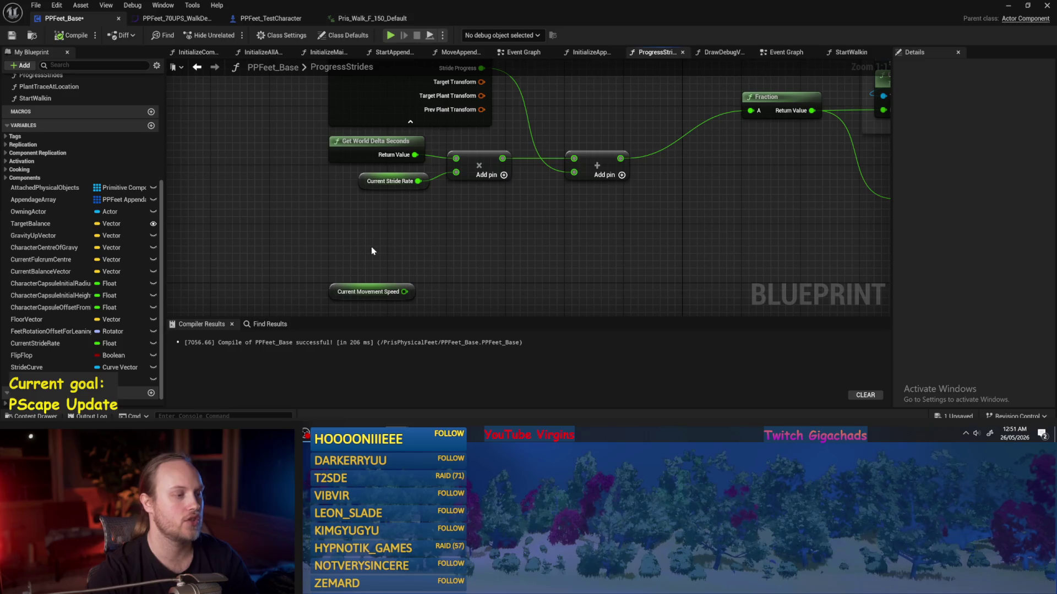
left_click_drag(363, 182, 333, 189)
left_click(388, 226)
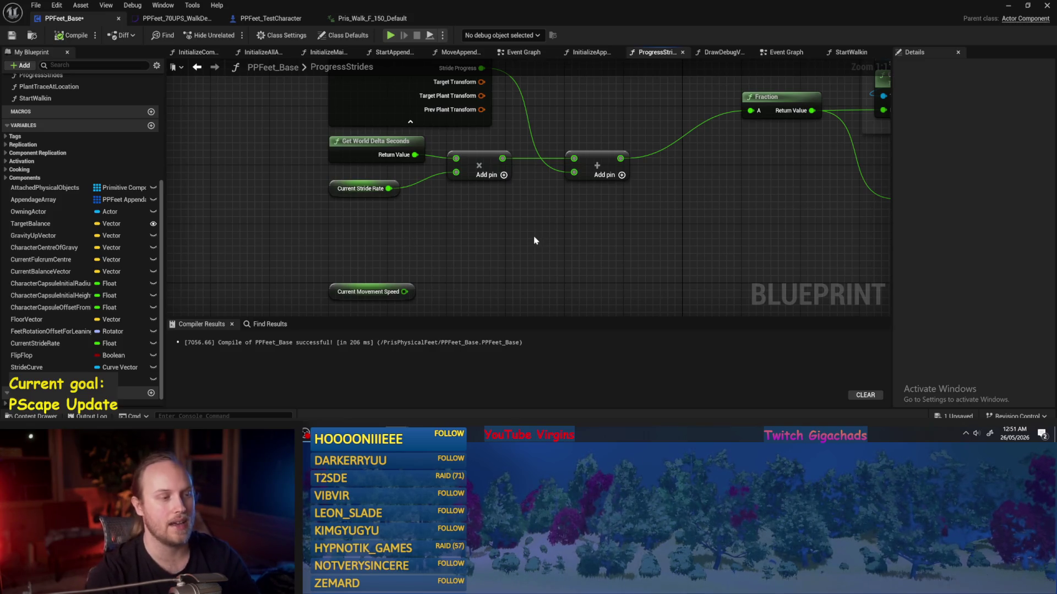
- Check the delta-seconds and Local Stride Values sections, then compile and save the blueprint
scroll(398, 256, "down", 2)
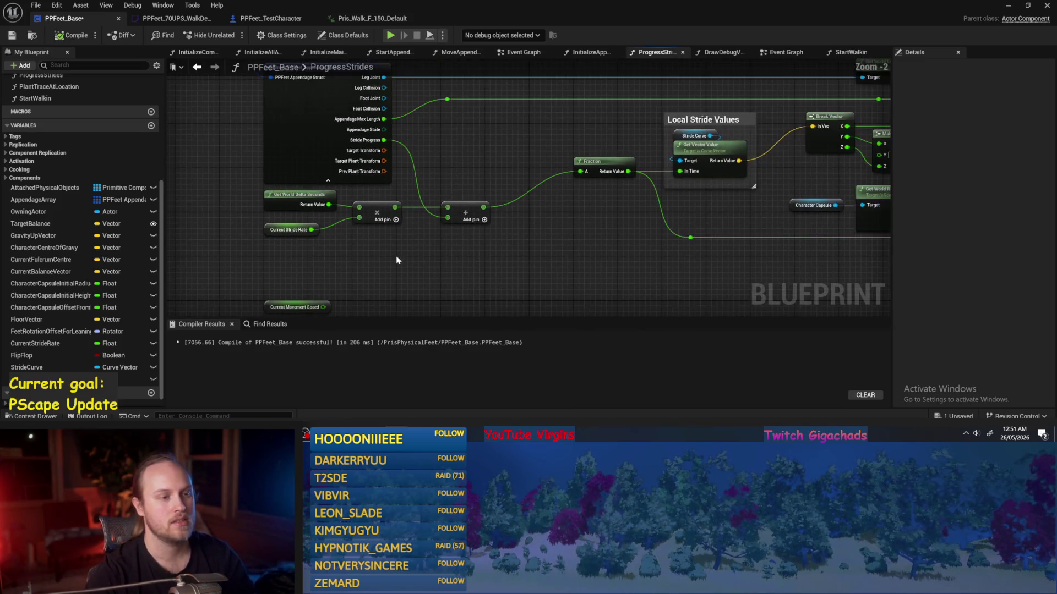
scroll(500, 226, "up", 1)
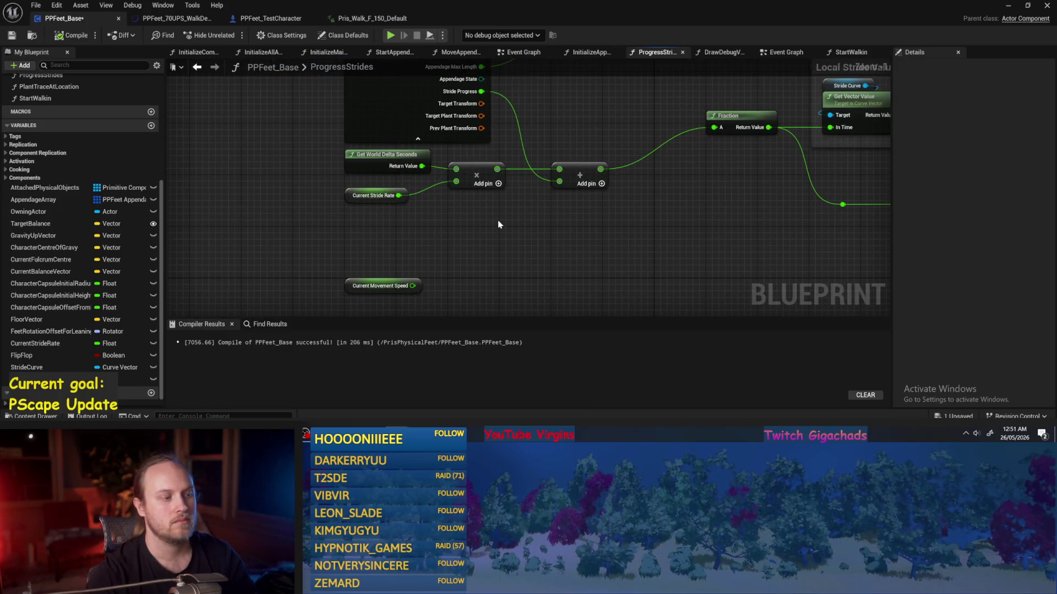
mouse_move(495, 225)
left_mouse_down()
mouse_move(418, 234)
mouse_move(517, 200)
mouse_move(446, 185)
left_mouse_up()
scroll(446, 185, "up", 1)
left_click(316, 226)
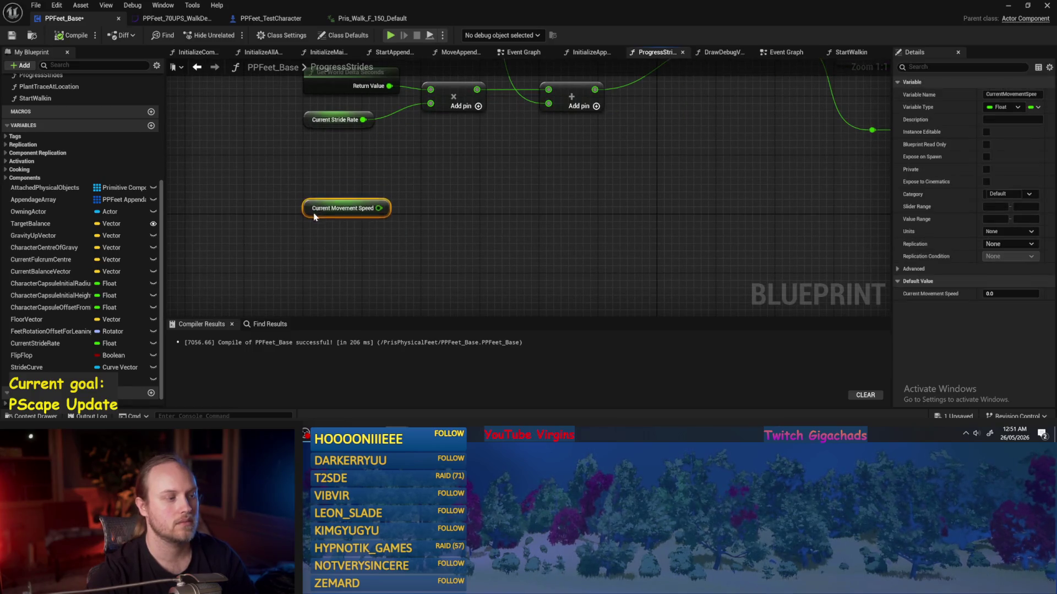
scroll(415, 176, "down", 3)
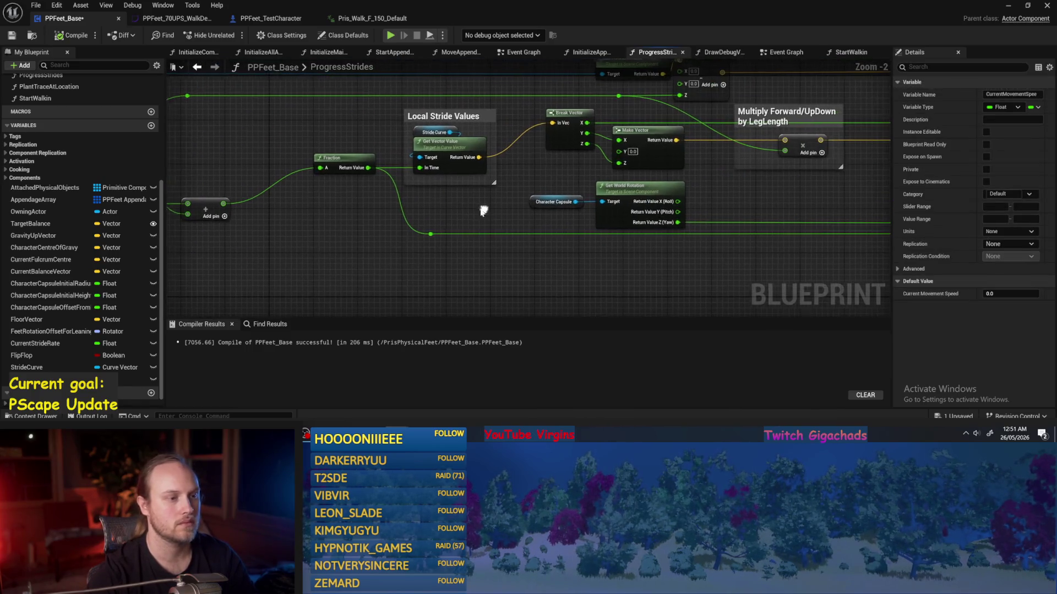
left_click(484, 208)
left_click_drag(793, 200, 582, 236)
key("ctrl+s")
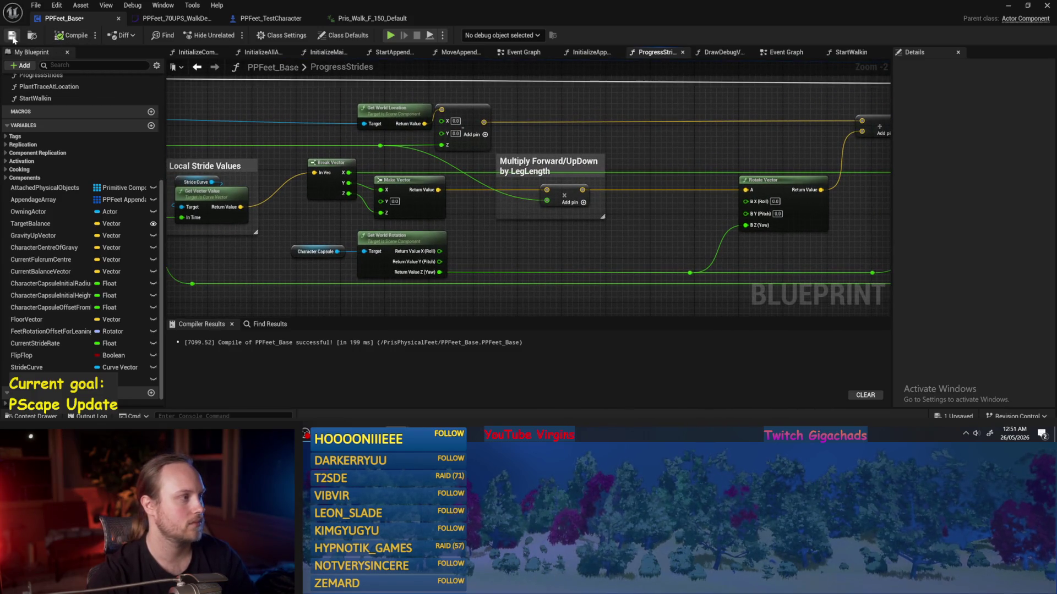
left_click_drag(441, 256, 459, 250)
left_click(72, 35)
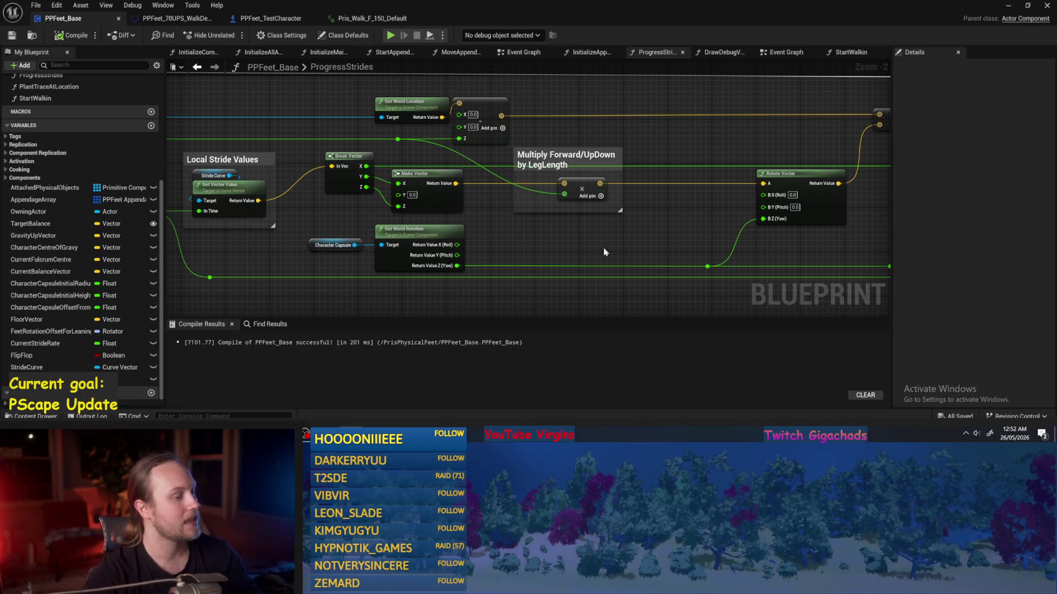
- Shift the ProgressStrides graph view slightly to inspect the compiled result
left_click_drag(523, 210, 502, 229)
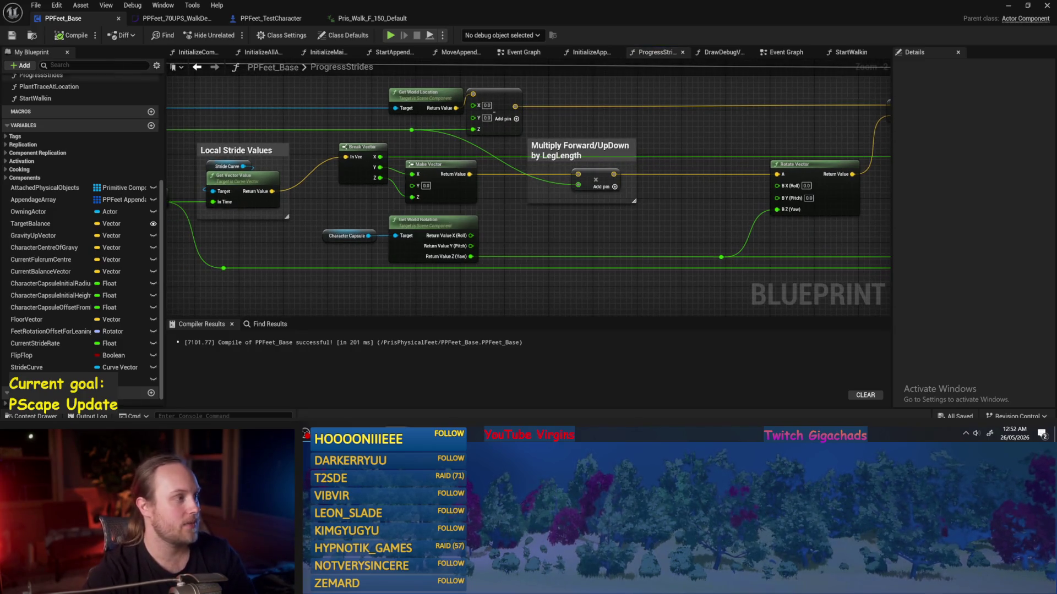
- Compile, preview Pris_Walk_F_150_Default, then open the PPFeet_70UPS_WalkDefault X/Y/Z curves
left_click(59, 36)
left_click(368, 18)
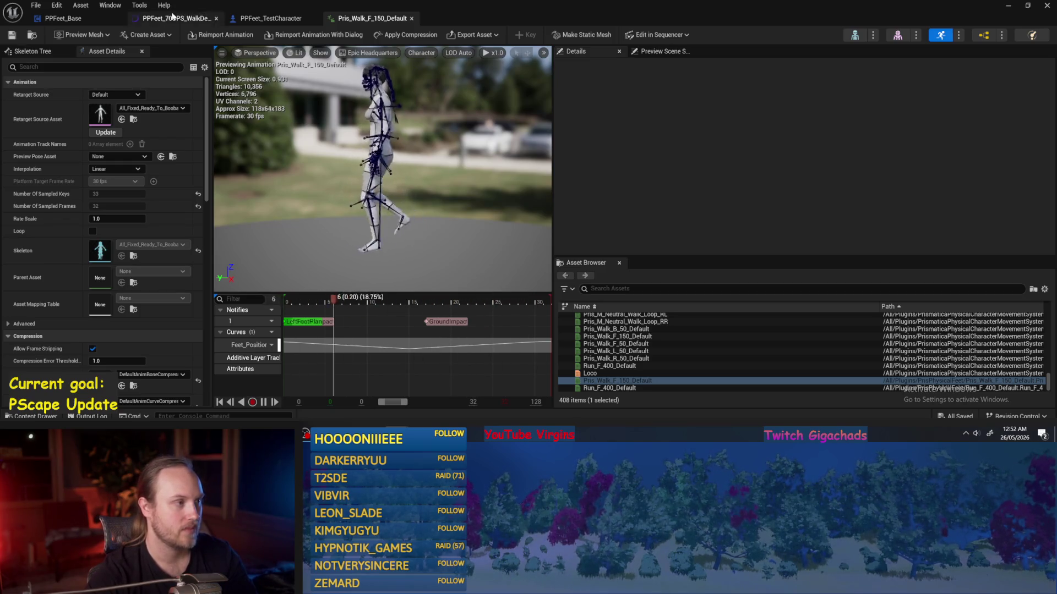
left_click(181, 19)
left_click(500, 169)
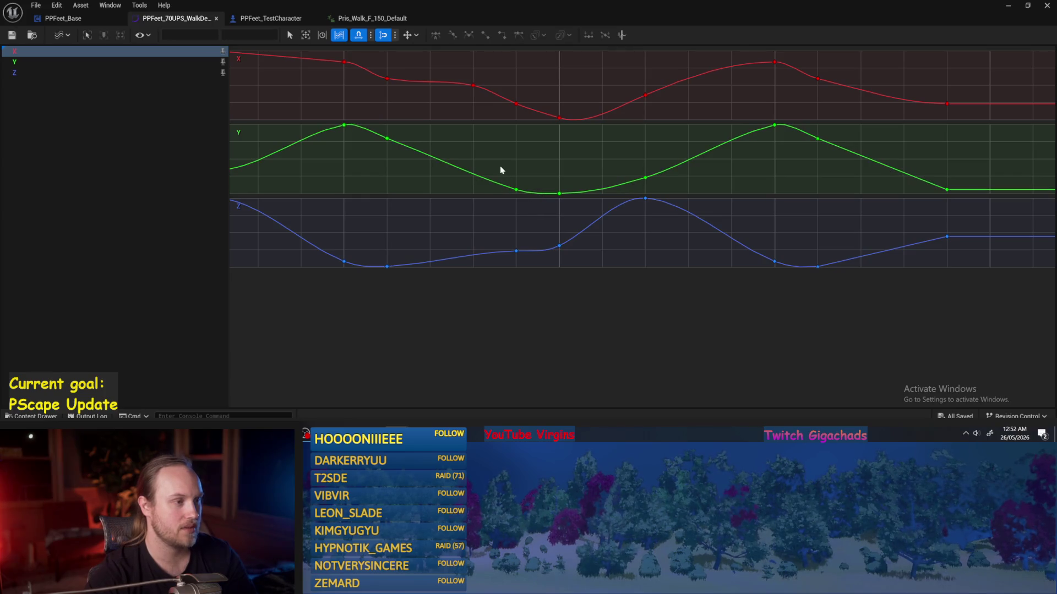